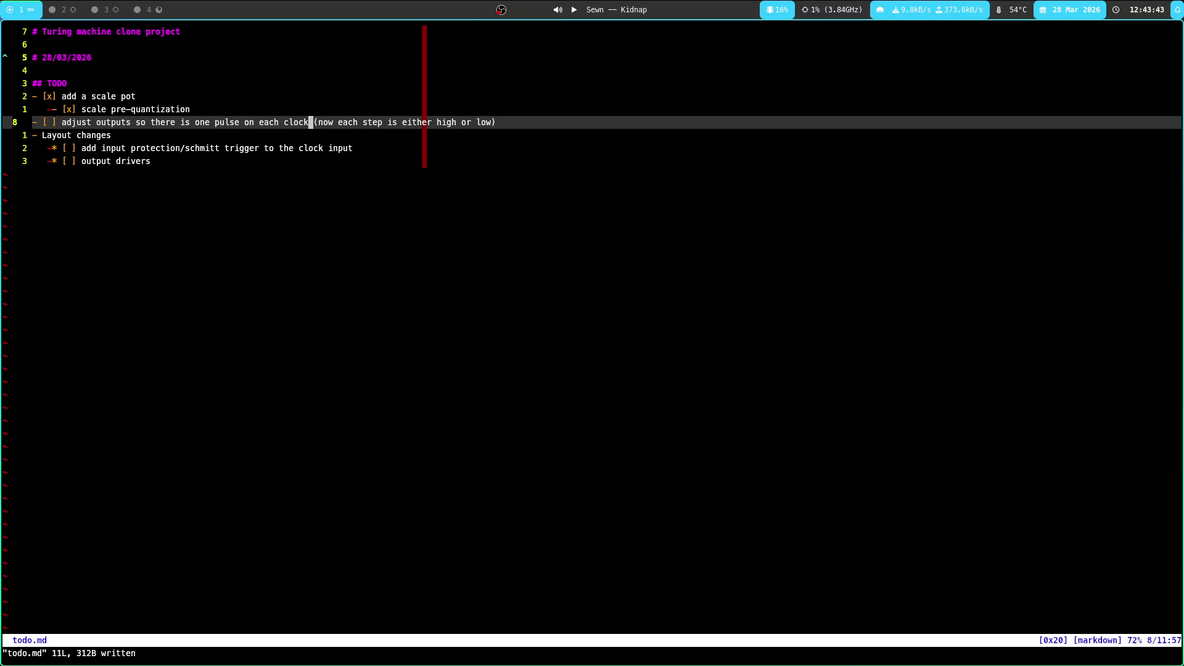
Switch the Neovim buffer from todo.md to main.c with :b main
text(:b main)
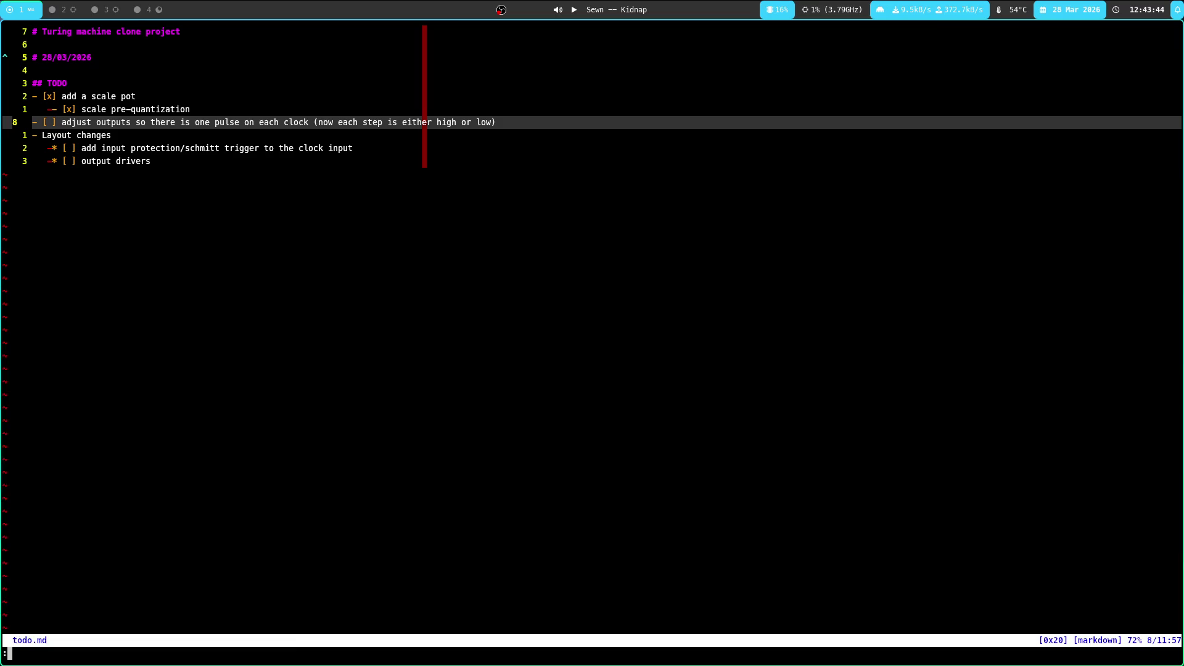
key(Return)
Split main.c into side-by-side panes and move near the end to the clk A rising-edge check
key(v)
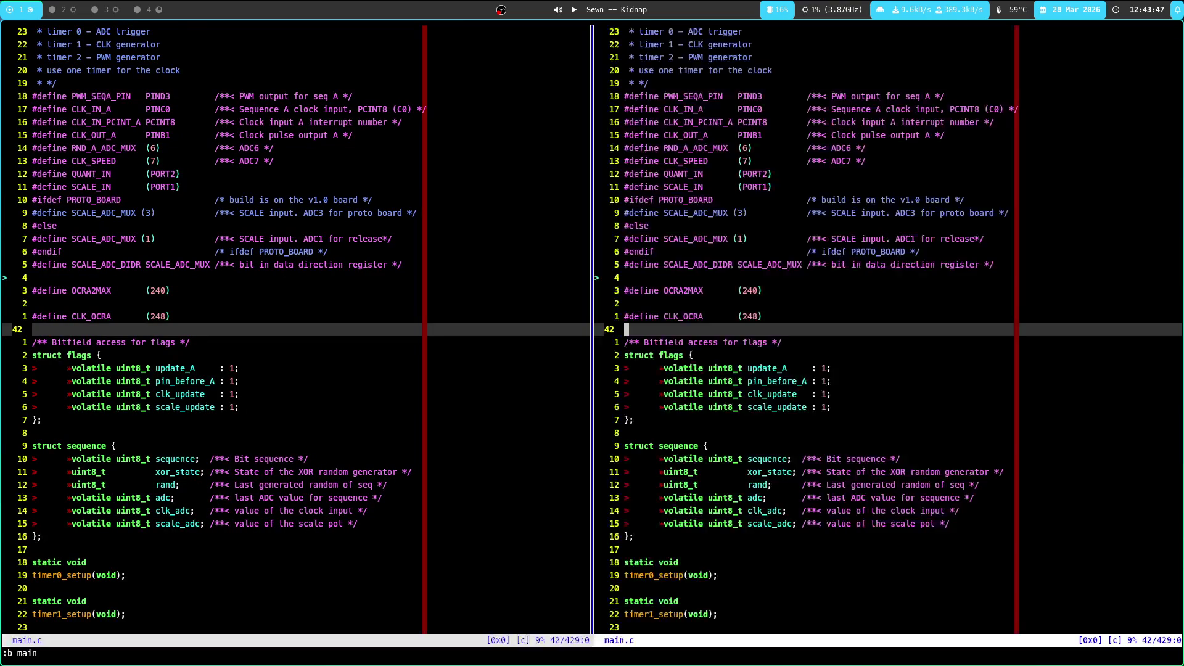
key(shift+g)
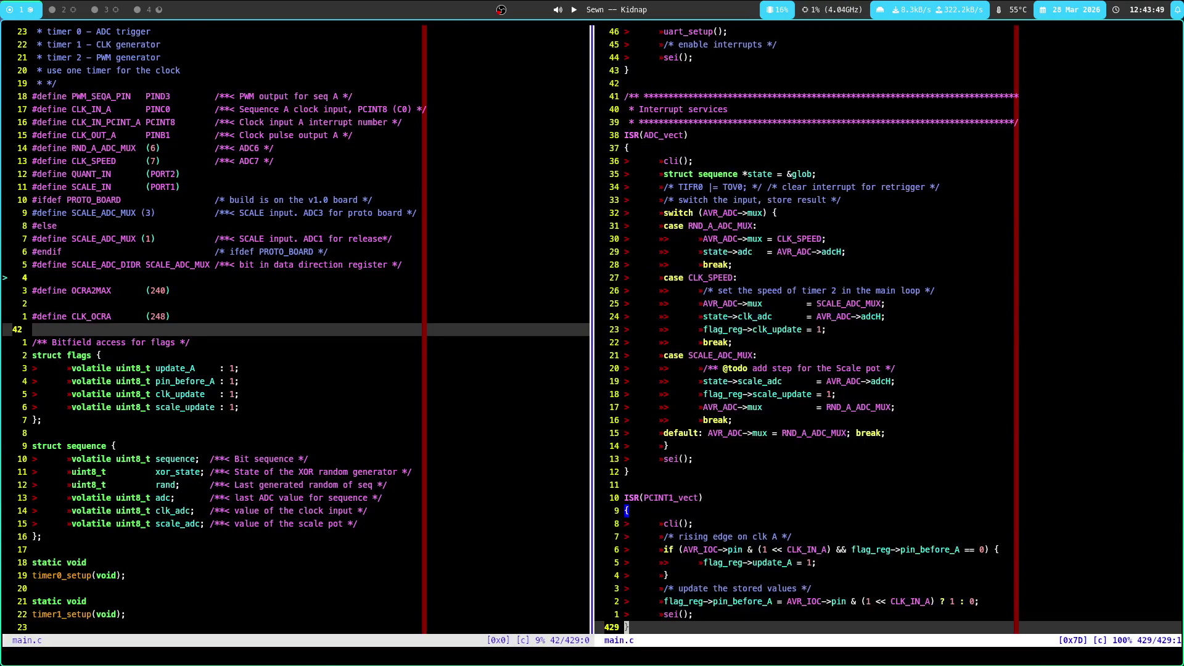
key(3)
key(1)
key(k)
key(2)
key(5)
key(j)
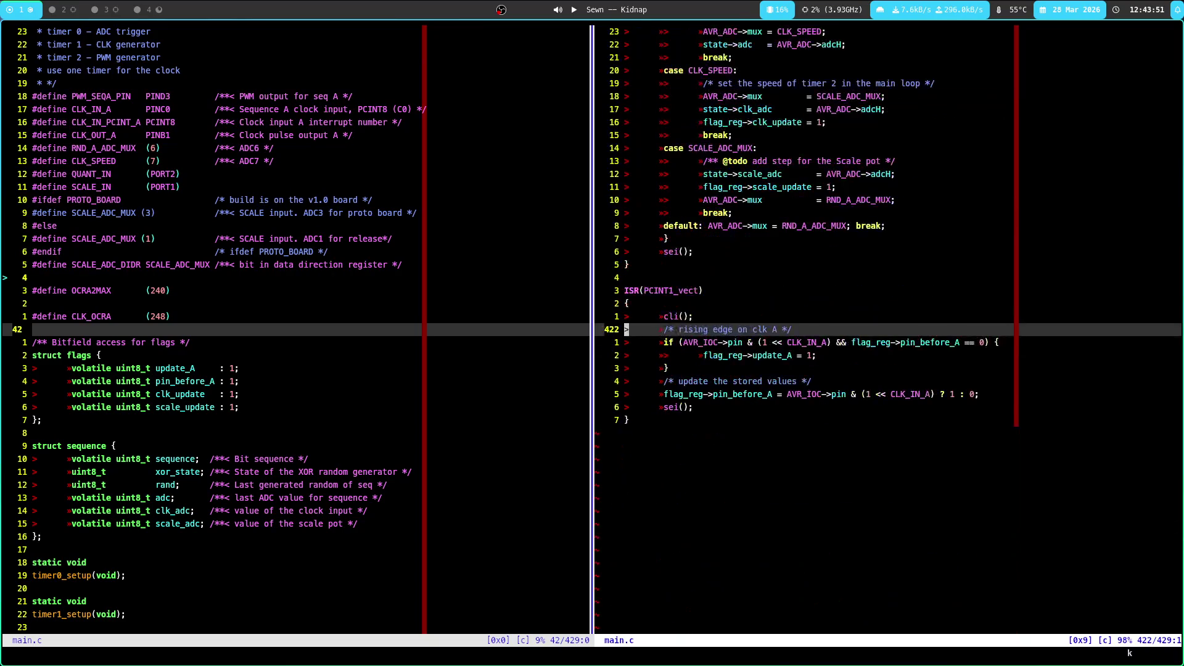
Look over the PCINT1 handler's rising-edge comment and the pin_before_A stored-value update
key(l)
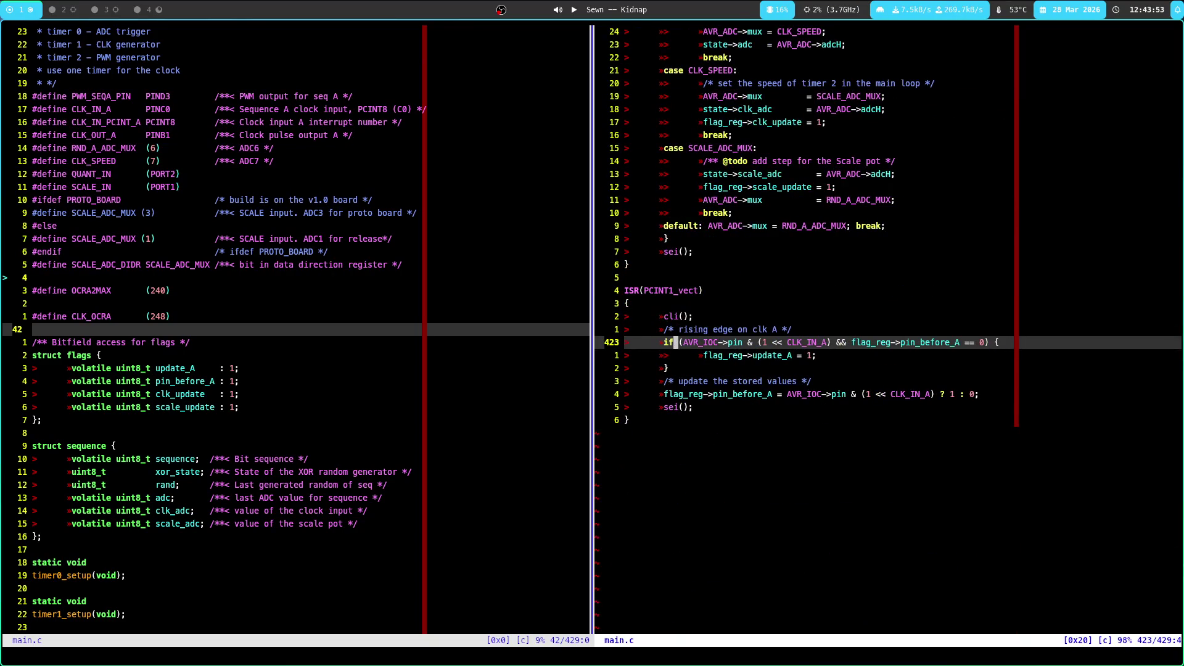
key(f)
key(space)
key(k)
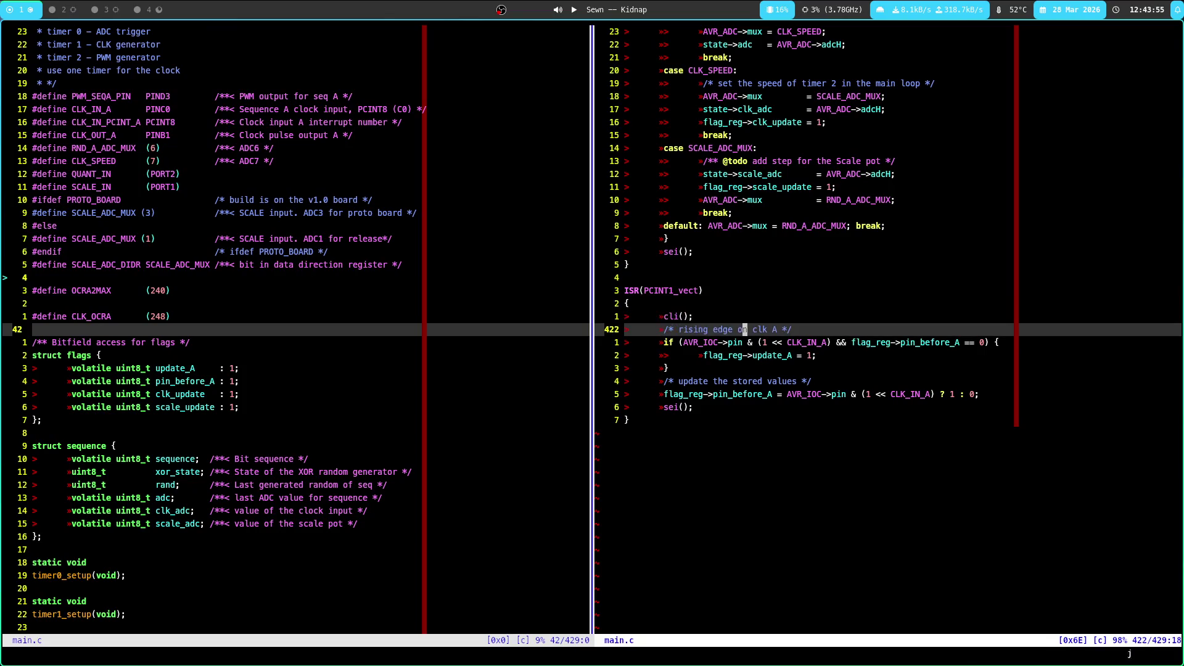
key(j)
key(j)
key(j)
key(j)
key(k)
key(j)
key(k)
key(j)
key(j)
key(k)
key(j)
key(k)
key(j)
key(l)
key(l)
key(l)
key(l)
key(l)
key(h)
key(h)
key(h)
key(k)
key(j)
key(k)
key(j)
key(k)
key(k)
key(k)
key(k)
key(j)
key(j)
key(j)
key(j)
key(j)
key(j)
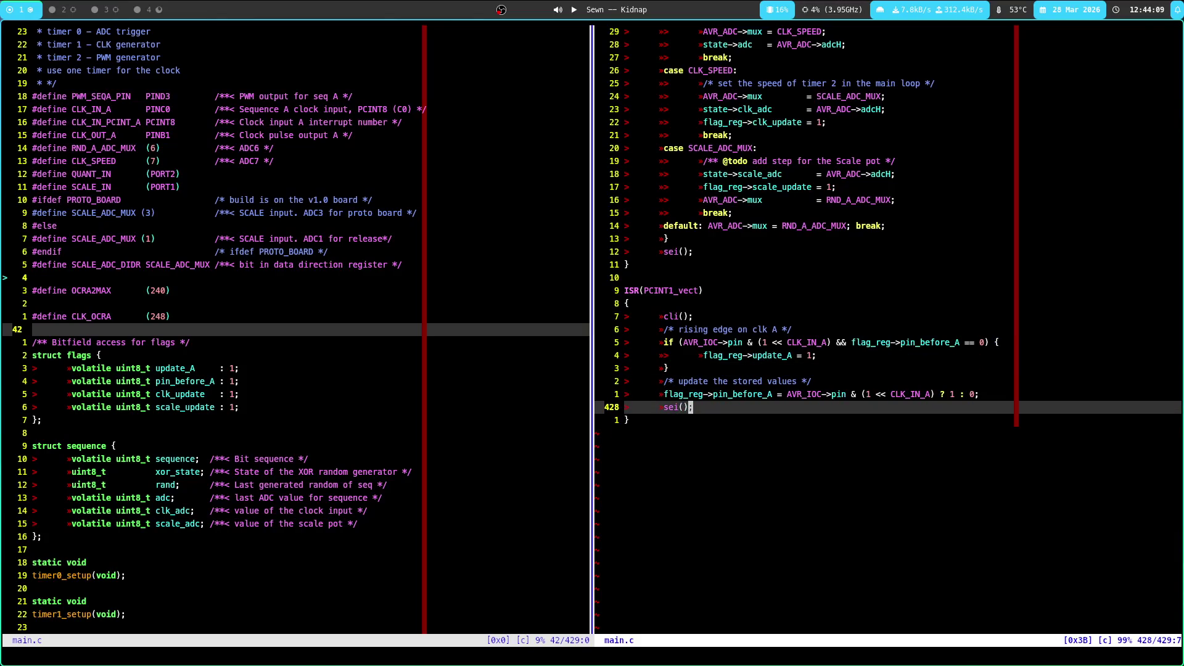
Jump the left pane to line 102, main(void), and page down toward the main loop
key(k)
key(k)
key(k)
key(k)
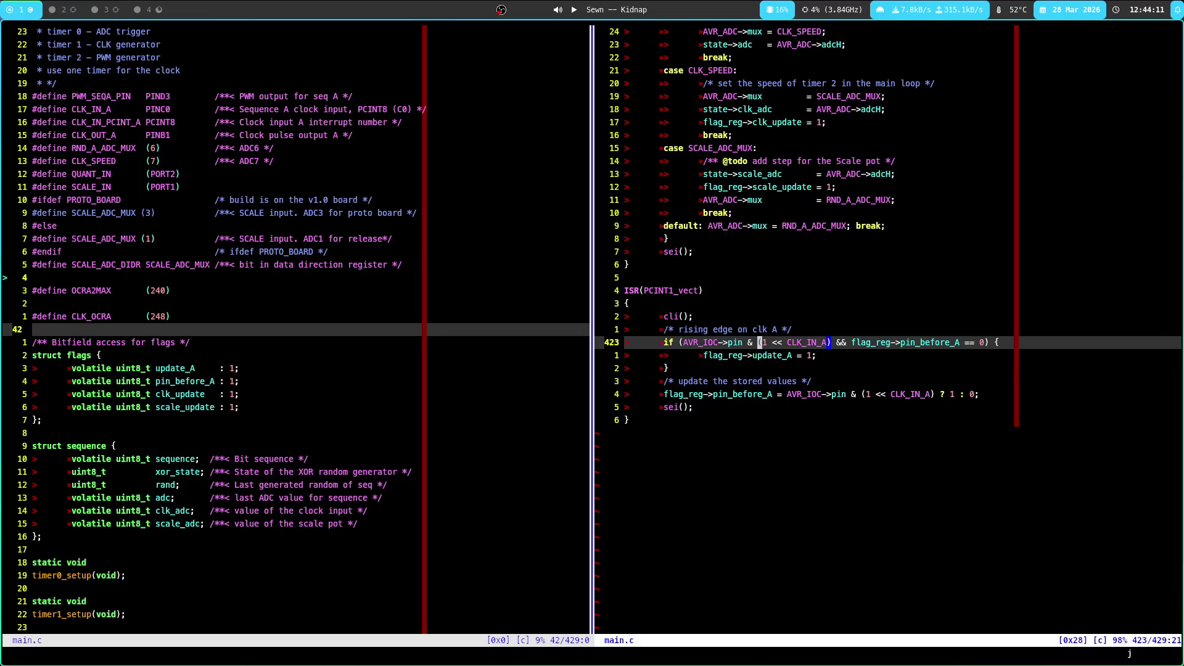
key(j)
key(j)
text(\%102l)
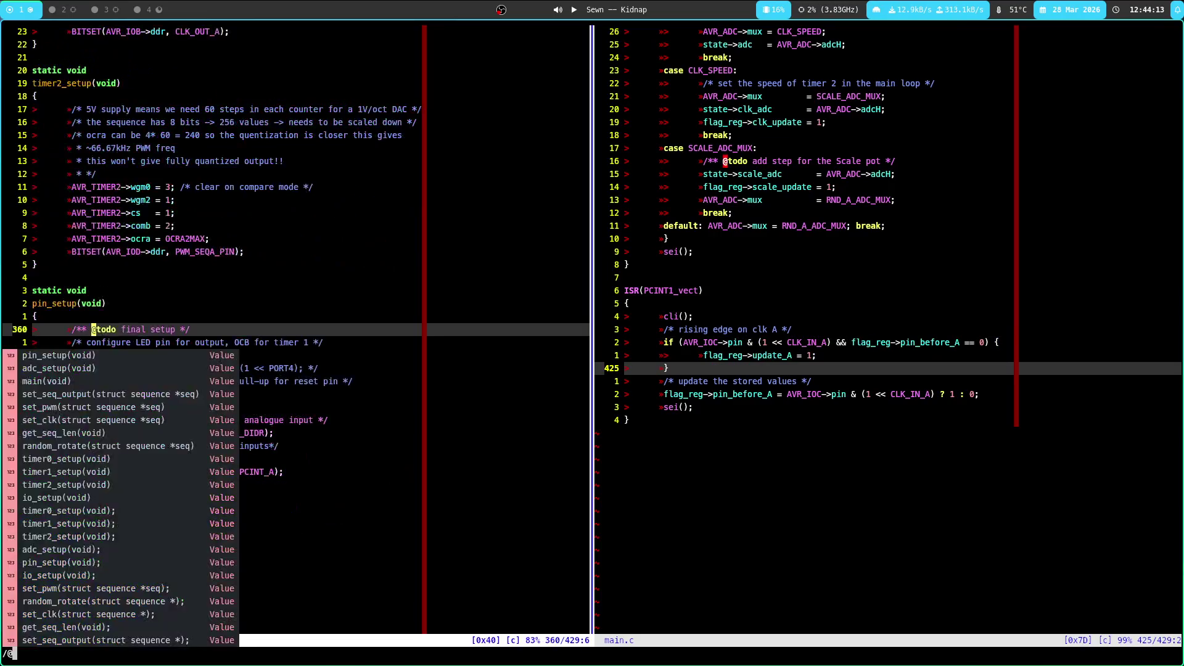
key(Return)
key(ctrl+d)
key(ctrl+d)
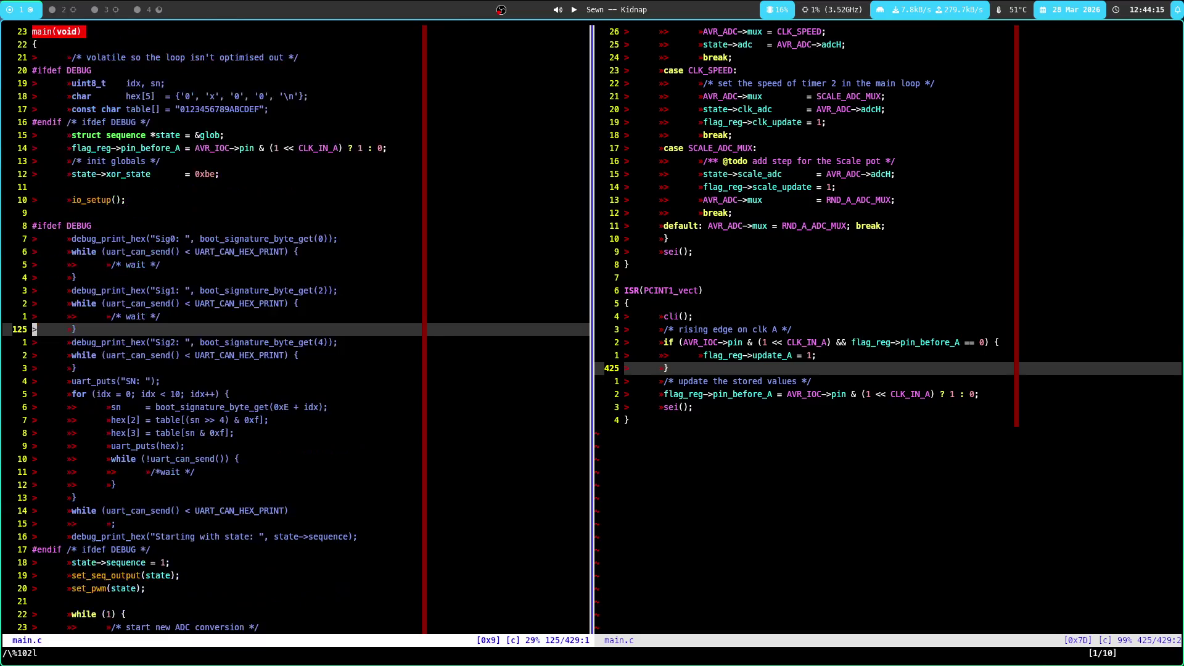
key(ctrl+e)
key(ctrl+e)
key(ctrl+e)
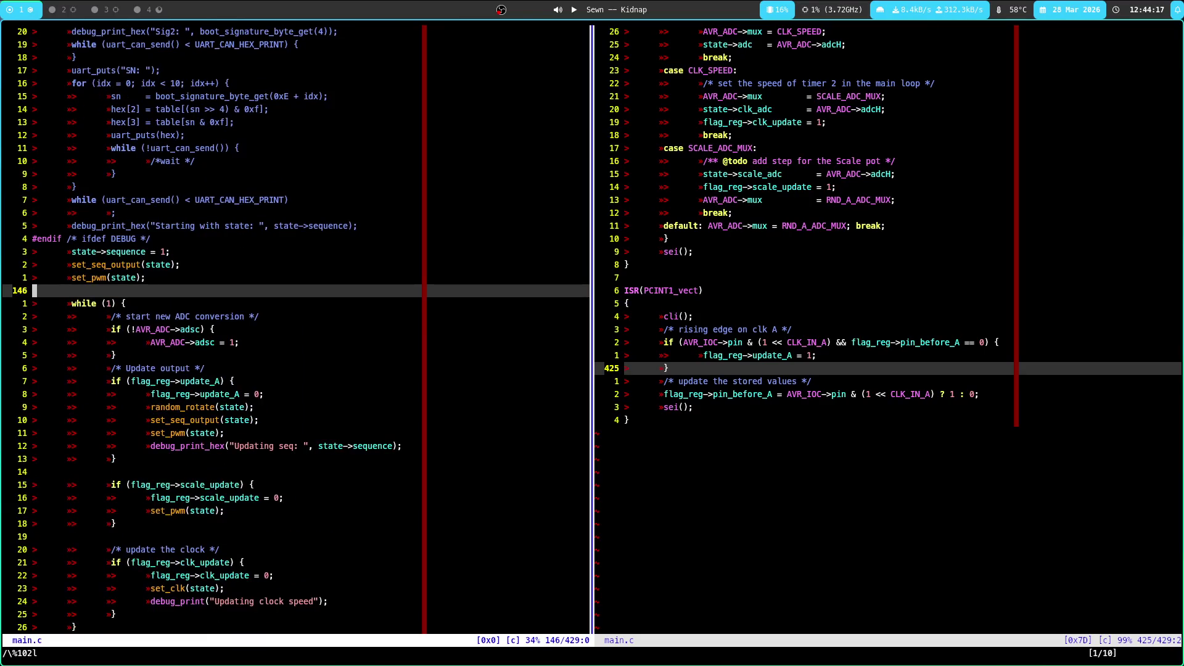
Check the update_A block and its set_pwm call, then focus the right pane and PCB workspace
key(j)
key(j)
key(j)
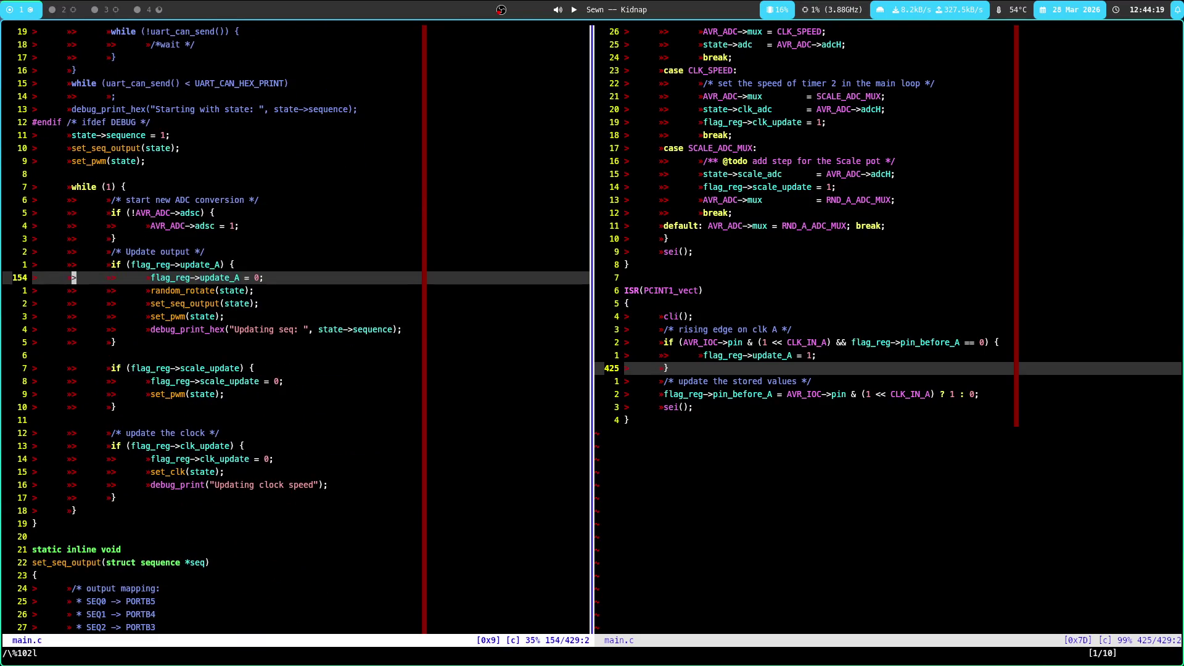
key(l)
key(k)
key(j)
key(j)
key(j)
key(j)
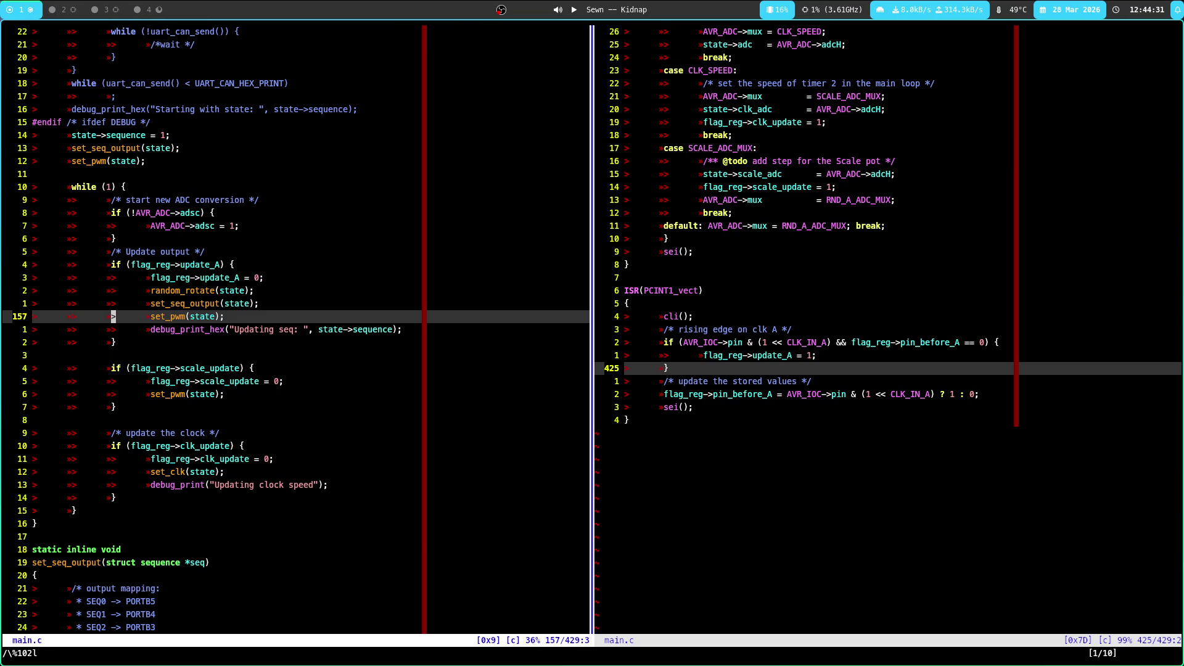
key(j)
key(j)
key(ctrl+w)
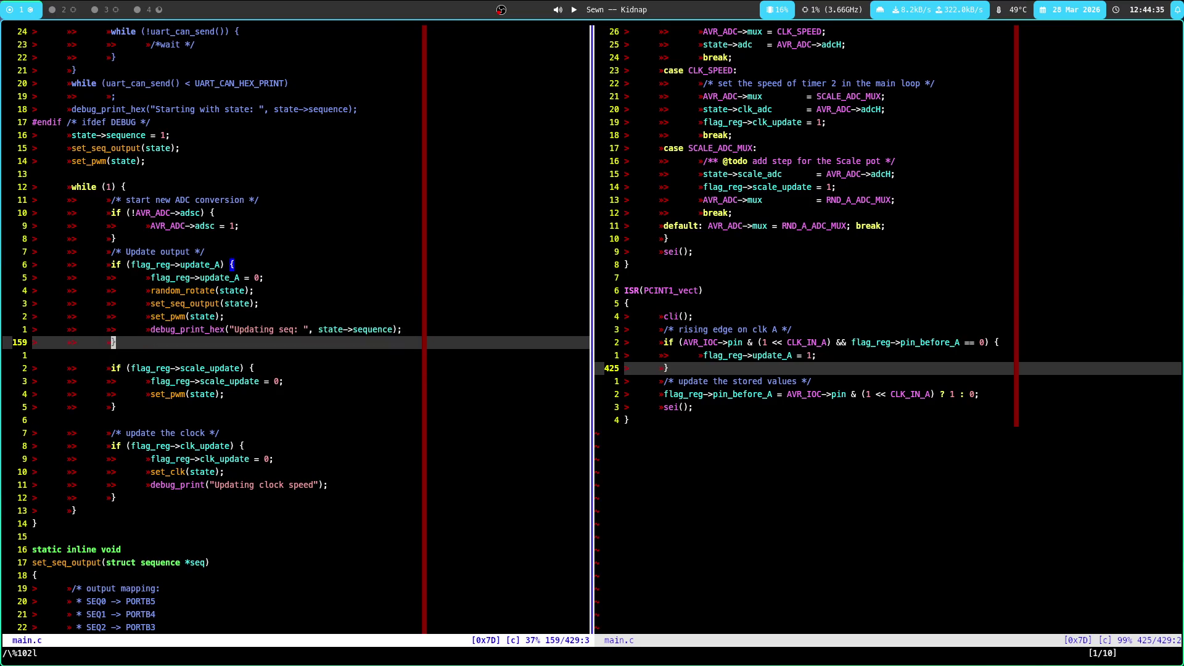
key(l)
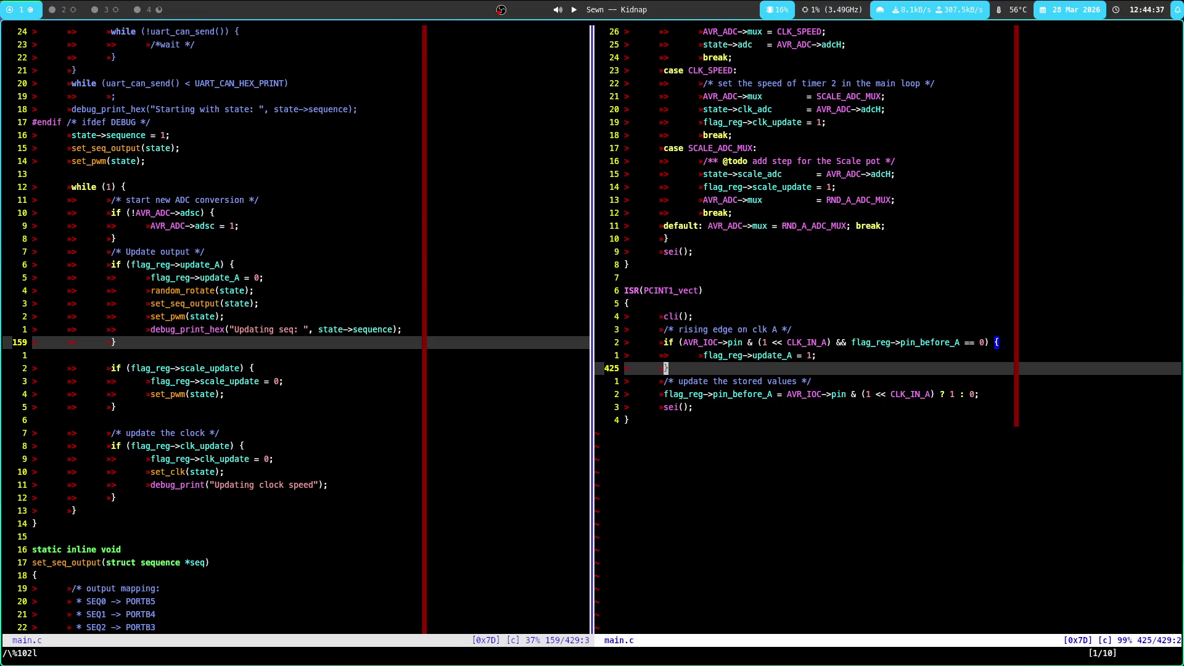
key(super+3)
Zoom on the CLK_OUT jack and cross-check line 427 of the PCINT1 handler in the editor
scroll(412, 526, up, 5)
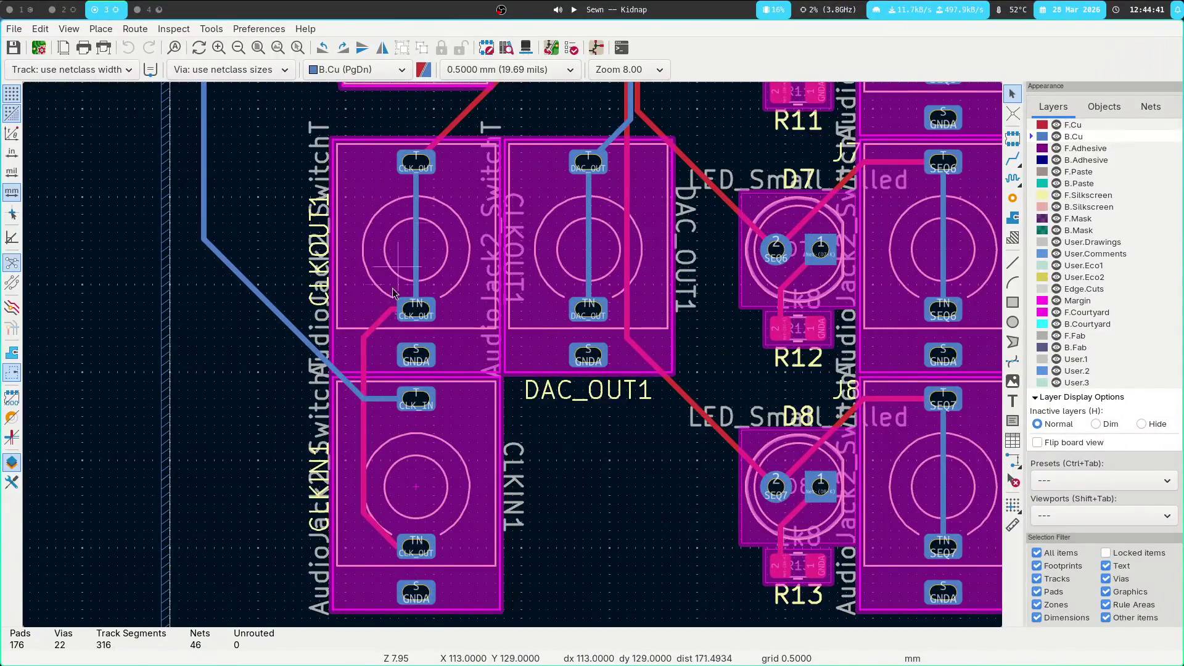
scroll(289, 381, down, 1)
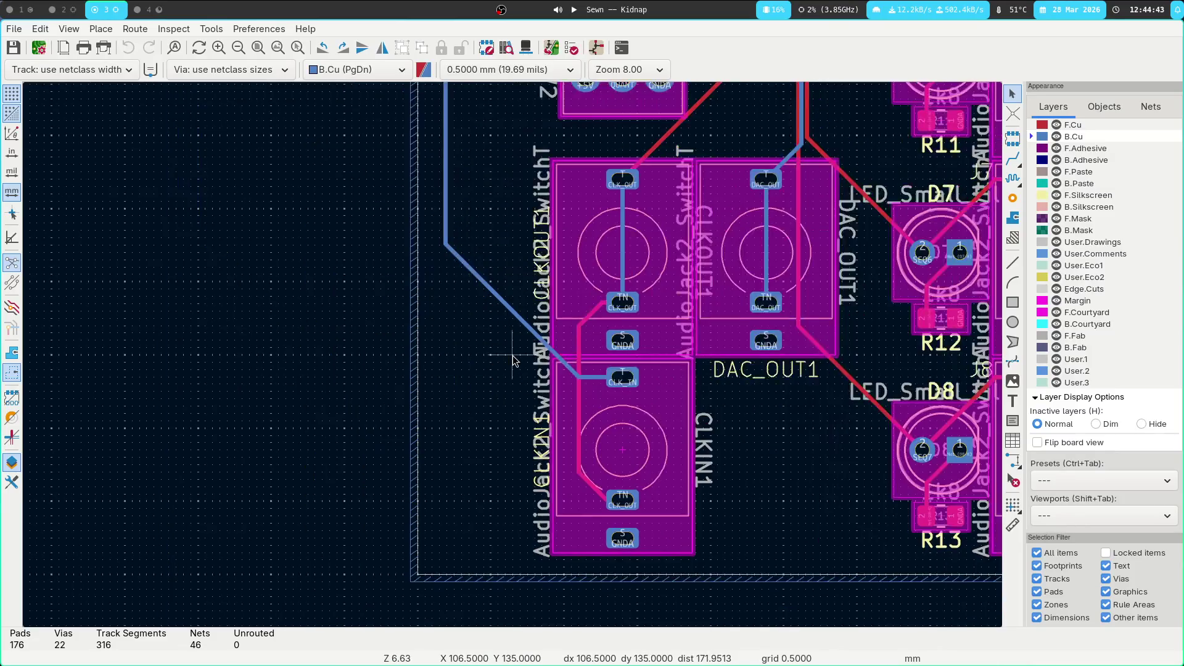
key(super+1)
click(776, 396)
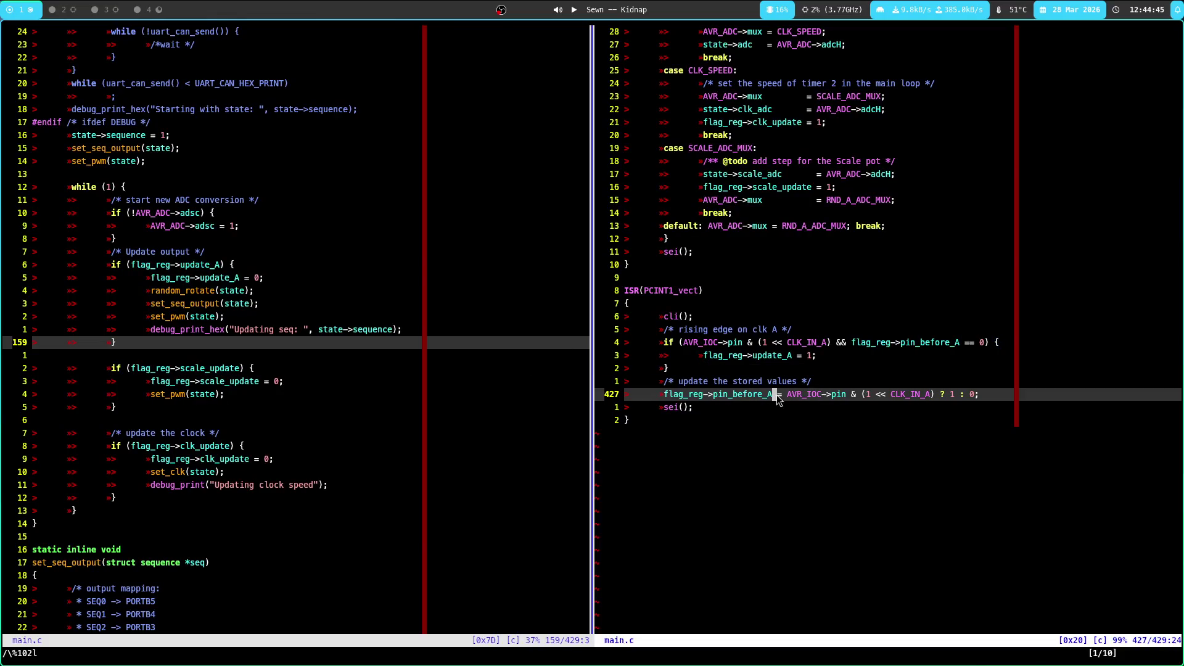
key(super+3)
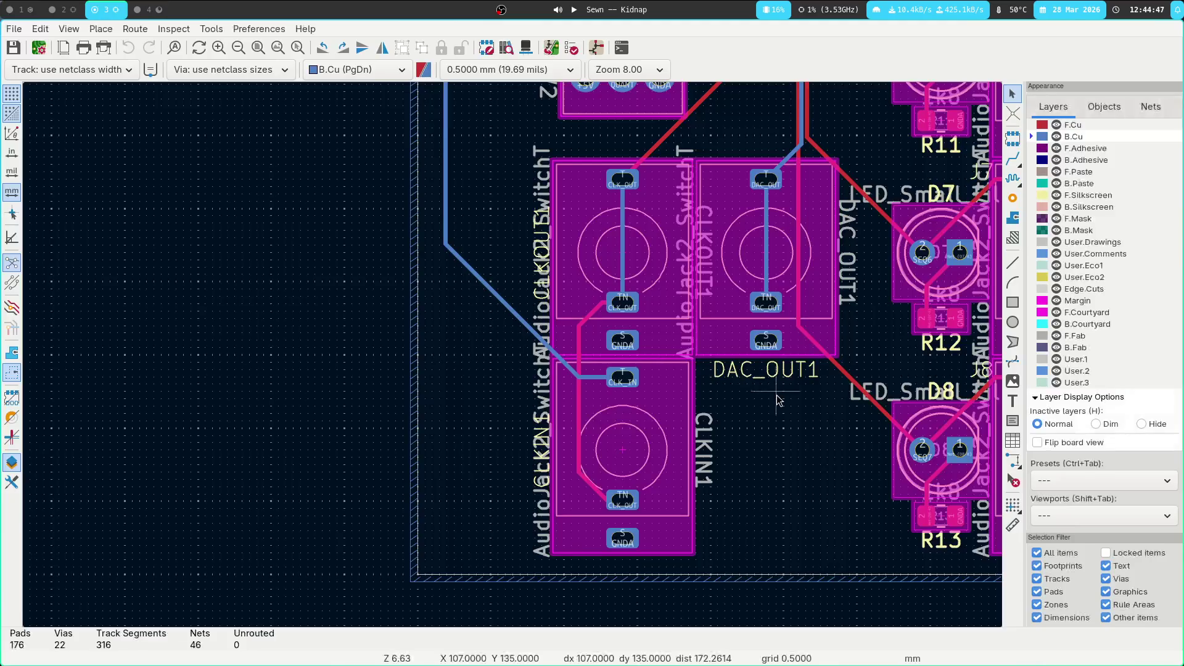
Follow the /CLK_OUT track to pad 13 of the ATmega328P-A, then bring up the datasheet
scroll(774, 397, down, 1)
scroll(512, 361, up, 5)
scroll(512, 360, right, 2)
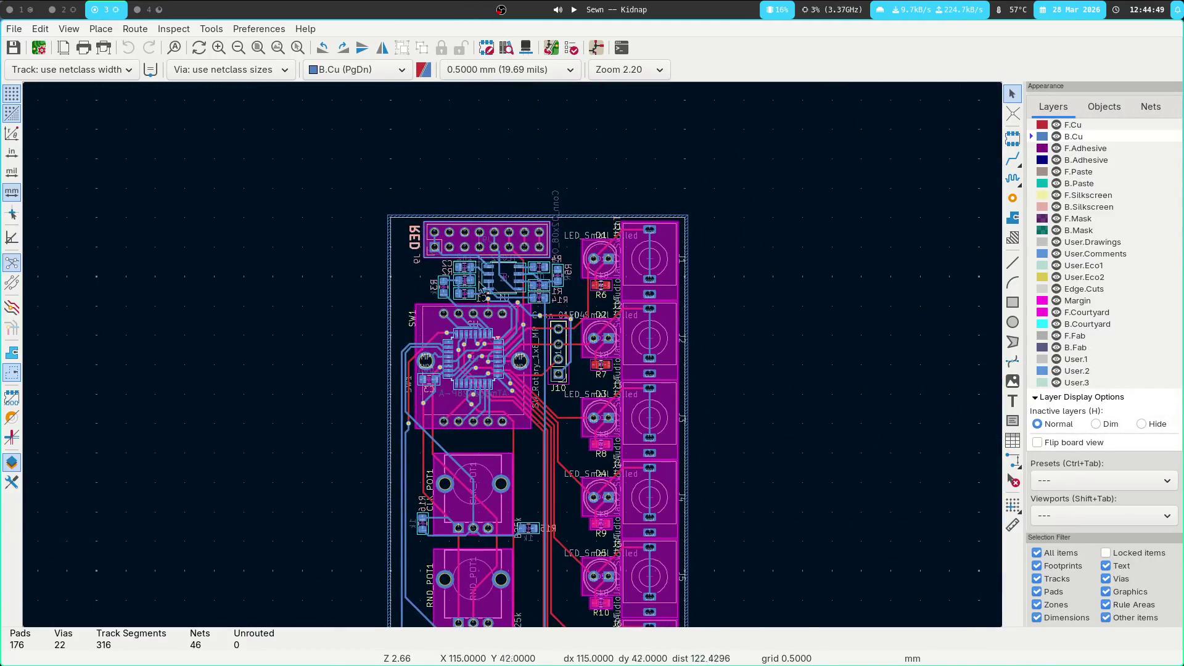
scroll(512, 431, down, 3)
click(516, 435)
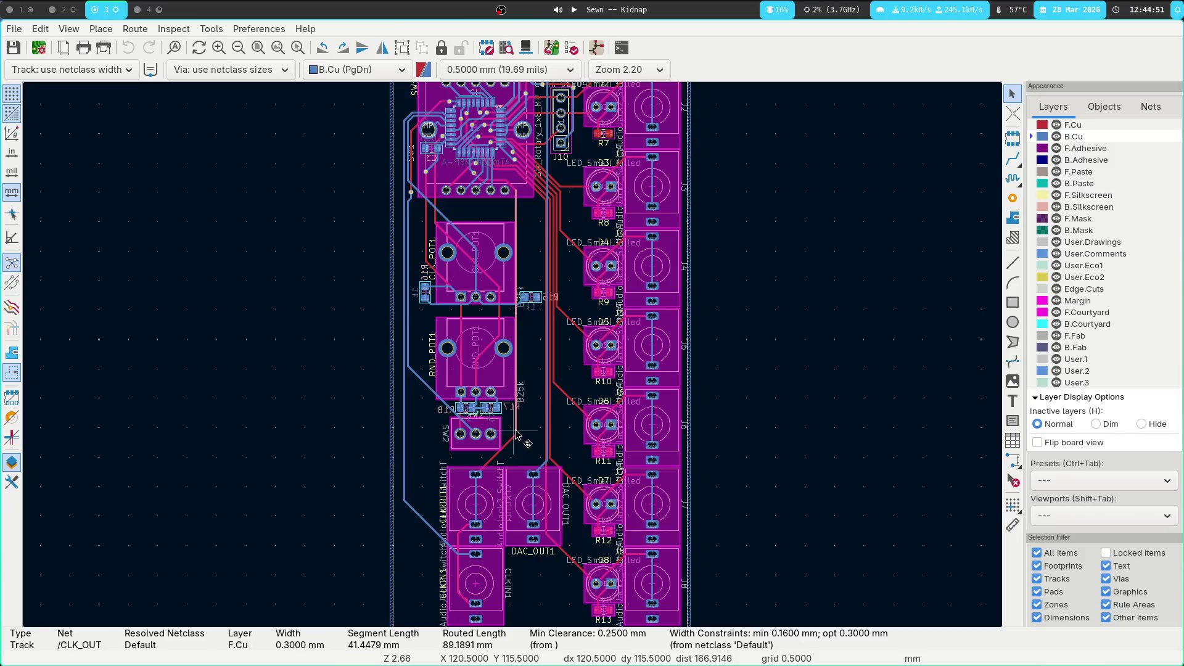
scroll(515, 435, up, 5)
scroll(481, 271, up, 4)
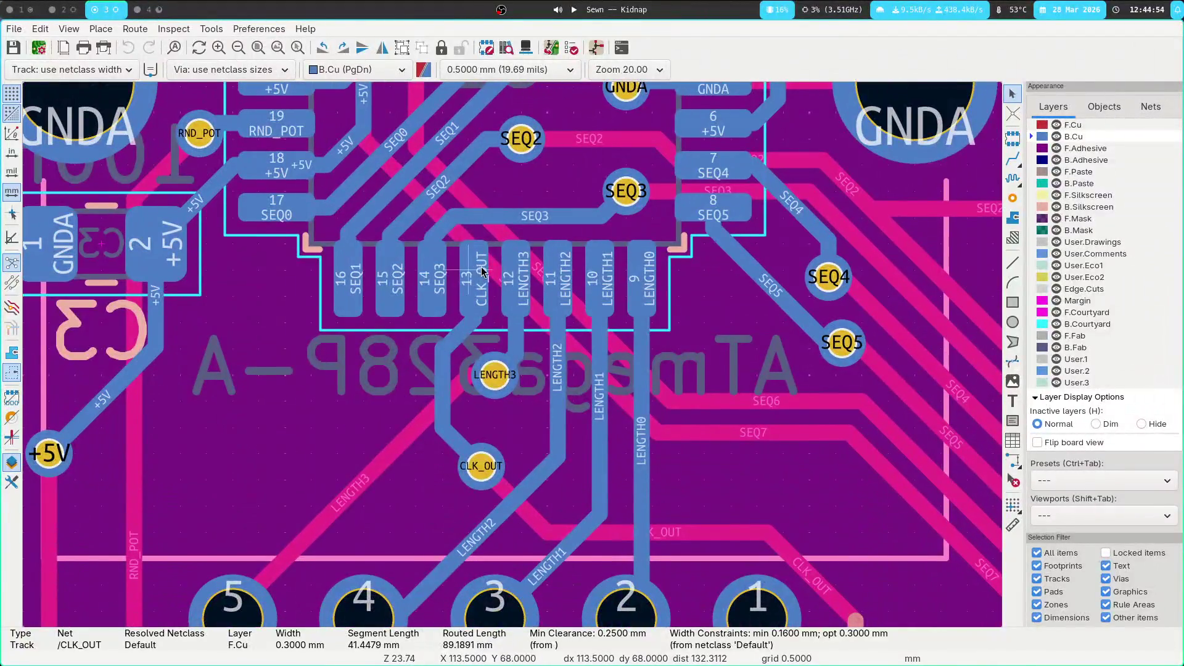
click(481, 271)
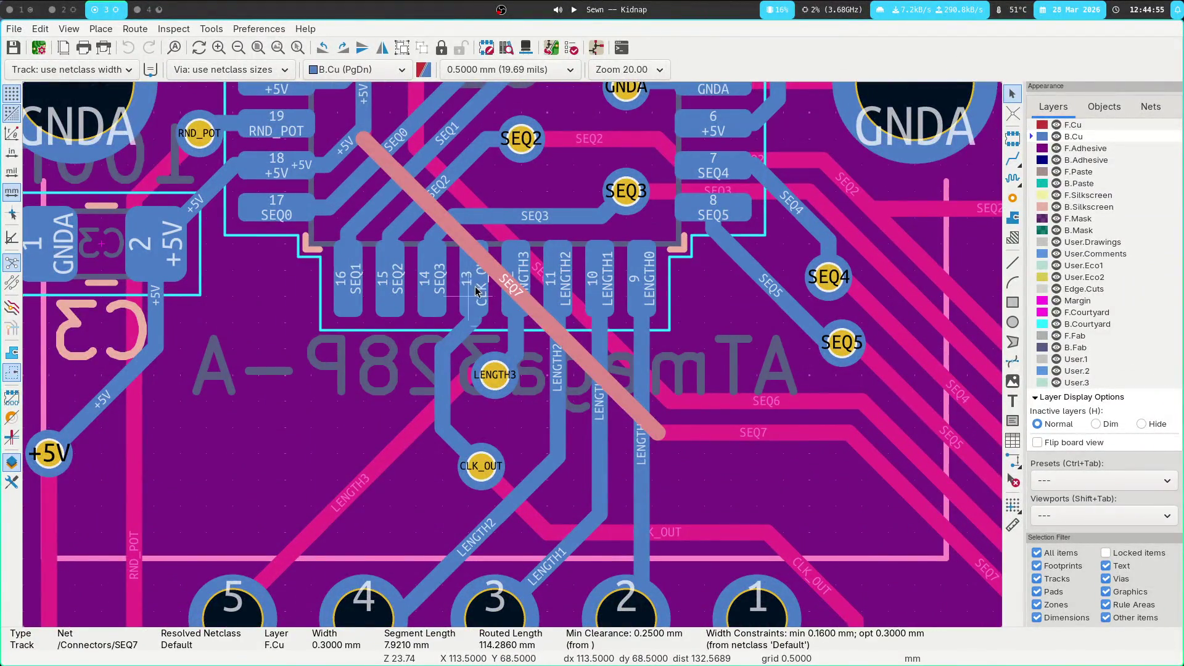
click(472, 301)
click(61, 9)
click(148, 9)
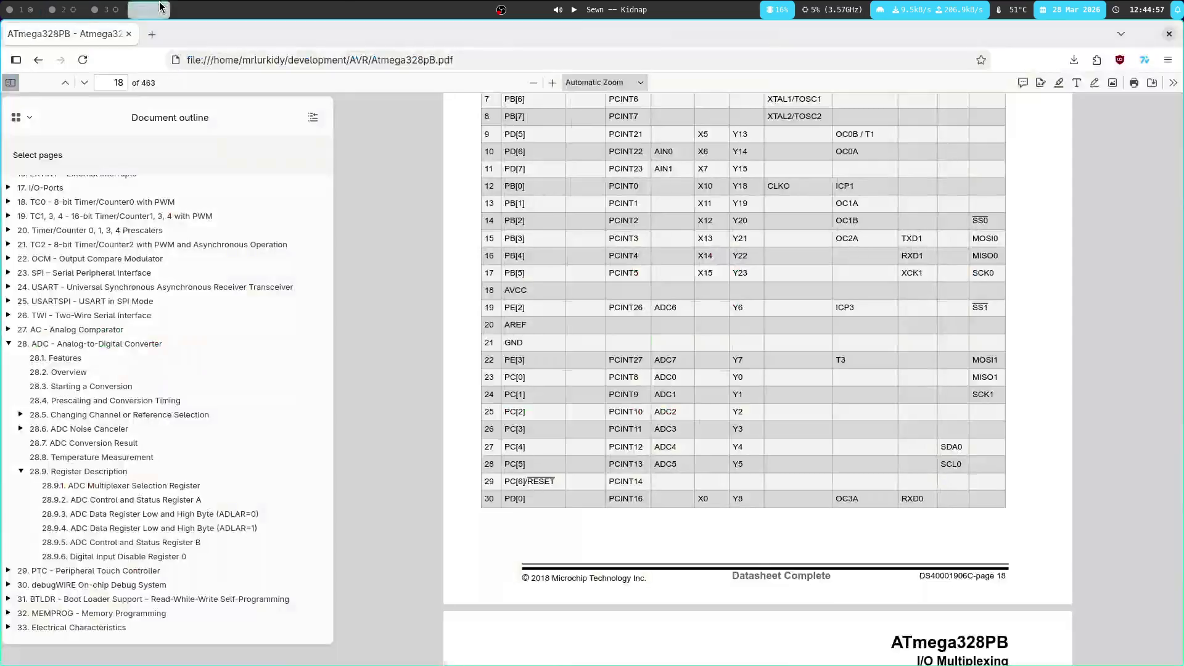
Review the rows of the ATmega328PB datasheet's I/O multiplexing pin table
scroll(200, 341, up, 10)
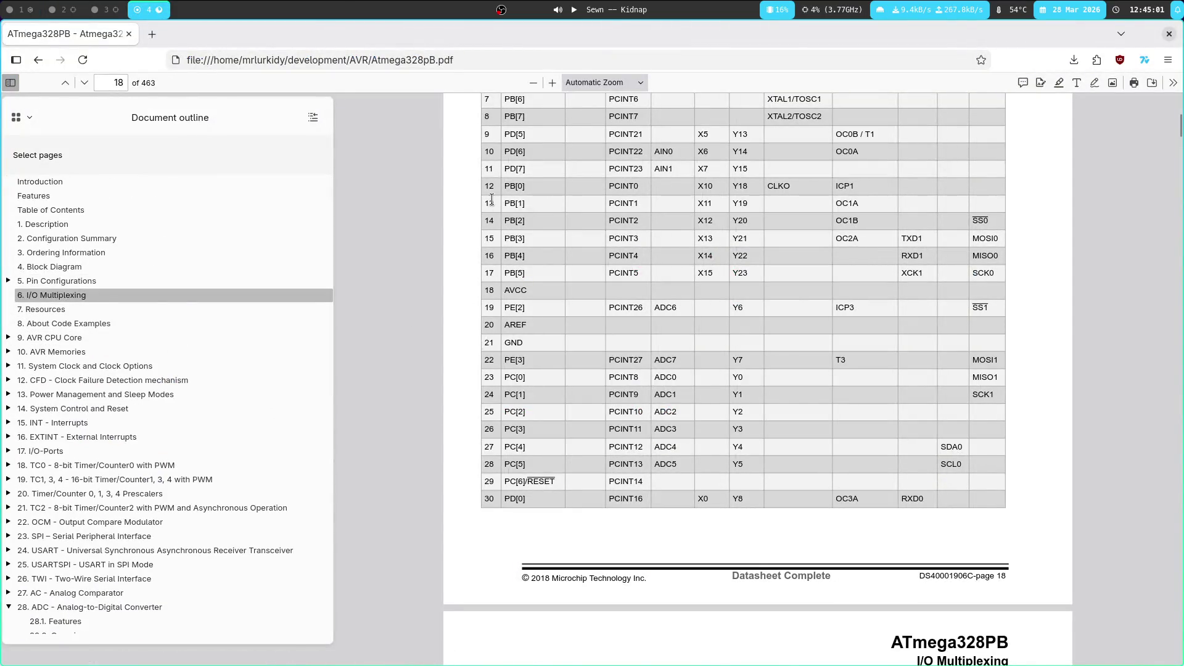
drag(492, 201, 779, 192)
click(700, 206)
Zoom the KiCad schematic onto the ATmega's port pin labels, then return to the editor
click(35, 6)
click(43, 12)
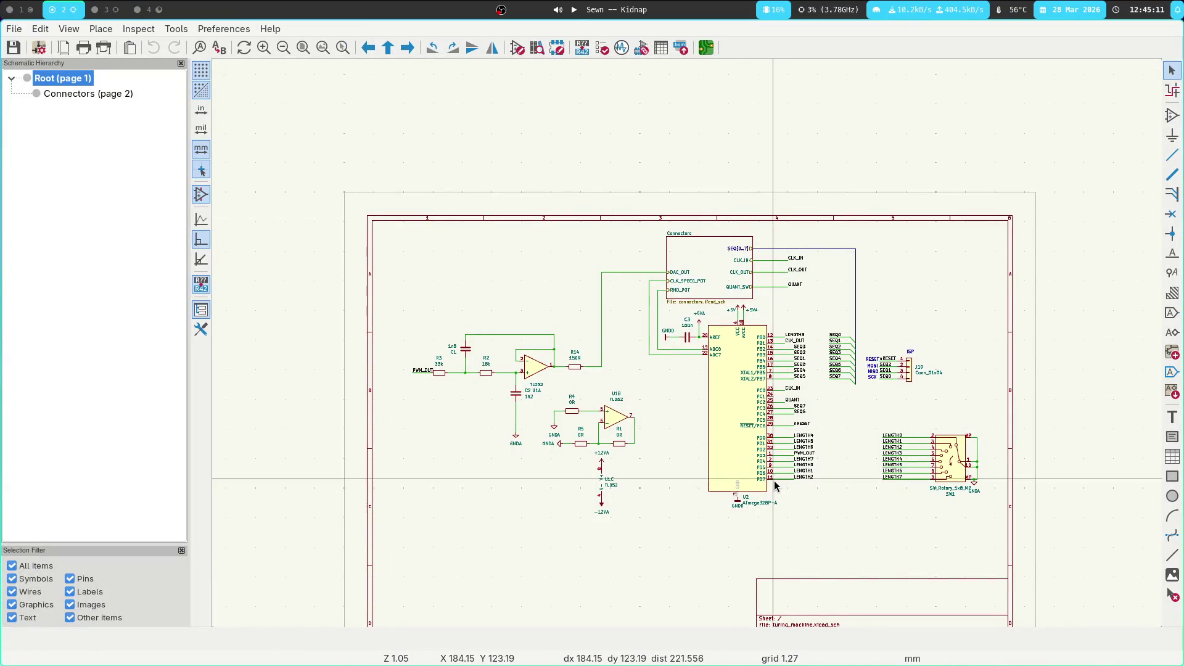
scroll(771, 484, up, 5)
scroll(660, 251, up, 2)
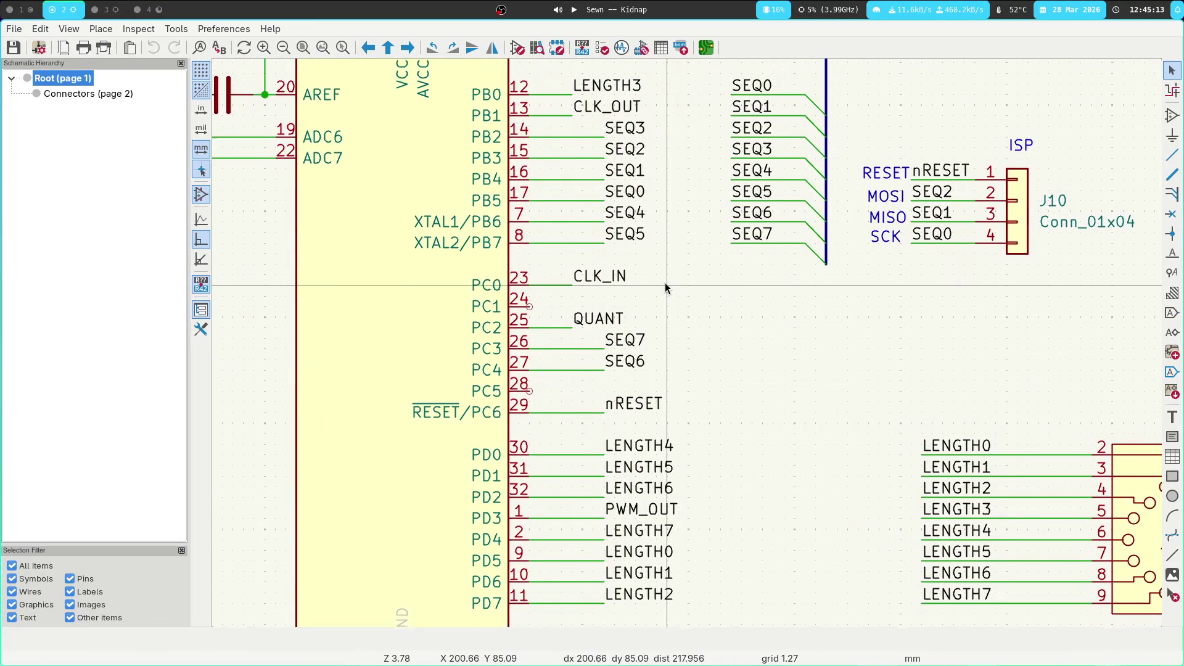
key(super+1)
scroll(287, 210, up, 20)
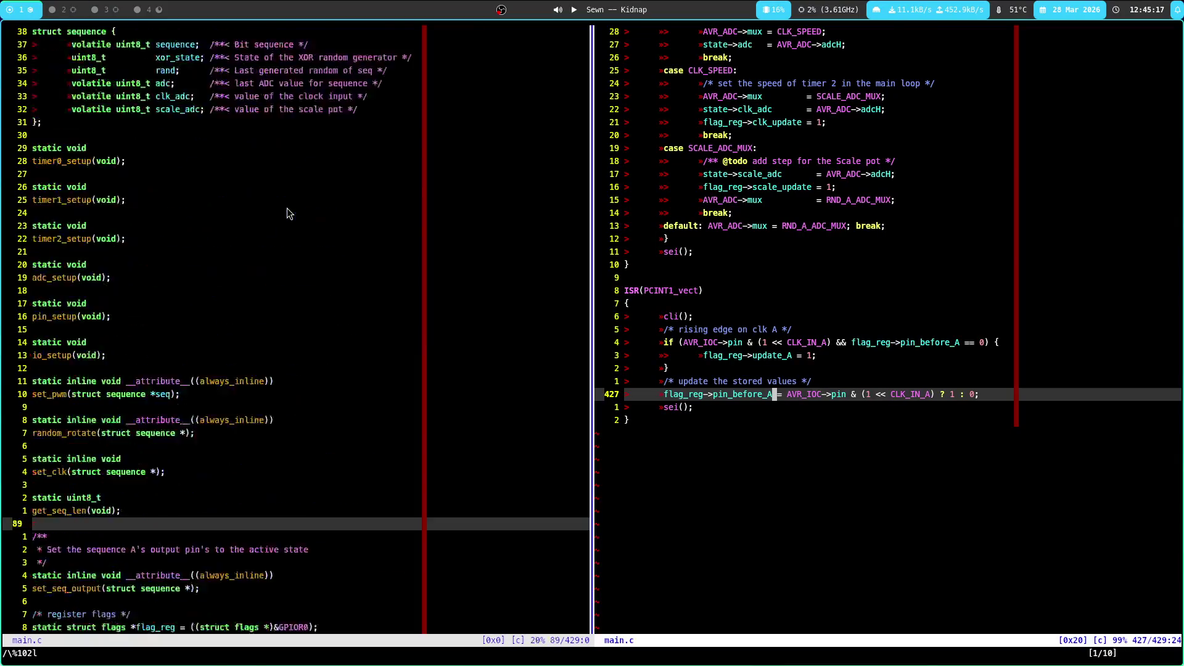
click(92, 161)
click(80, 174)
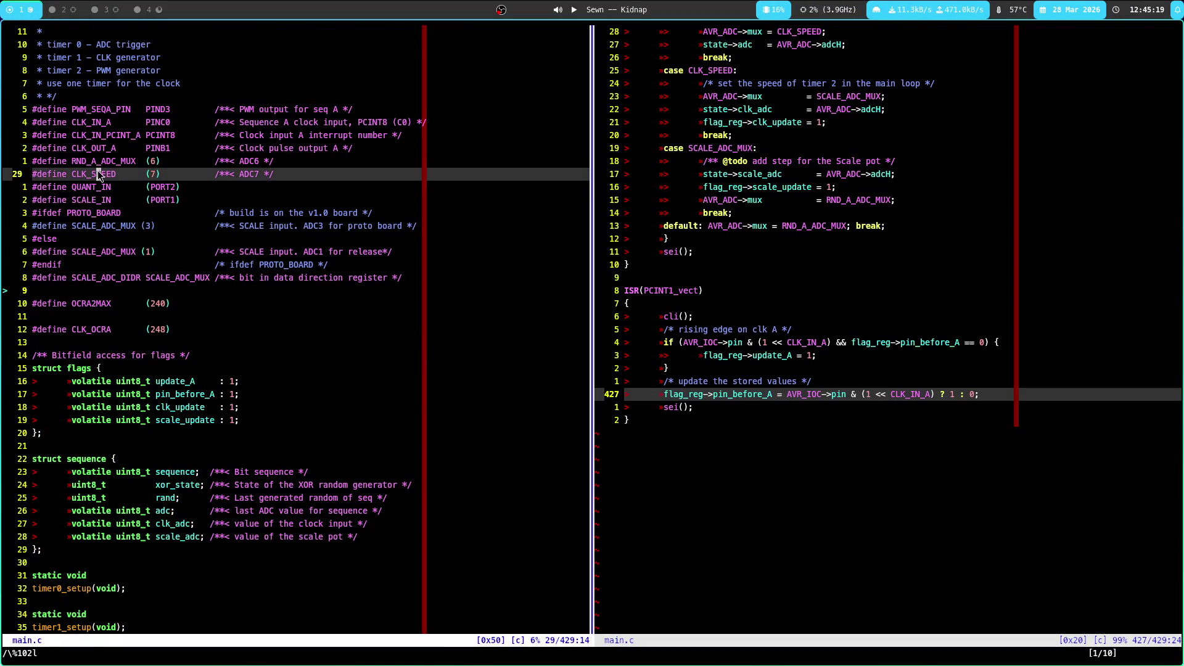
click(94, 148)
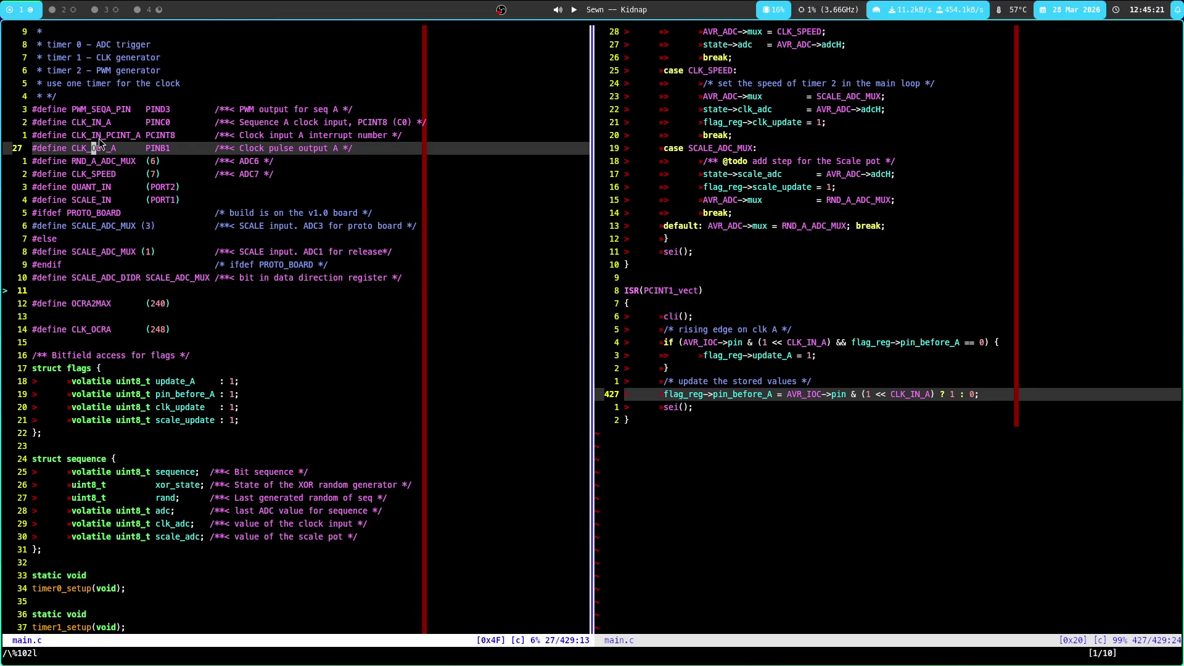
key(asterisk)
key(n)
key(n)
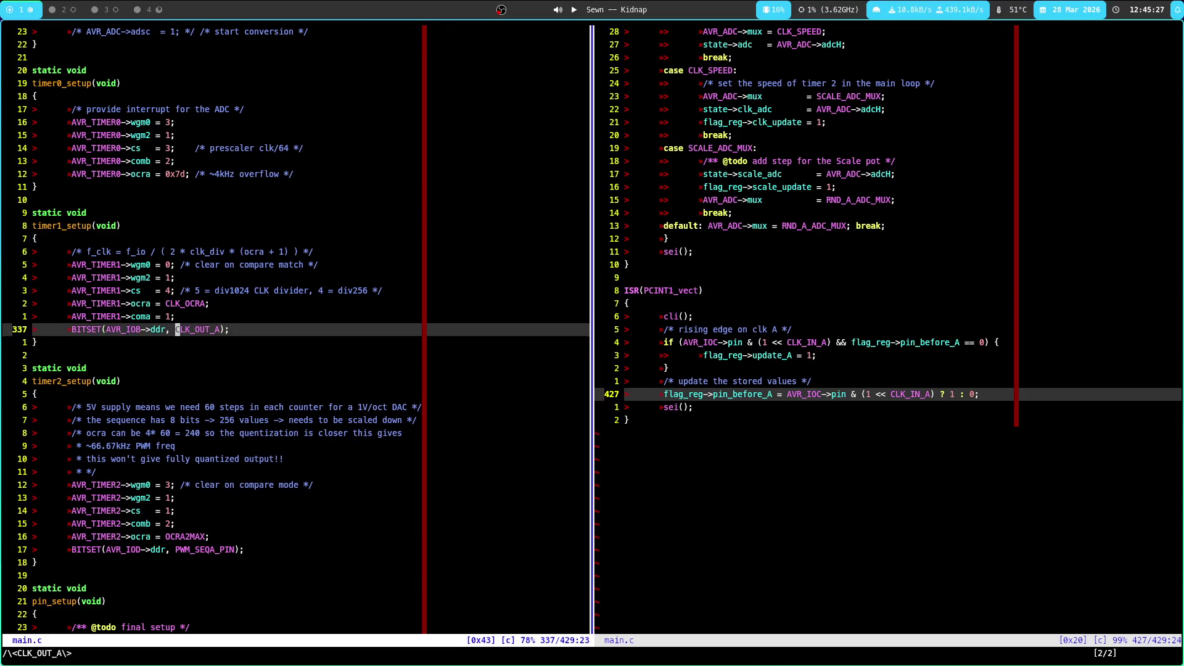
key(k)
key(h)
key(j)
key(h)
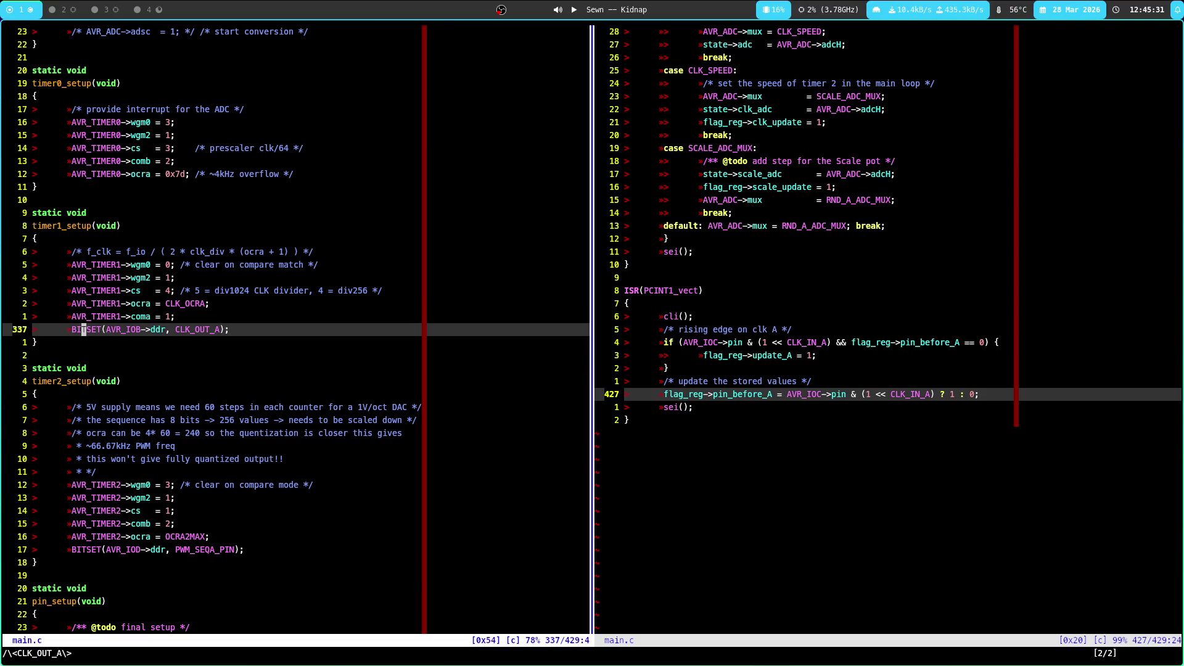
key(ctrl+o)
key(z)
key(z)
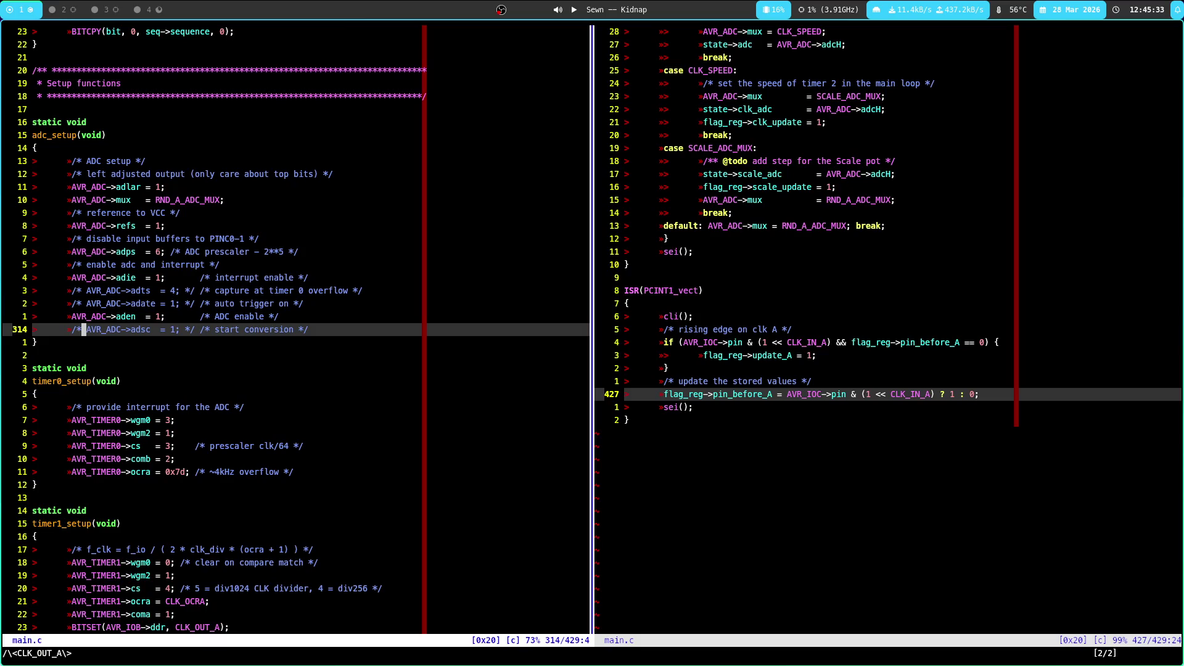
key(ctrl+o)
key(z)
key(z)
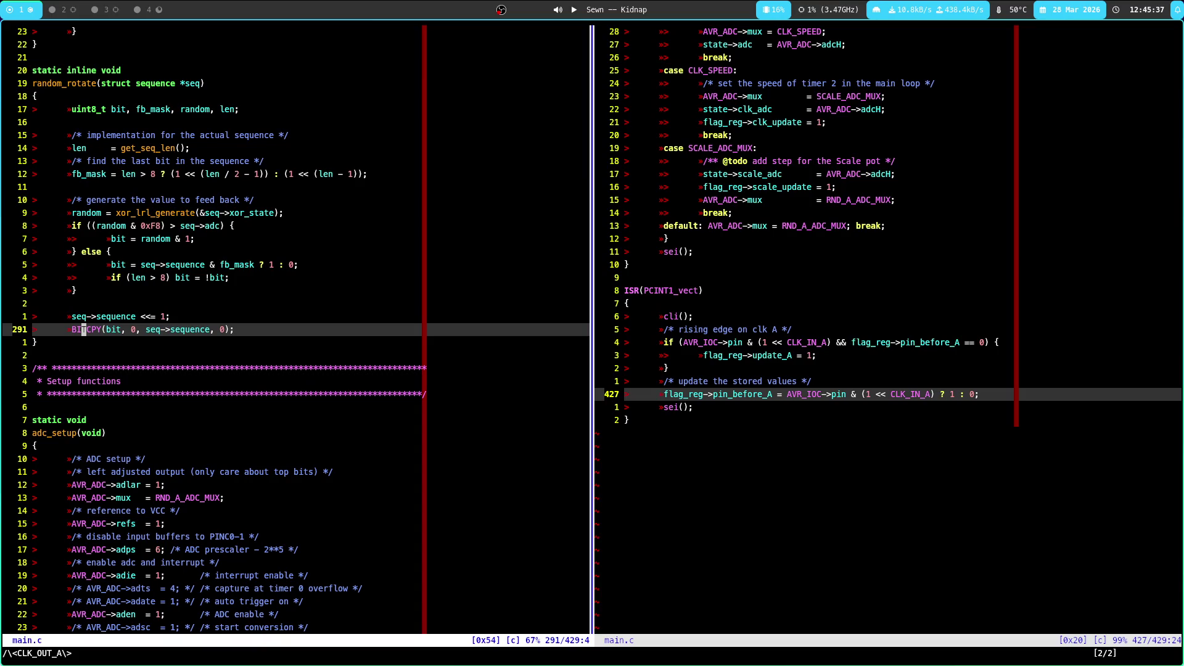
scroll(216, 327, down, 20)
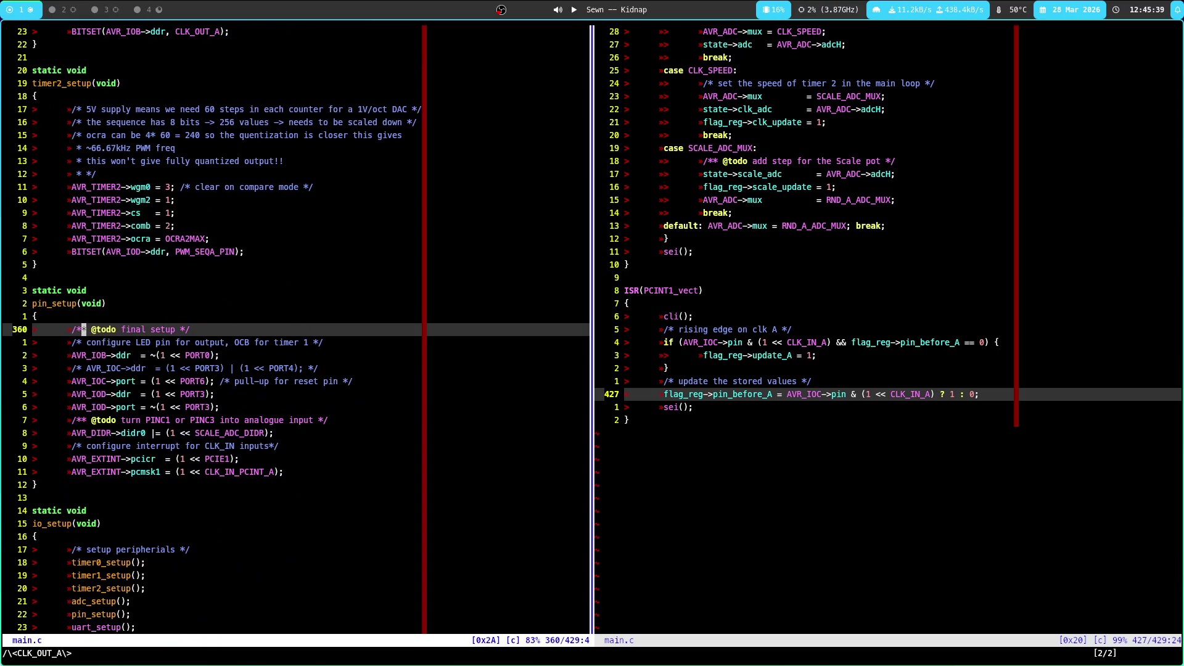
key(ctrl+e)
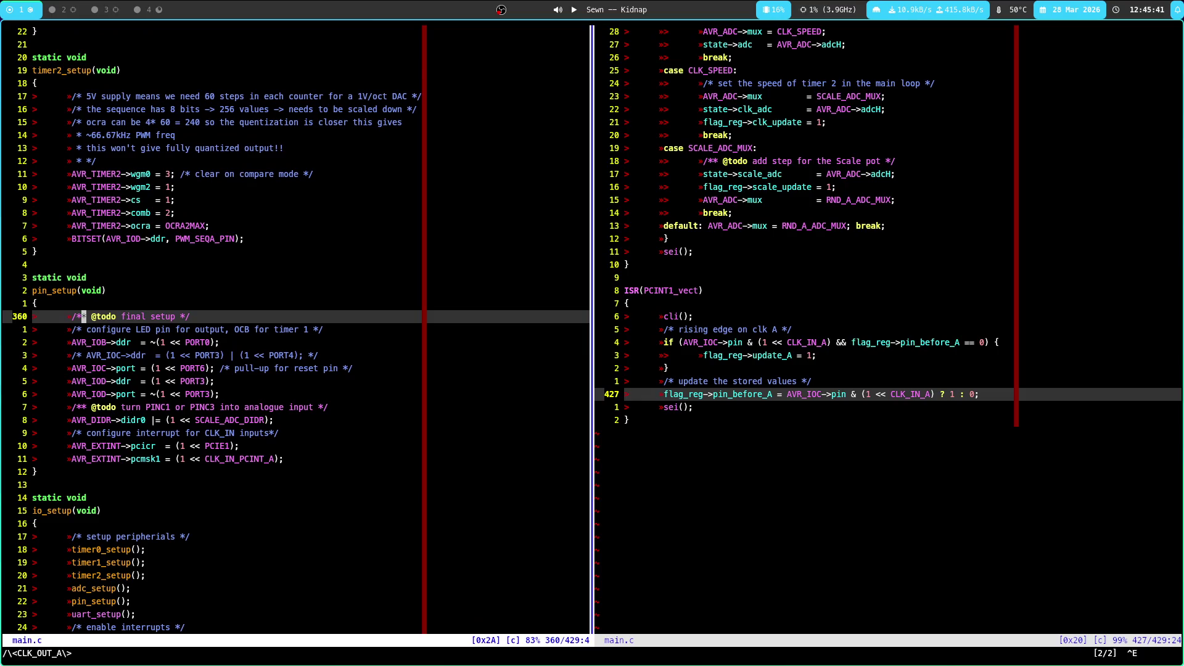
key(ctrl+e)
key(ctrl+e)
key(ctrl+e)
key(j)
key(j)
key(j)
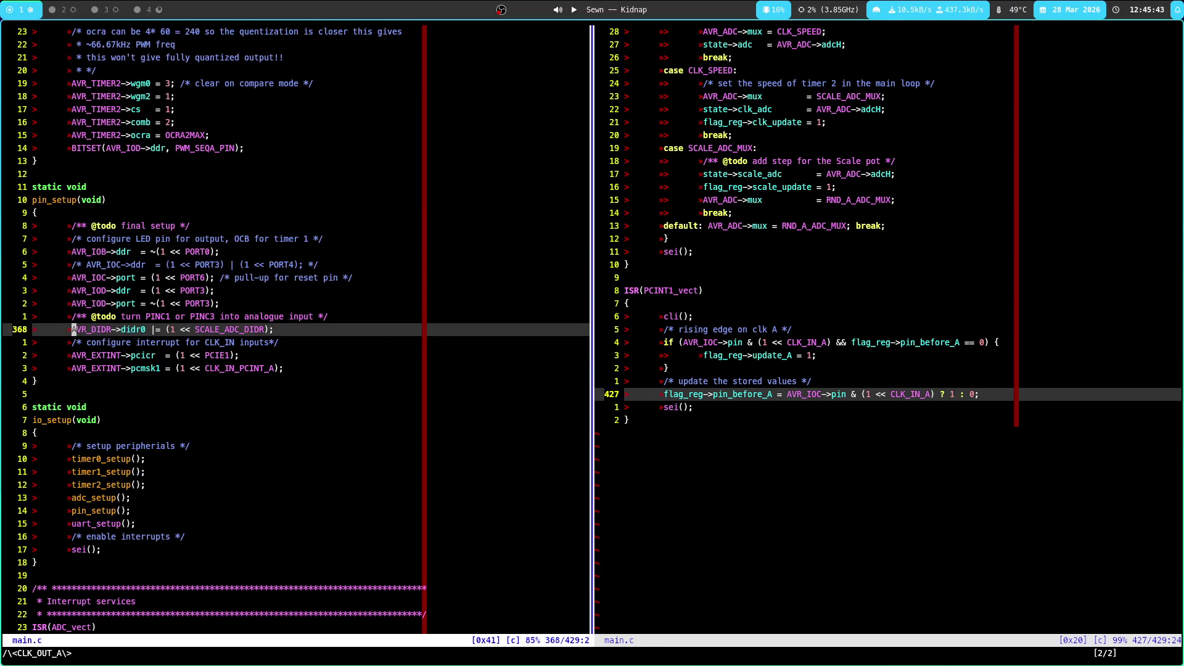
Insert BITSET(AVR_DIDR->didr0, SCALE_ADC_DIDR); above the old didr0 assignment
text(O)
text(BITSET)
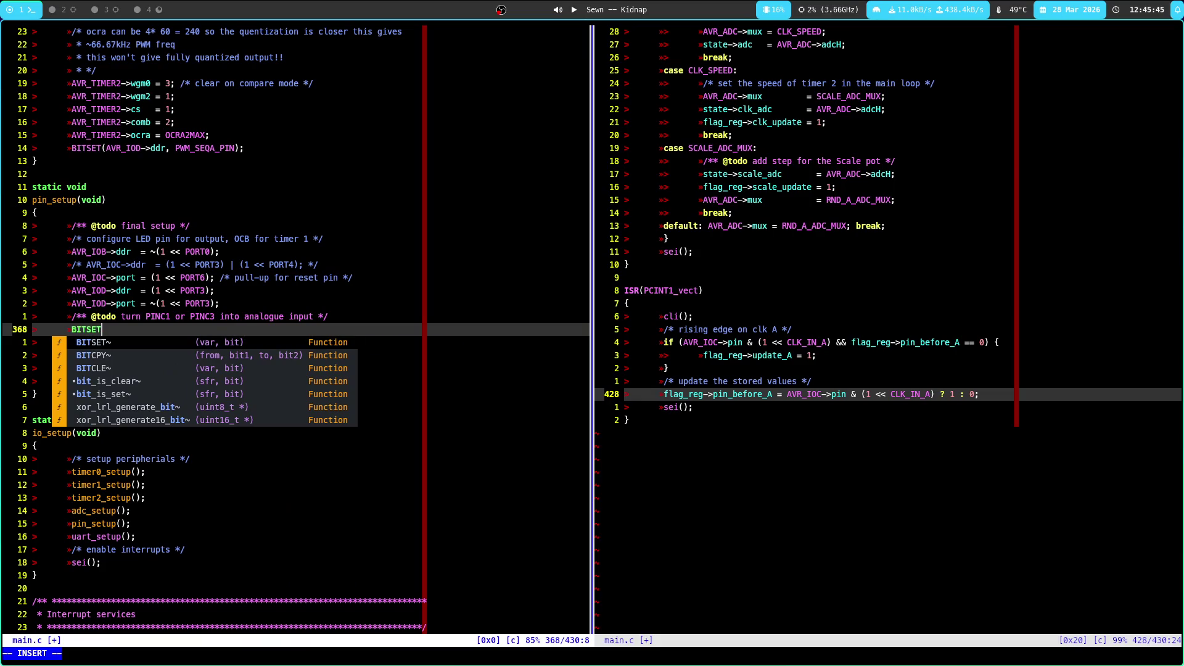
key(Return)
text(AVR)
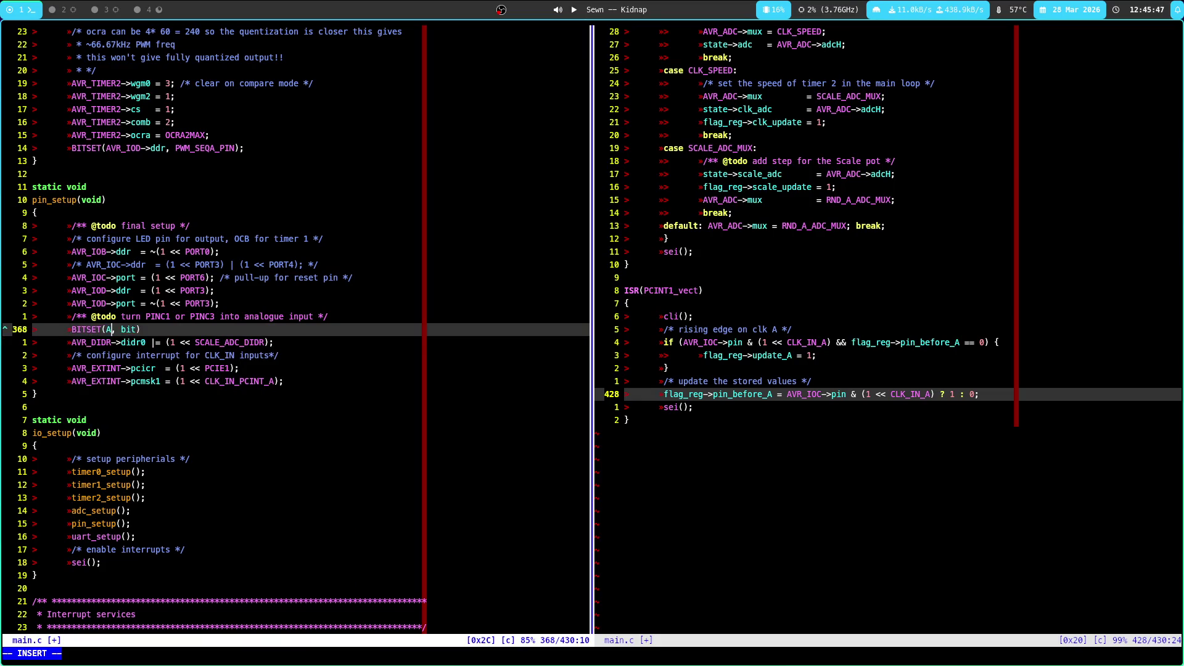
text(_DID)
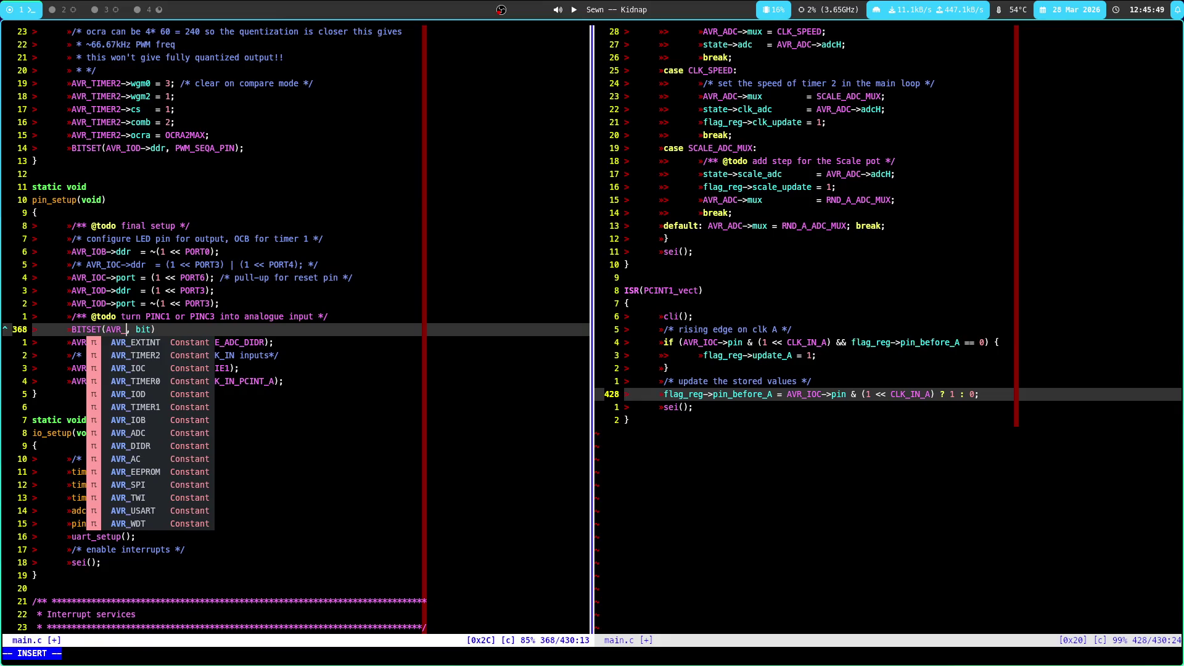
text(R,)
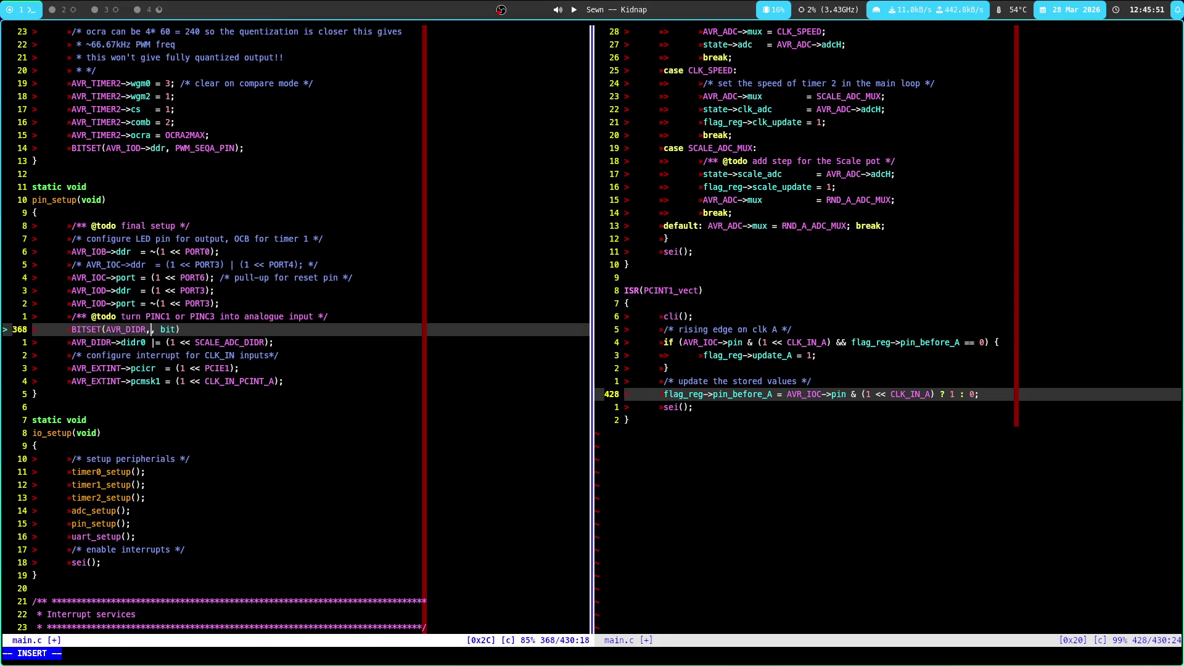
text(->)
key(Tab)
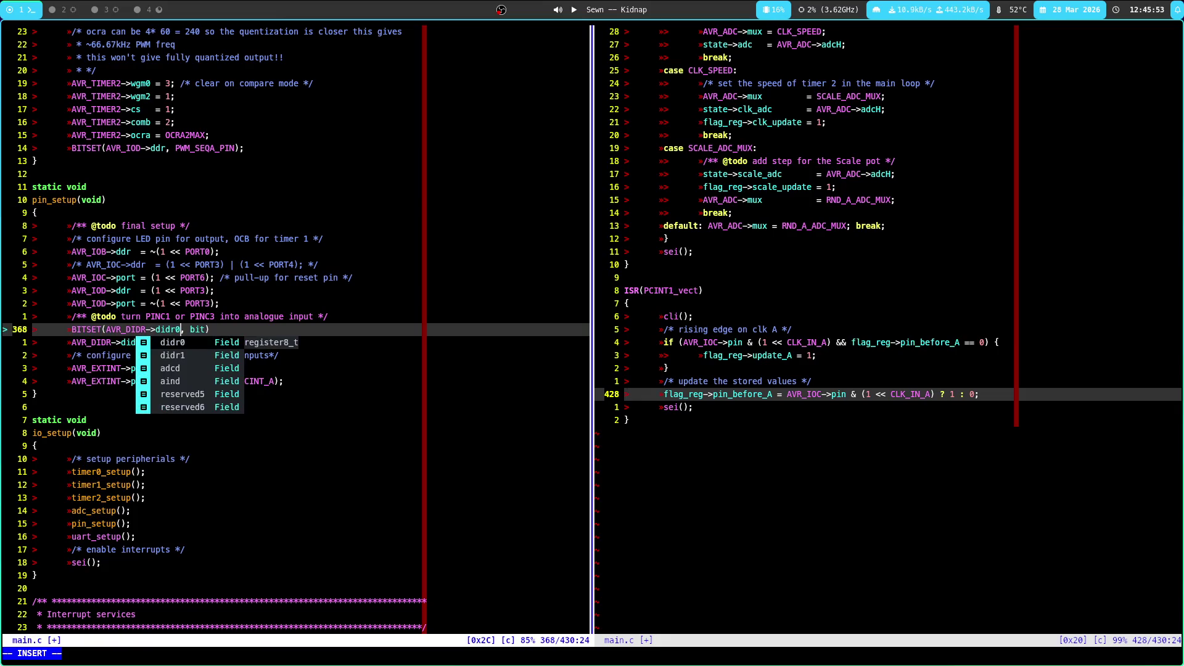
key(Right)
key(Right)
key(Escape)
text(cwSCA)
key(Tab)
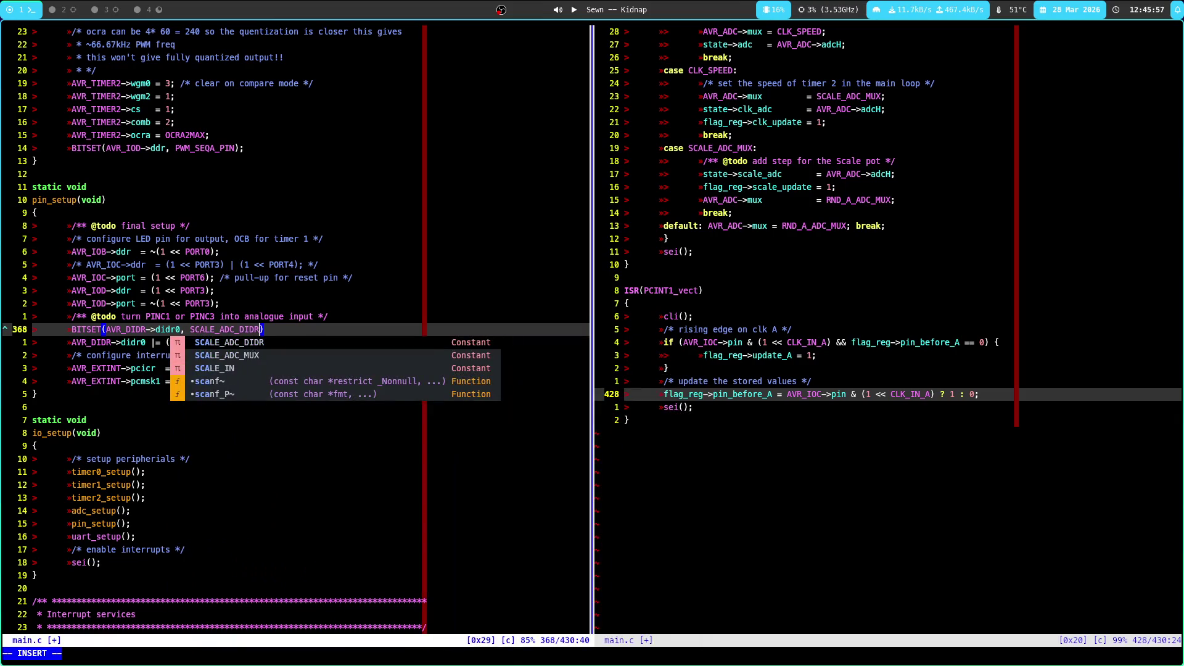
key(Escape)
text(A;)
Delete the old direct didr0 assignment line and save main.c
key(Escape)
key(j)
key(d)
key(d)
text(:w)
key(Return)
Rewrite the todo comment above as "Disable digital buffer", remove the surplus asterisk, and save
key(h)
key(h)
key(h)
key(h)
key(k)
key(k)
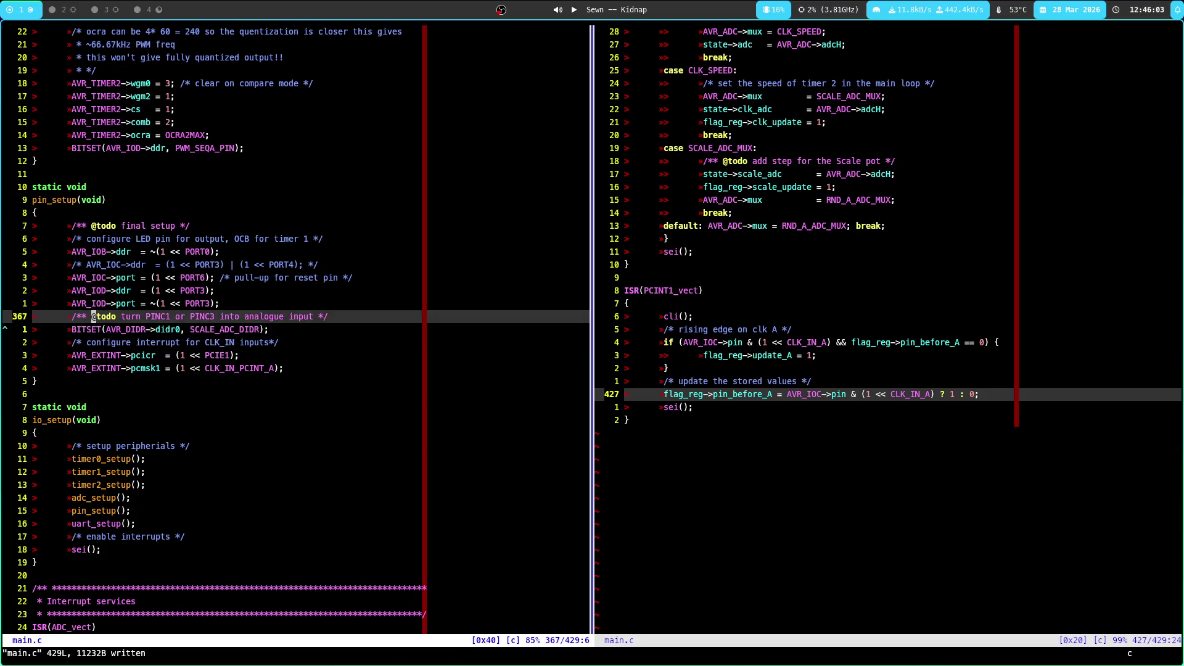
key(c)
key(t)
key(asterisk)
text(Disabl)
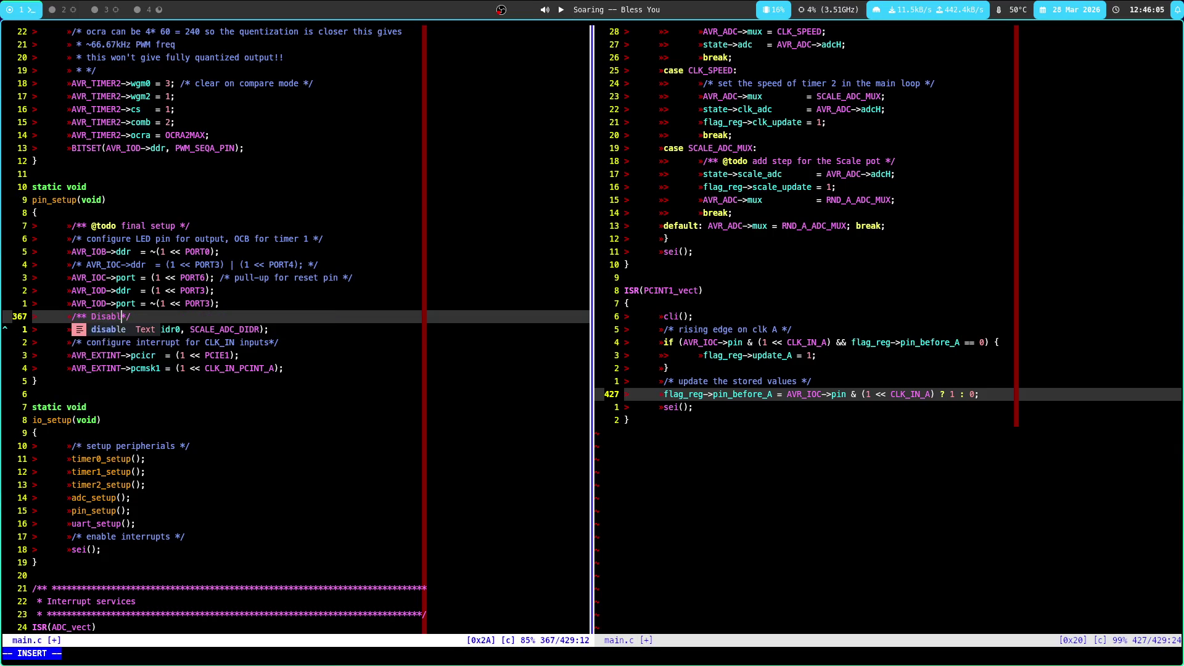
text(e )
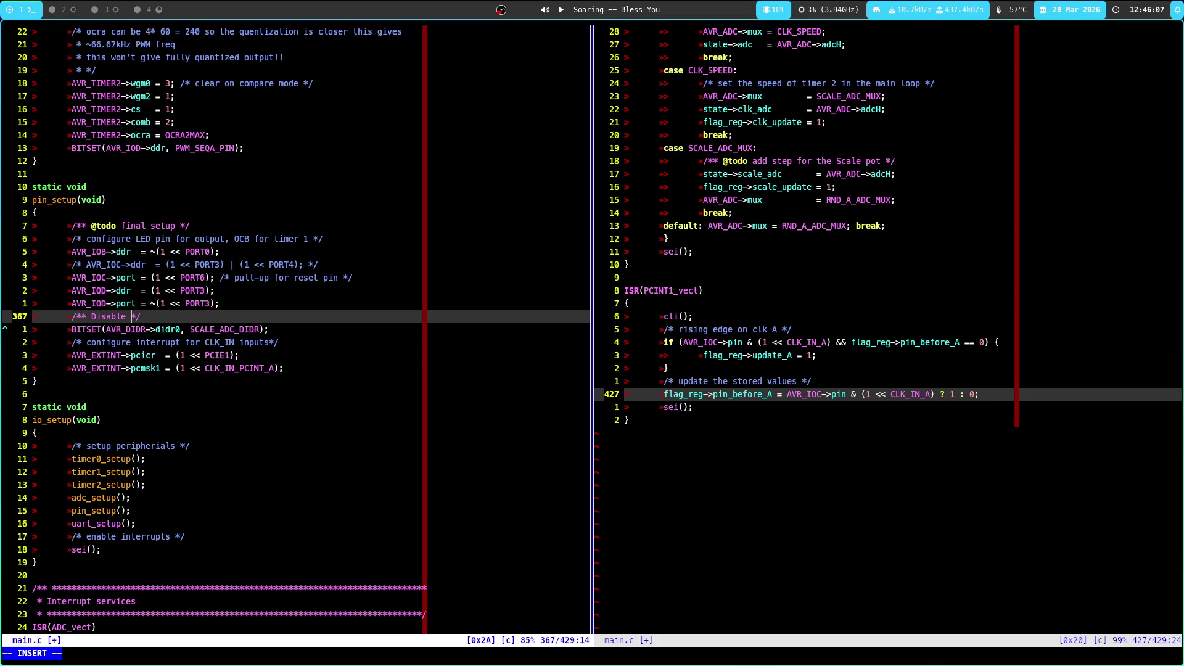
text(digital buffer)
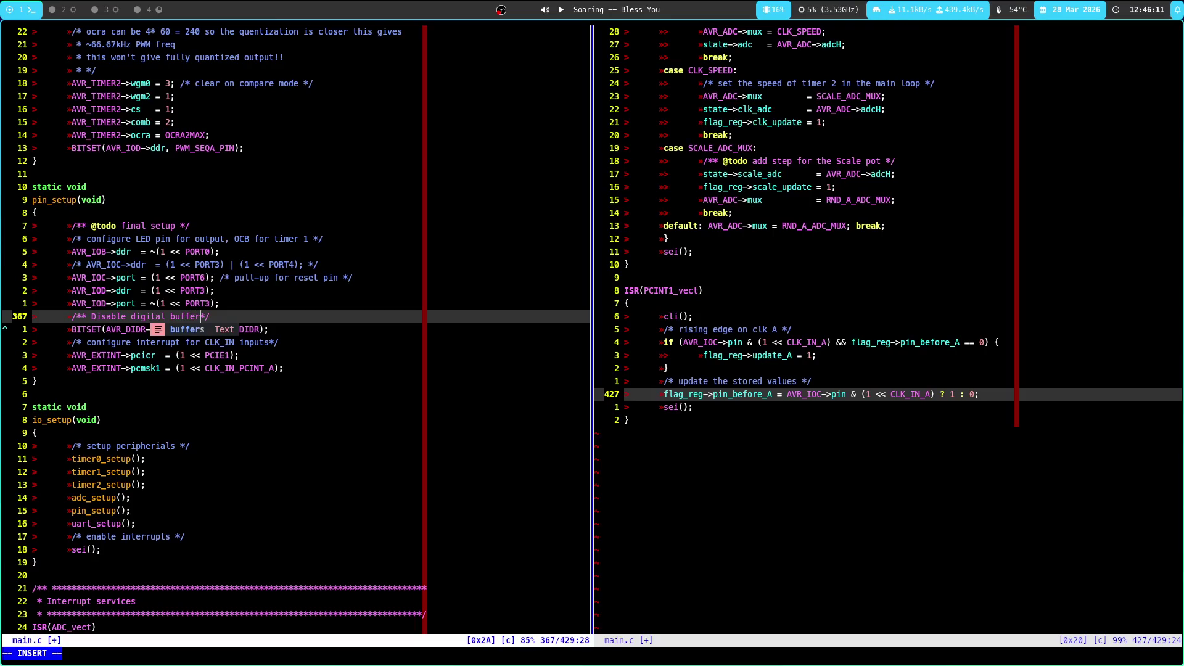
key(Escape)
key(b)
key(shift+f)
key(asterisk)
text(x:w)
key(Return)
key(k)
key(k)
key(k)
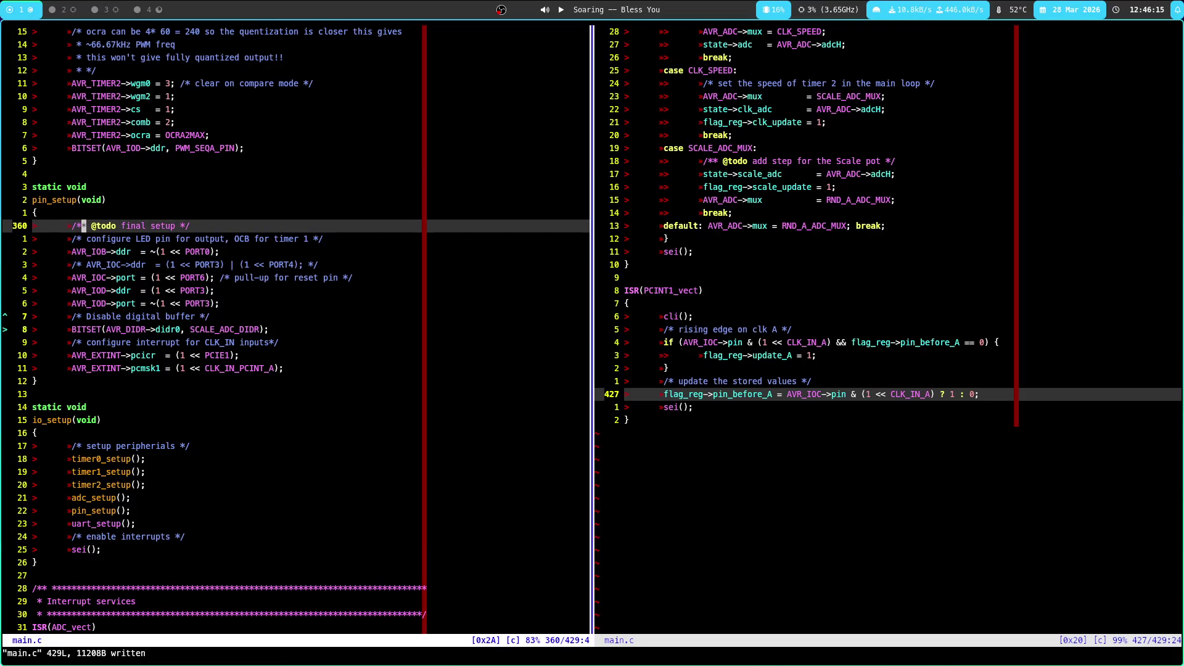
key(d)
key(d)
text(/todo)
key(Return)
key(d)
key(d)
text(w)
key(Return)
key(n)
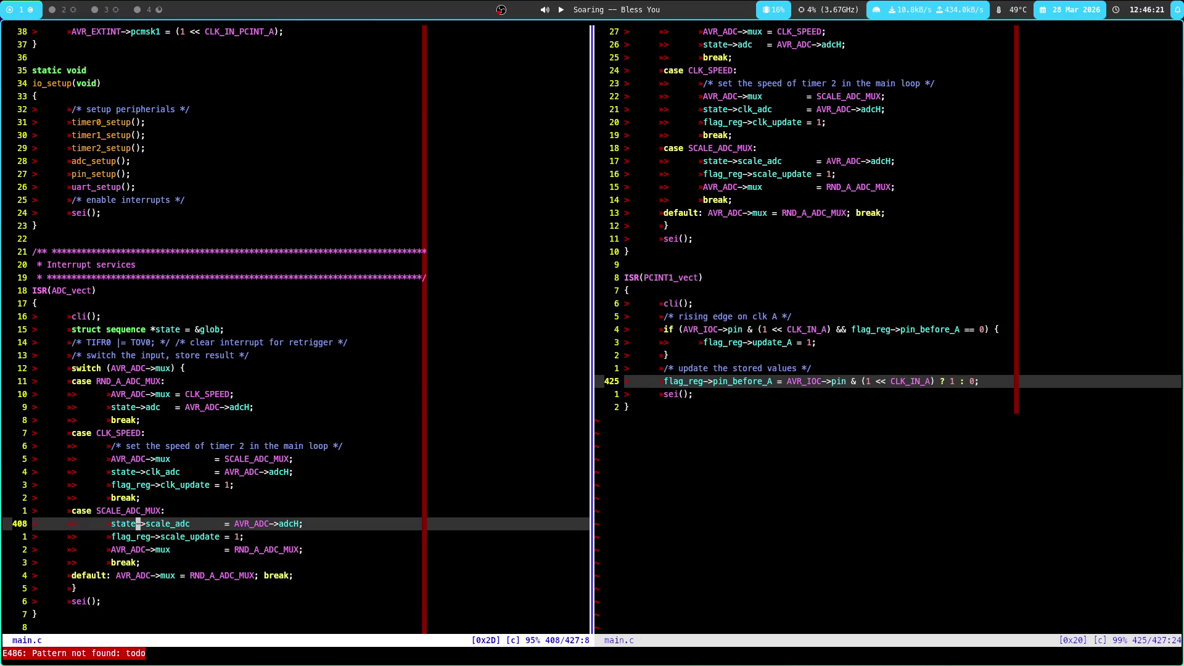
key(ctrl+o)
key(ctrl+o)
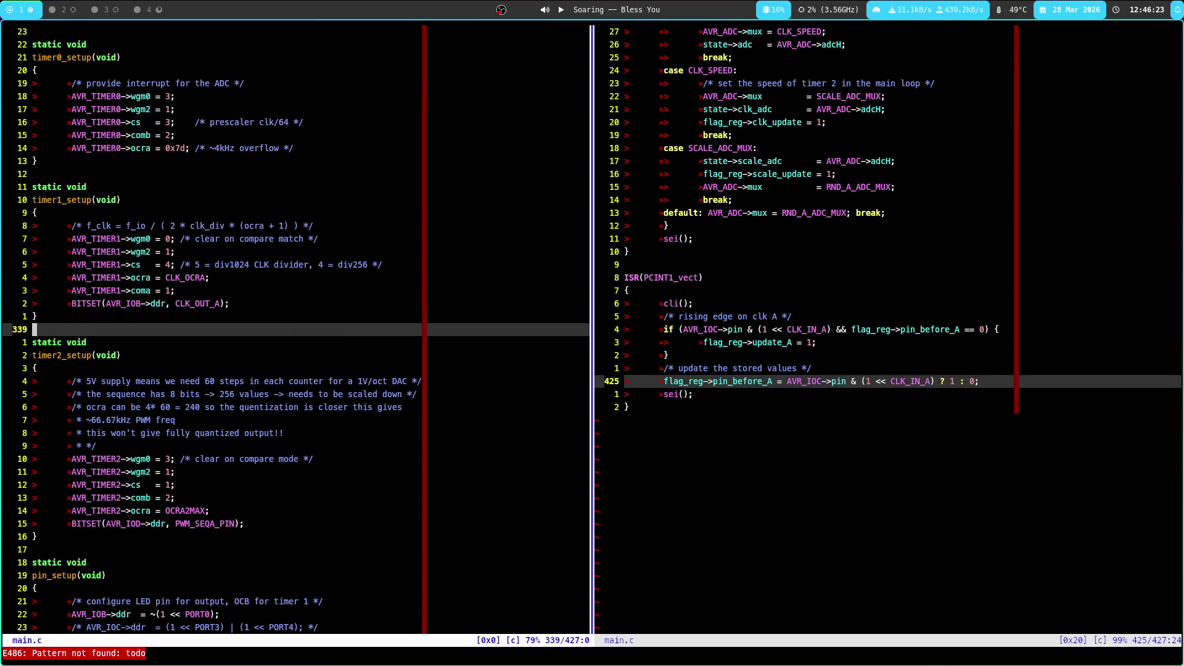
key(k)
key(k)
key(k)
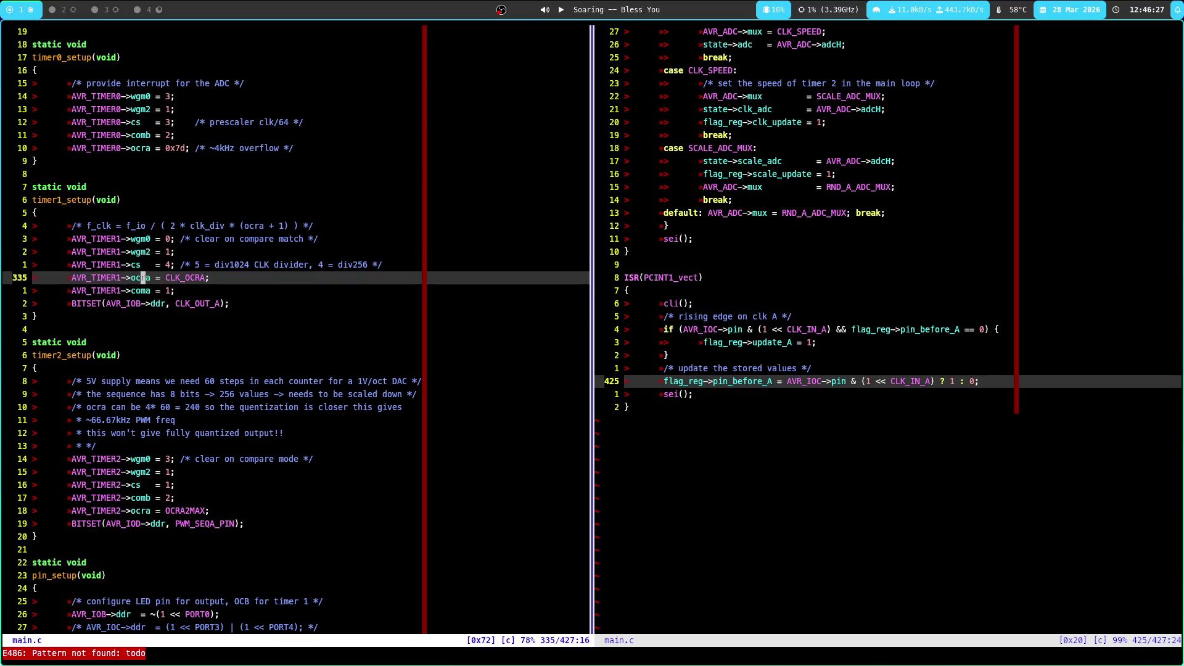
key(k)
key(l)
key(b)
key(b)
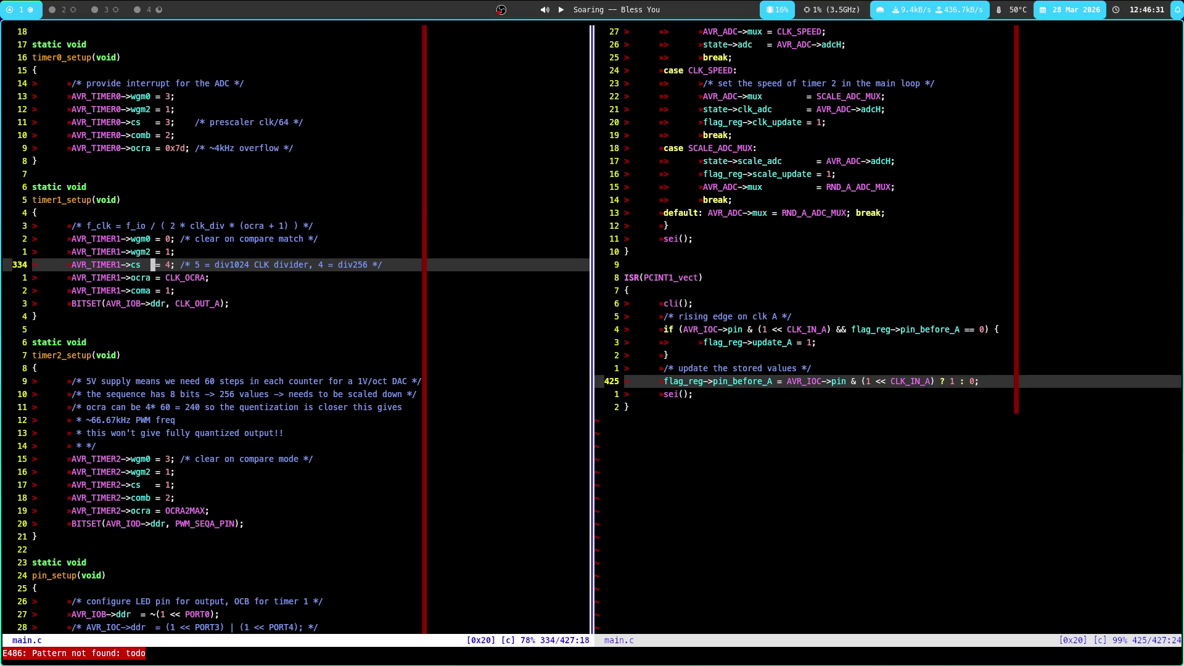
key(h)
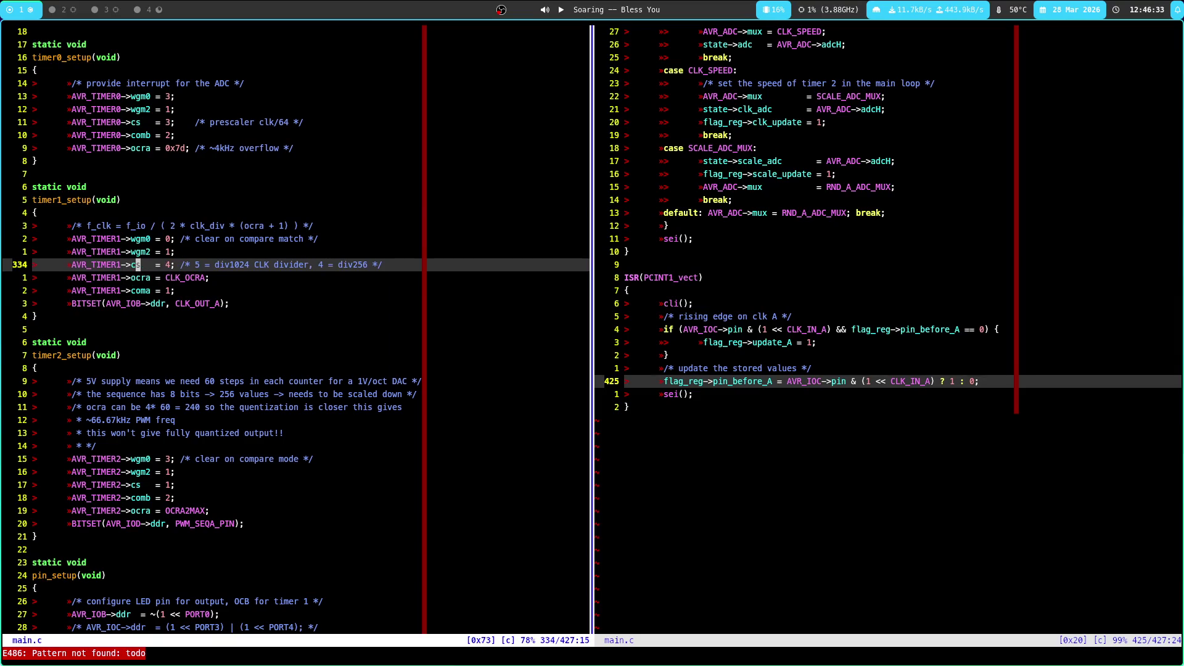
key(l)
key(l)
key(j)
key(g)
key(d)
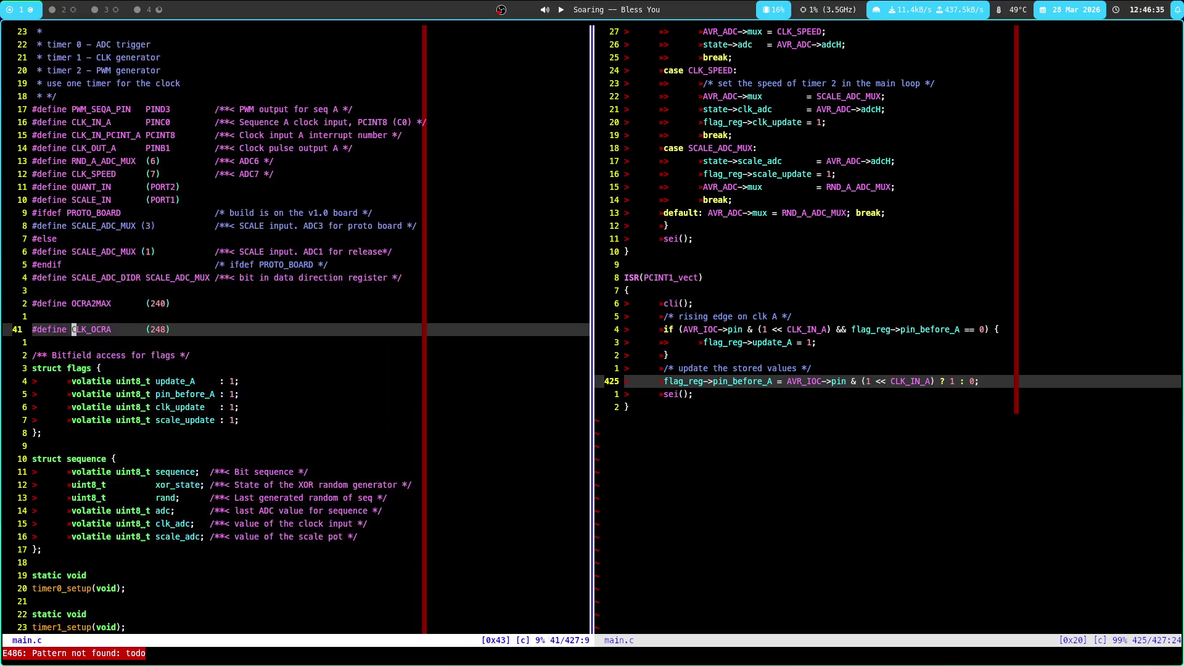
key(ctrl+o)
key(h)
key(h)
key(h)
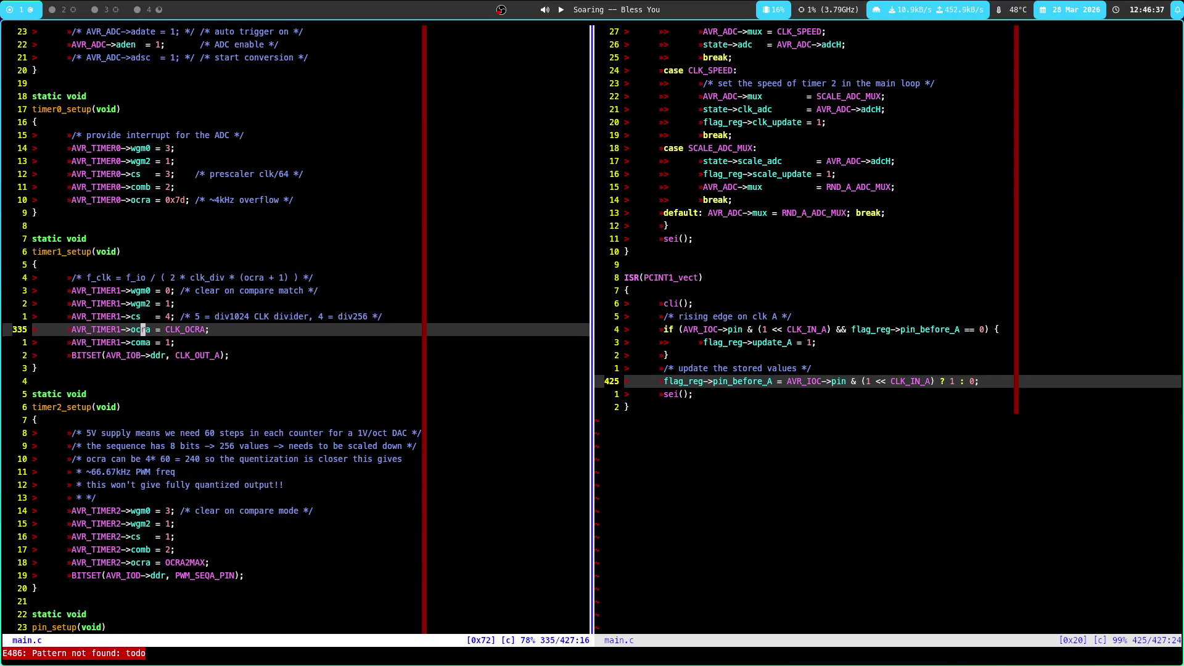
key(k)
key(j)
key(j)
key(k)
key(j)
key(j)
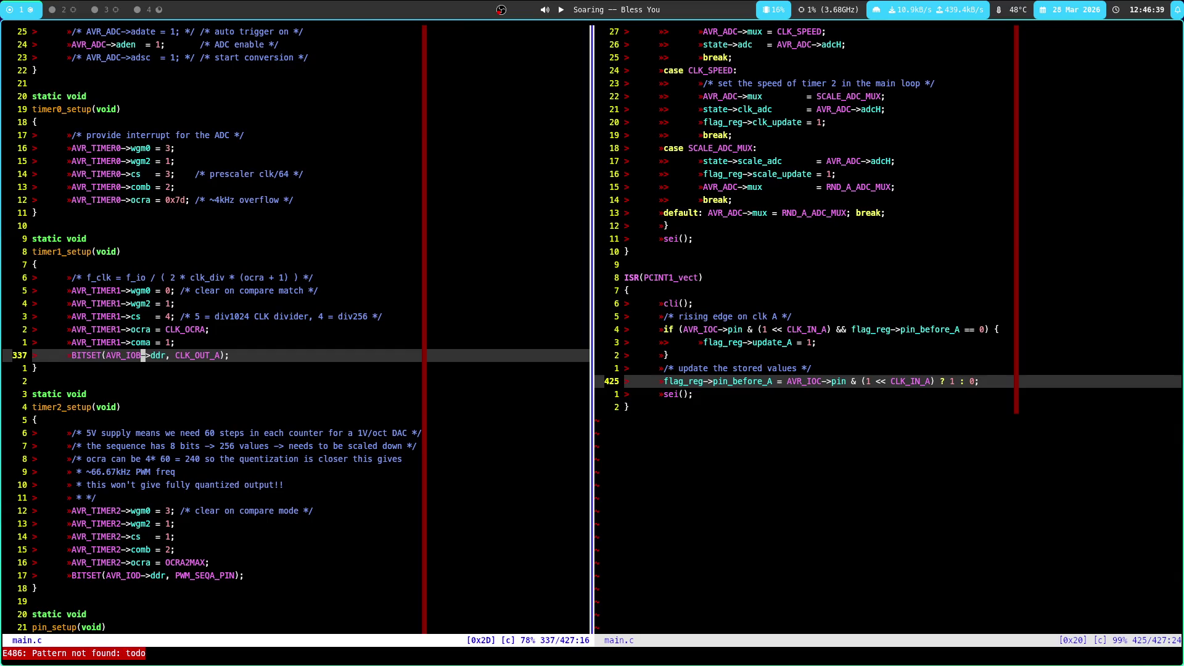
key(k)
key(k)
key(l)
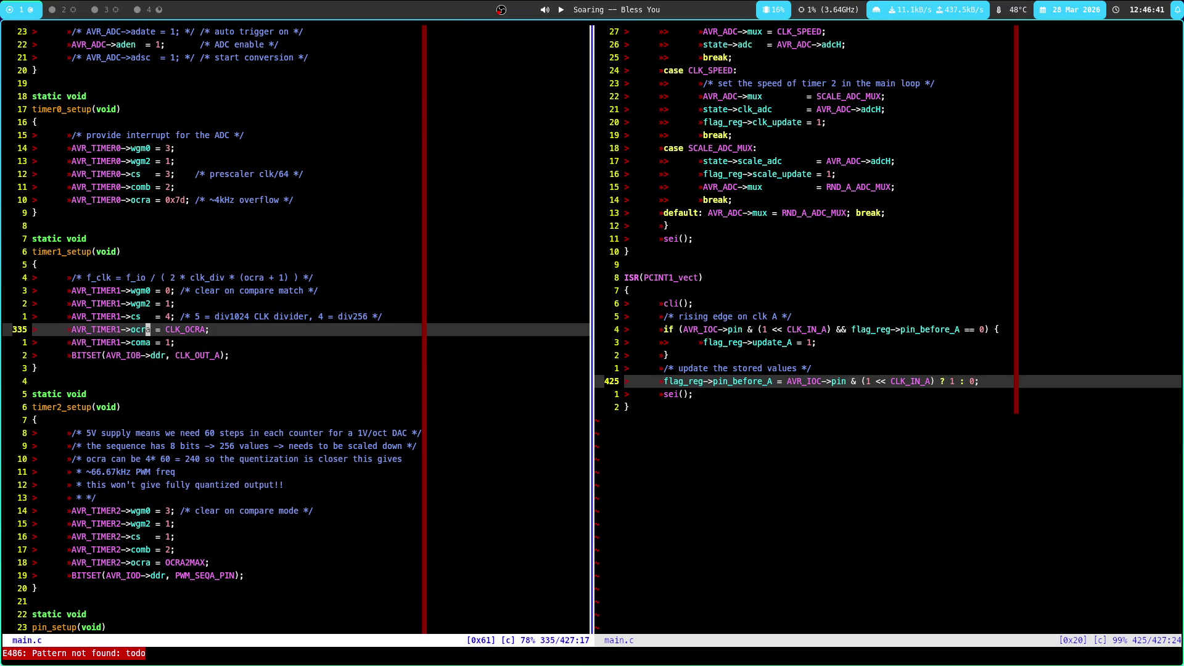
key(j)
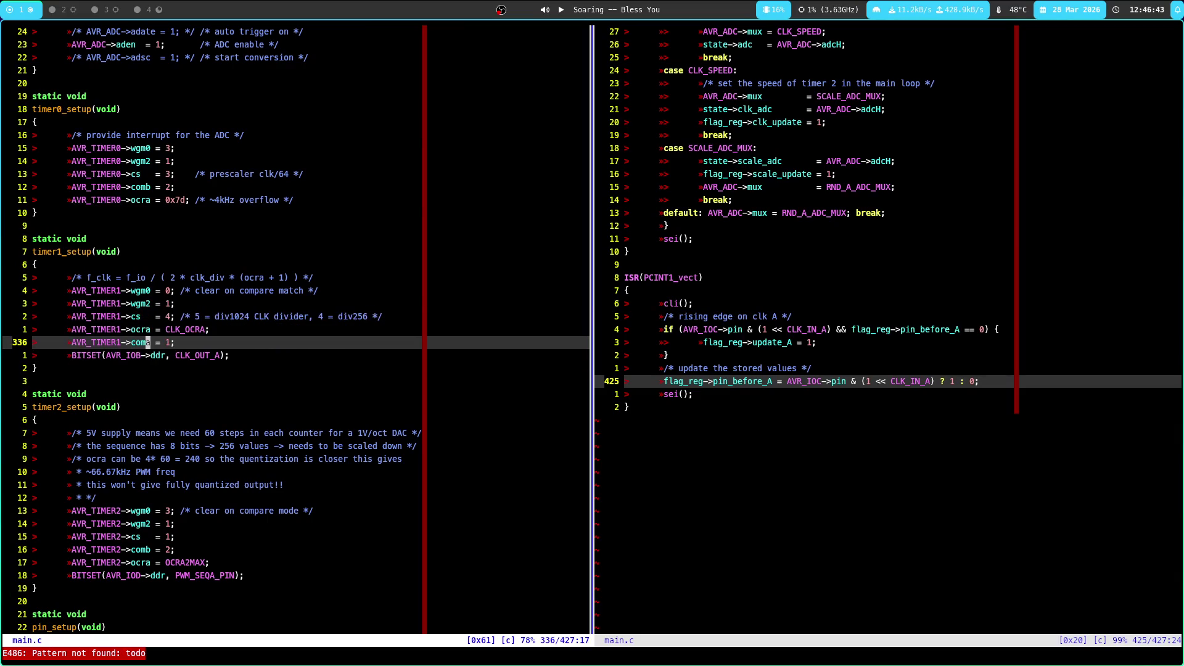
key(j)
key(k)
key(j)
key(k)
key(k)
key(k)
key(j)
key(w)
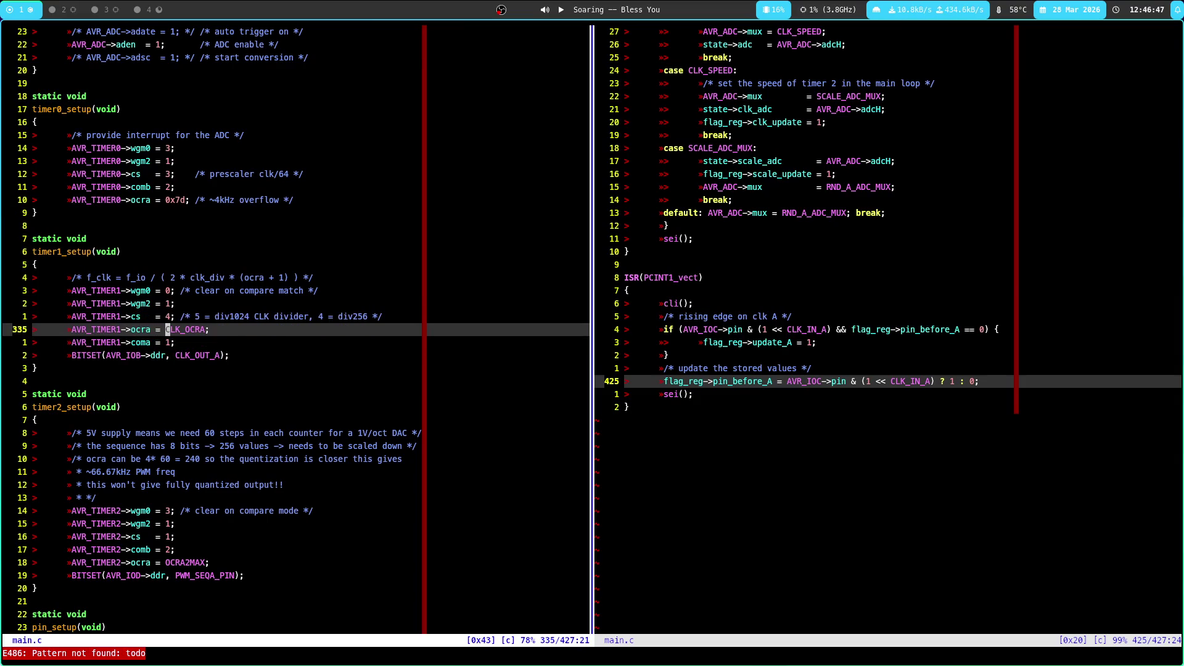
key(g)
key(shift+d)
key(ctrl+o)
key(l)
key(j)
key(j)
key(k)
key(k)
key(k)
key(j)
key(k)
key(j)
key(j)
key(super+3)
scroll(396, 237, down, 5)
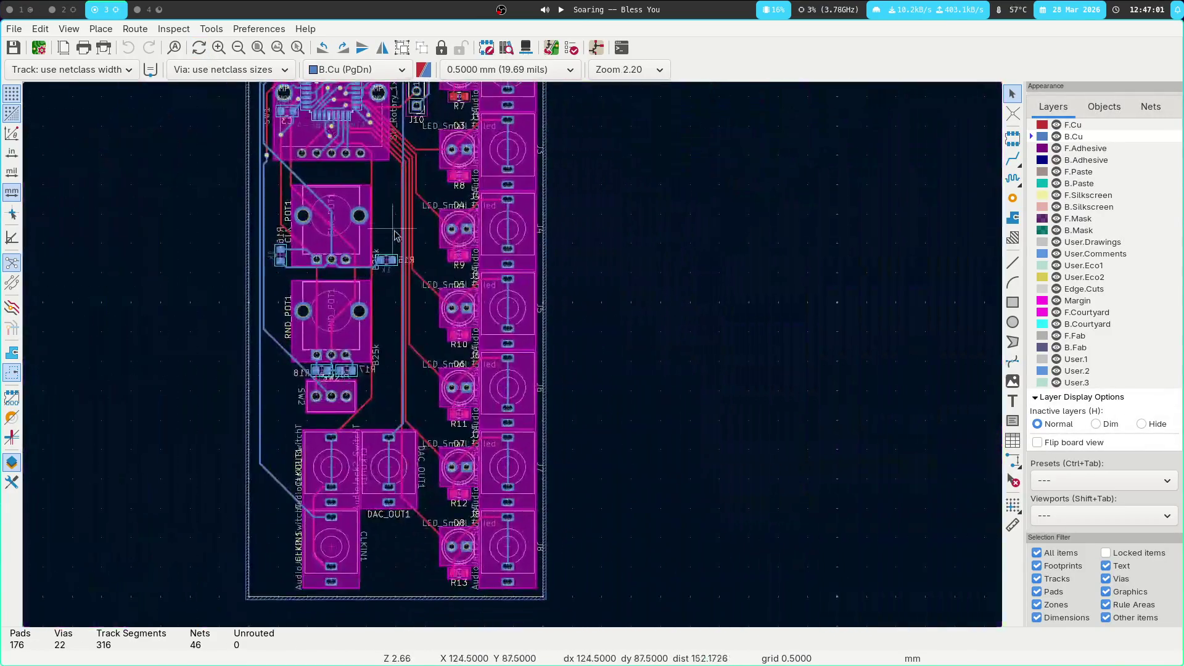
scroll(395, 236, up, 5)
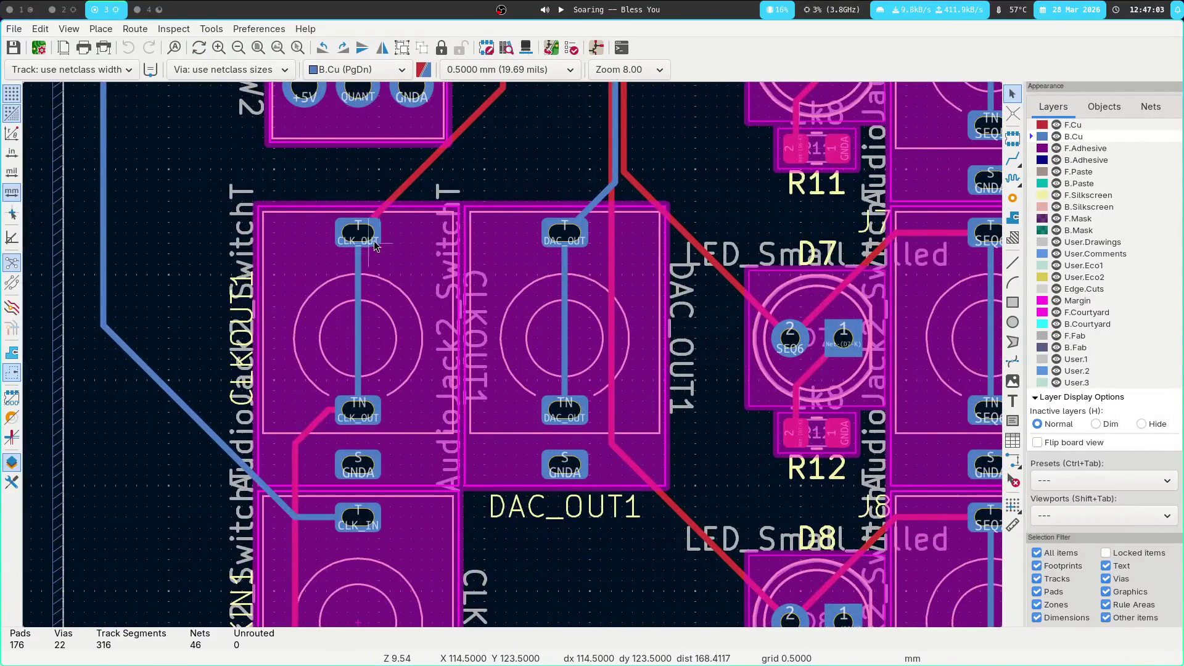
shift+scroll(395, 346, down, 3)
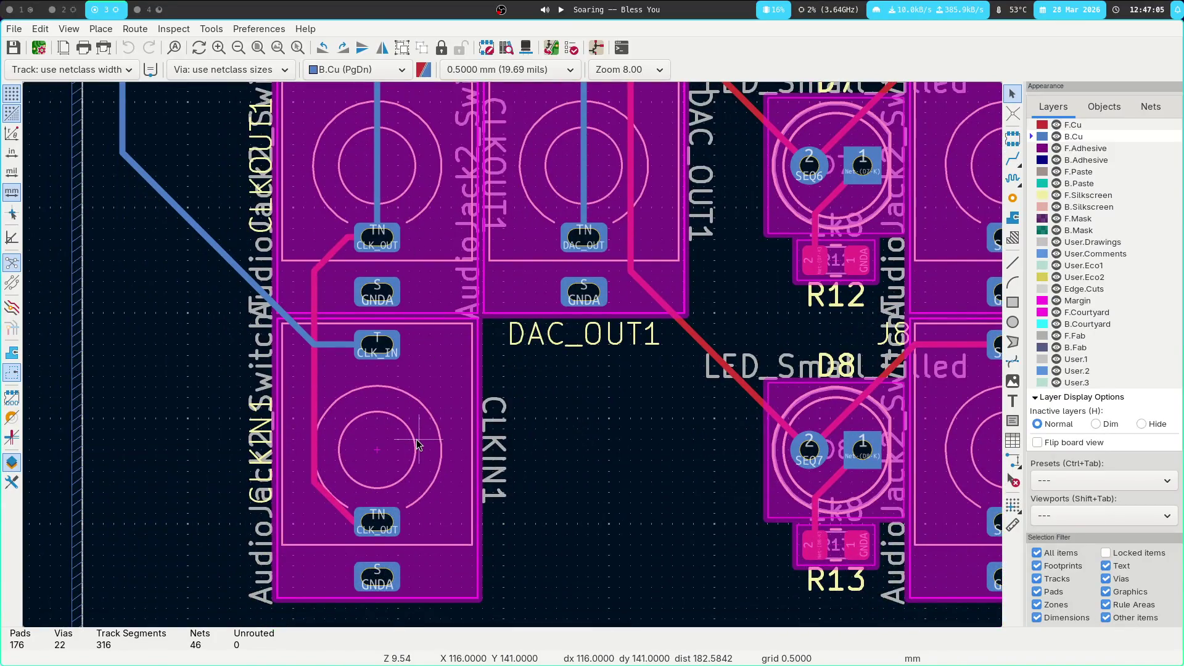
scroll(466, 241, down, 2)
scroll(466, 240, down, 3)
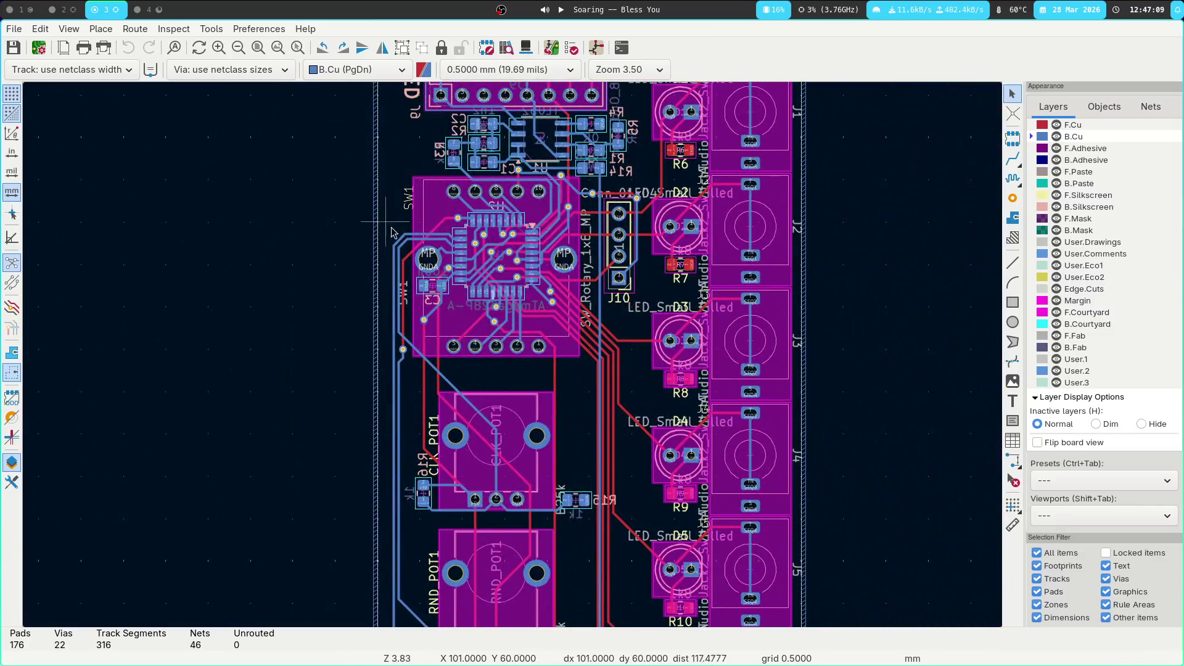
scroll(487, 319, up, 6)
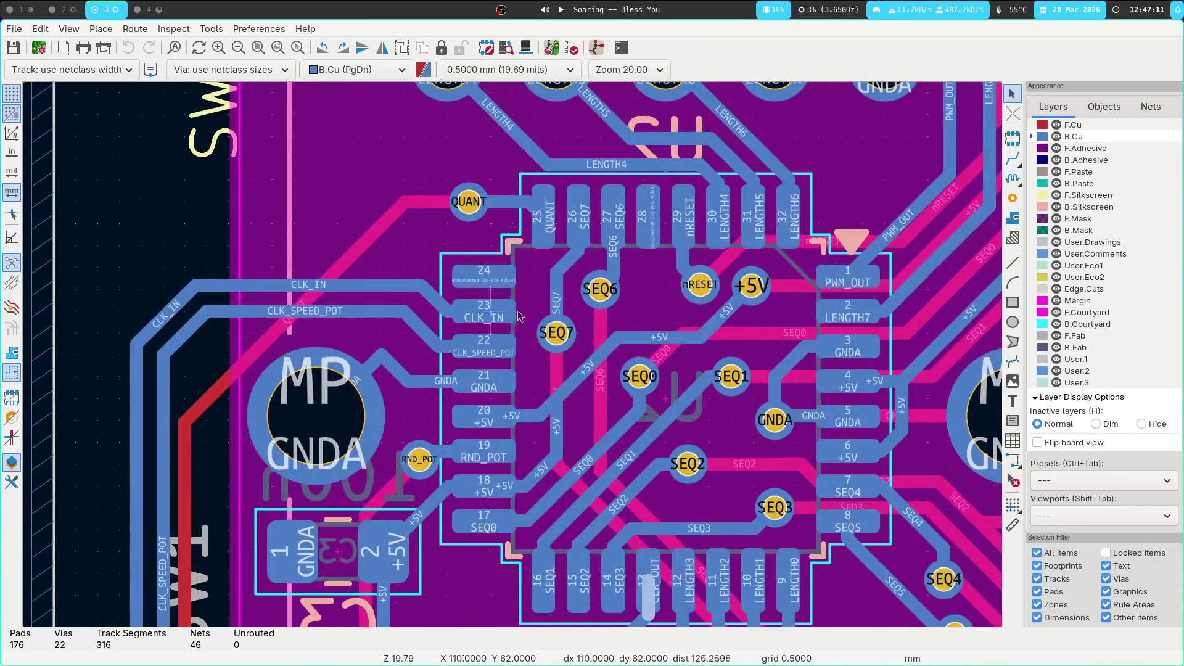
scroll(487, 319, down, 3)
key(super+1)
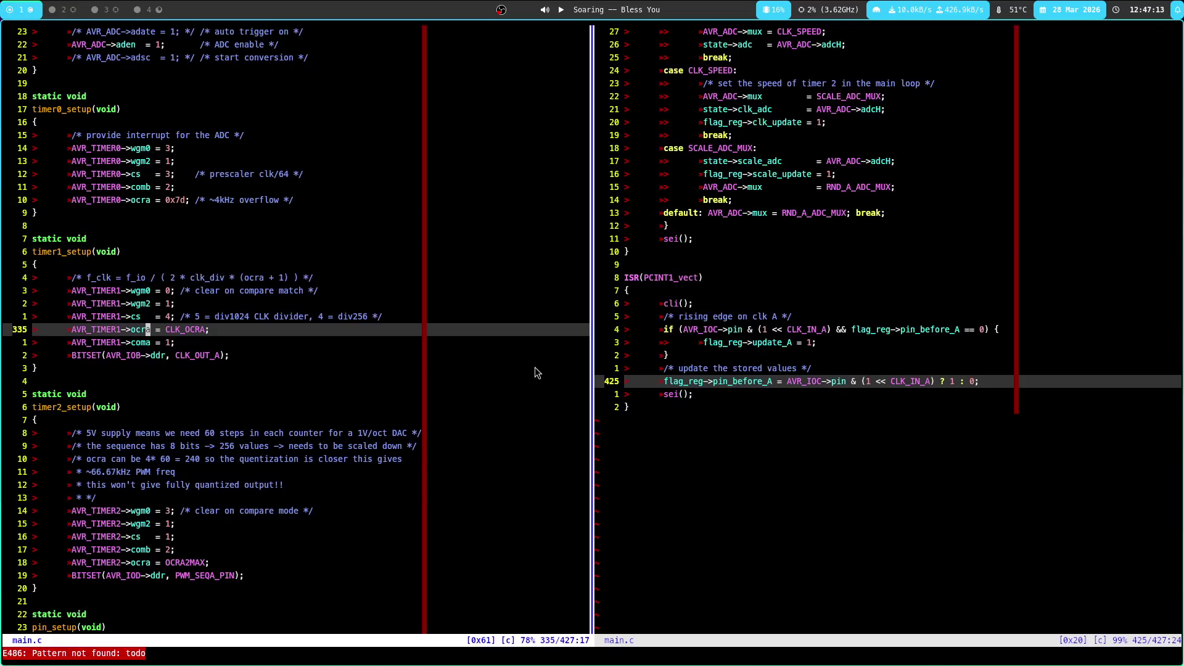
Look over the timer 1 setup lines, including the prescaler and the CLK_OUT_A BITSET
click(212, 355)
click(321, 342)
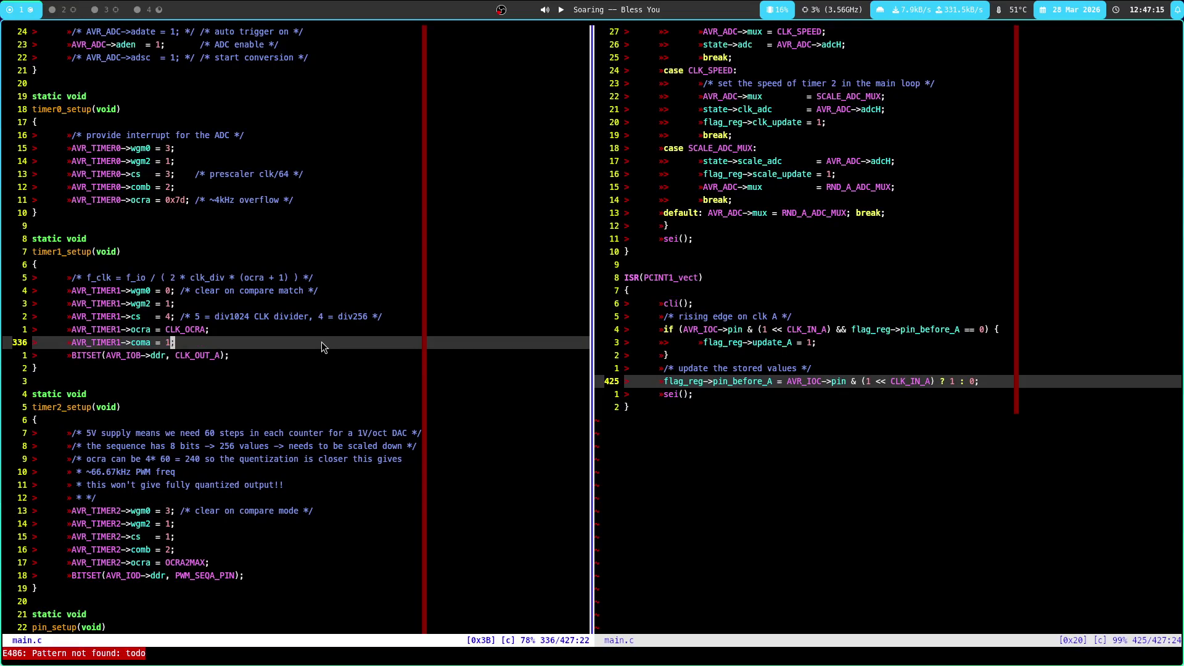
key(j)
key(h)
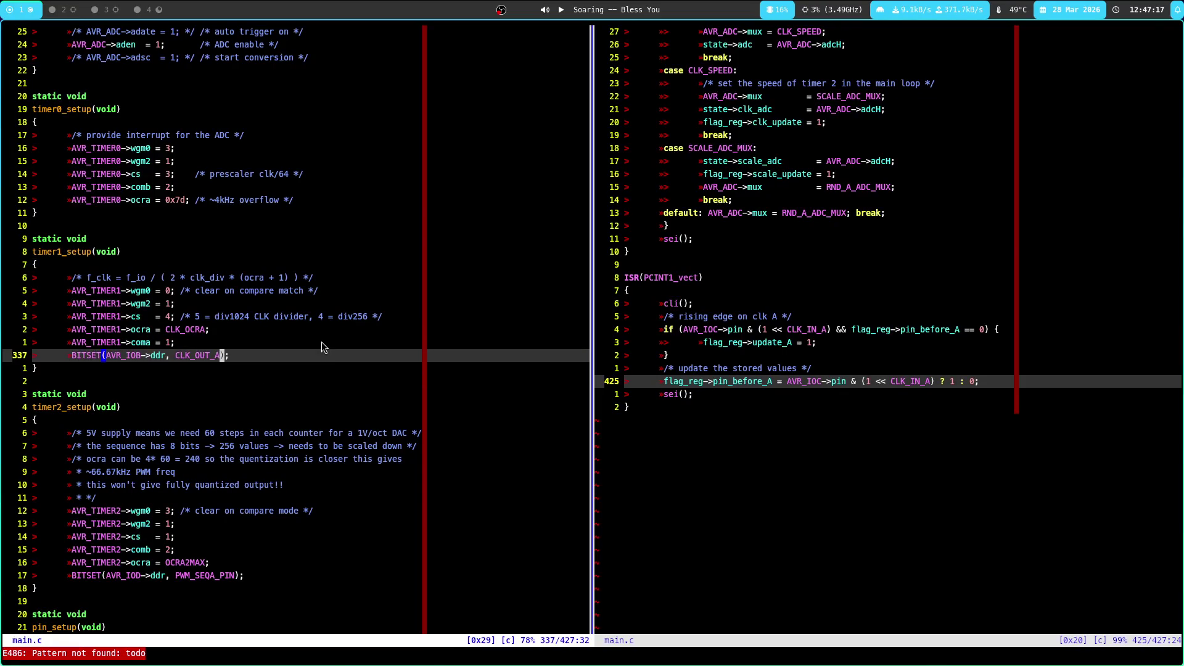
key(h)
key(k)
key(k)
Jump from the PCINT1 handler to the CLK_IN_A definition and back to the rising-edge check
key(k)
key(j)
key(j)
key(k)
key(k)
key(k)
key(k)
key(k)
key(j)
key(j)
key(j)
key(j)
key(j)
key(j)
key(j)
key(g)
key(D)
key(ctrl+o)
key(j)
key(ctrl+e)
key(ctrl+e)
key(ctrl+e)
key(ctrl+e)
key(ctrl+e)
key(ctrl+e)
key(k)
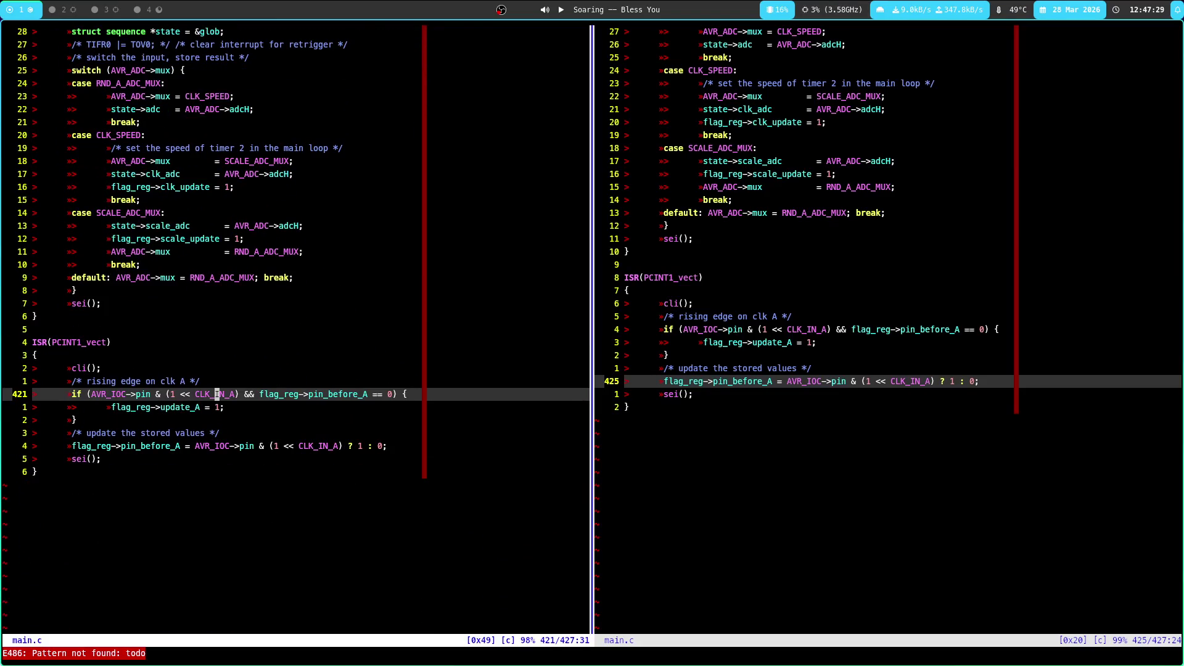
key(j)
key(k)
key(j)
key(k)
Search CLK_IN_A uses, jump to pin_setup at line 358, and inspect the PCIE1 and pcmsk1 lines
key(asterisk)
key(asterisk)
key(n)
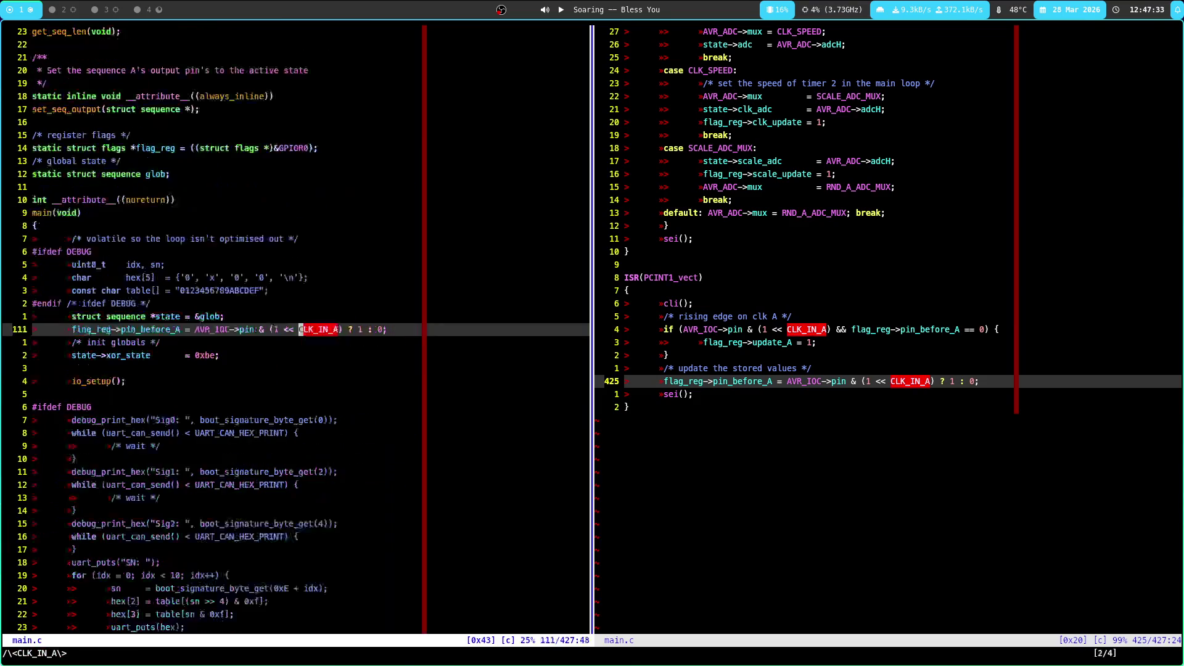
key(slash)
key(Tab)
key(Return)
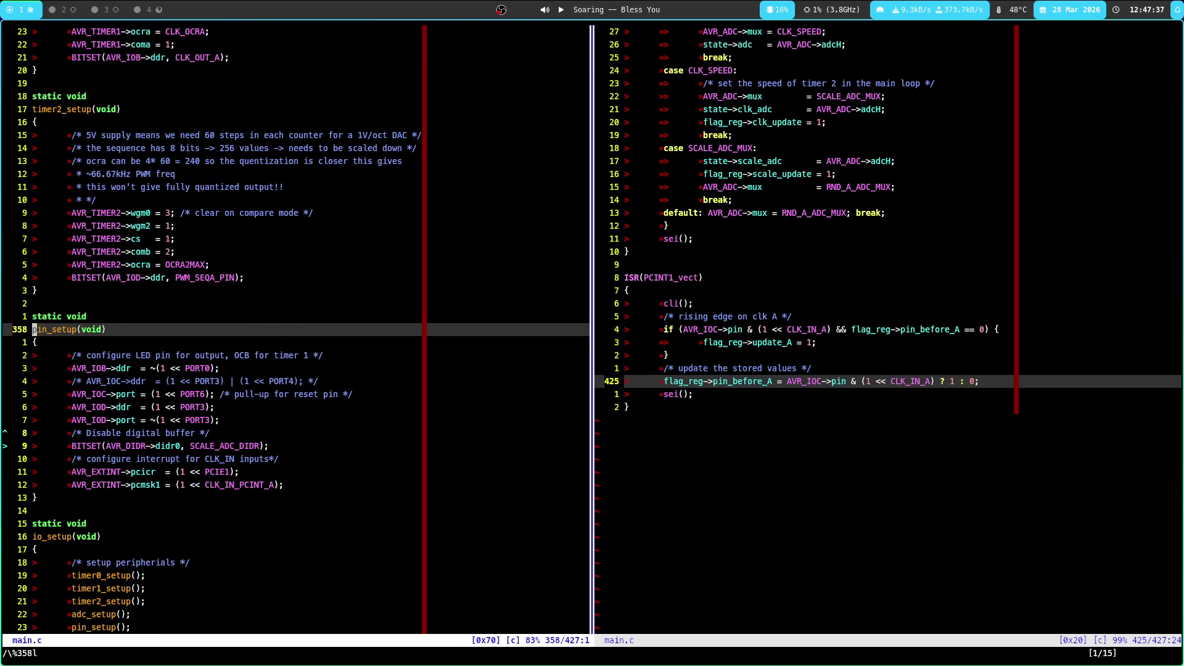
key(Return)
key(Return)
key(Return)
key(Return)
key(Return)
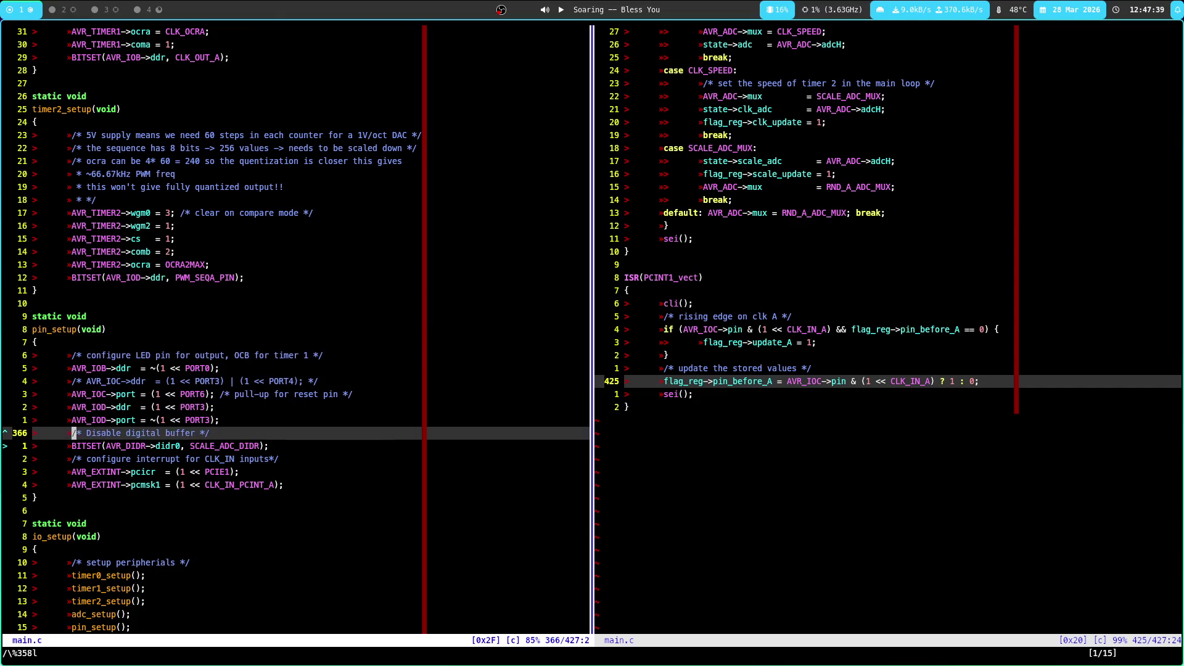
key(Return)
key(Return)
key(Return)
key(Return)
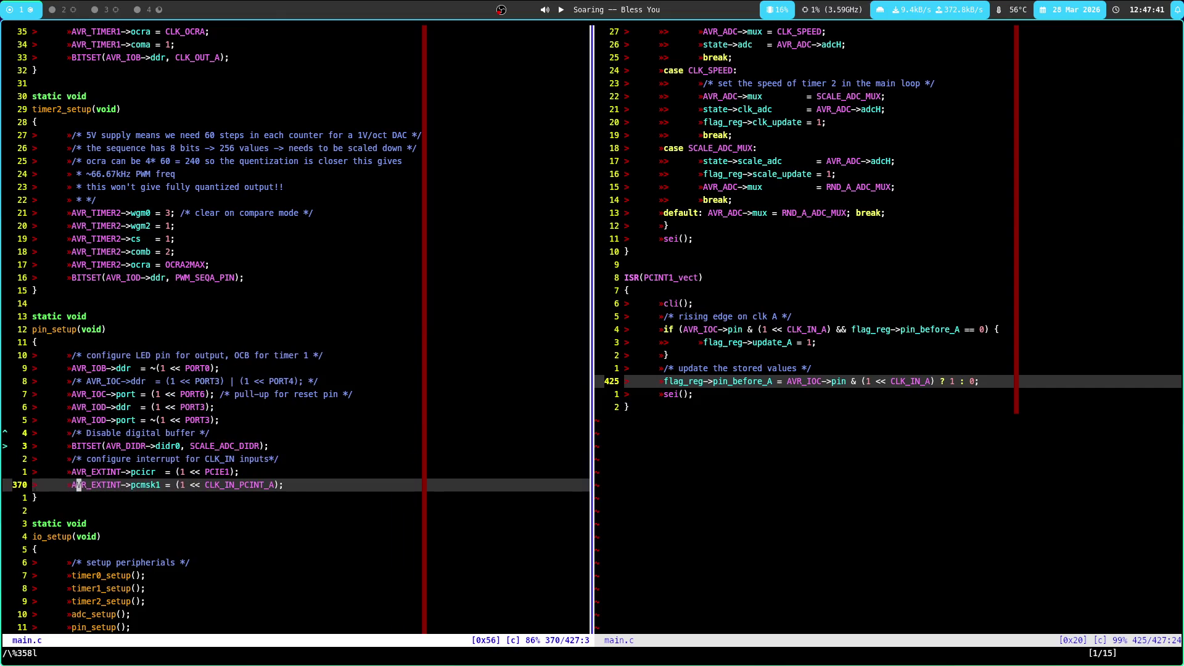
key(l)
key(l)
key(l)
key(l)
key(l)
key(l)
key(k)
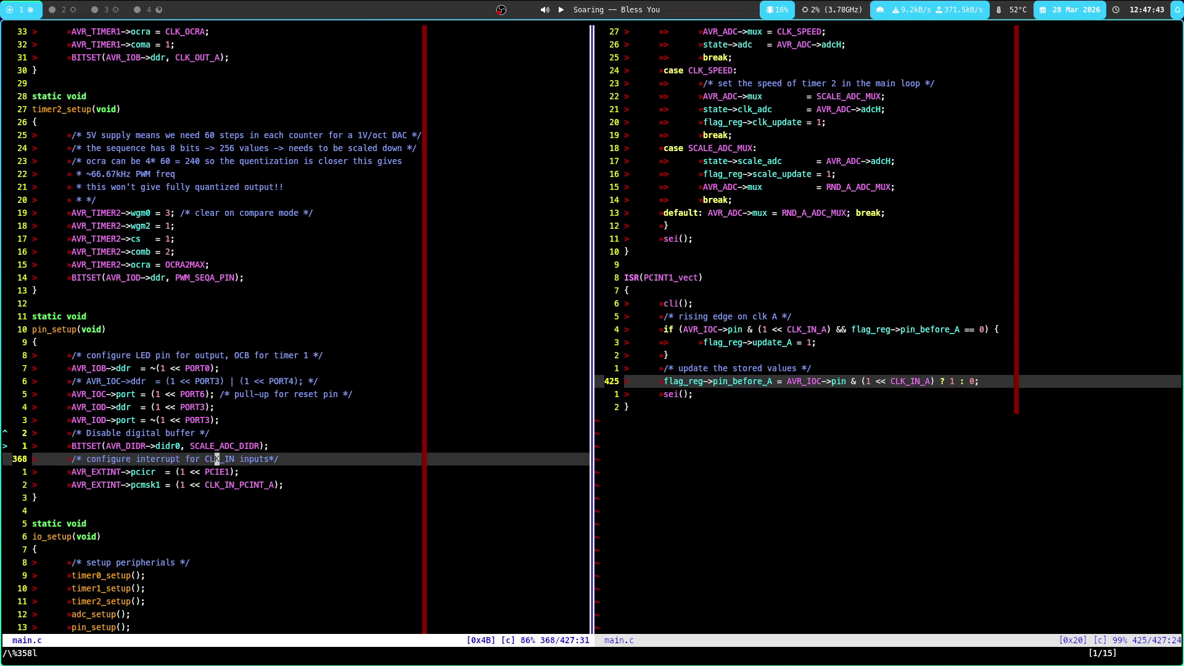
key(j)
key(super+4)
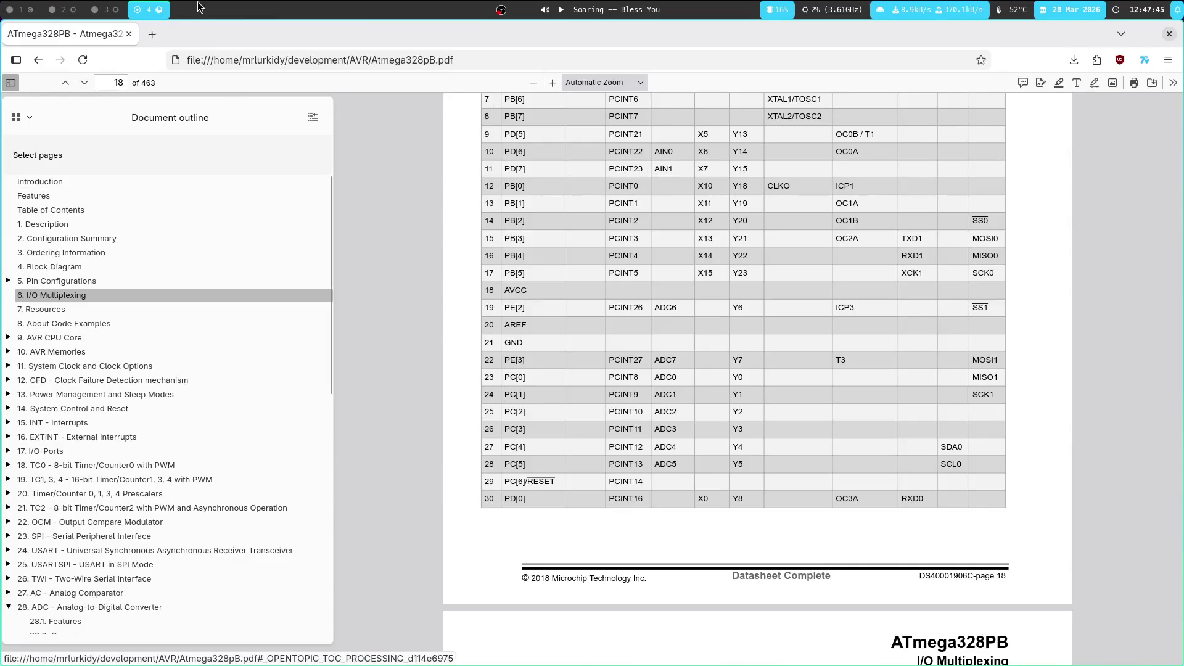
Collapse the ADC chapter in the outline and expand the External Interrupts subsections
scroll(9, 442, down, 4)
click(8, 473)
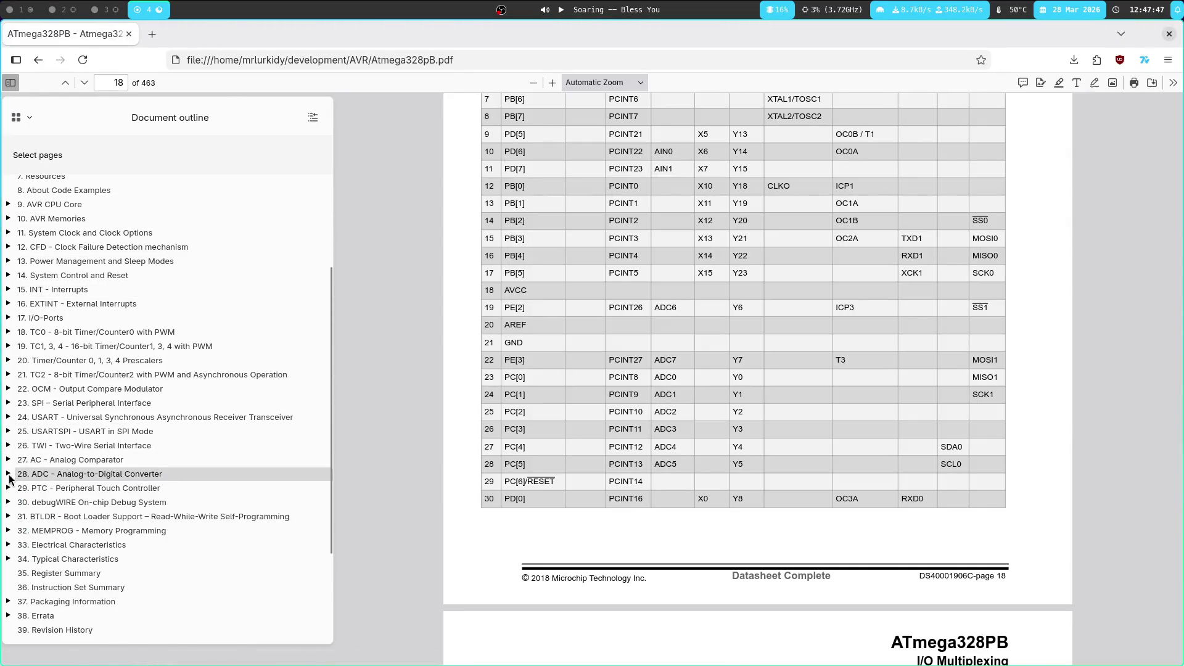
click(71, 304)
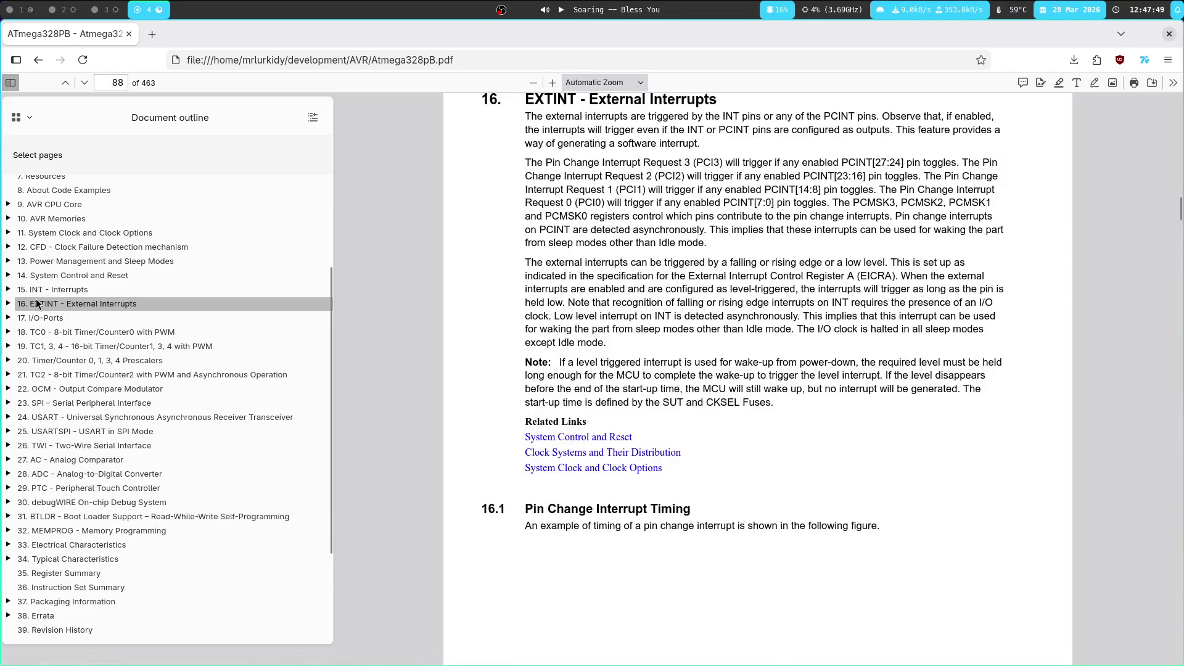
click(9, 303)
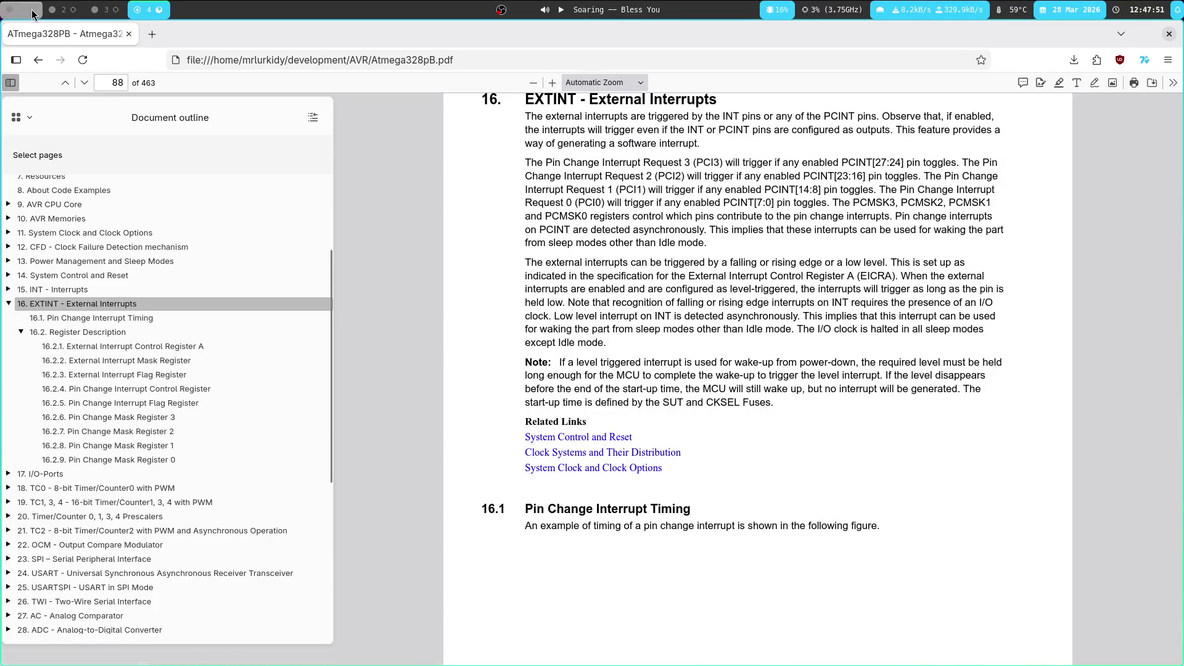
Glance at main.c, then open the Pin Change Mask Register 0 and 1 sections
click(33, 14)
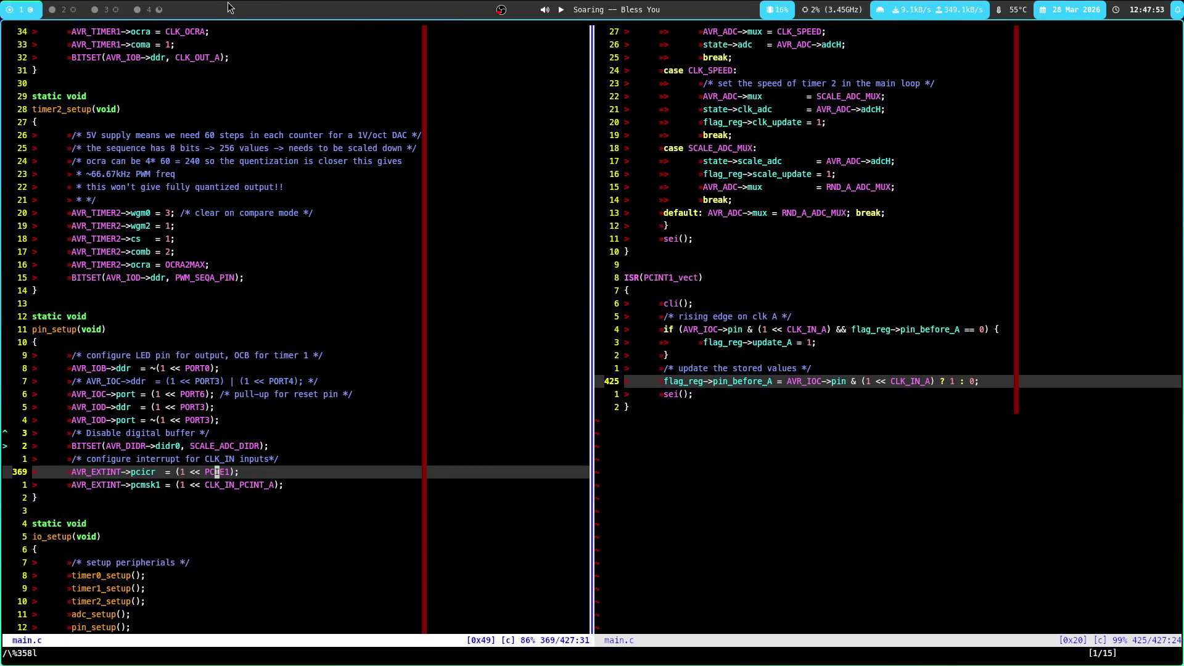
click(165, 11)
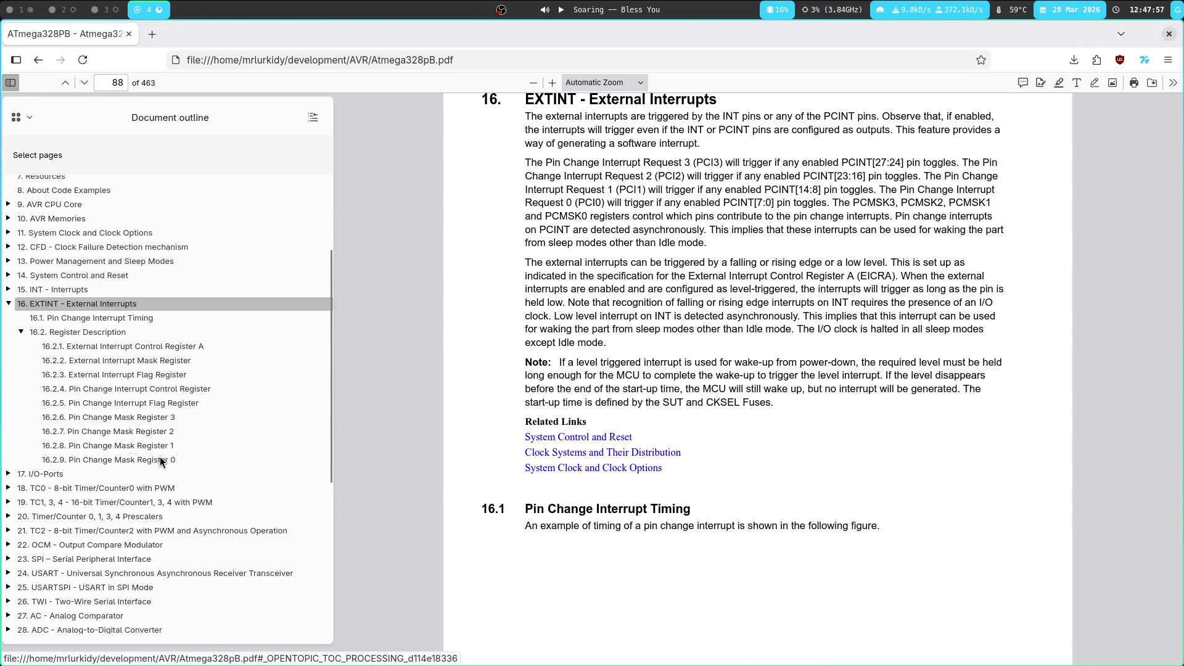
click(154, 460)
click(158, 447)
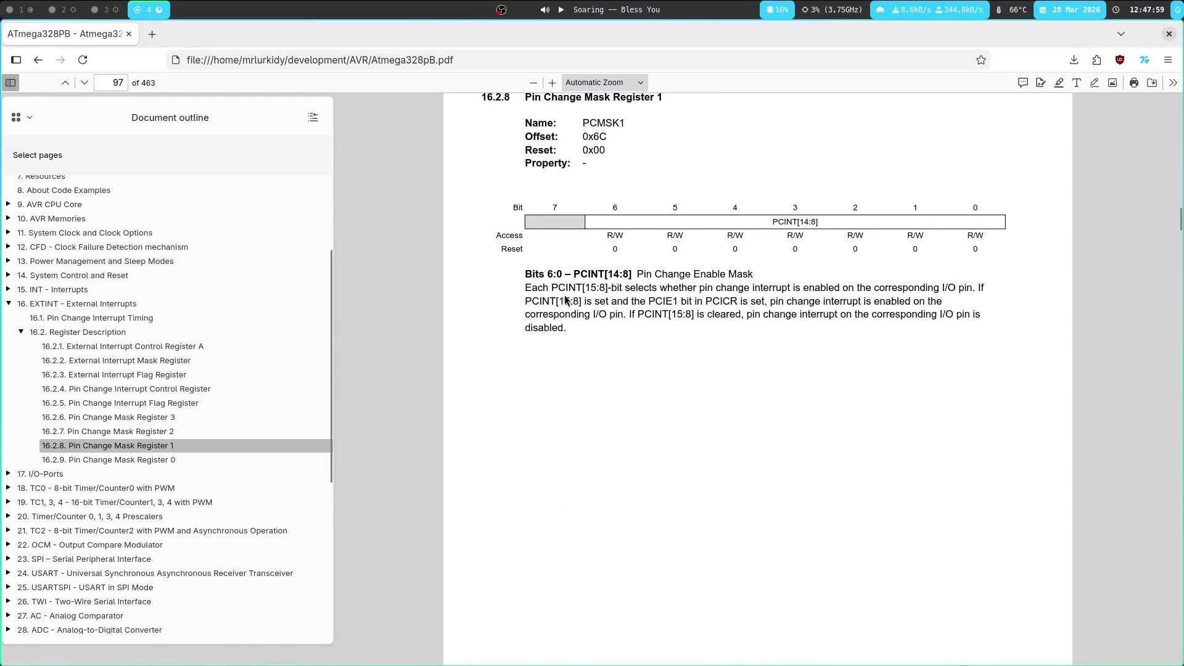
Highlight 'selects' and 'PCINT' in the mask description, then remove those highlights
drag(809, 288, 671, 288)
double_click(655, 288)
click(517, 346)
double_click(552, 303)
double_click(669, 301)
click(571, 302)
triple_click(740, 293)
click(739, 292)
Mark the 5 in PCINT[15:8], turn off highlighting, then select and clear the mask paragraph
double_click(800, 300)
double_click(625, 287)
drag(564, 301, 571, 301)
click(557, 320)
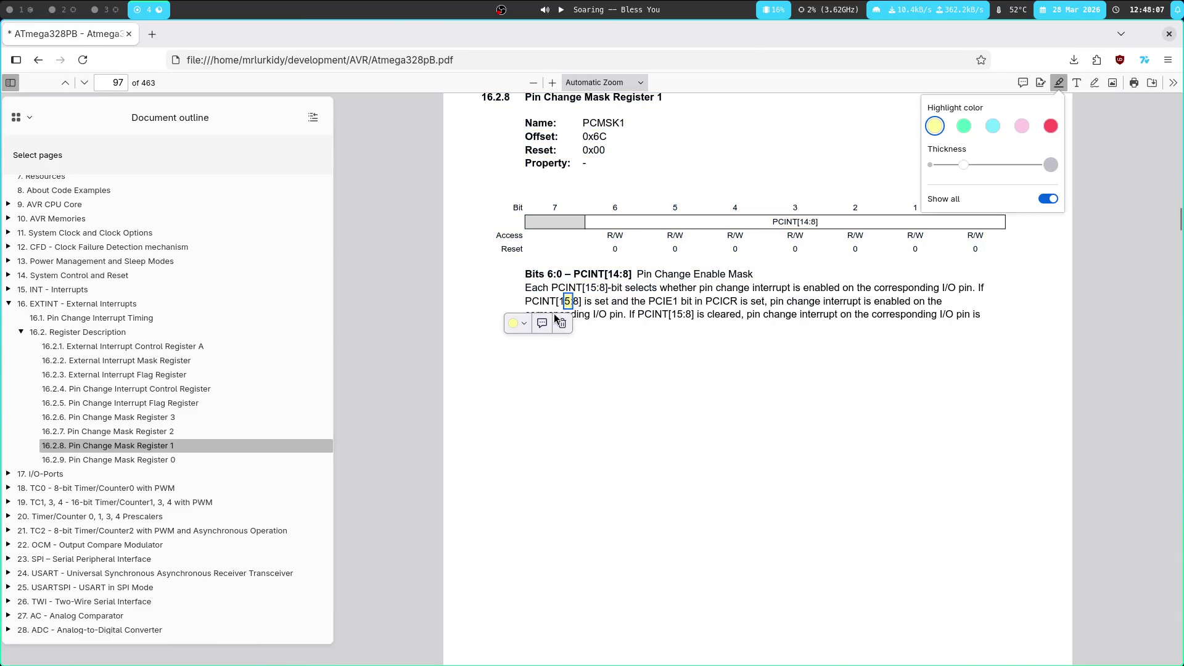
click(560, 323)
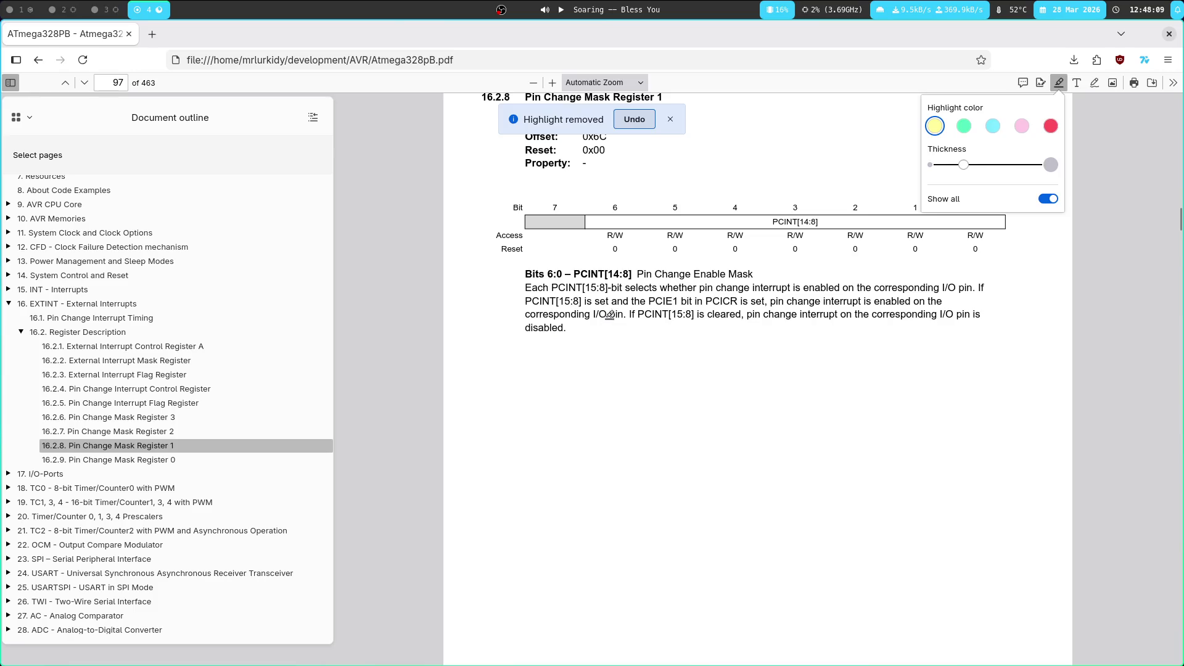
click(1059, 82)
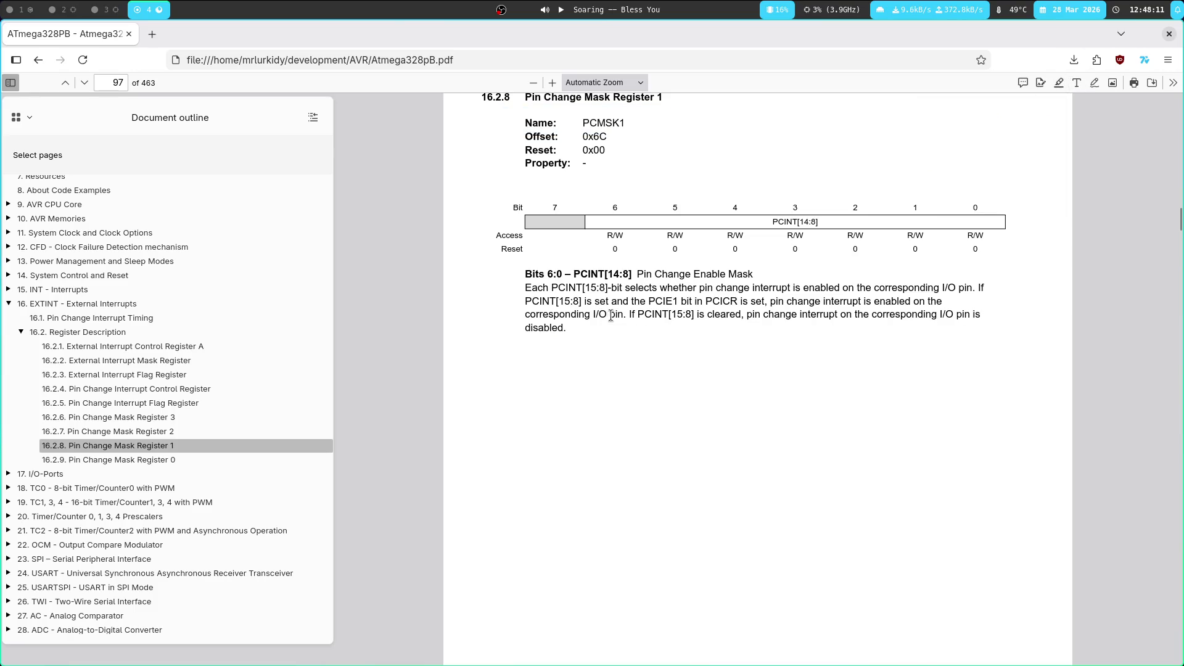
triple_click(640, 314)
click(705, 413)
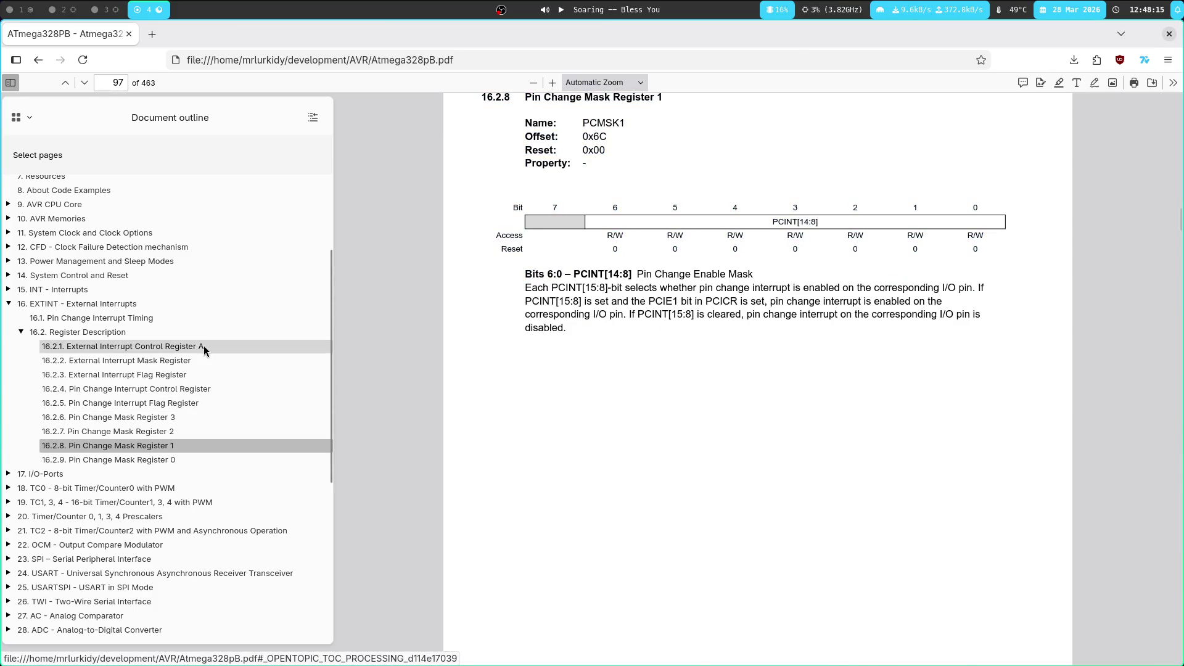
Read the Pin Change Interrupt Control, Flag Register and Pin Change Interrupt Timing sections
click(209, 389)
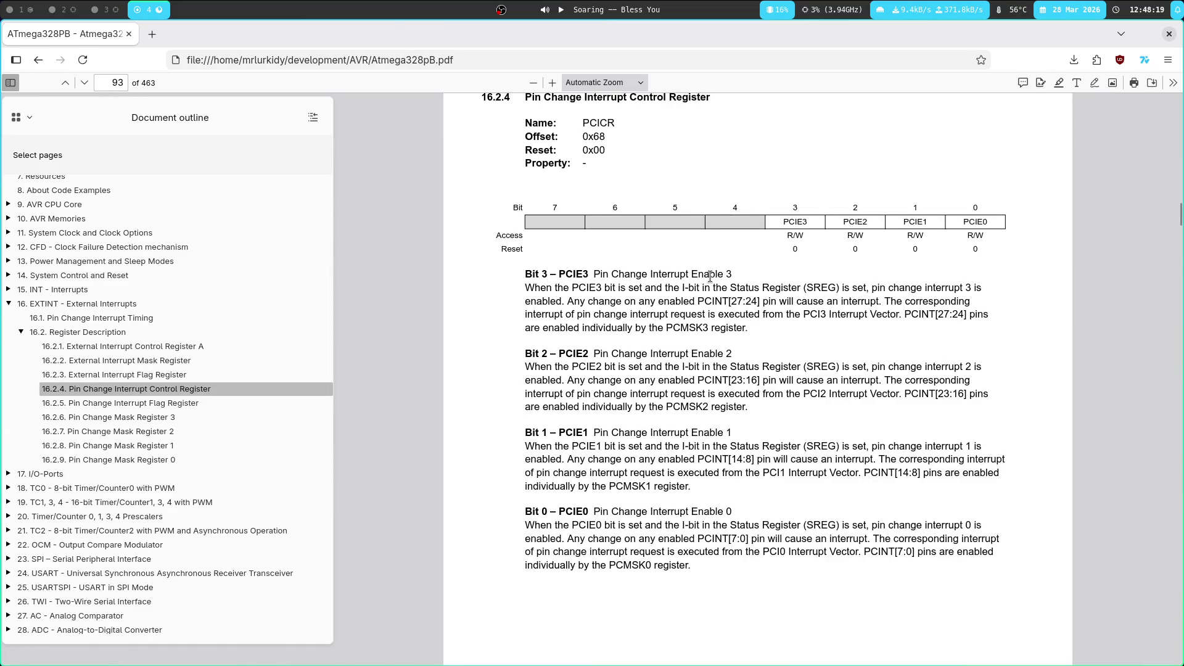
click(191, 403)
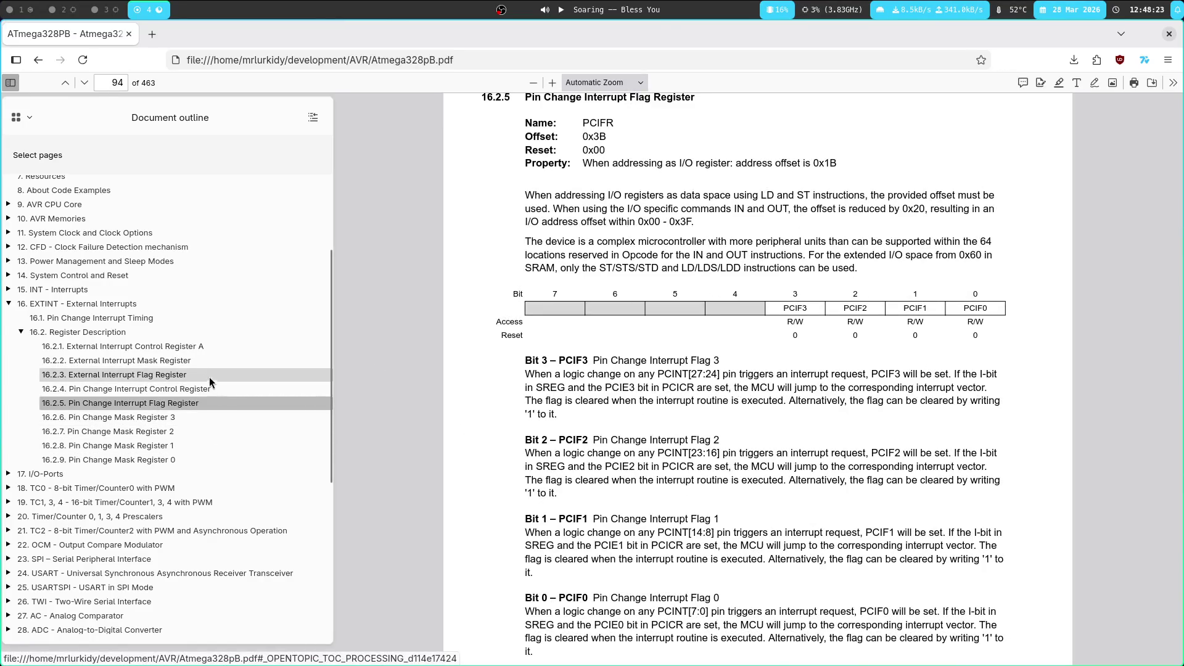
click(154, 318)
scroll(759, 335, down, 5)
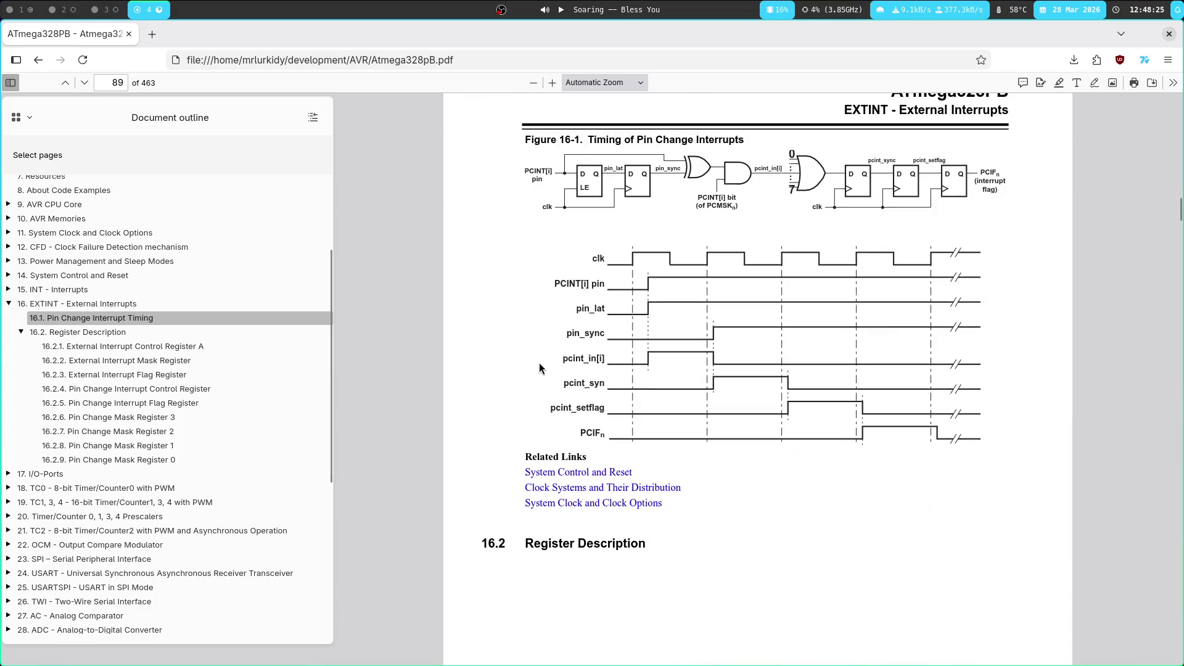
scroll(434, 370, down, 5)
scroll(434, 370, up, 7)
scroll(434, 364, up, 6)
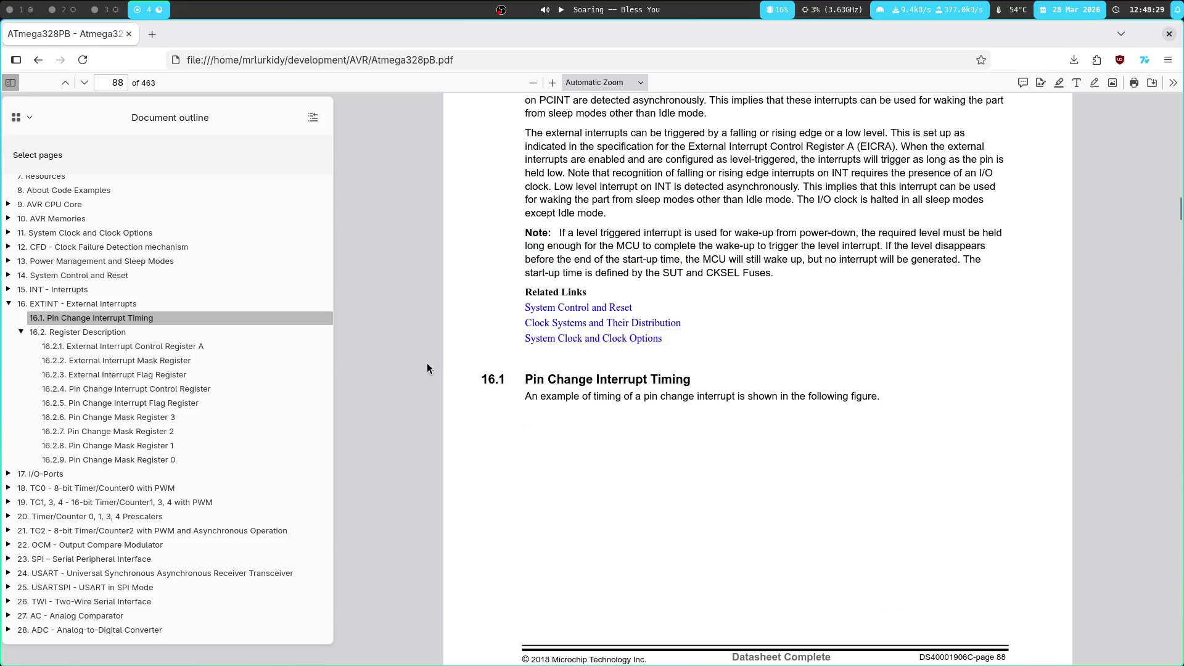
Go to the External Interrupts chapter start and select the PCINT, PCI0 and PCMSK sentences
click(93, 305)
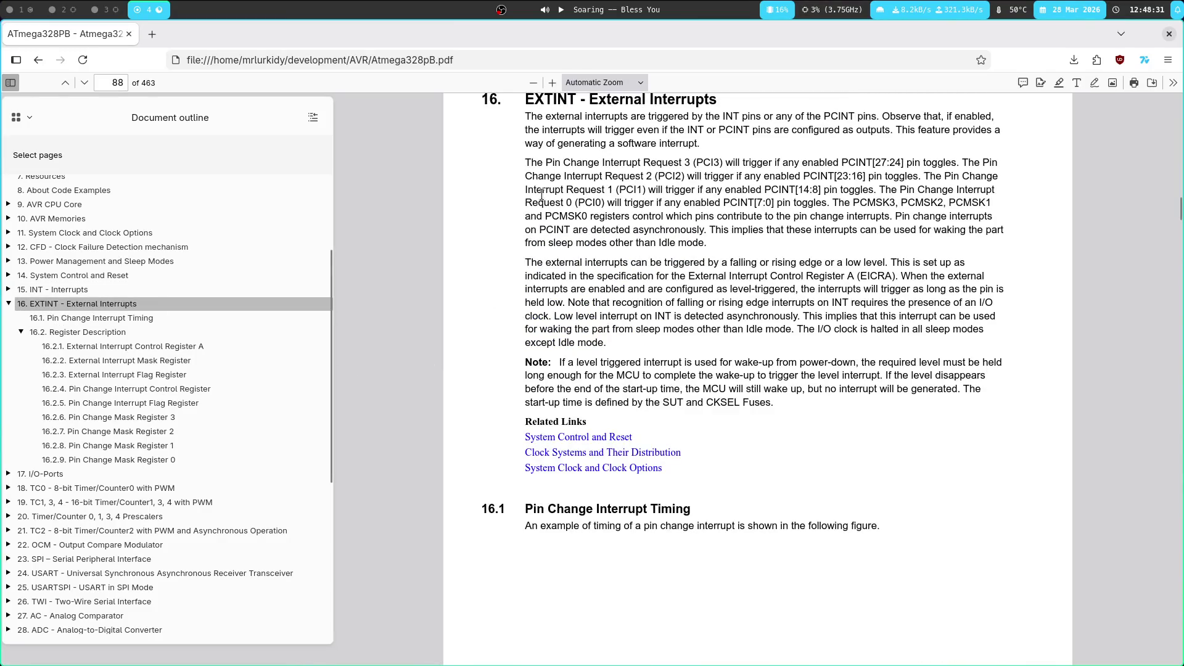
scroll(664, 178, up, 2)
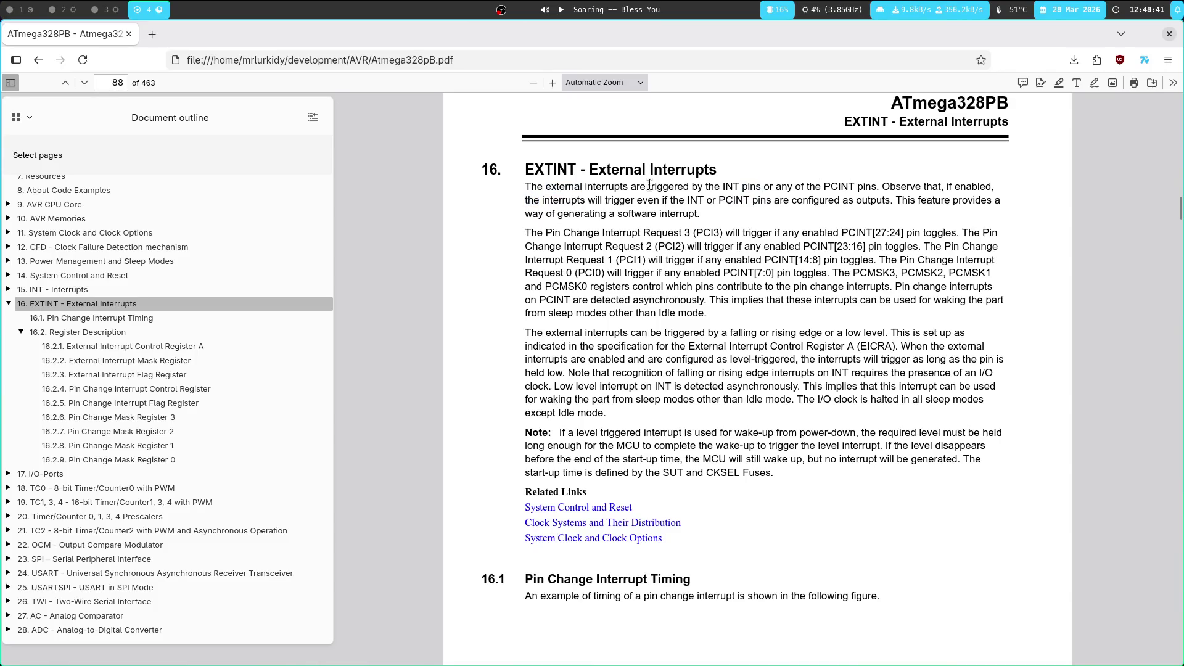
drag(749, 200, 717, 199)
click(611, 196)
click(537, 183)
mouse_move(838, 264)
mouse_down()
mouse_move(616, 276)
mouse_move(898, 284)
mouse_move(585, 317)
mouse_move(585, 299)
mouse_move(696, 300)
mouse_up()
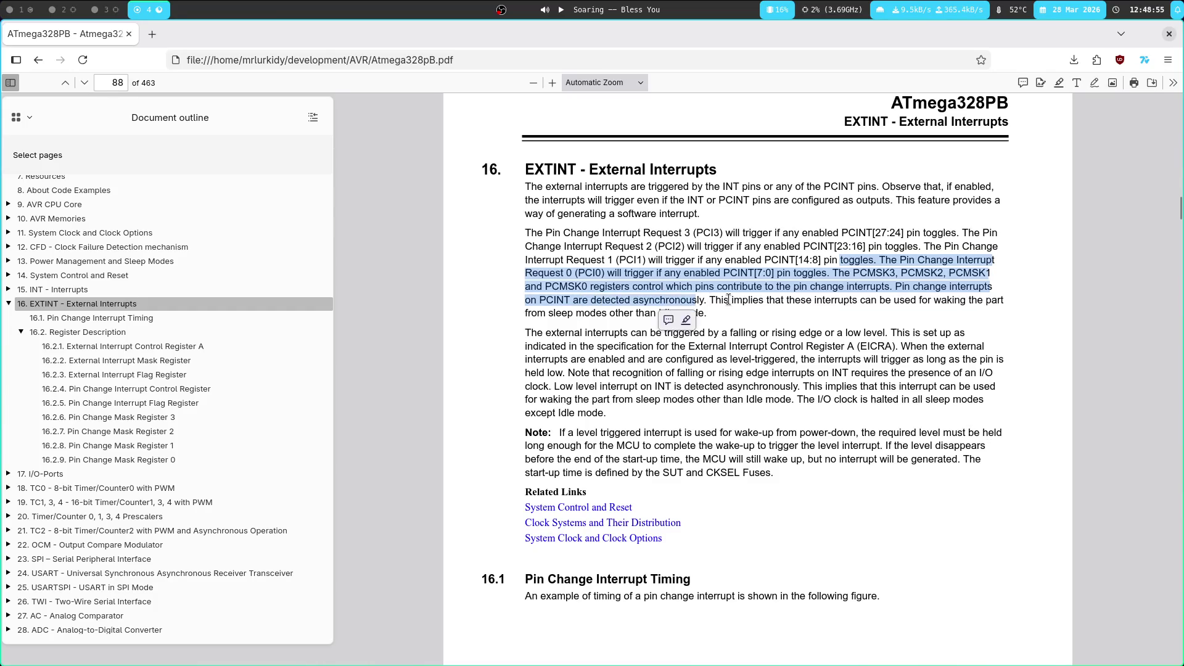
double_click(732, 298)
click(568, 274)
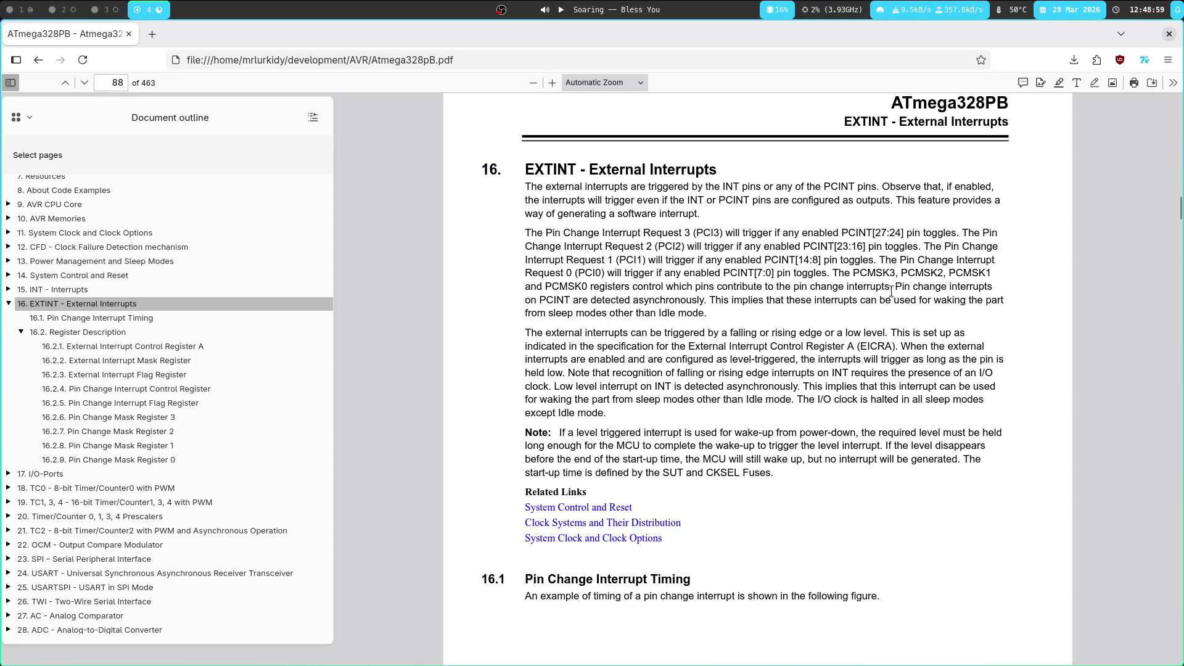
Select more chapter text, including the EICRA mention, then jump to the EICRA section
drag(891, 291, 525, 259)
click(579, 316)
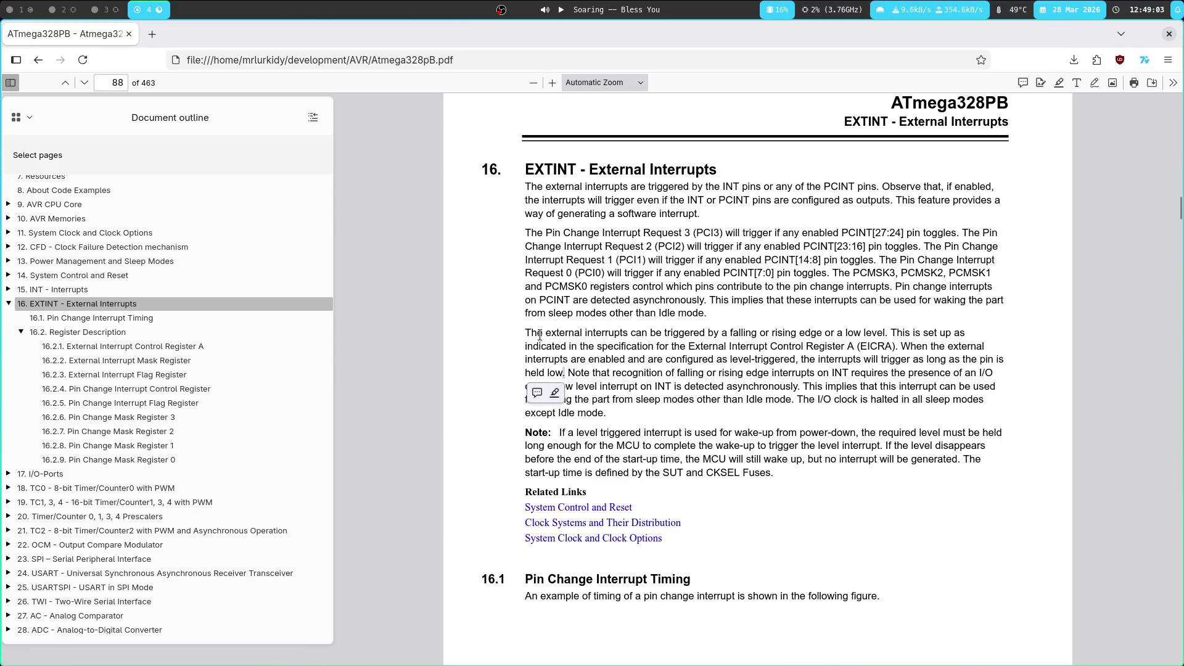
drag(758, 334, 524, 337)
click(583, 261)
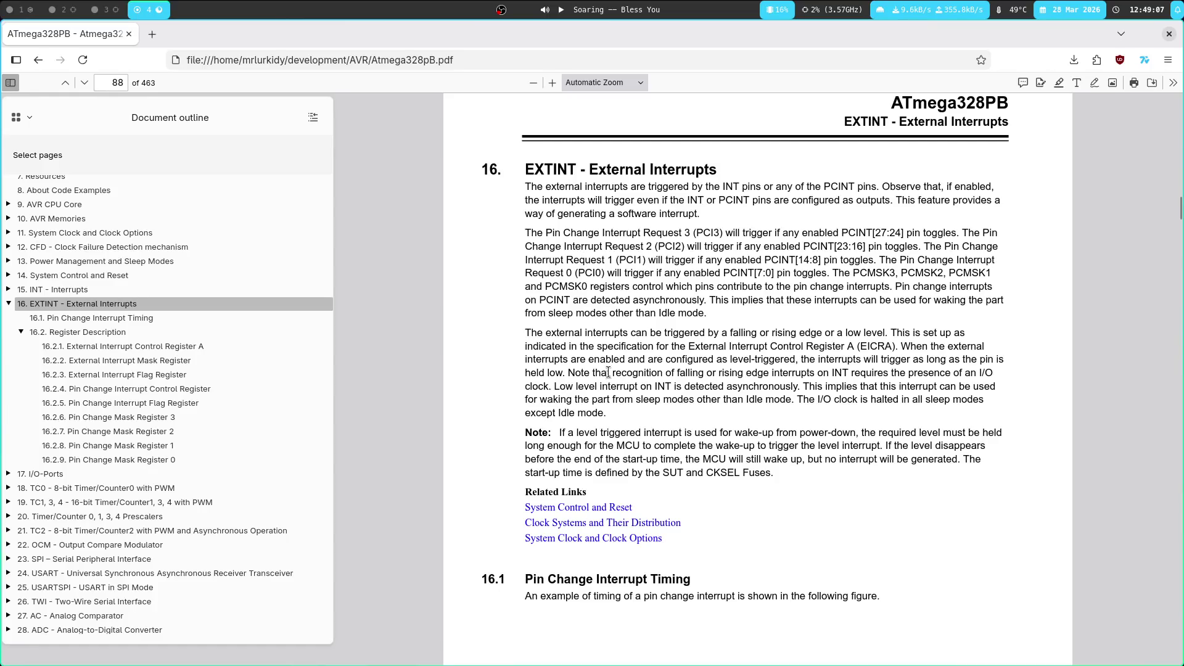
scroll(602, 244, down, 2)
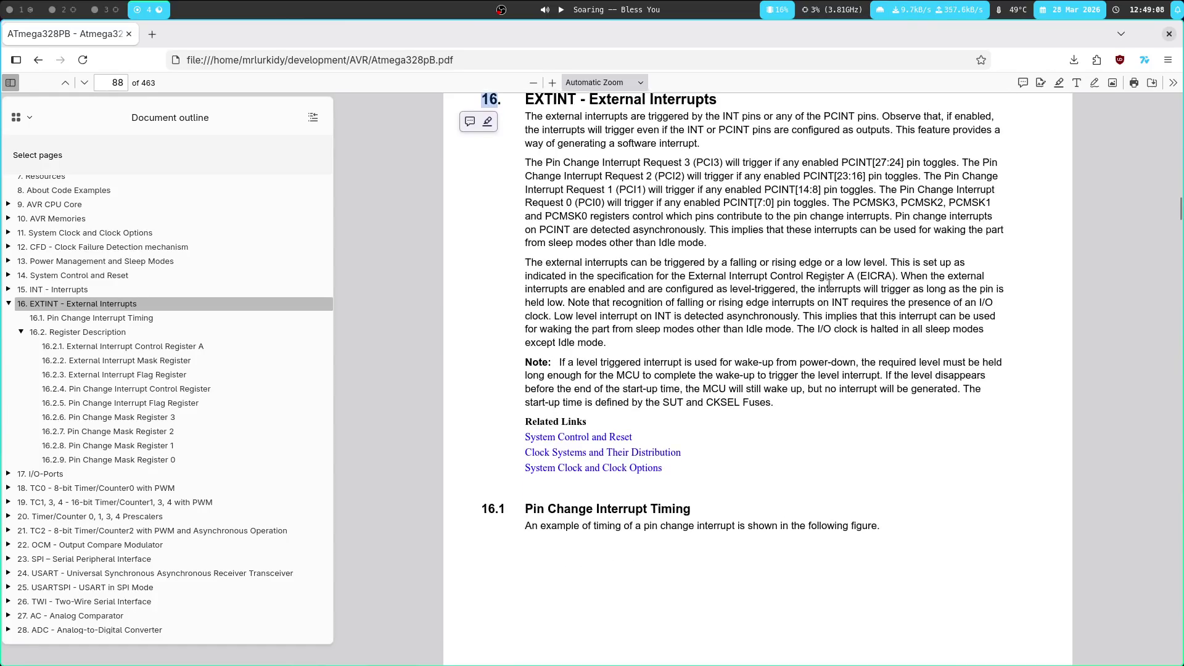
double_click(742, 277)
drag(865, 277, 829, 276)
click(816, 275)
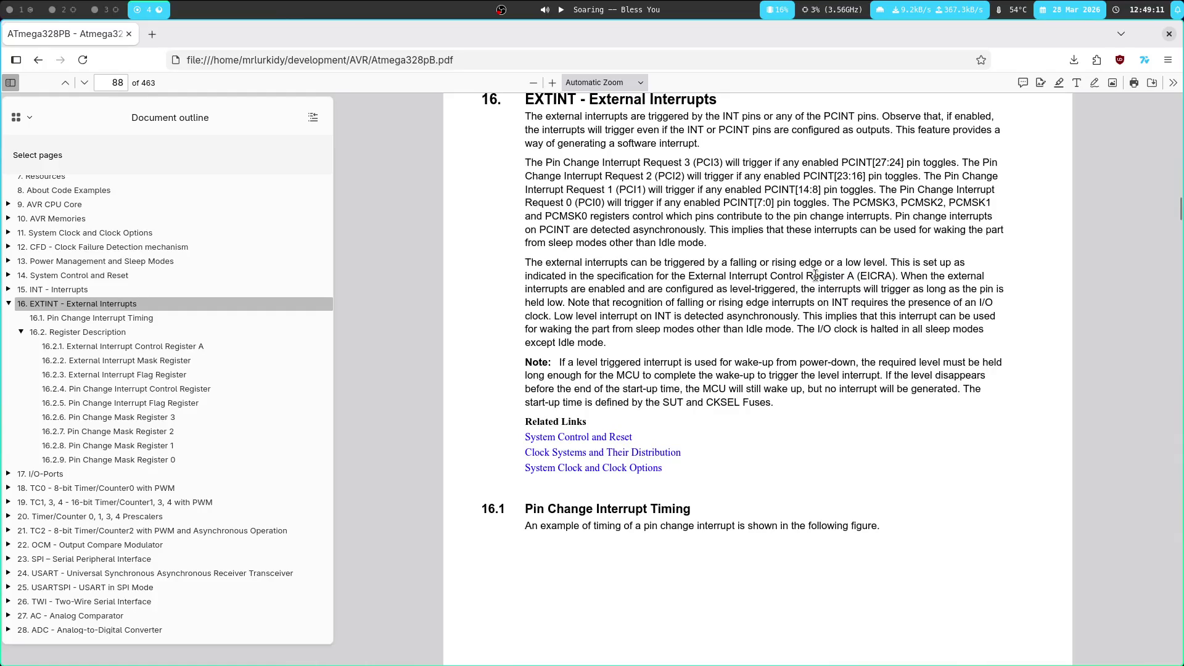
click(253, 347)
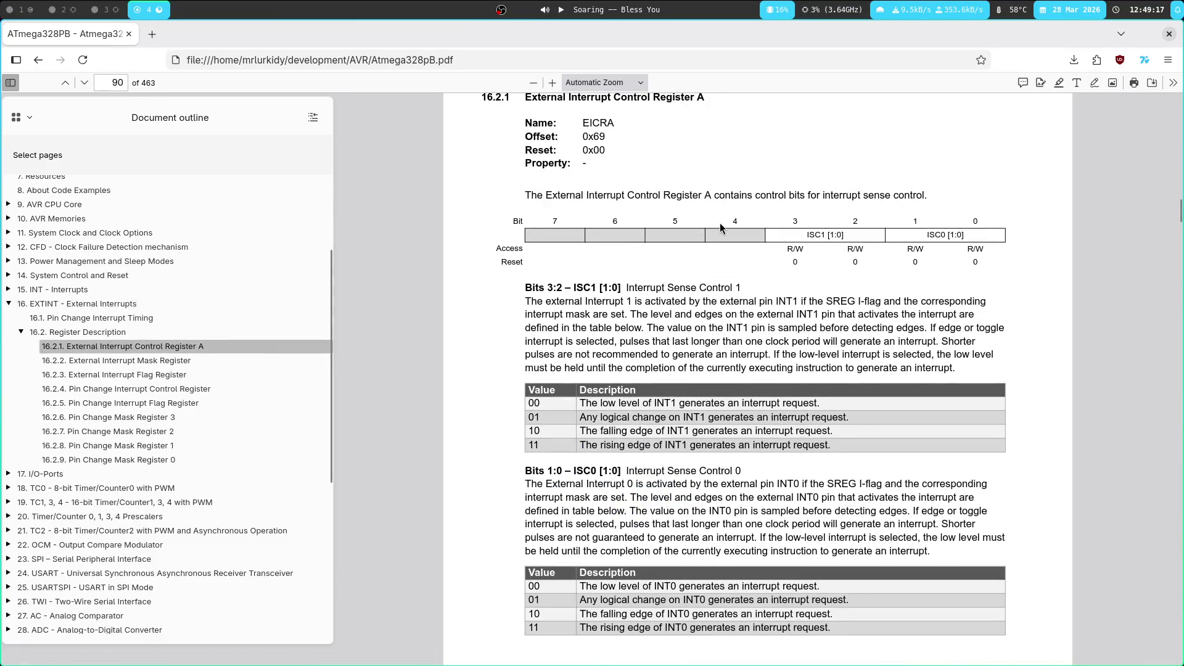
scroll(665, 311, down, 2)
key(alt+Left)
scroll(692, 306, up, 10)
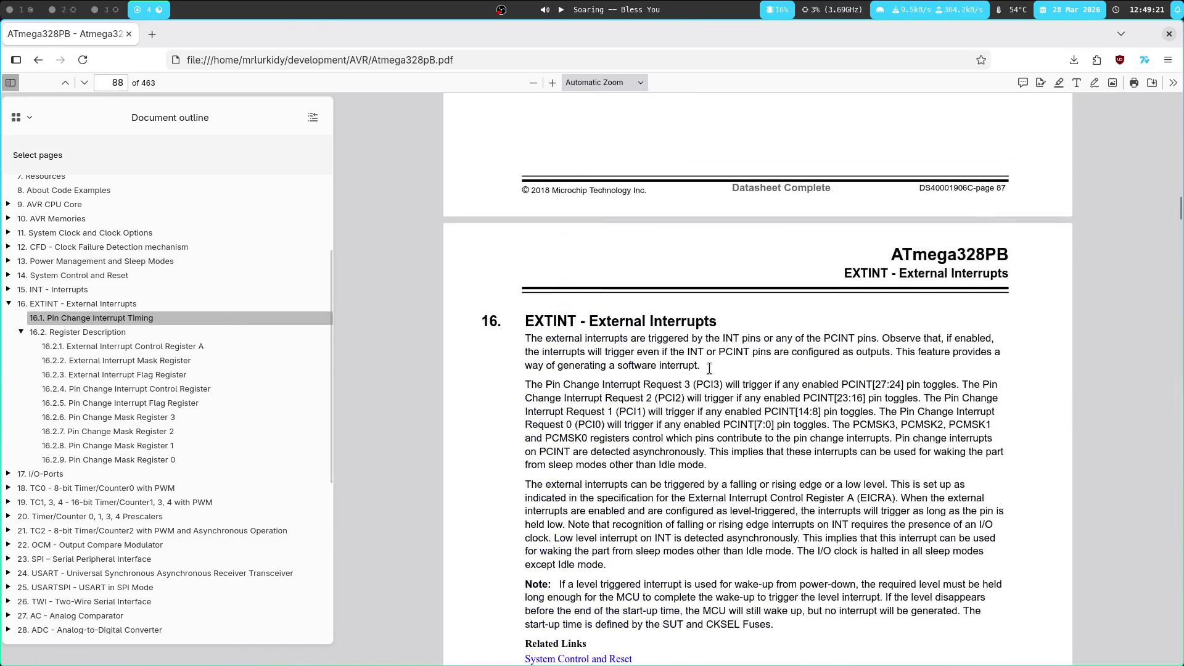
scroll(777, 367, down, 5)
mouse_move(536, 300)
mouse_down()
mouse_move(982, 300)
mouse_move(561, 327)
mouse_up()
click(701, 327)
drag(642, 314, 860, 314)
click(840, 335)
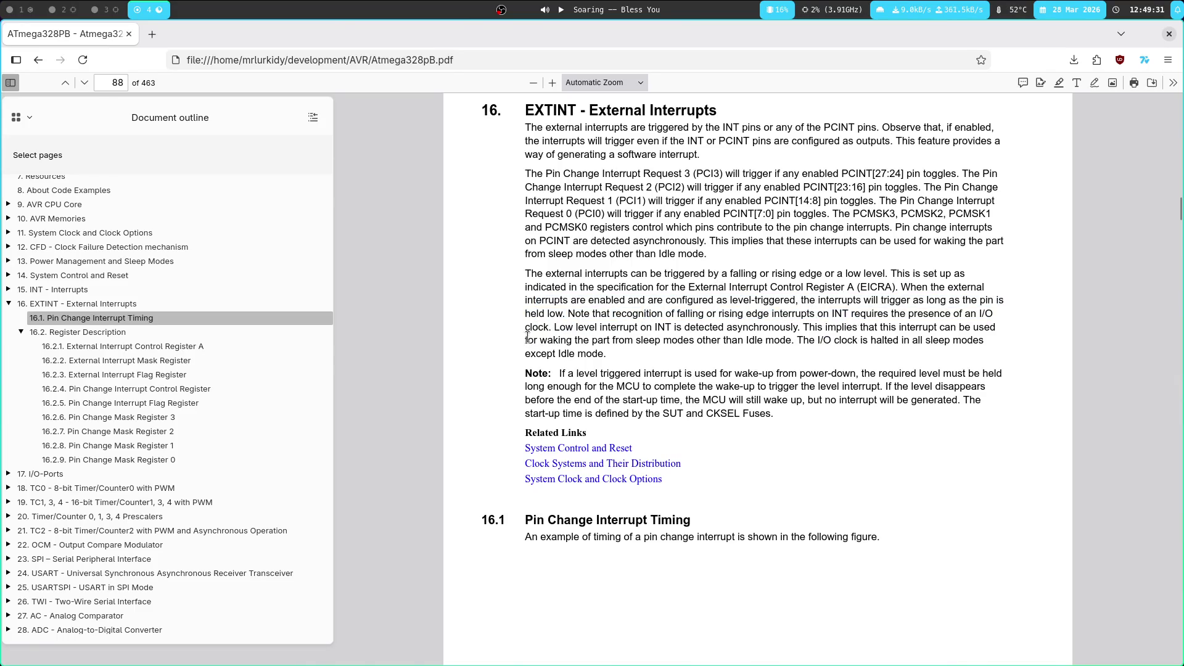
double_click(609, 329)
click(519, 331)
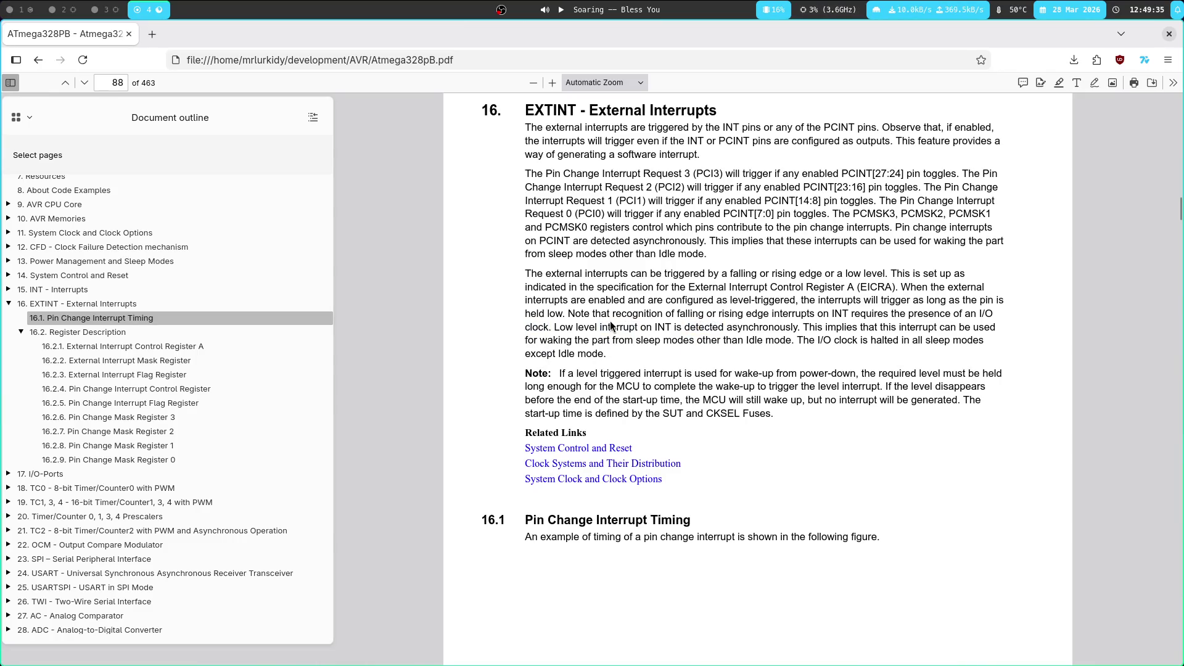
double_click(729, 313)
double_click(587, 327)
click(587, 326)
triple_click(699, 330)
click(568, 312)
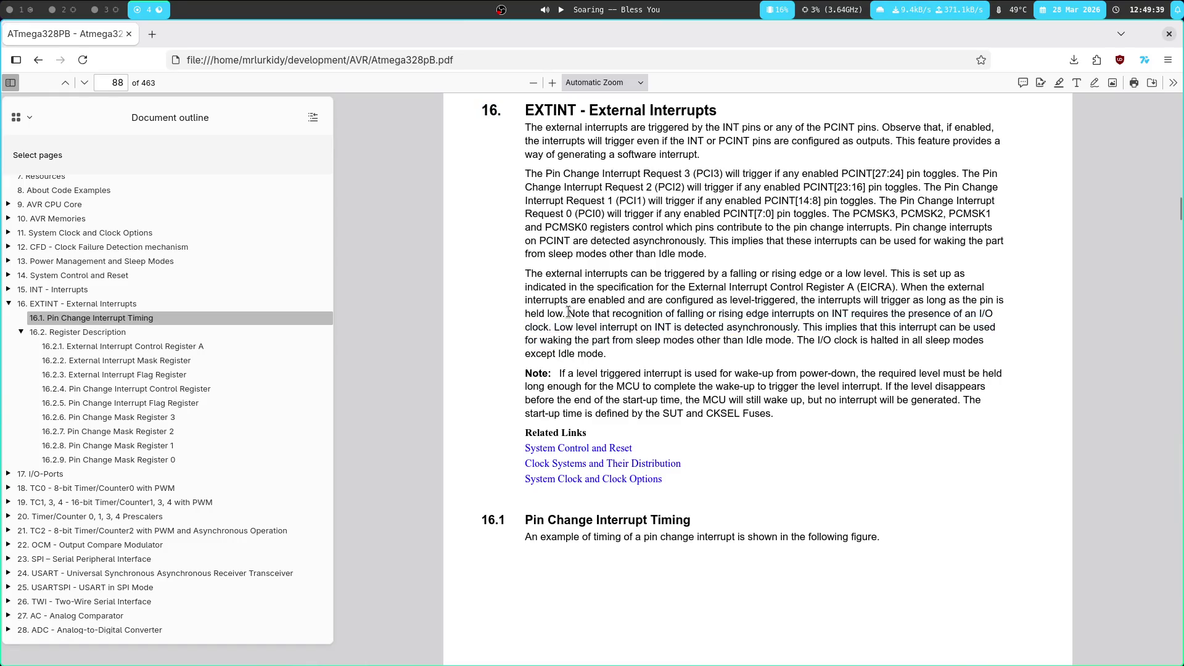
double_click(876, 327)
click(613, 331)
scroll(583, 308, down, 2)
double_click(582, 303)
click(526, 325)
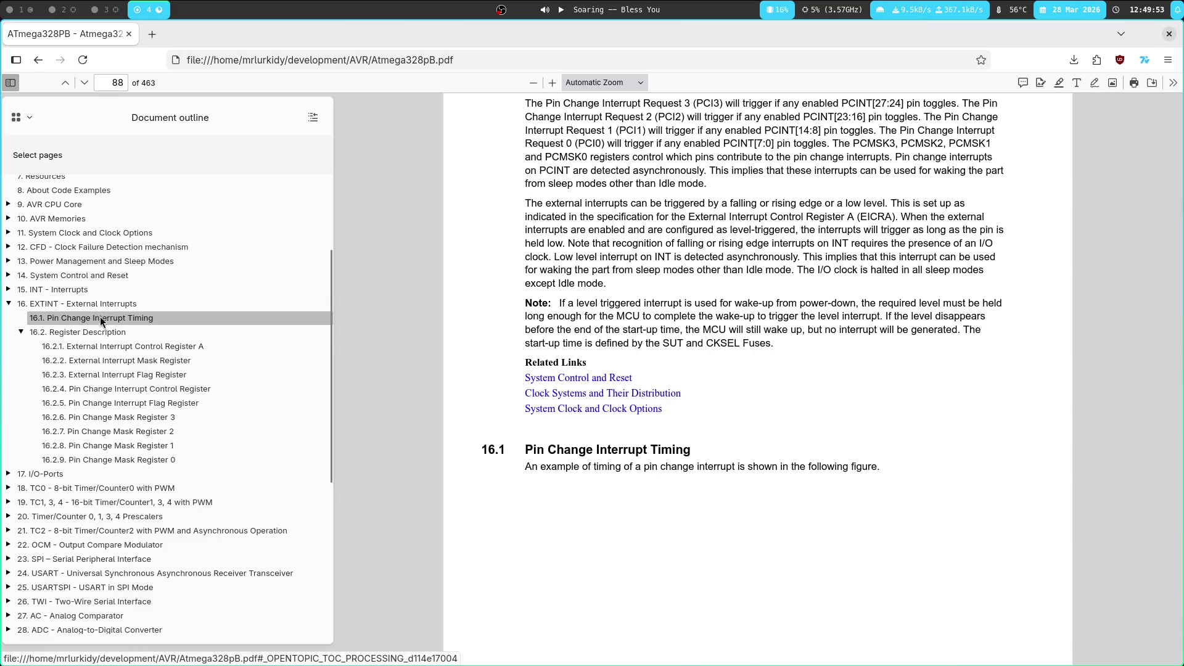
click(130, 318)
key(super+1)
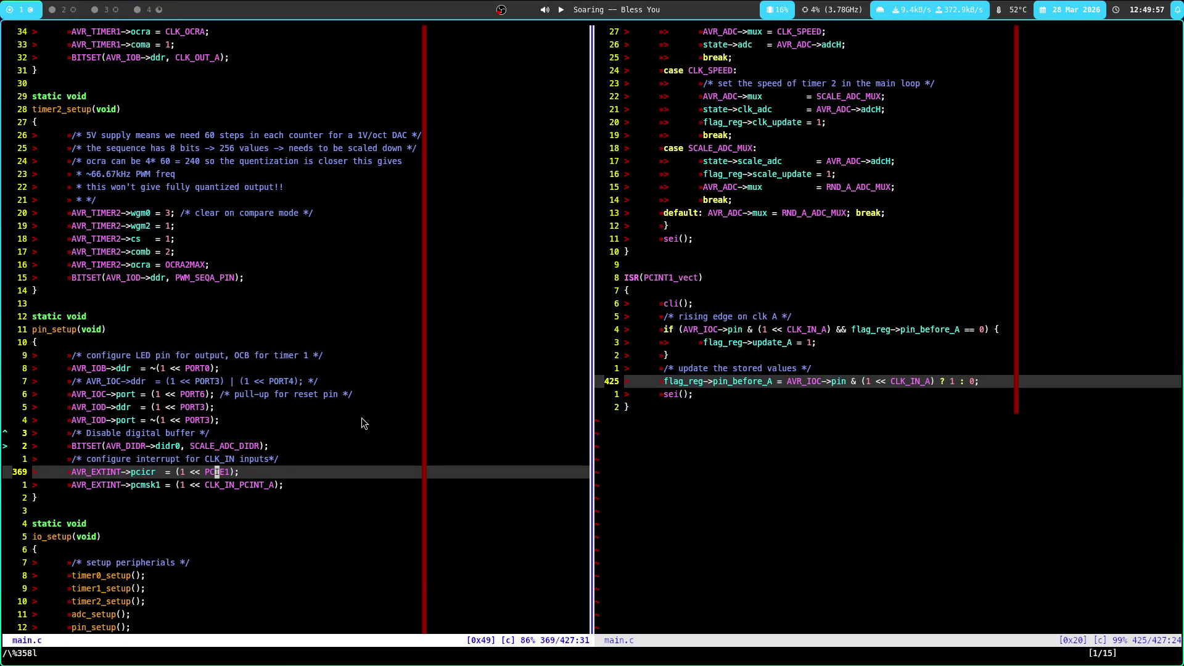
In pin_setup, go to the CLK_IN interrupt comment and the CLK_IN_PCINT_A PCMSK1 line
click(235, 511)
click(189, 459)
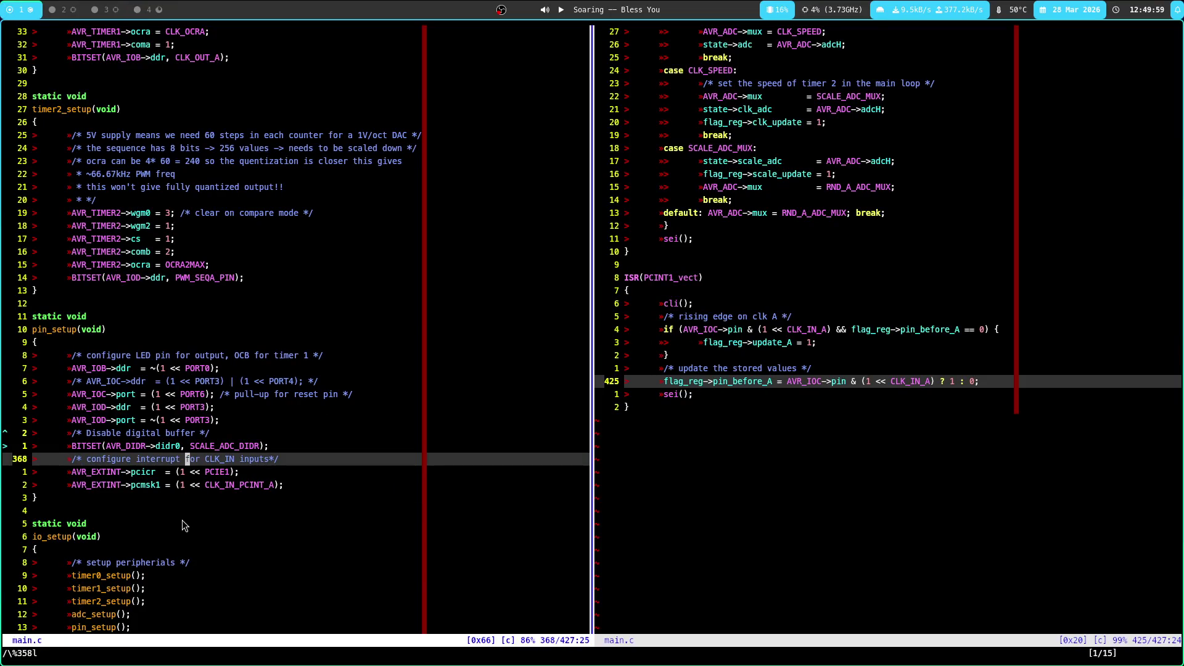
click(193, 475)
click(211, 484)
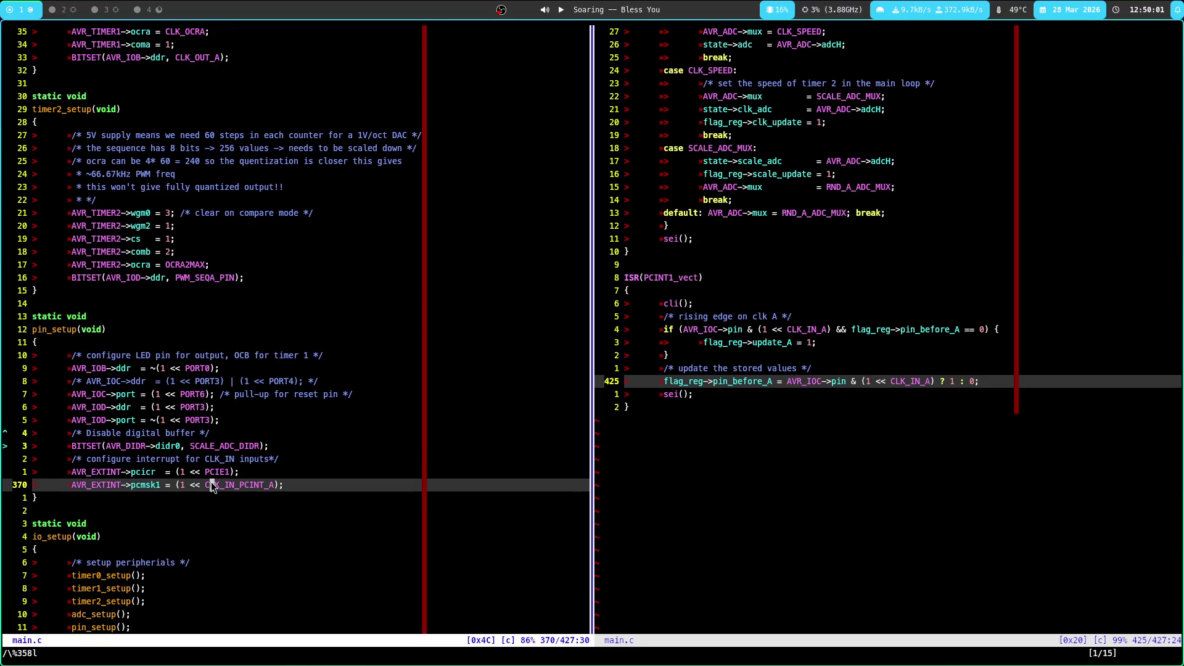
Step through the PCINT1 routine and select the pin/CLK_IN_A expression on line 425
click(777, 368)
click(740, 343)
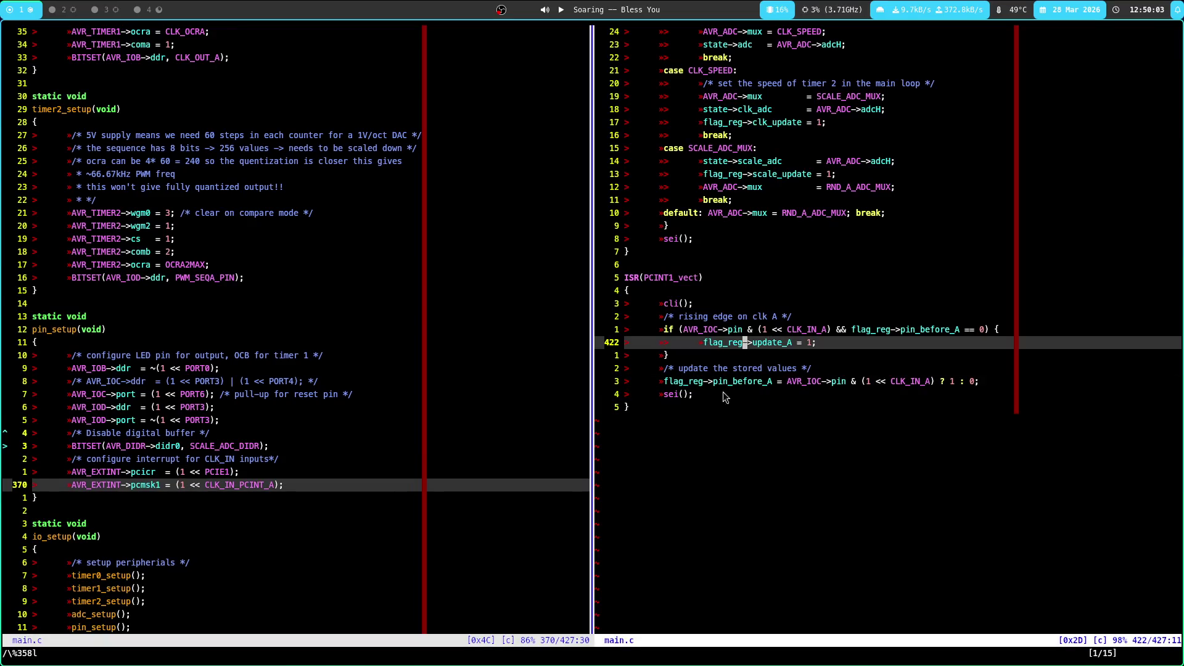
click(697, 408)
click(728, 342)
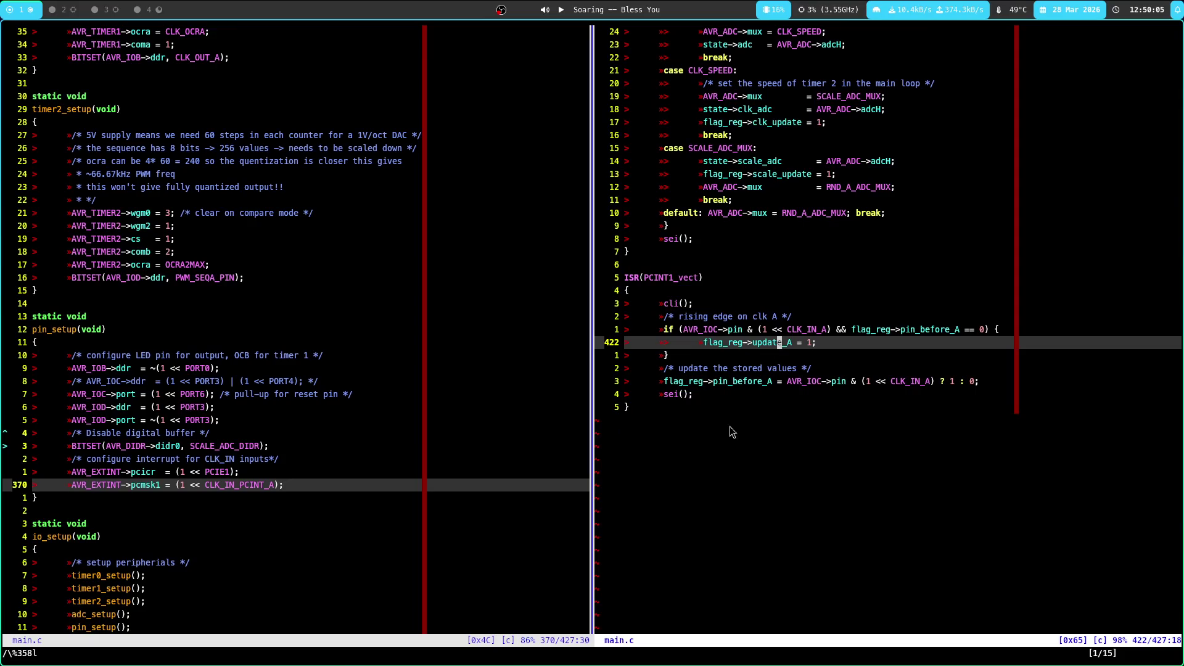
click(725, 381)
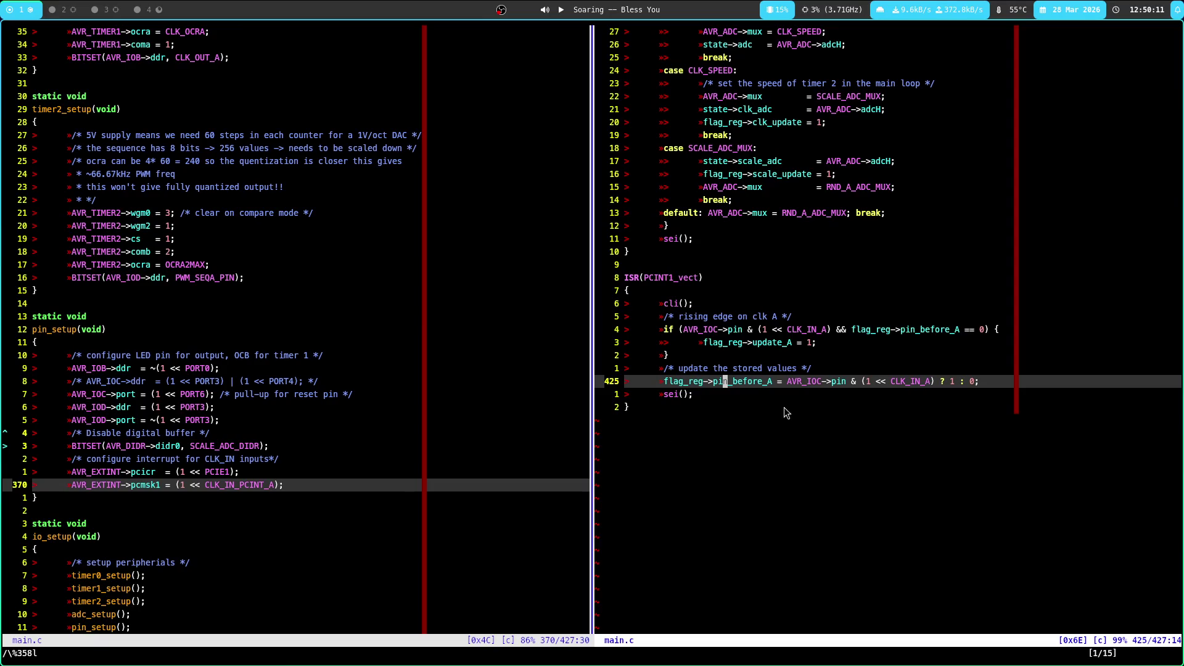
drag(789, 383, 938, 383)
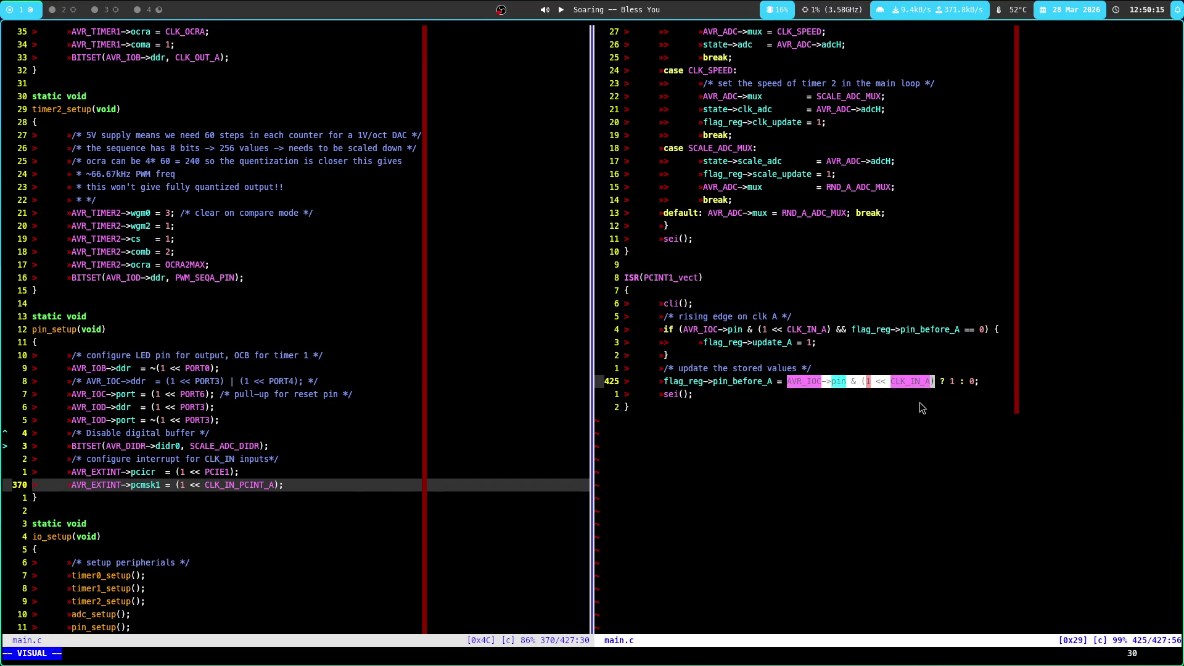
click(920, 404)
click(913, 382)
click(859, 398)
Select the arrow operator on the if line, then return to pin on line 425
key(k)
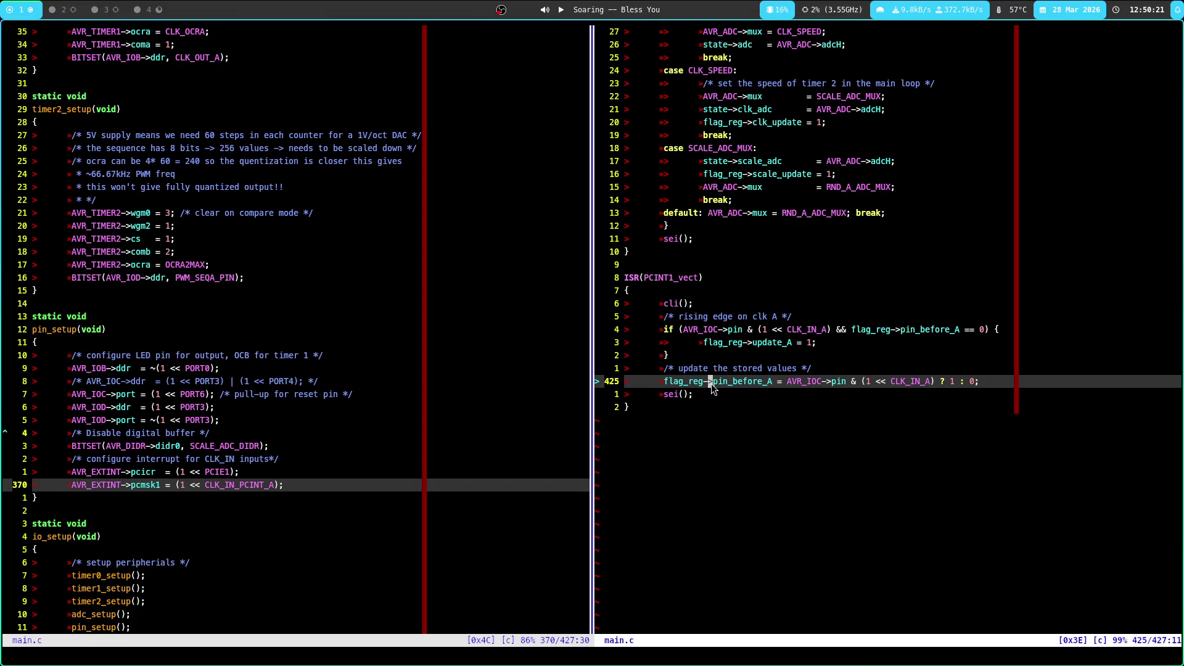
key(4)
key(k)
key(v)
key(l)
click(714, 377)
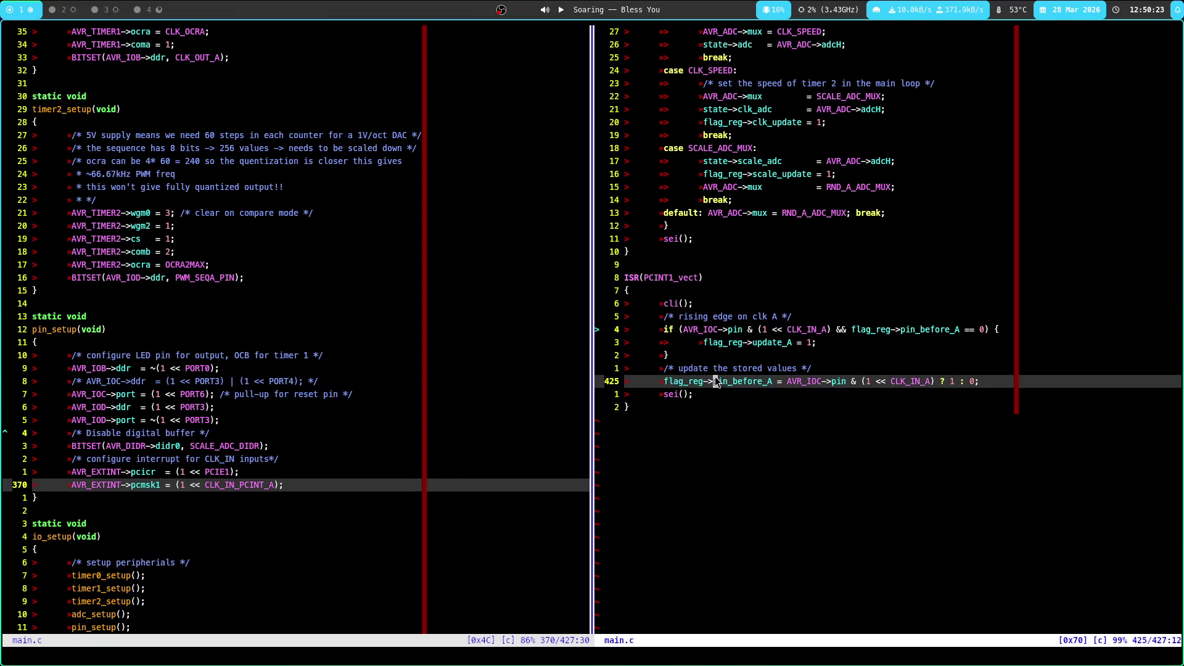
click(733, 392)
click(743, 316)
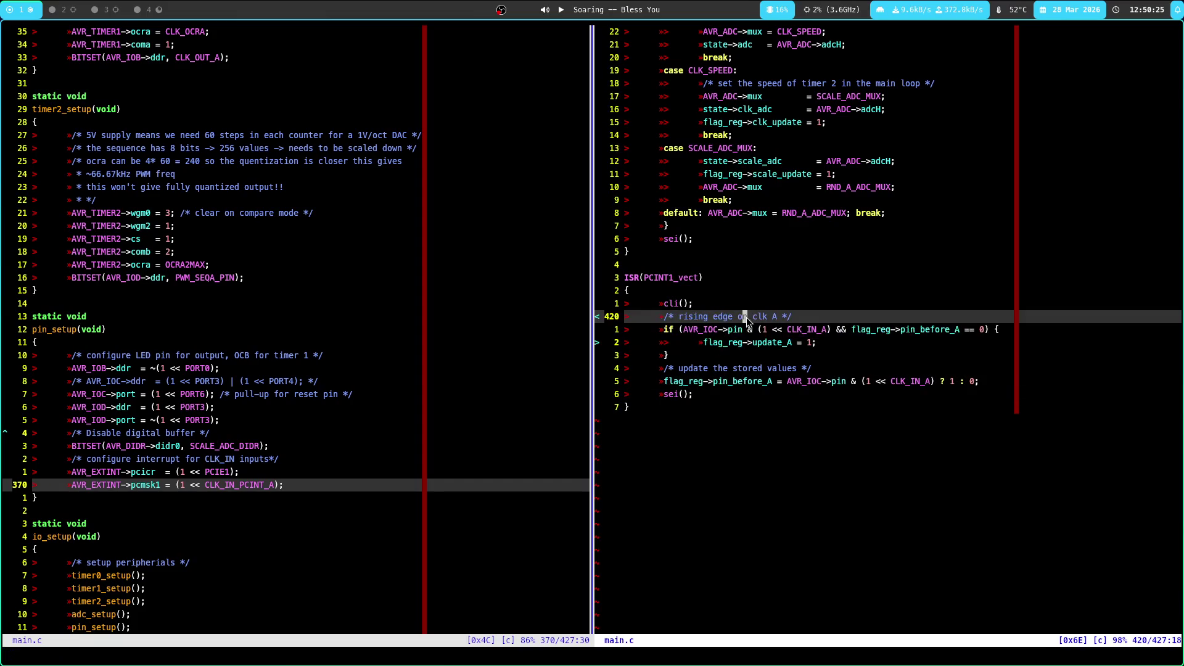
drag(664, 332, 818, 343)
click(720, 381)
Switch between the pin_setup and routine splits, ending on the update_A line
click(424, 417)
click(753, 358)
click(724, 379)
click(331, 355)
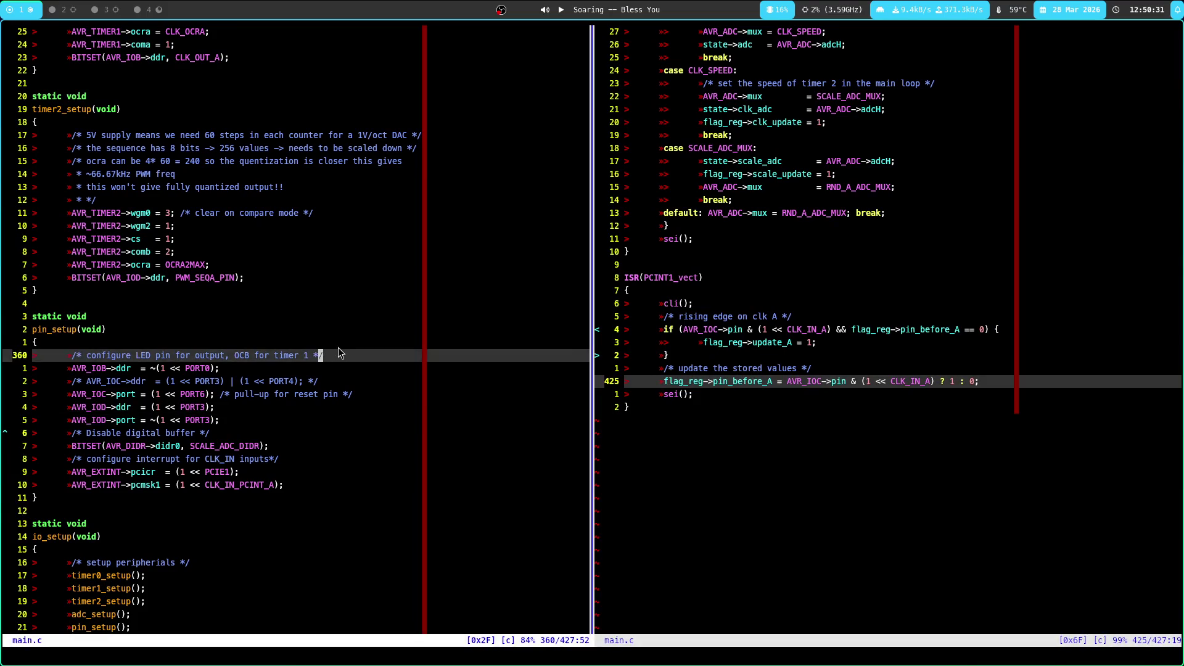
click(740, 382)
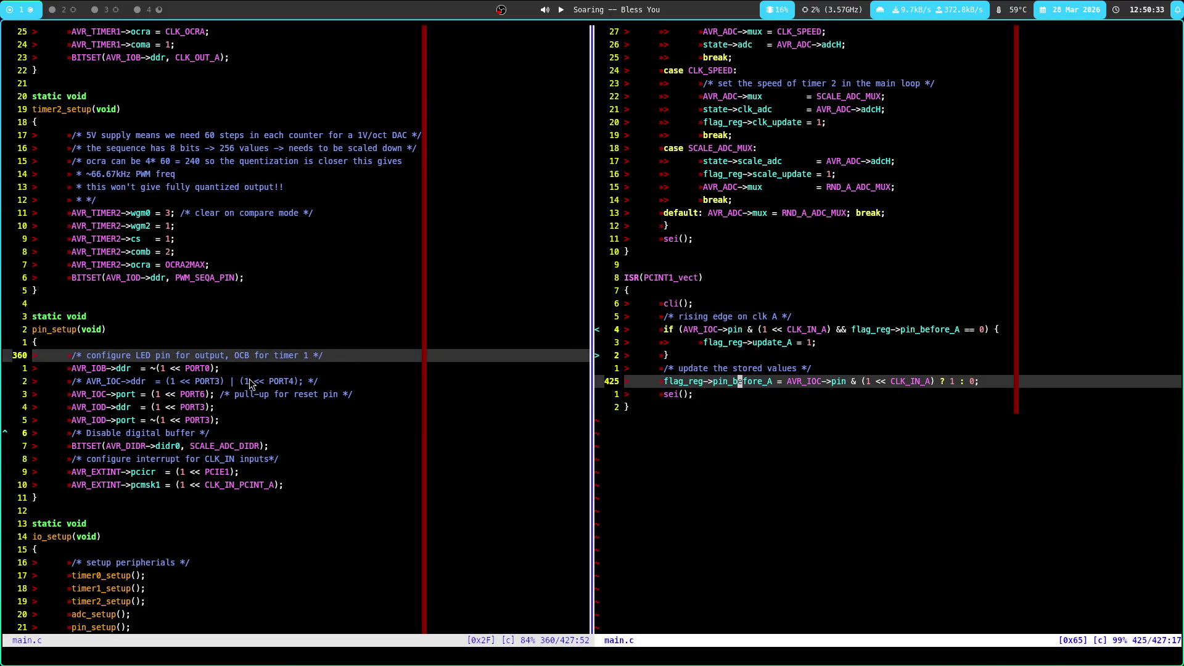
click(780, 343)
Jump to line 102 and go to the set_seq_output definition from its call
text(/\%102l)
key(Return)
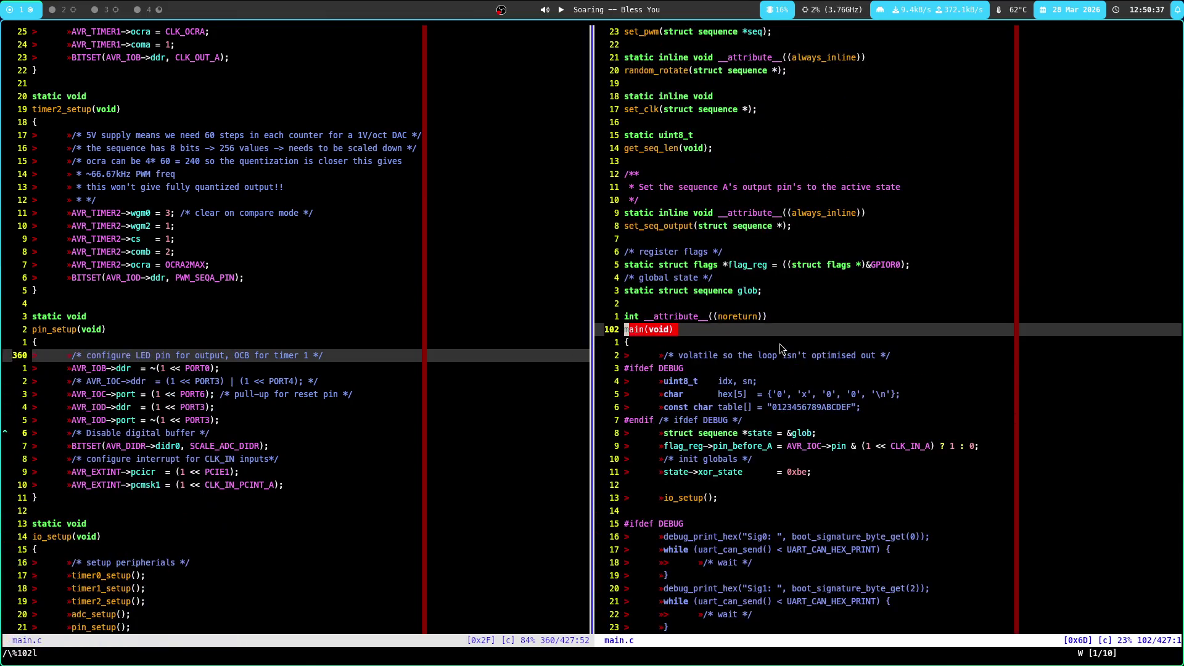
key(ctrl+d)
key(ctrl+d)
key(ctrl+d)
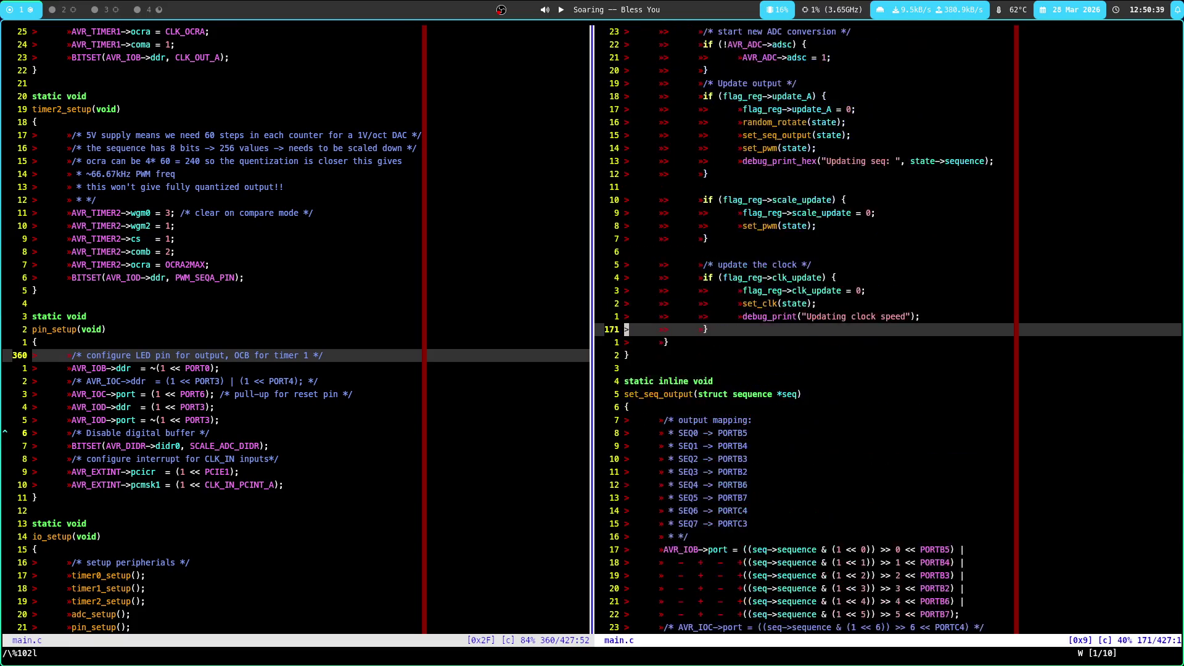
click(705, 316)
key(k)
key(k)
key(k)
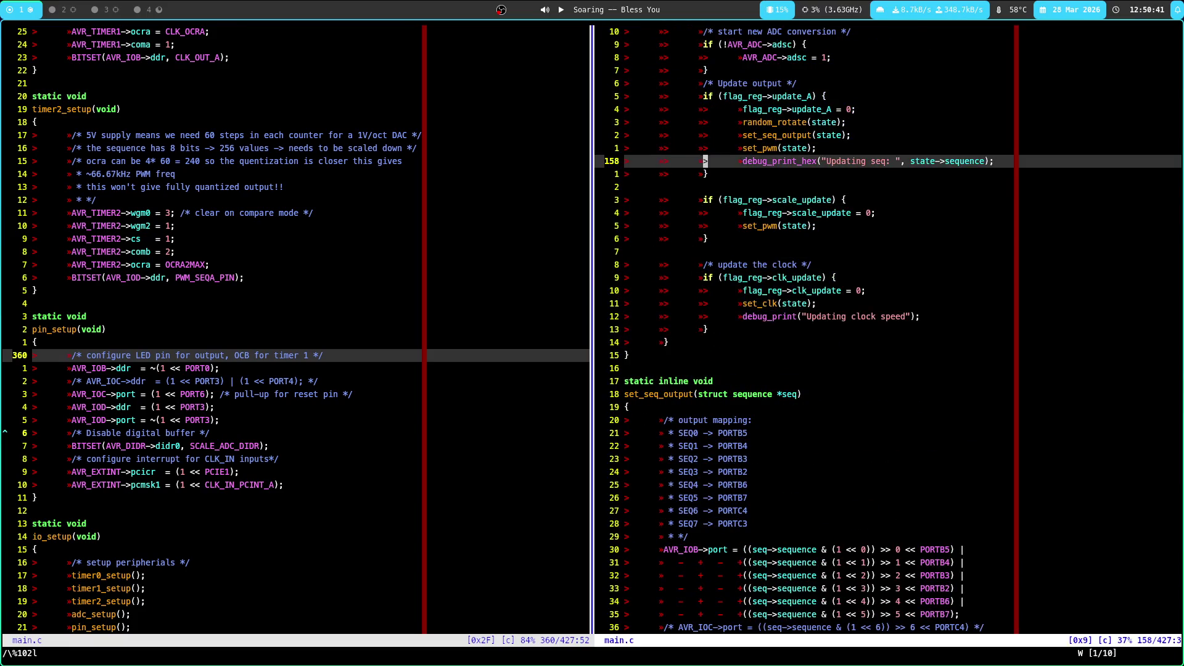
key(g)
key(d)
key(ctrl+e)
key(ctrl+e)
key(ctrl+e)
key(ctrl+e)
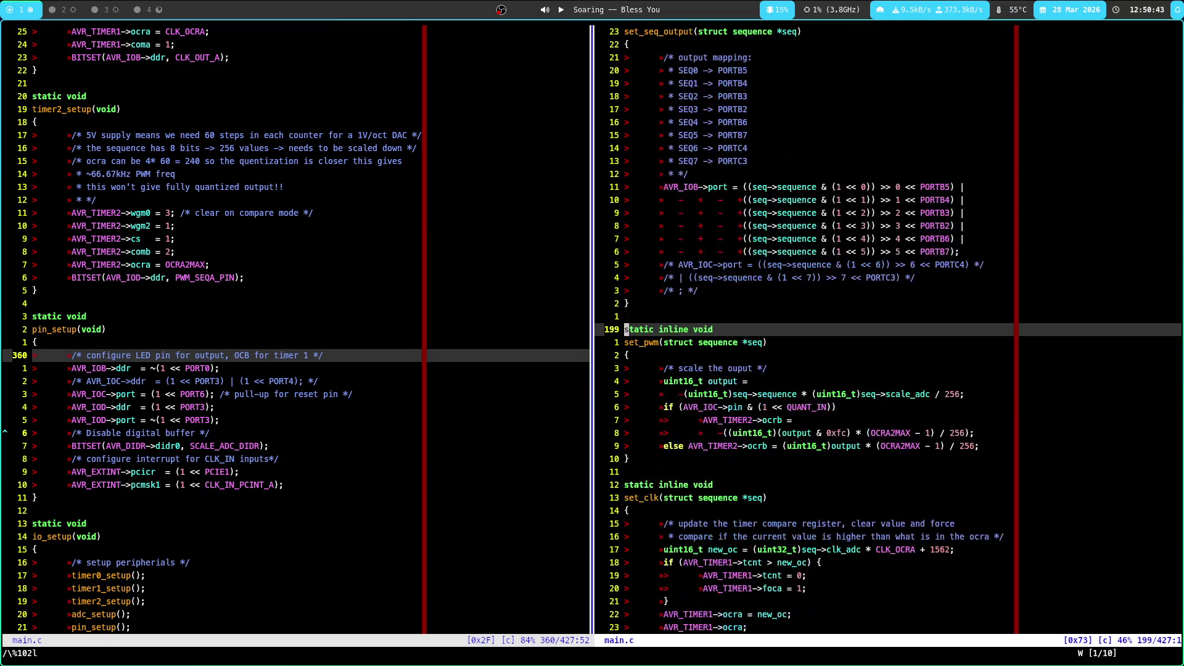
key(ctrl+y)
key(ctrl+y)
key(j)
key(j)
key(j)
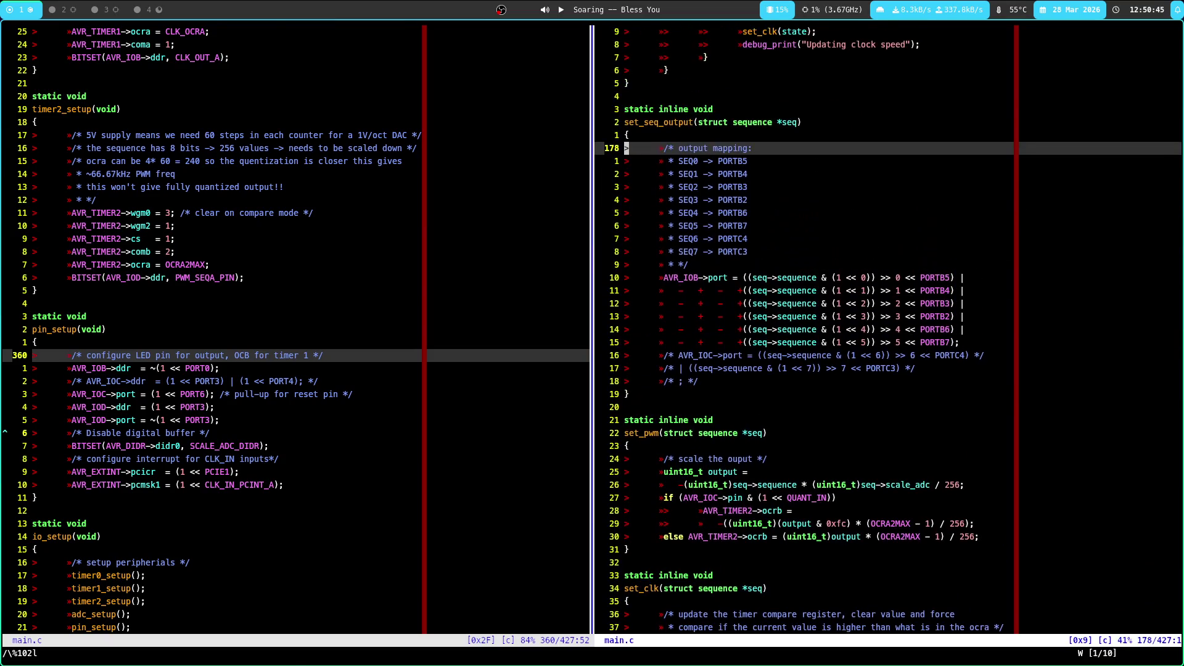
Uncomment the PORTC4 output line and save main.c with :w
click(665, 355)
key(l)
key(l)
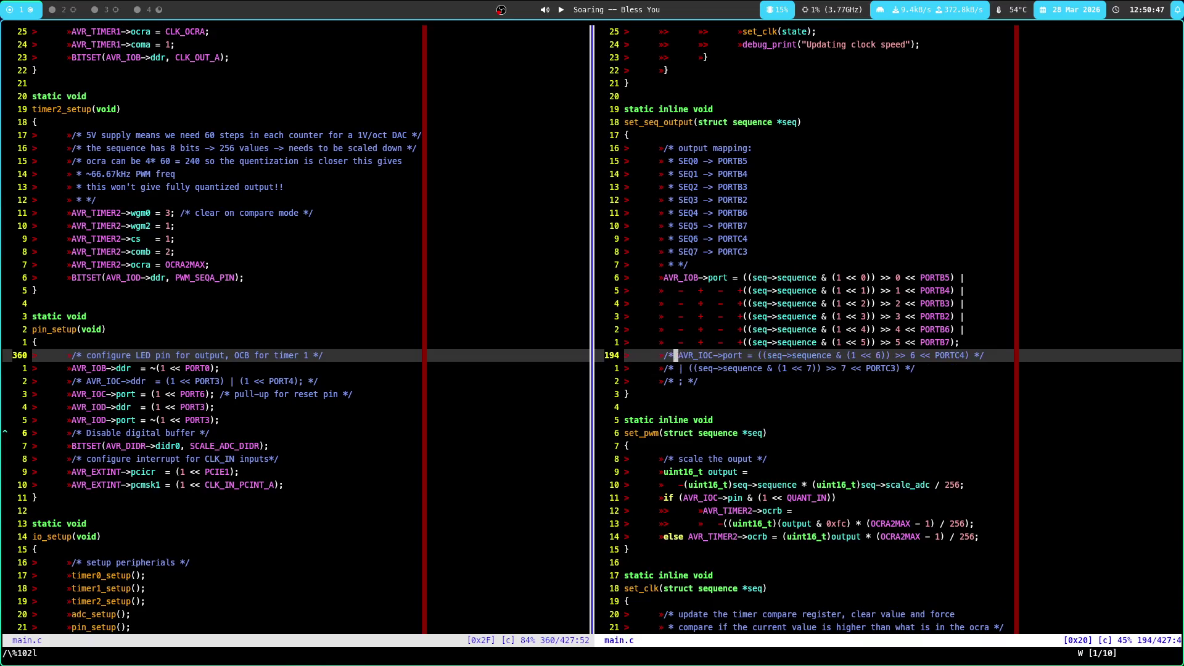
key(shift+f)
key(slash)
key(dollar)
key(x)
key(x)
key(x)
key(Return)
key(Return)
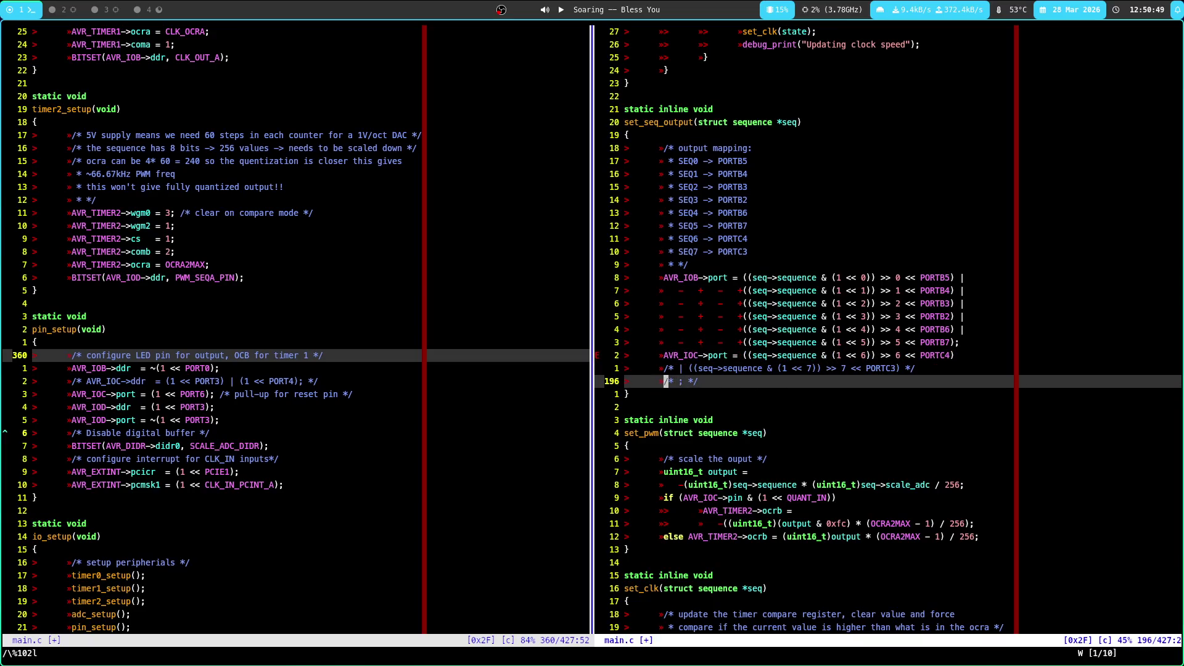
key(slash)
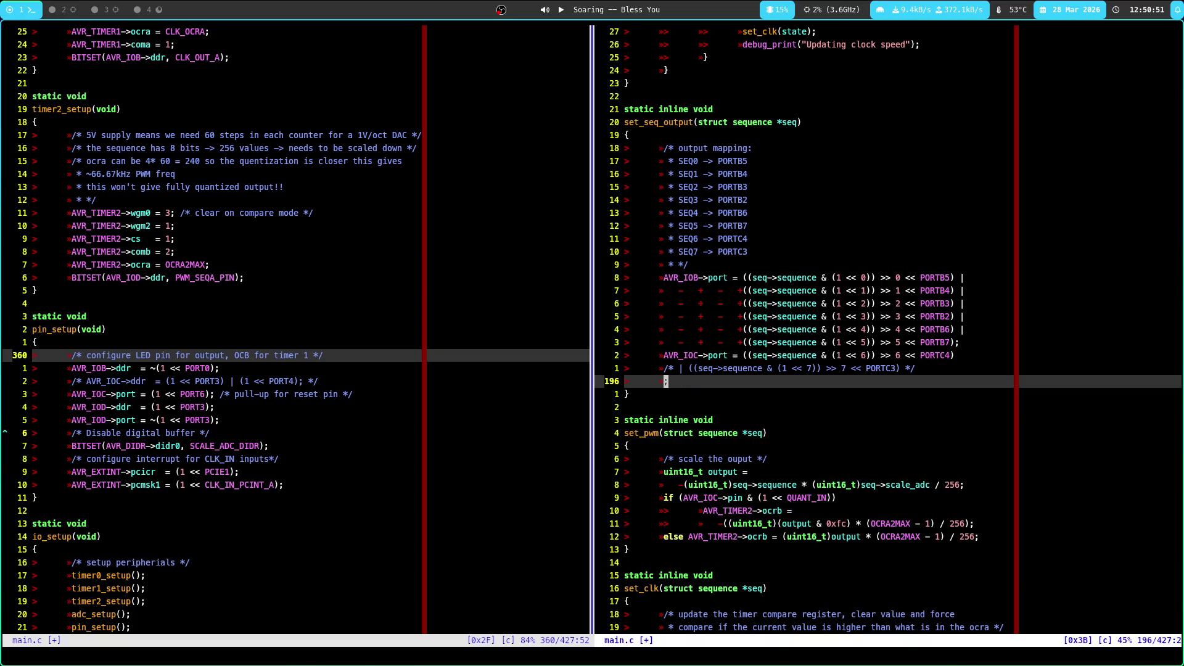
text(:w)
key(Return)
key(k)
Uncomment the PORTC3 line and add an #ifdef PROTO_BOARD snippet above it
key(shift+x)
key(shift+x)
key(x)
key(dollar)
key(x)
key(x)
key(x)
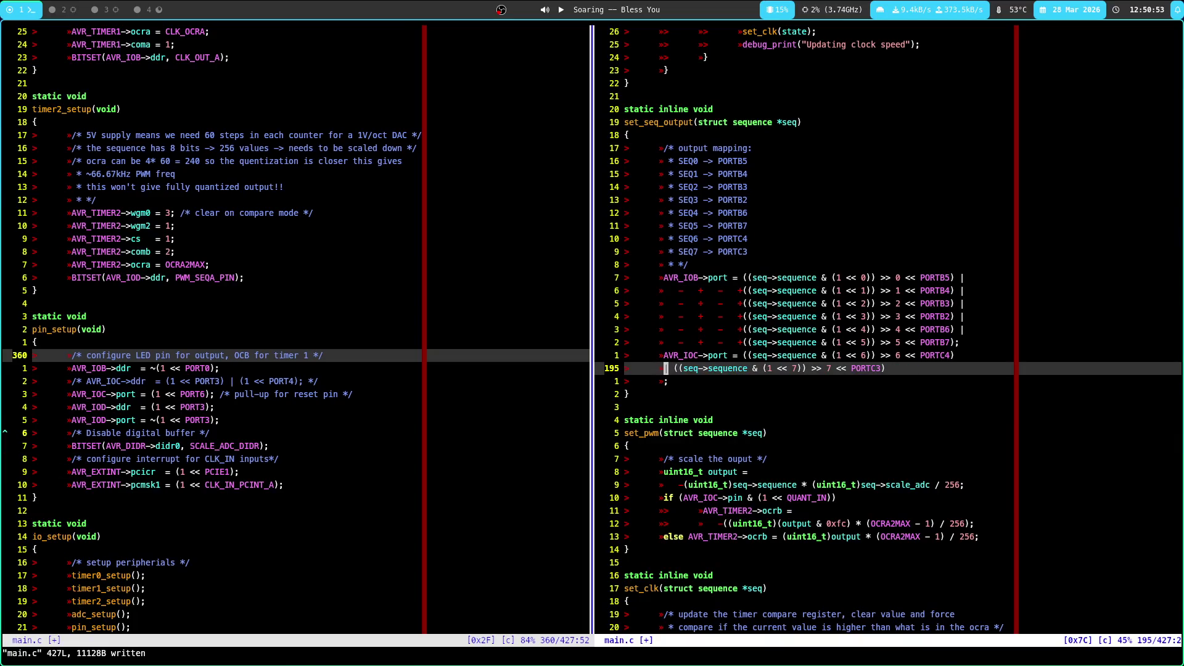
key(shift+o)
text(#)
key(Tab)
key(Return)
text(PRO)
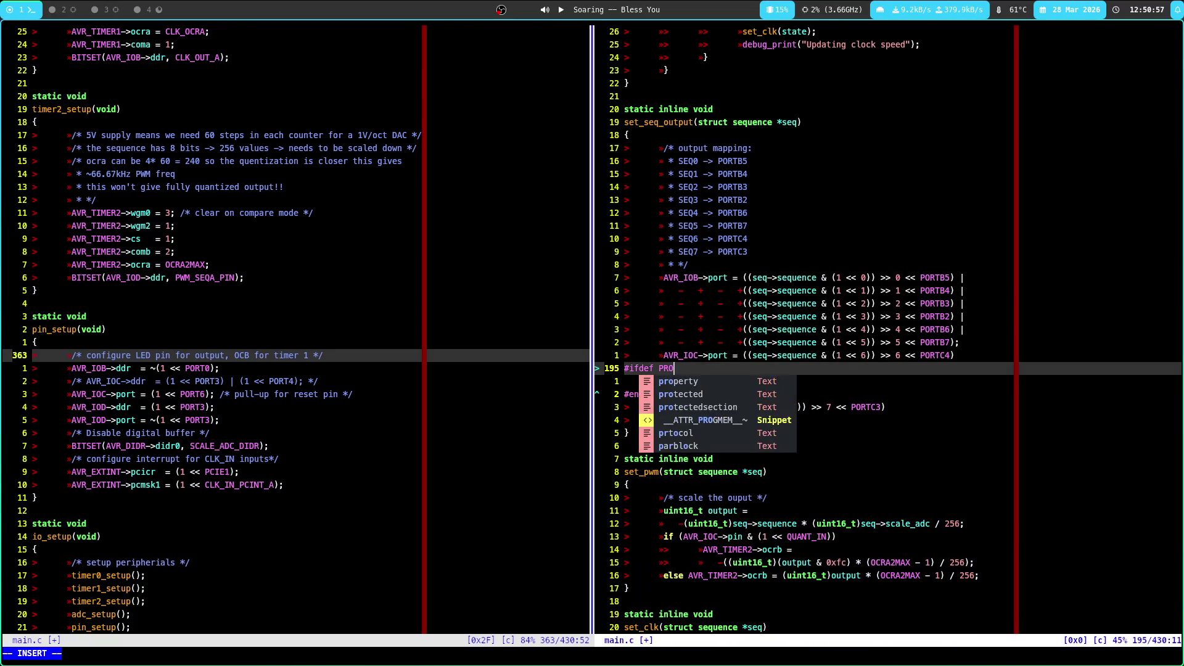
text(TO_BOARD)
key(Escape)
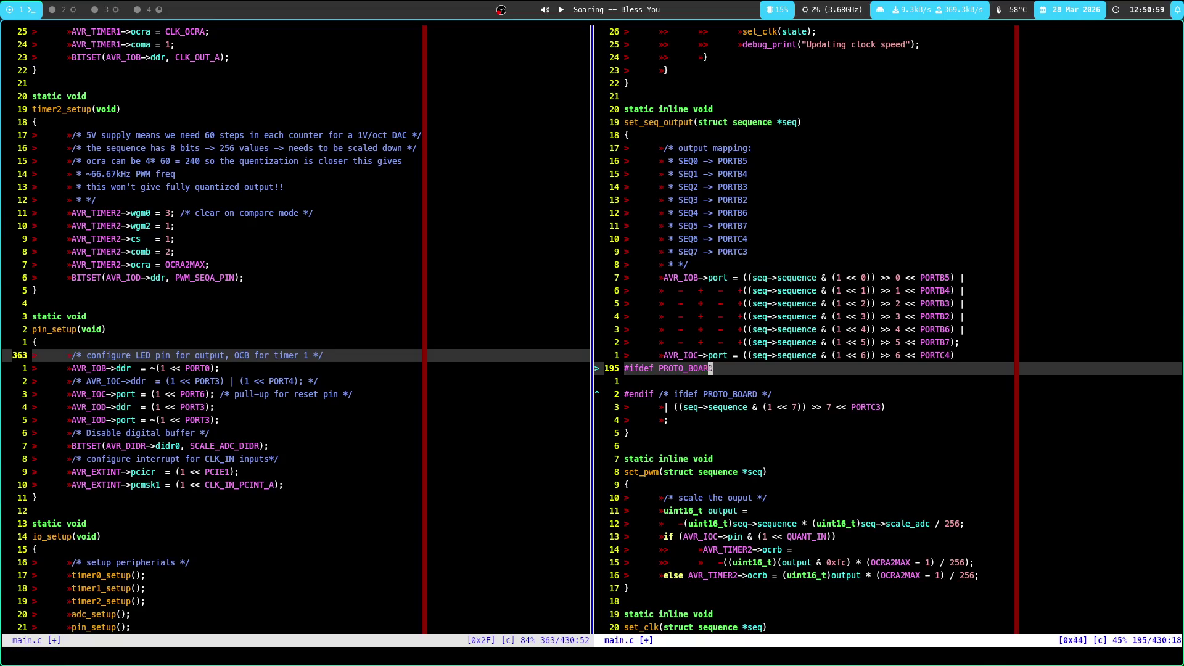
Move the PORTC3 output line inside the #ifdef PROTO_BOARD block and save
key(j)
key(j)
key(j)
key(d)
key(d)
key(k)
key(k)
key(p)
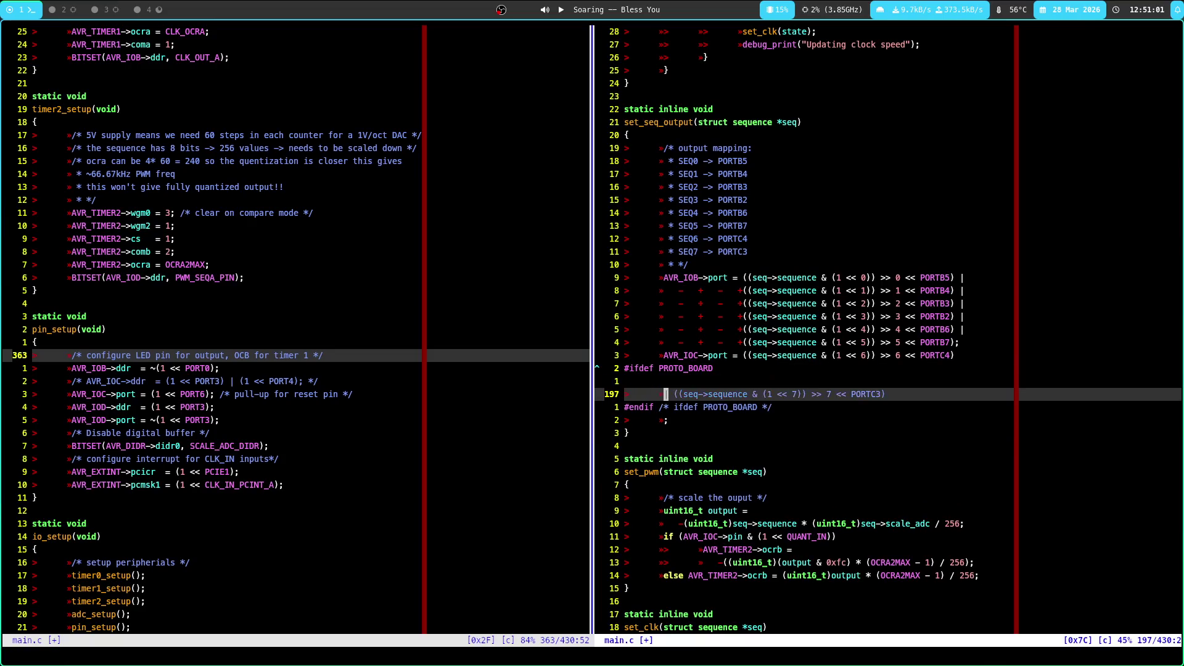
key(k)
key(d)
key(d)
text(:w)
key(Return)
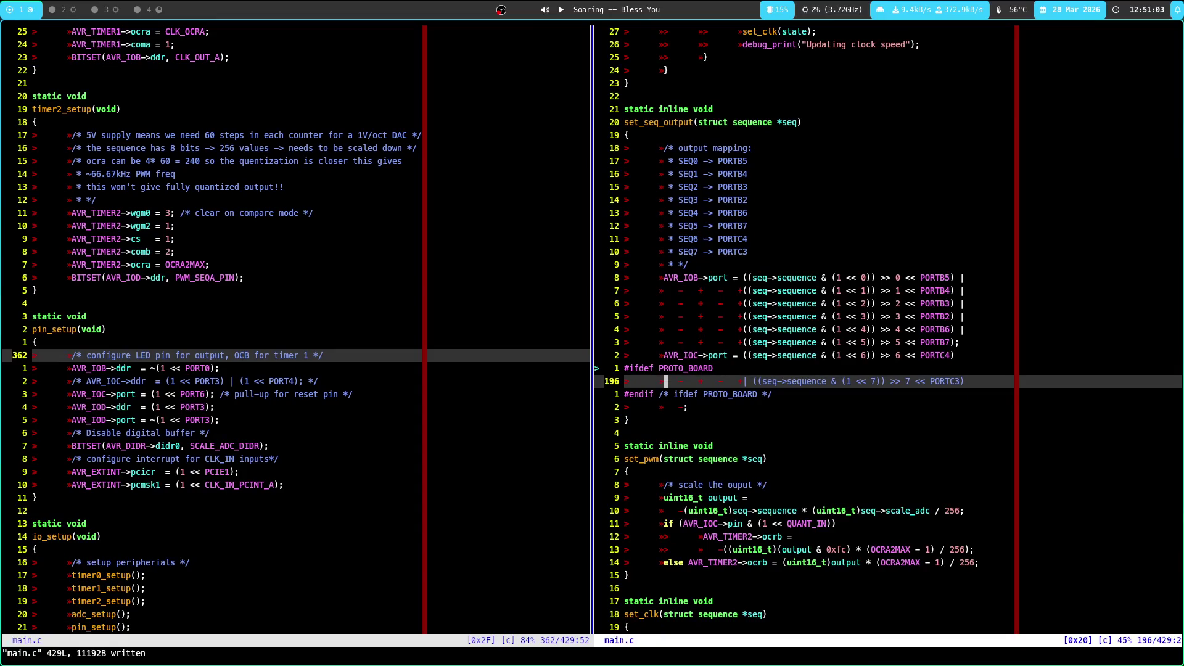
Save all buffers with :wa and open a new line above the PORTB output assignment
key(k)
key(k)
key(j)
key(j)
key(j)
key(j)
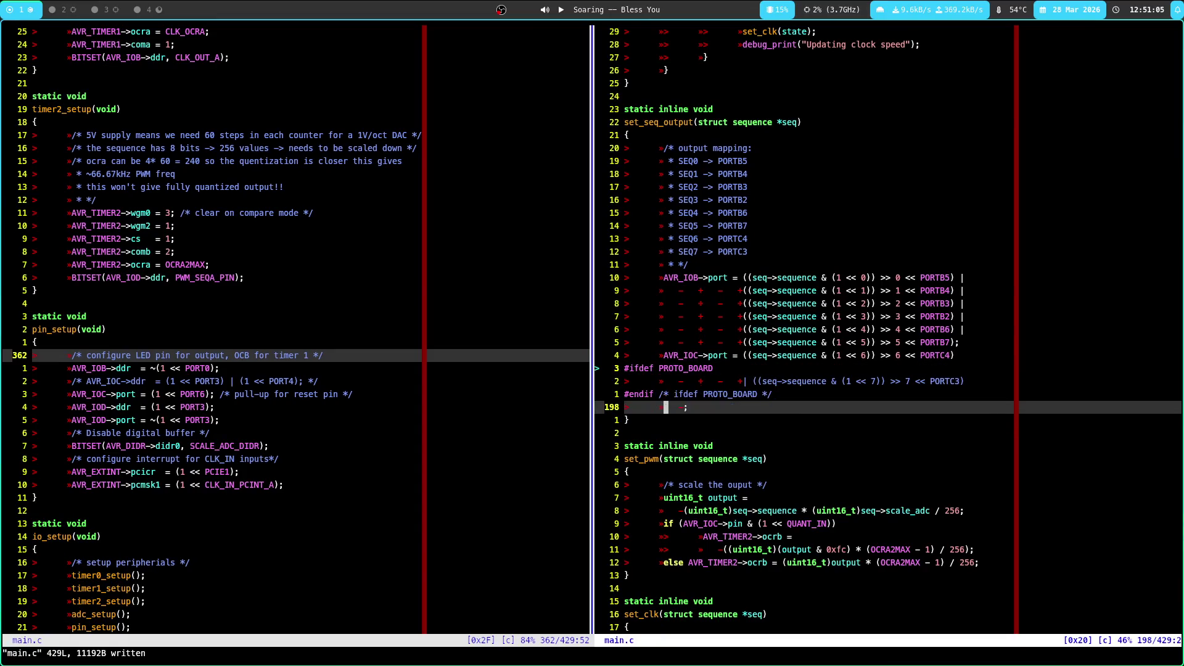
key(k)
key(k)
key(k)
text(:wa)
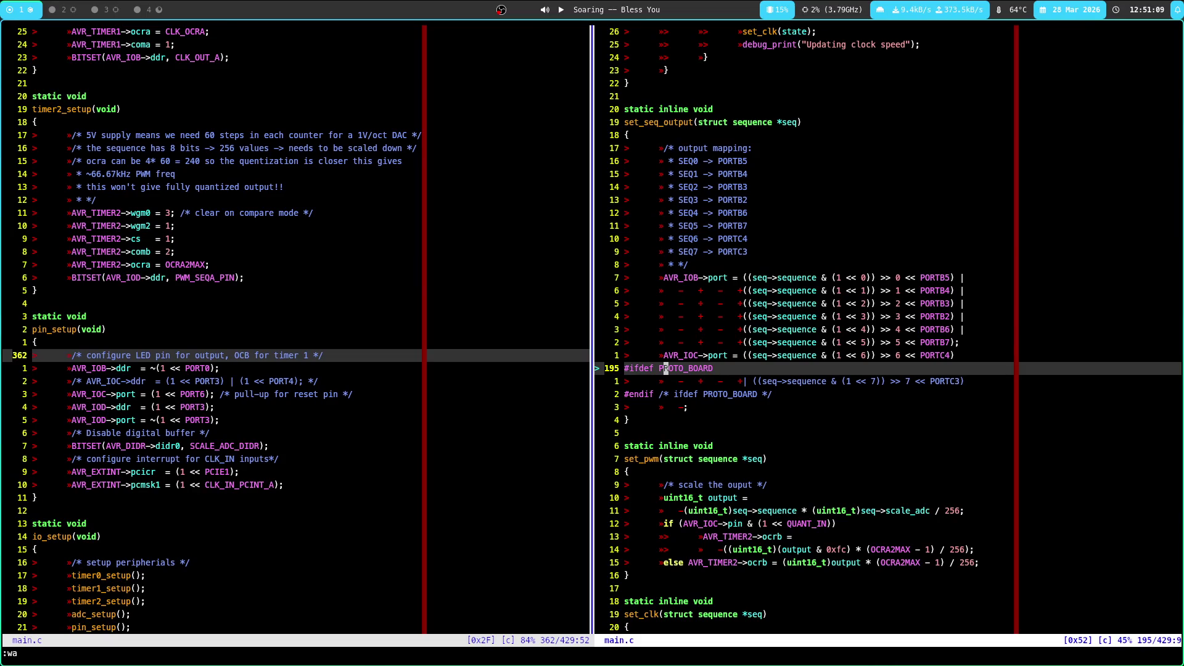
key(k)
key(k)
key(k)
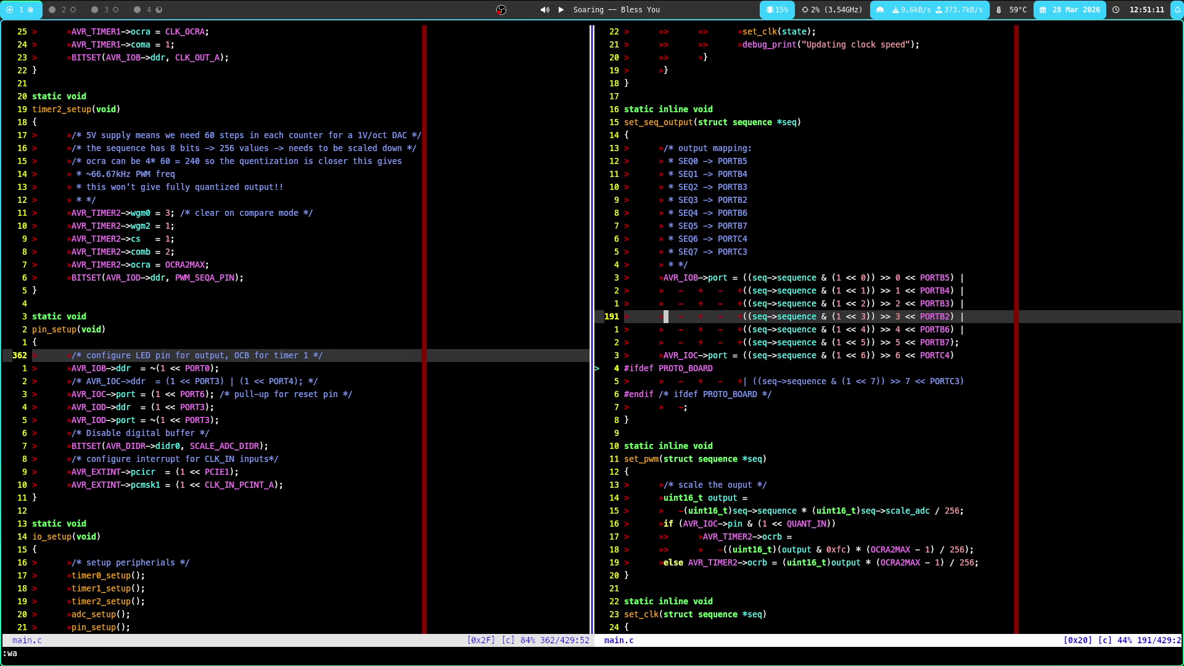
key(O)
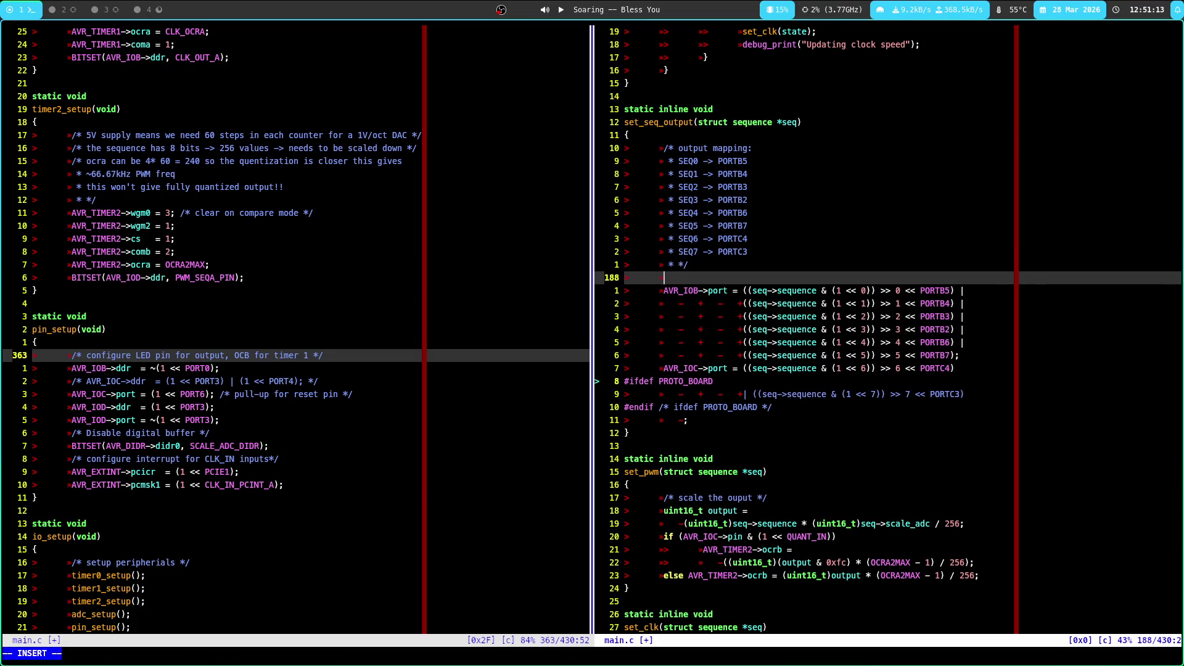
Type 'if (flag_reg->pin_before_A) {', add the closing }, and reindent the port writes
text(if(flag_reg->)
key(Tab)
key(Tab)
key(Tab)
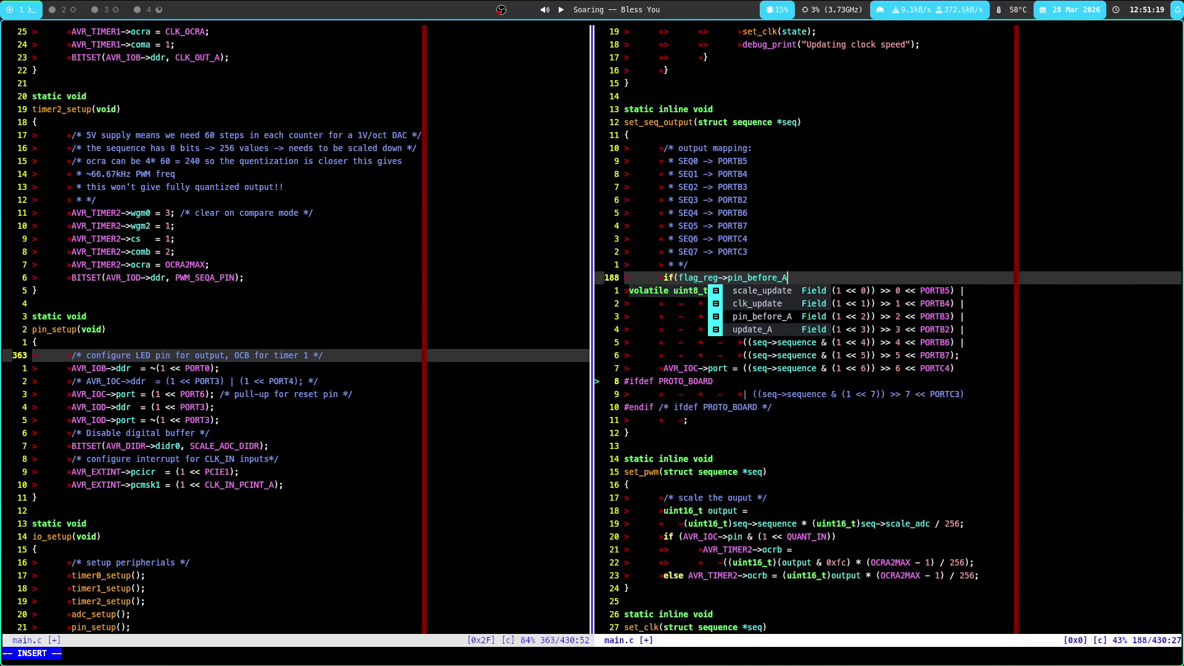
text())
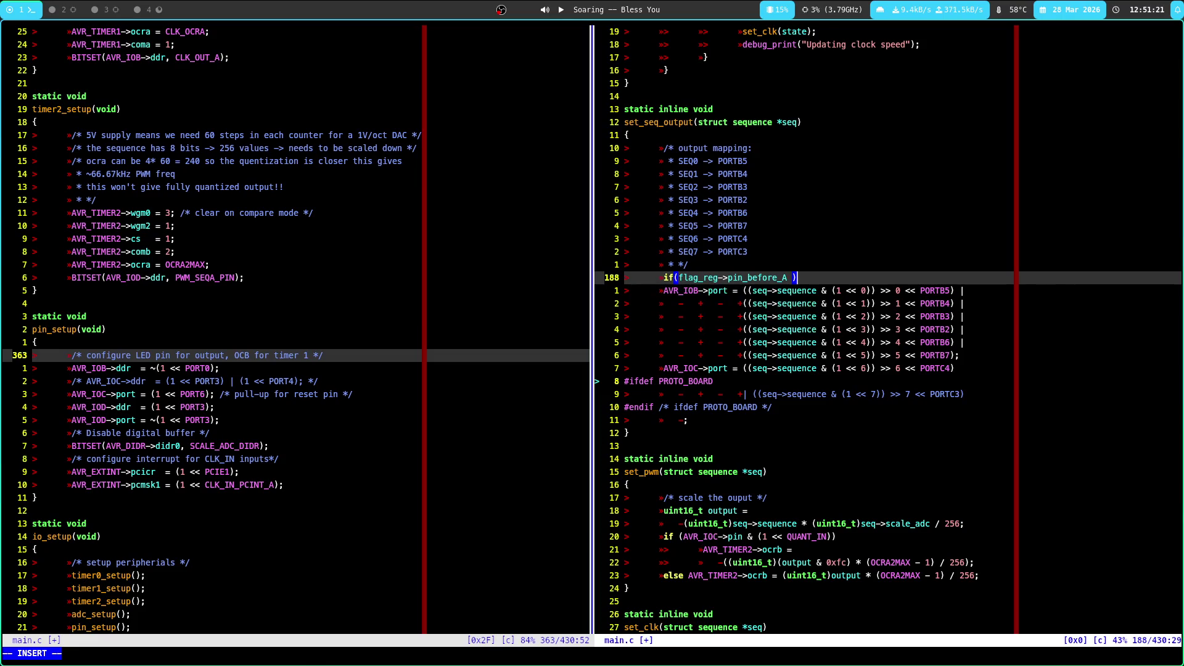
key(BackSpace)
text() {)
key(Escape)
key(j)
key(j)
key(j)
key(j)
key(j)
text(o})
key(Escape)
text(k=ip:w)
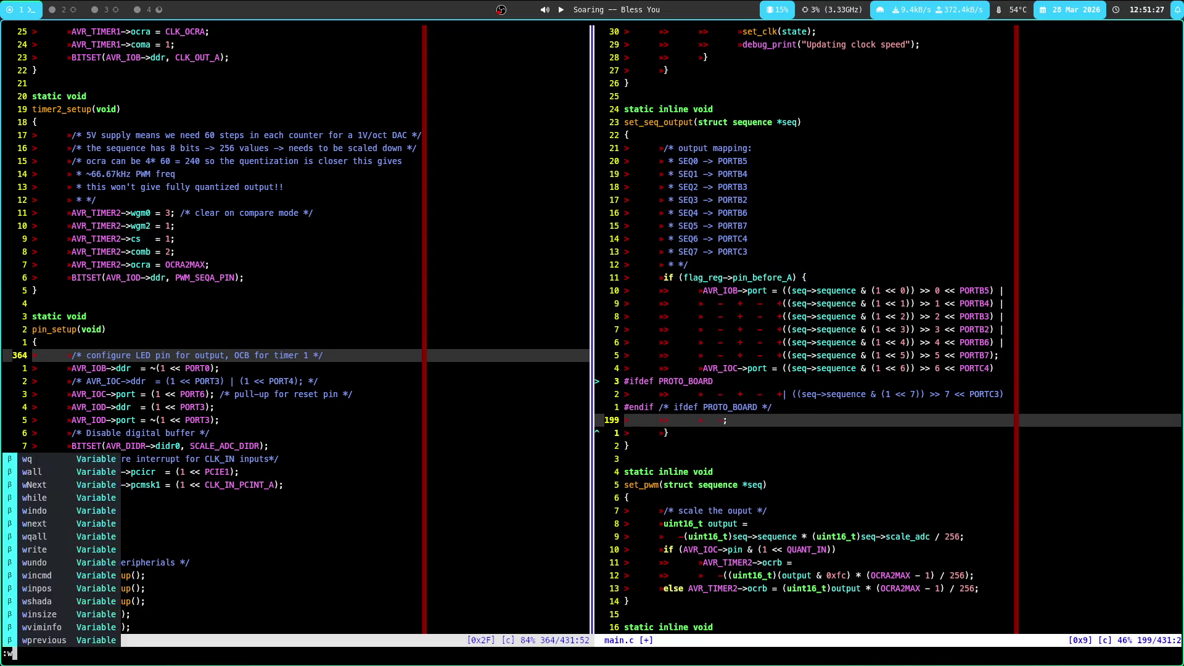
key(Return)
key(k)
Move to the SEQ7 mapping line and begin a comment typing '/he only set ouput'
key(k)
key(k)
key(k)
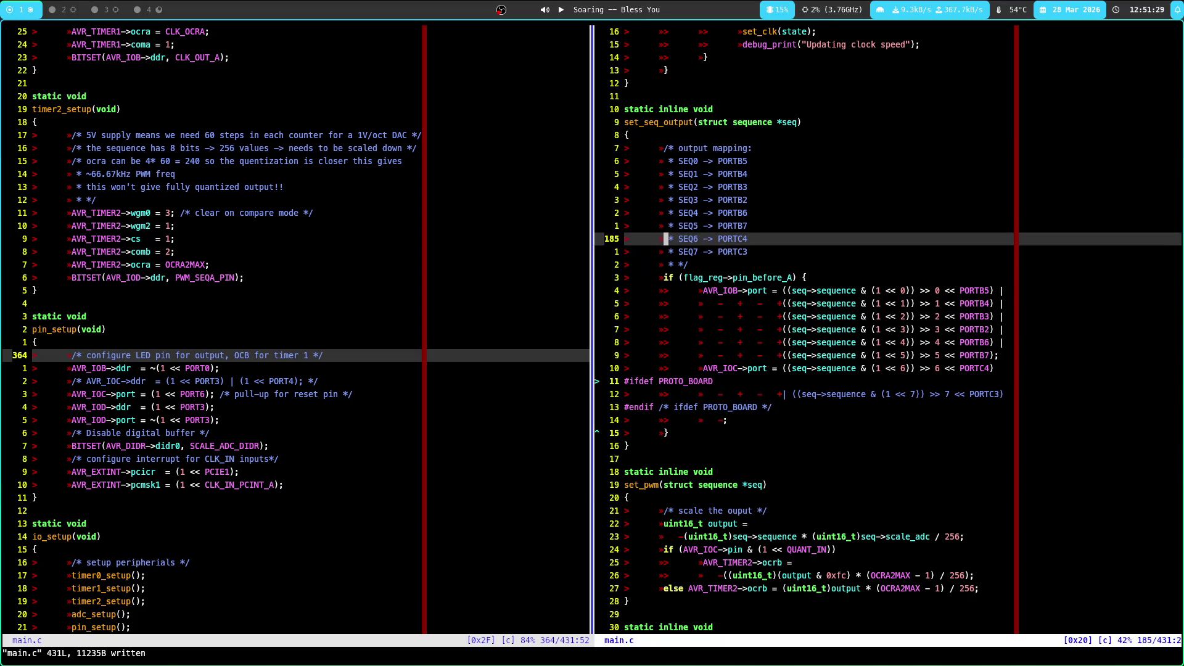
key(j)
key(j)
key(^)
key(k)
key(k)
key(j)
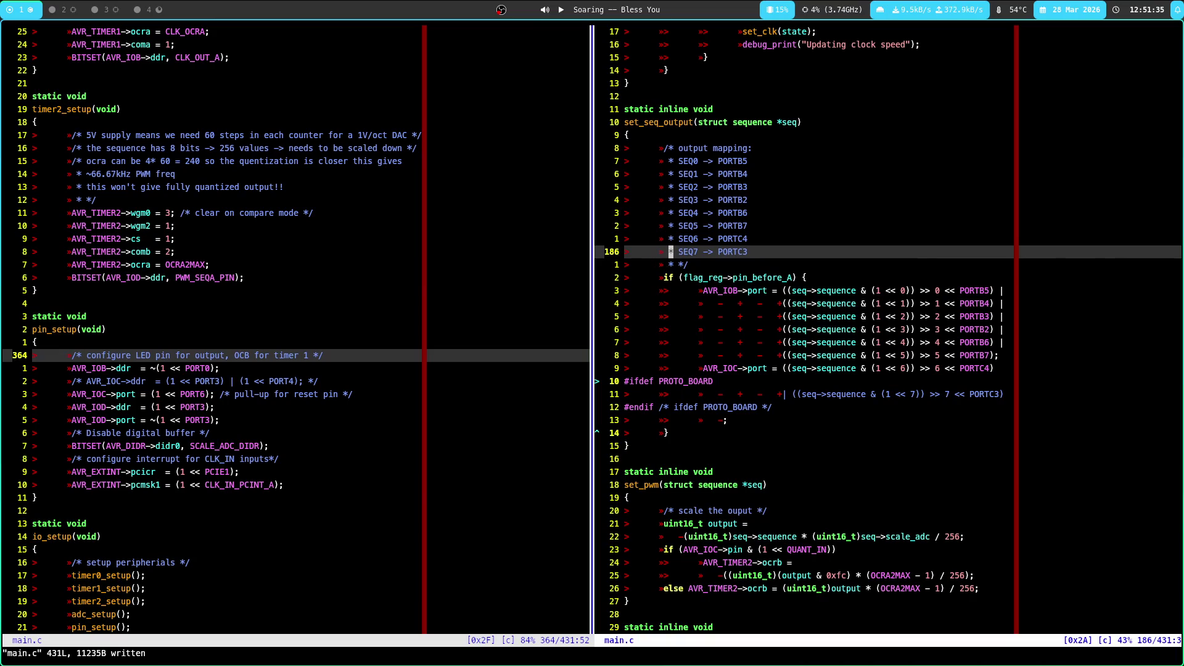
key(j)
key(j)
text(O/)
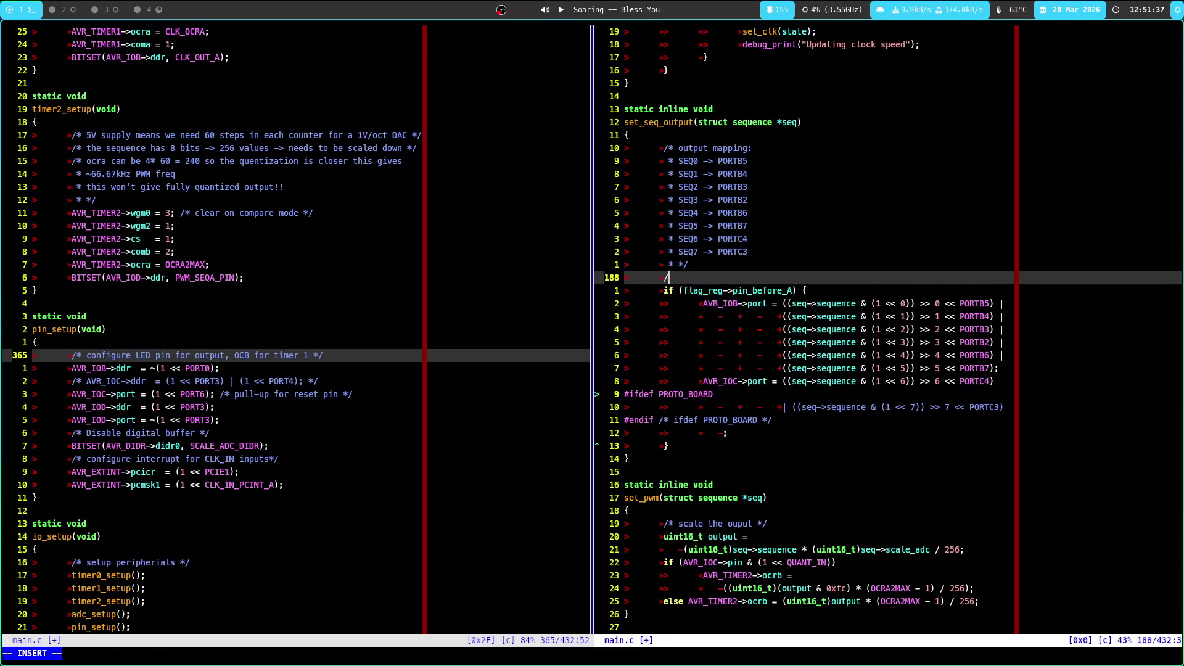
text(he )
text(only set ouput)
Finish the comment 'output when the clock is high' above the port writes and save main.c
key(BackSpace)
key(BackSpace)
key(BackSpace)
text(tput when the clock is */)
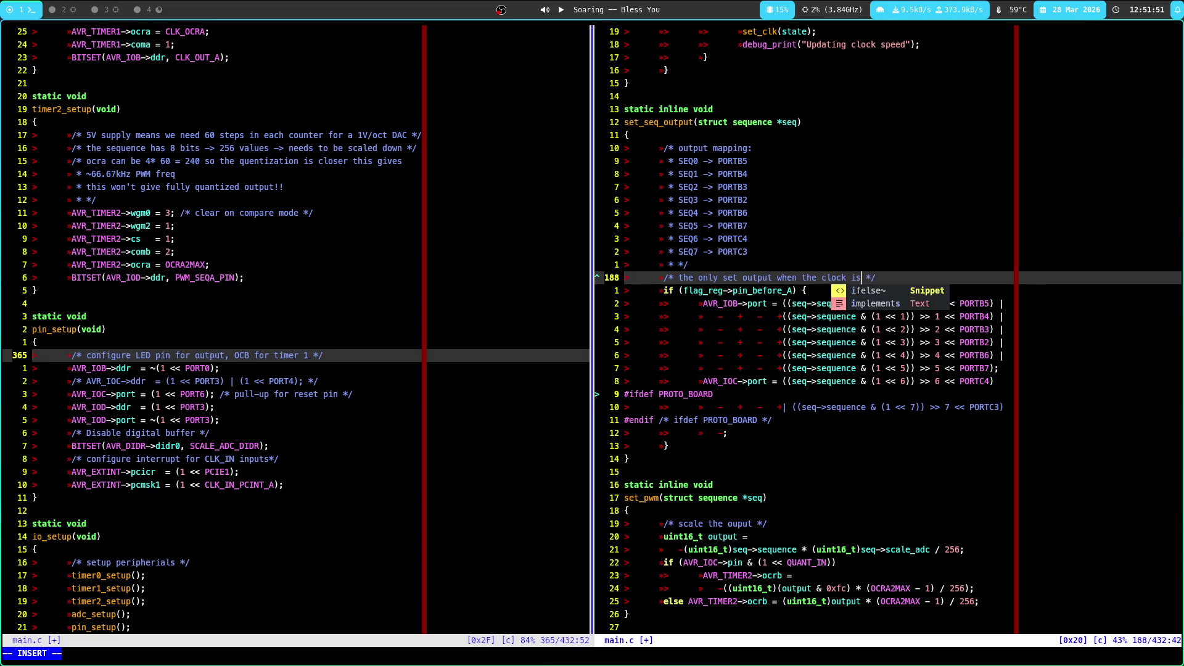
text( high)
key(Escape)
text(:w)
key(Return)
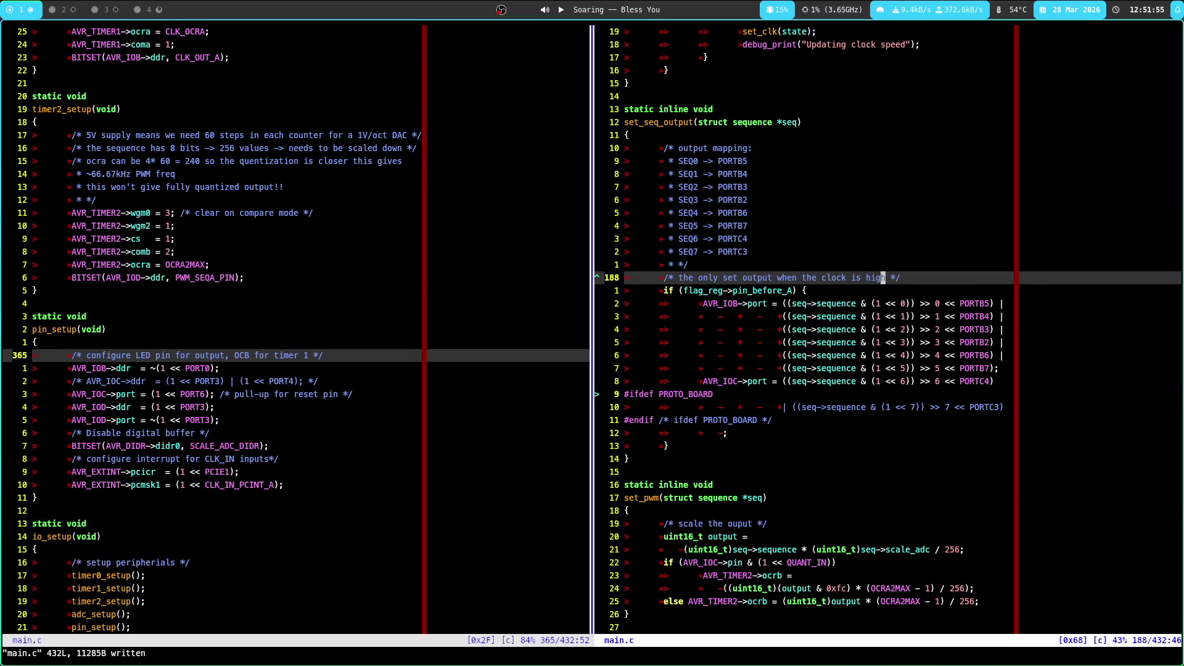
Undo the stray change and extend the comment with '- this generates one pulse on the outputs'
text(kap)
key(Escape)
key(u)
key(j)
key(dollar)
text(high )
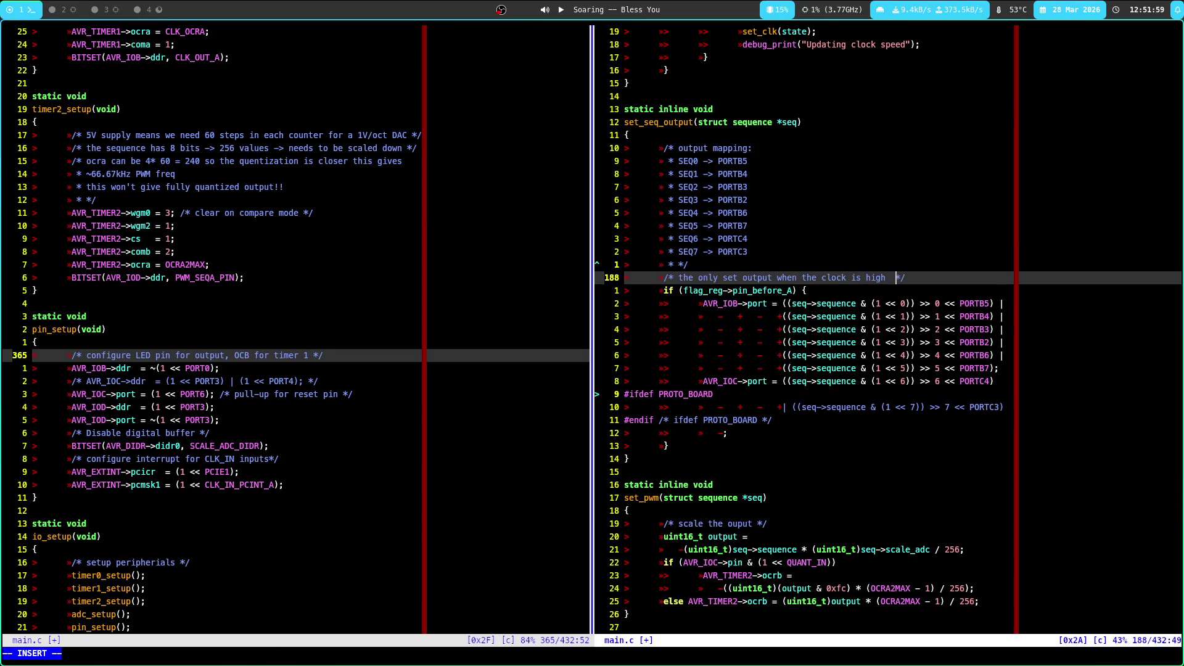
text(this g)
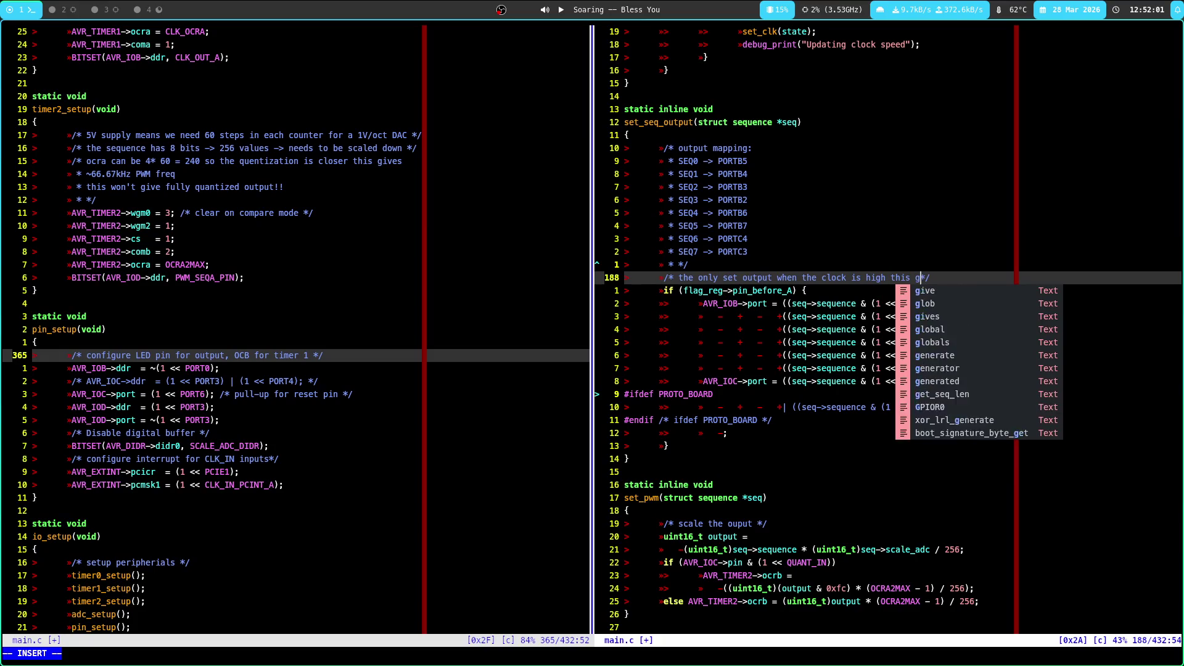
key(BackSpace)
key(BackSpace)
text(- this gene)
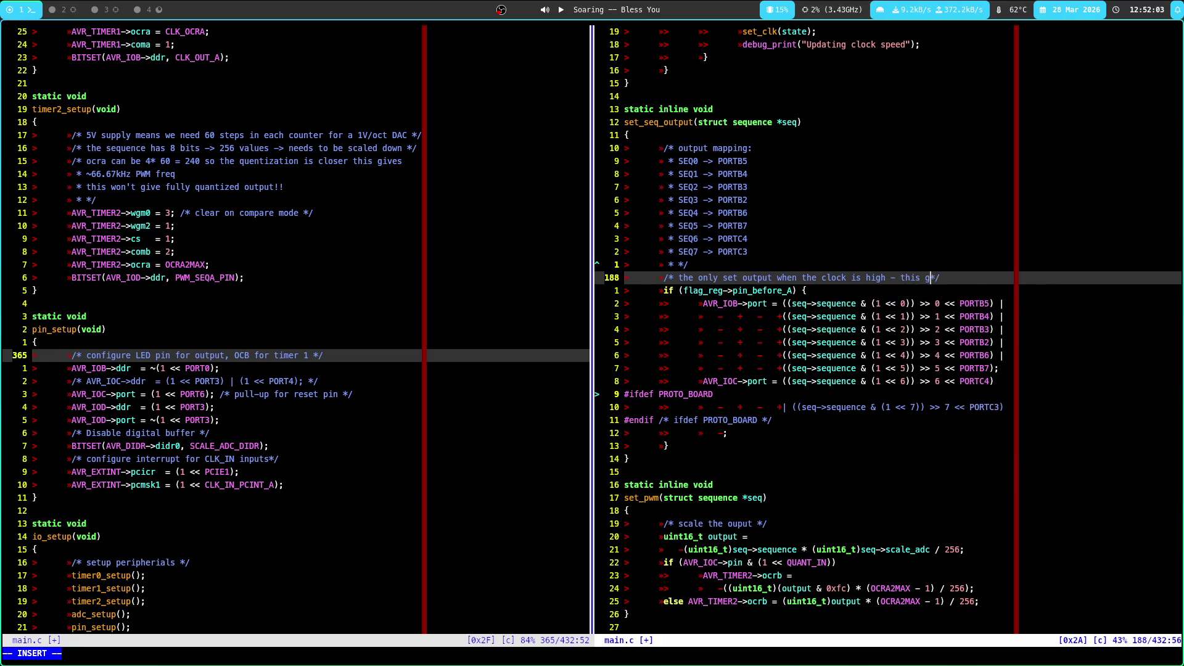
text(rates one)
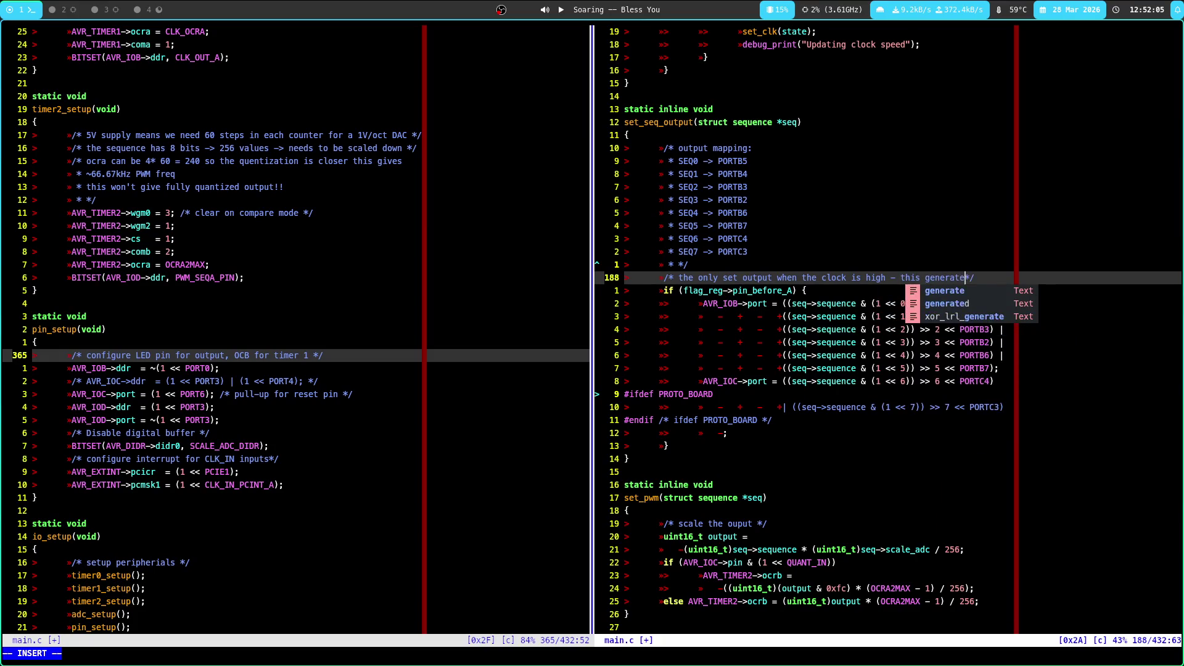
key(Return)
text(pulse on)
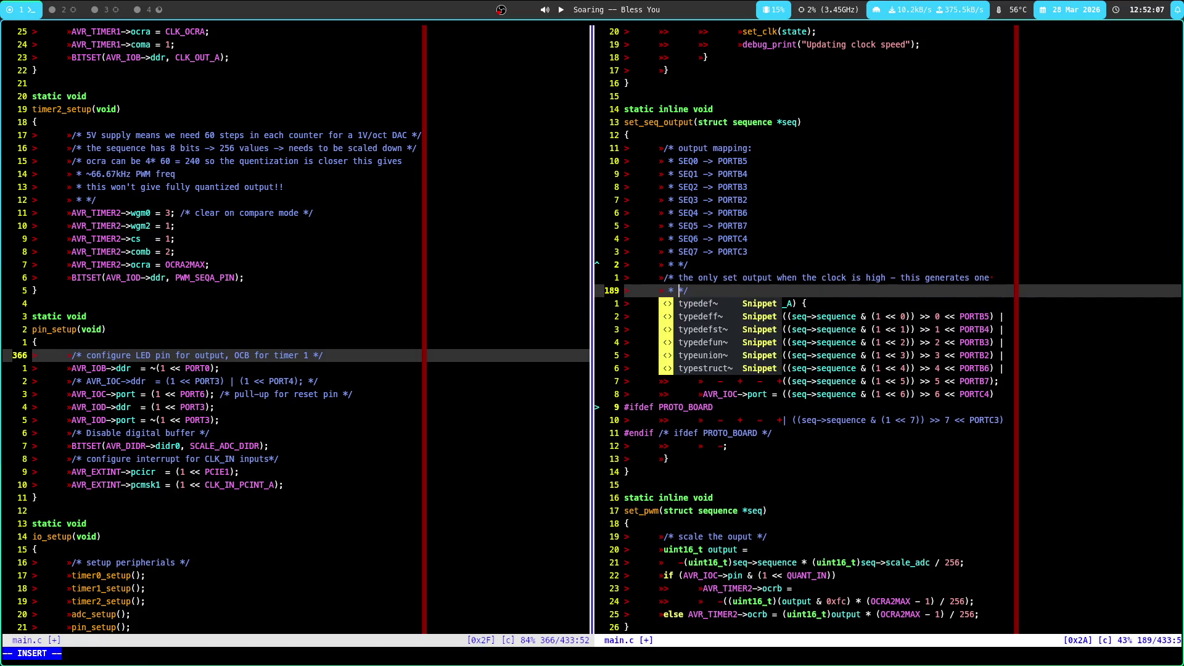
text( the outputs)
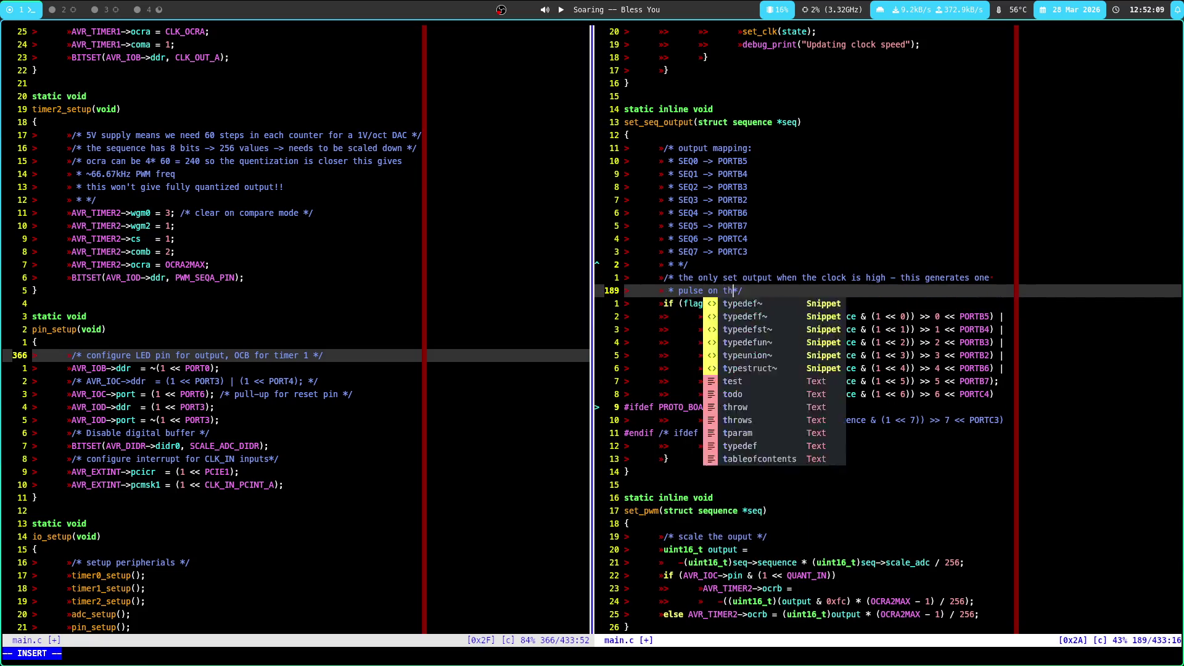
Delete the two new comment lines from set_seq_output
key(Escape)
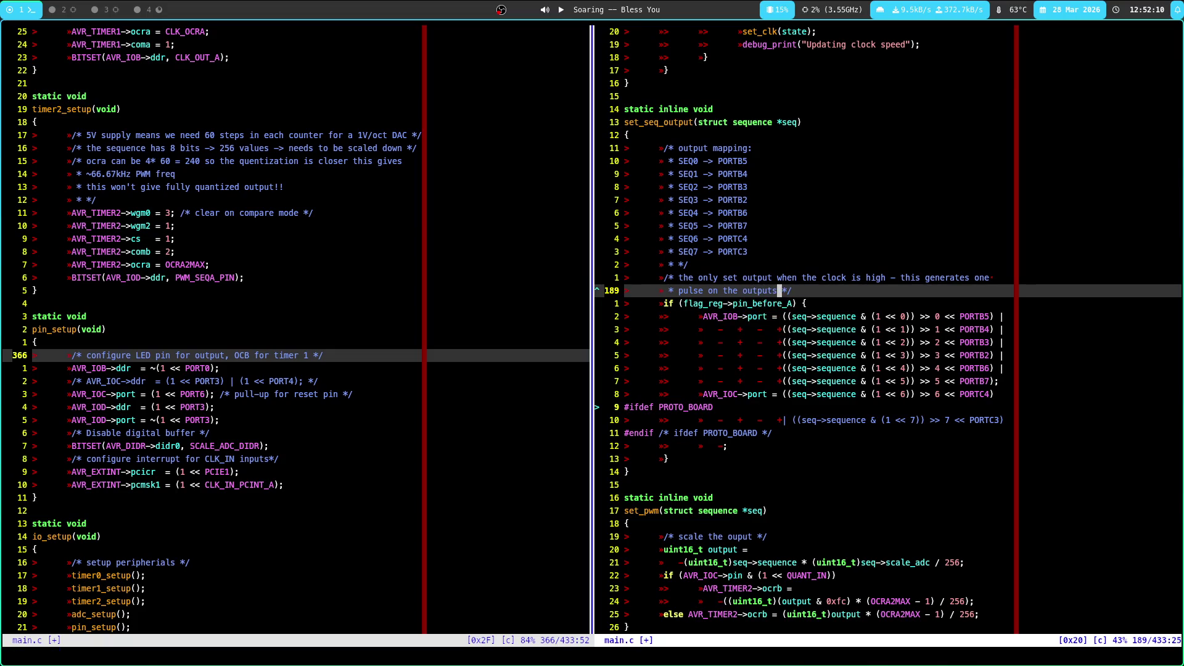
key(d)
key(k)
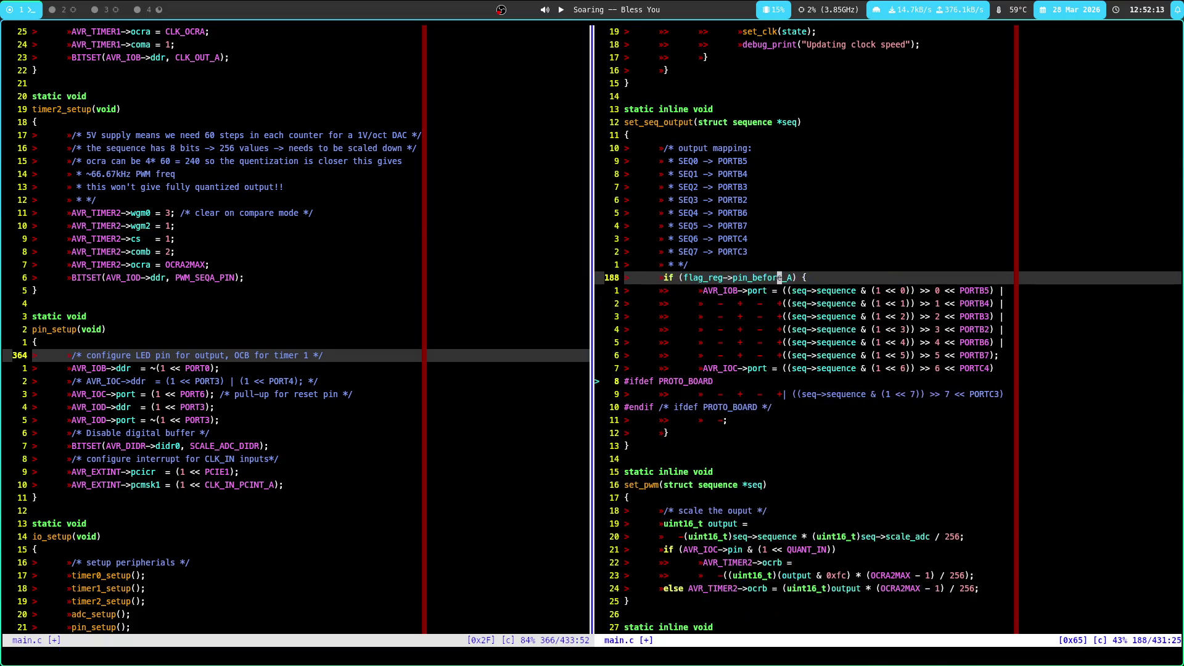
Undo the pin_before_A conditional so the port writes are unconditional again, and save main.c
key(u)
key(u)
key(u)
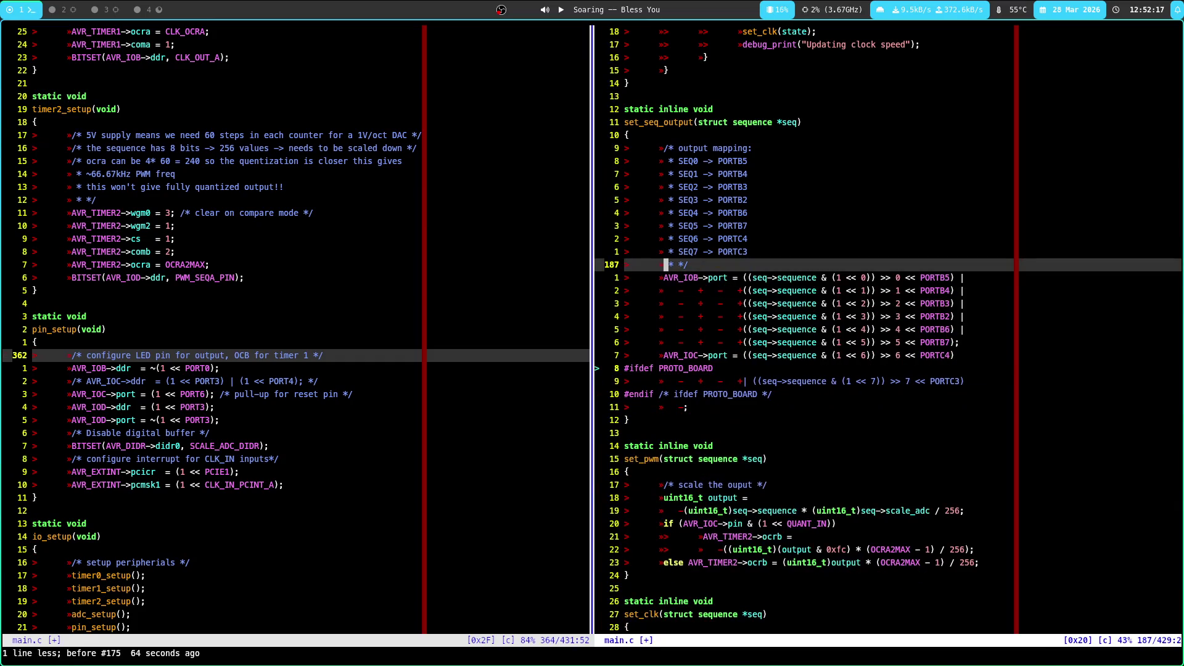
text(:w)
key(Return)
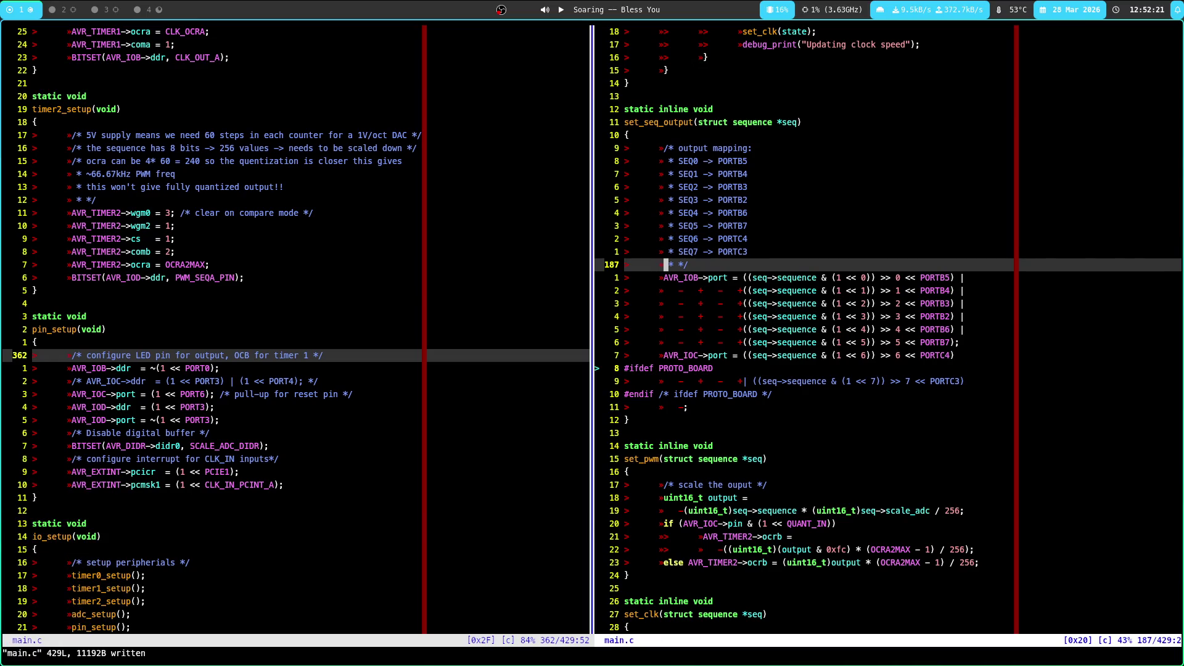
key(j)
key(j)
key(j)
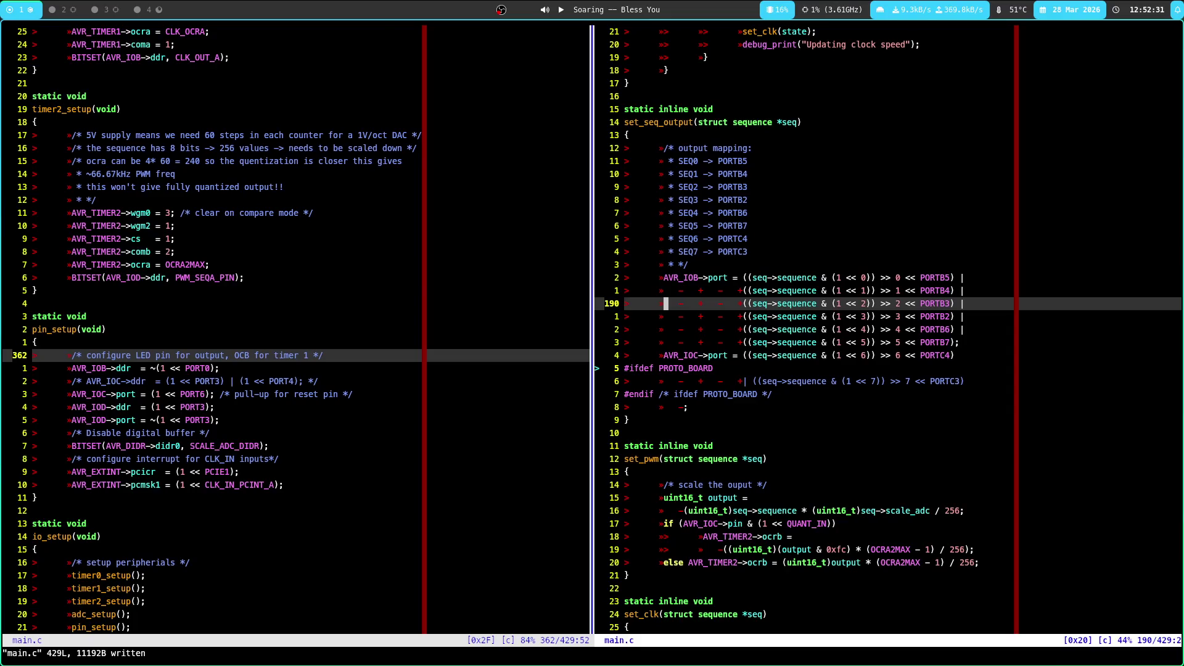
Start PicoScope from the launcher on empty workspace 5
key(super+5)
key(super+d)
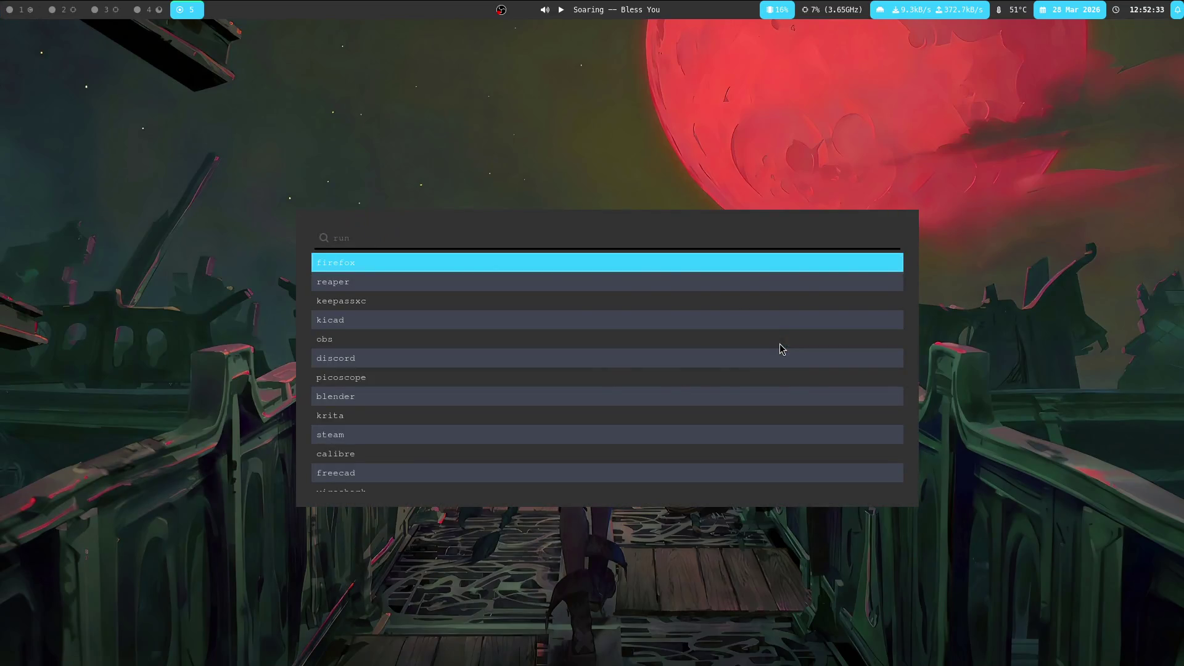
text(pa)
key(Return)
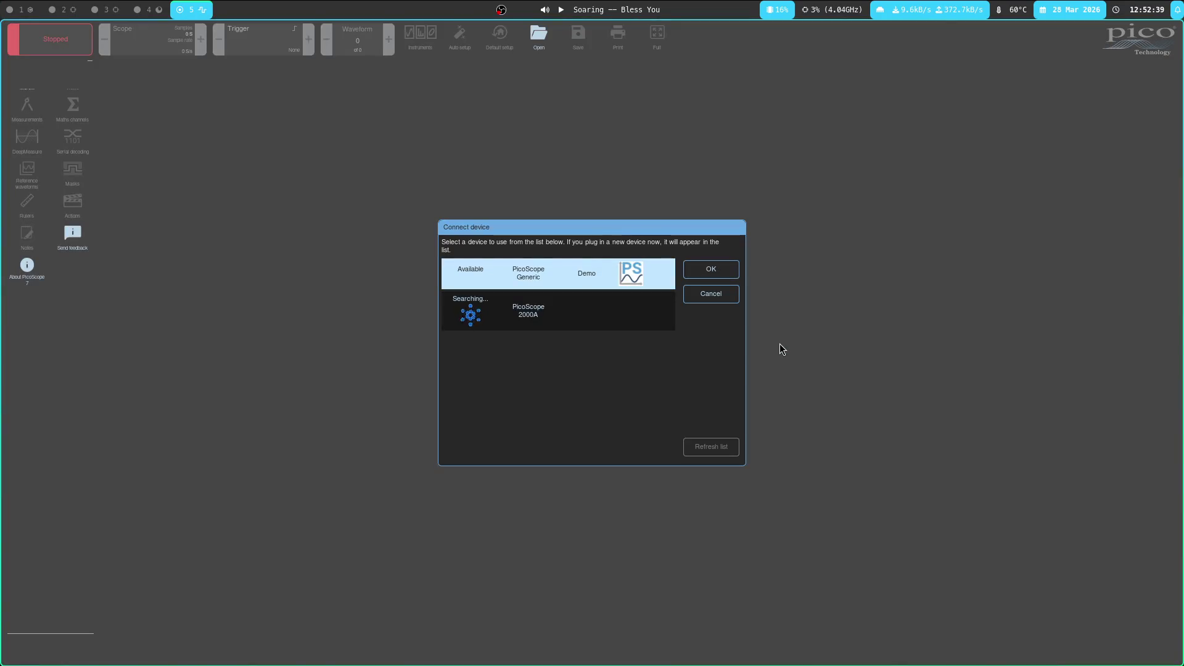
Connect to the PicoScope 2205A MSO and set the trigger source to channel A
click(549, 282)
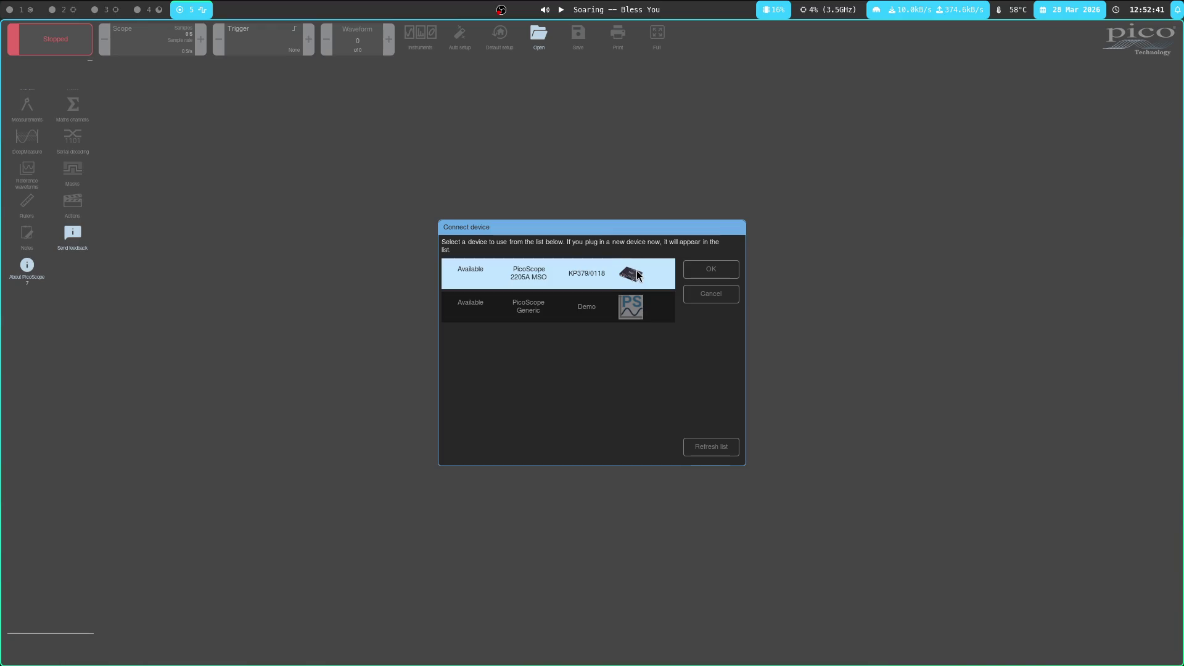
double_click(510, 276)
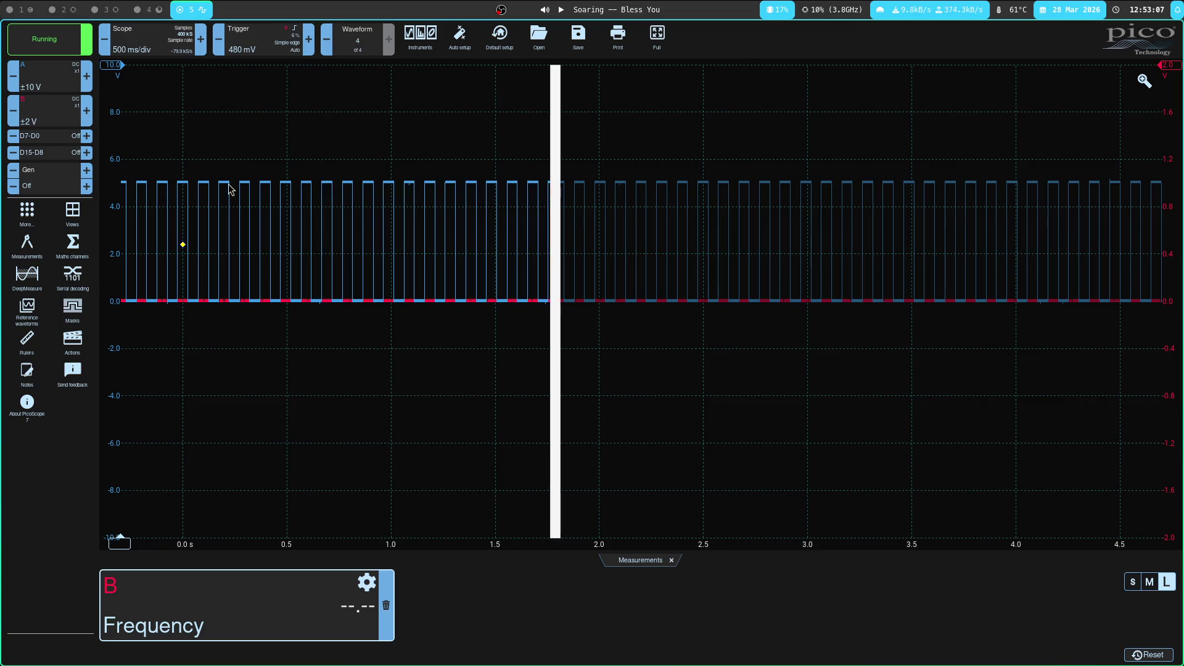
click(259, 37)
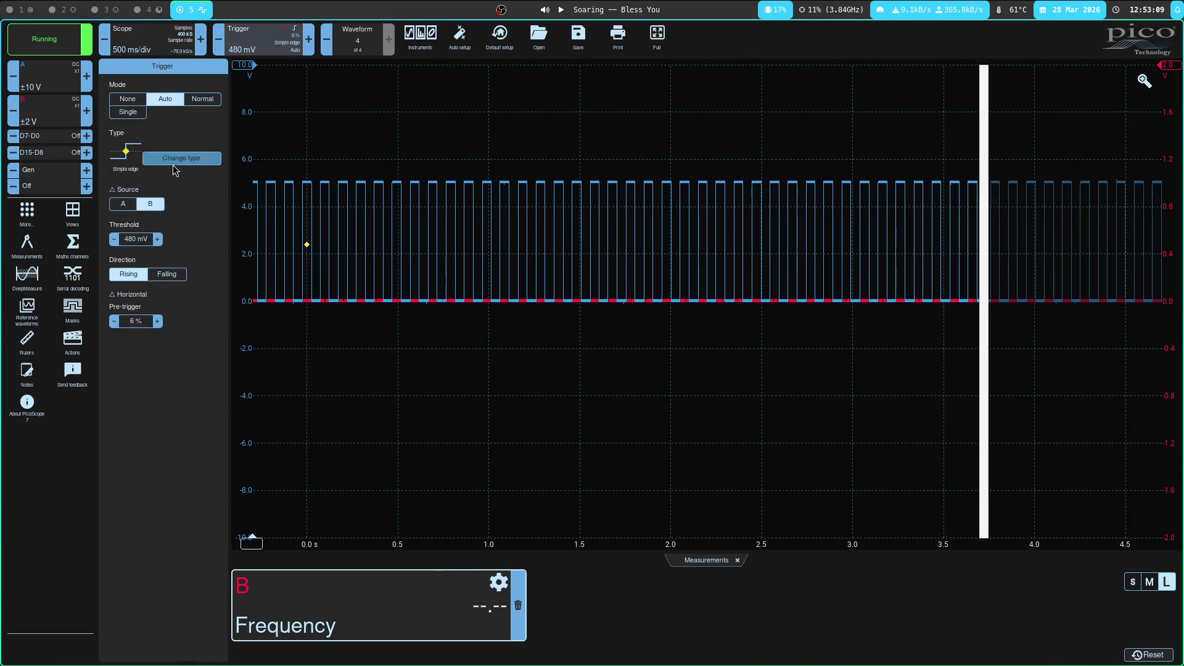
click(123, 204)
click(289, 35)
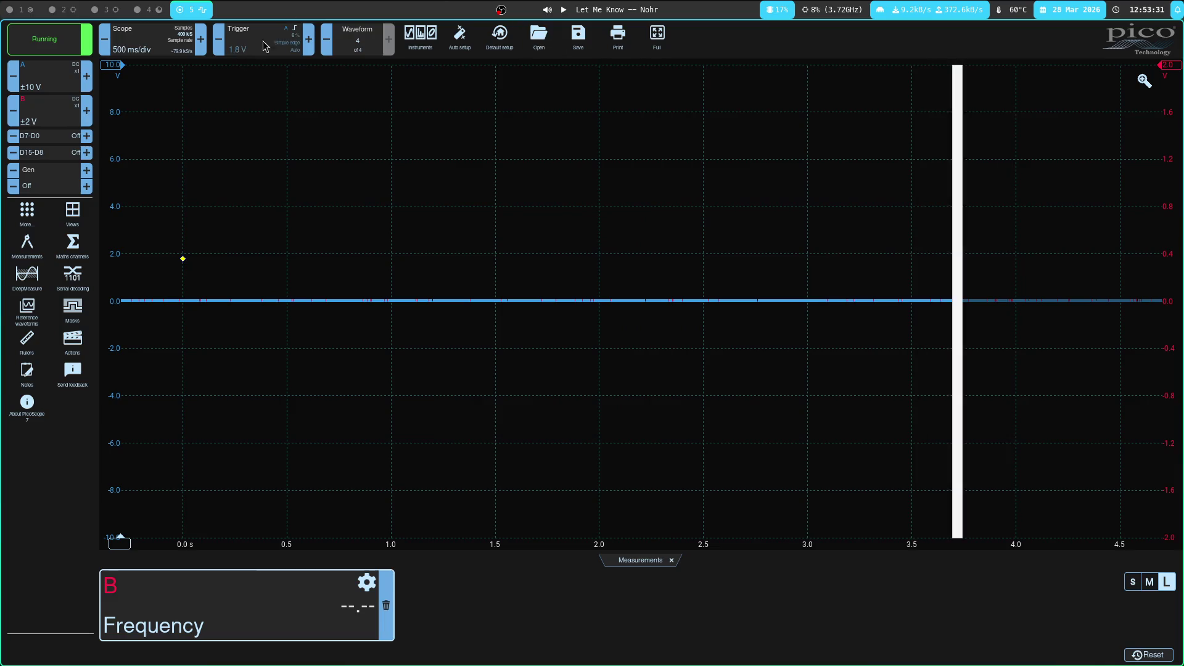
key(super+1)
Open todo.md in the left Neovim window at the pulse adjustment item
key(k)
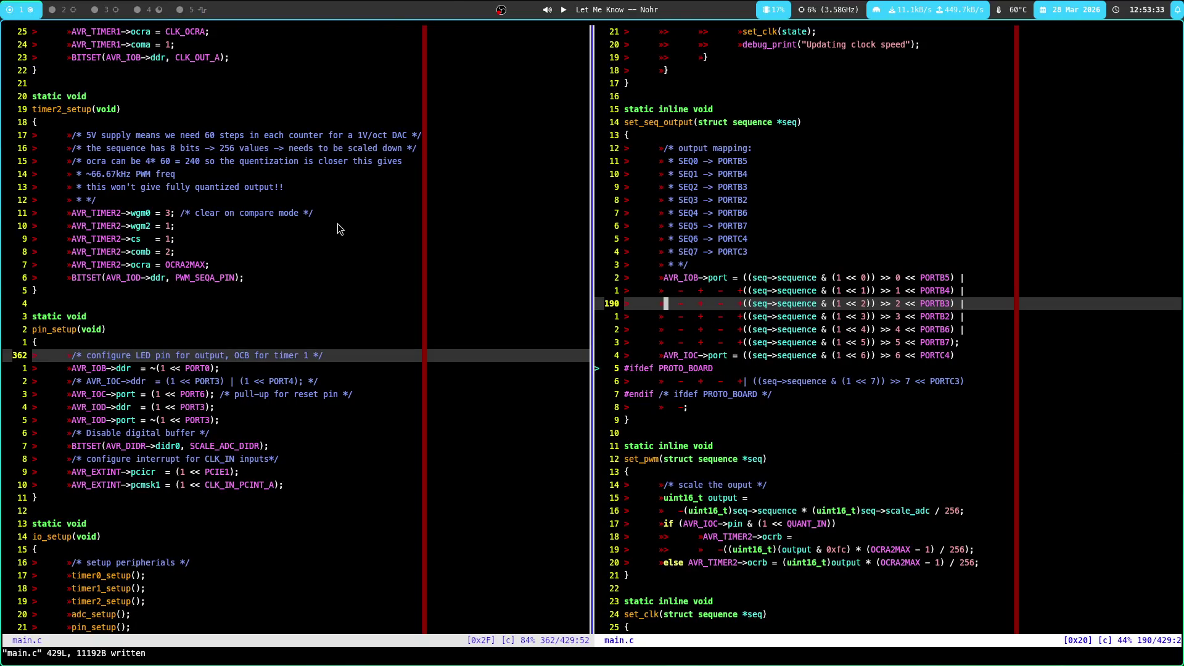
key(ctrl+w)
text(h:e todo.md)
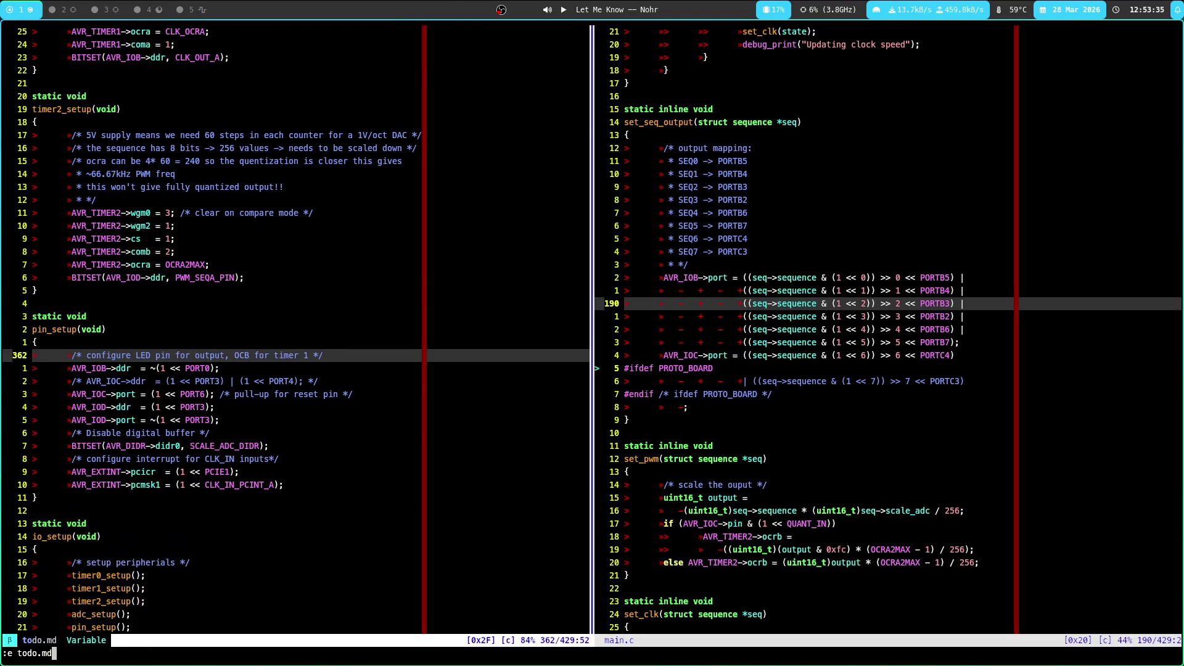
key(Return)
key(j)
key(k)
key(k)
key(j)
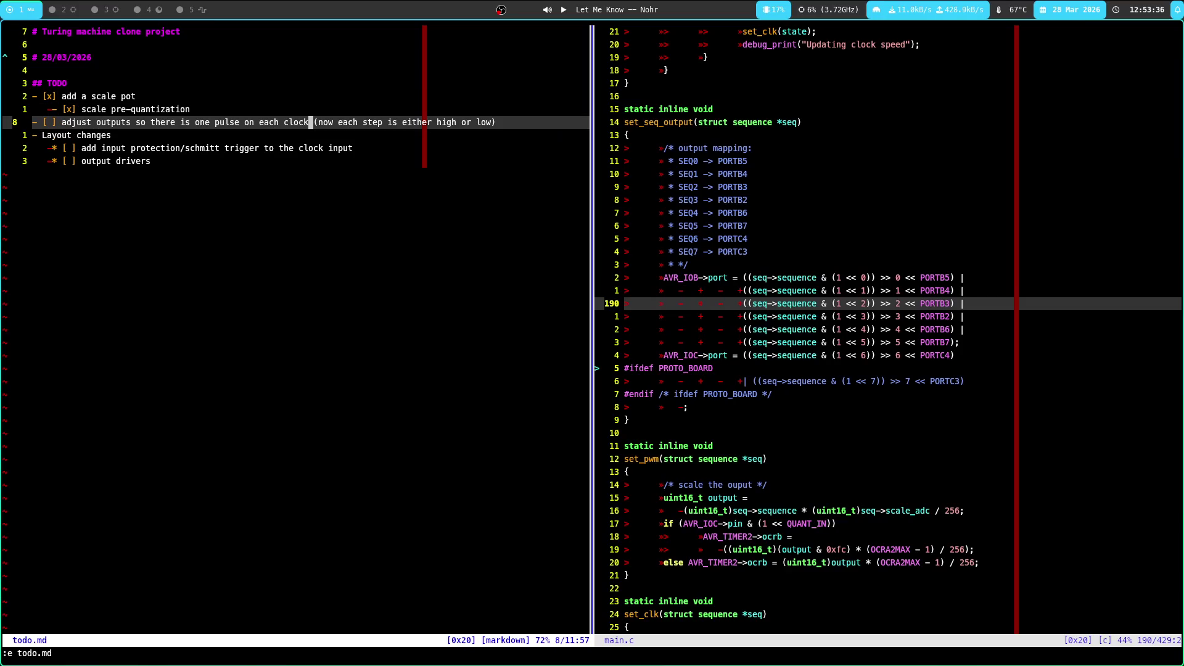
key(b)
key(b)
key(b)
key(b)
key(b)
Add the todo 'Add switch for pulsed output', move the old item under it as a '- [ ]' sub-item, and save
text(iAdd switch for pulsed outpu)
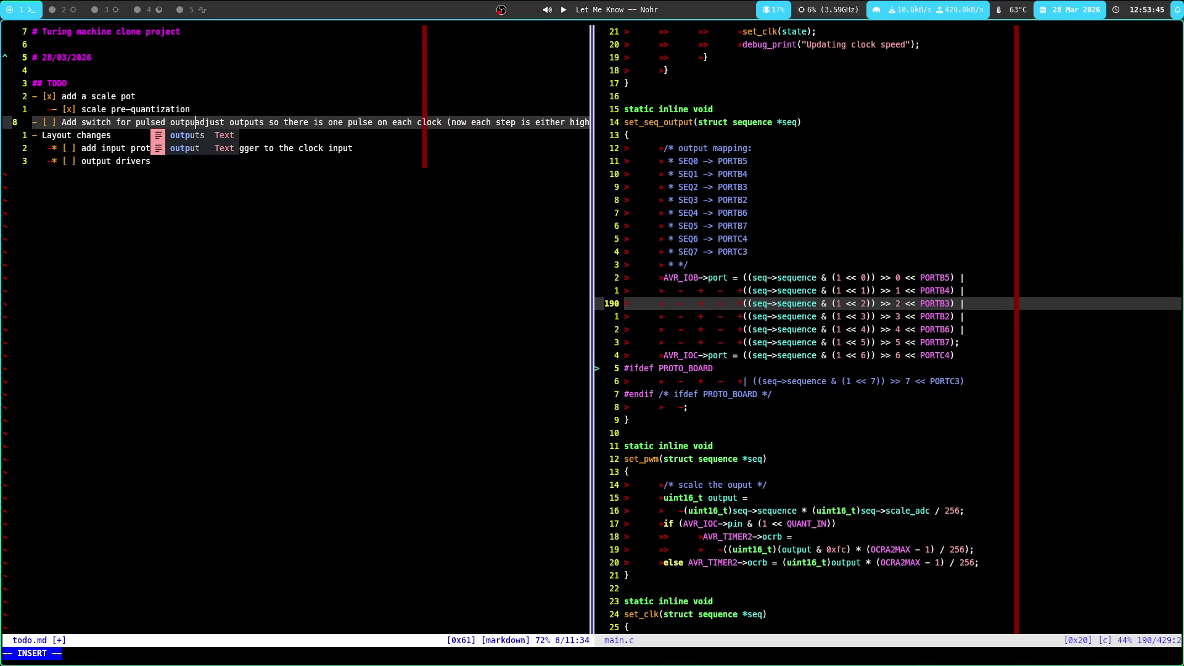
text(t)
key(Escape)
key(r)
key(Return)
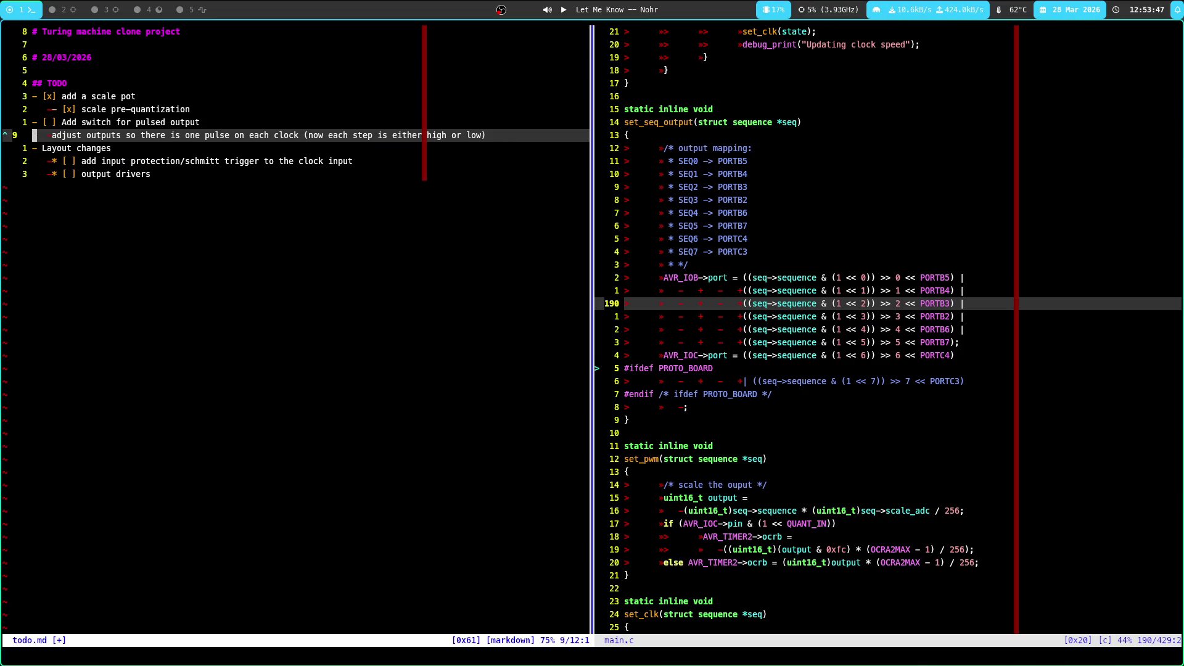
key(A)
key(Escape)
text(I- [ )
text(])
key(Escape)
text(:w)
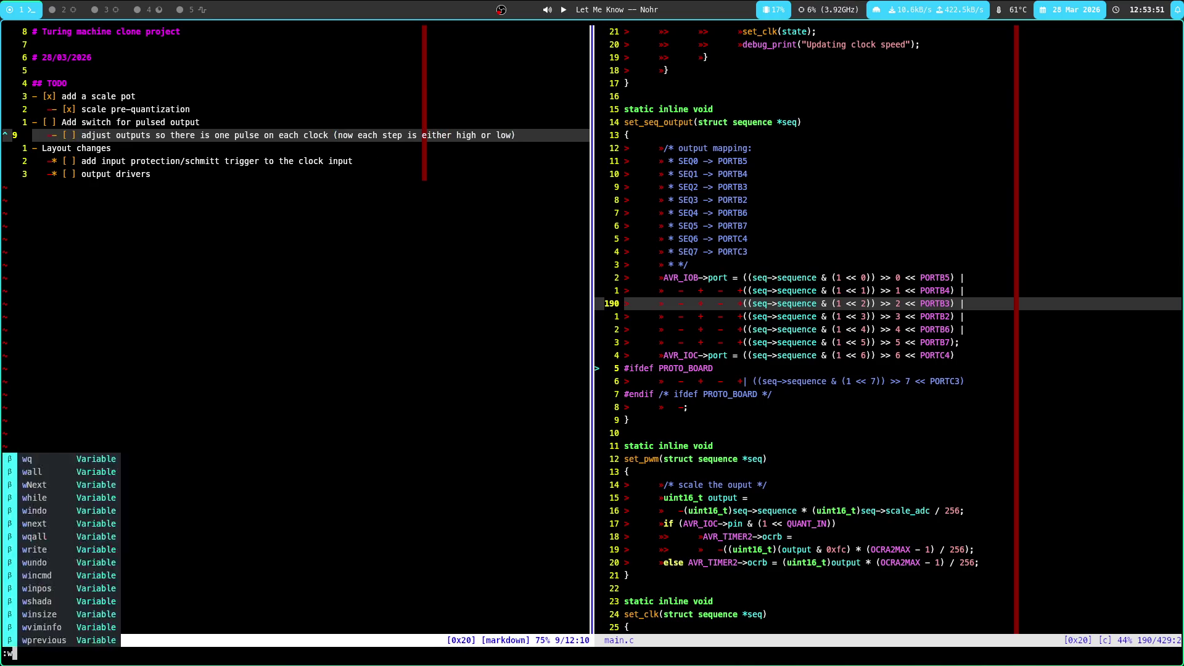
key(Return)
Write sub-items 'on each output is pulsed with the CLK_IN' and 'when off each output will be on', then save
click(143, 135)
click(208, 135)
click(122, 135)
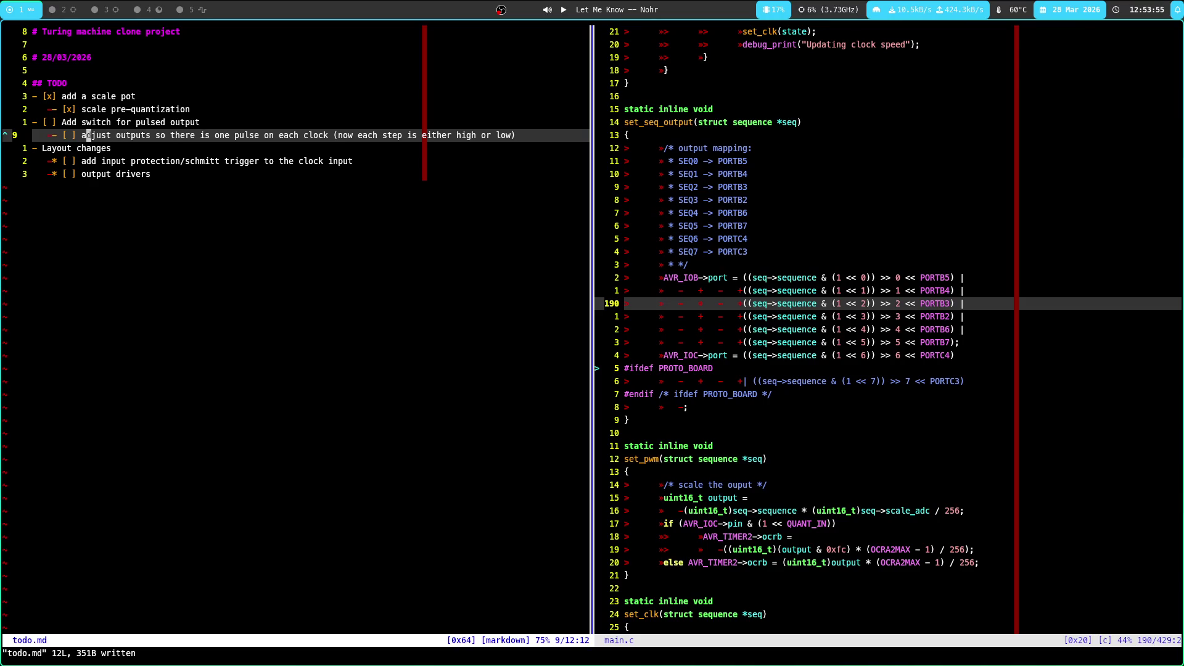
key(shift+c)
text(when on )
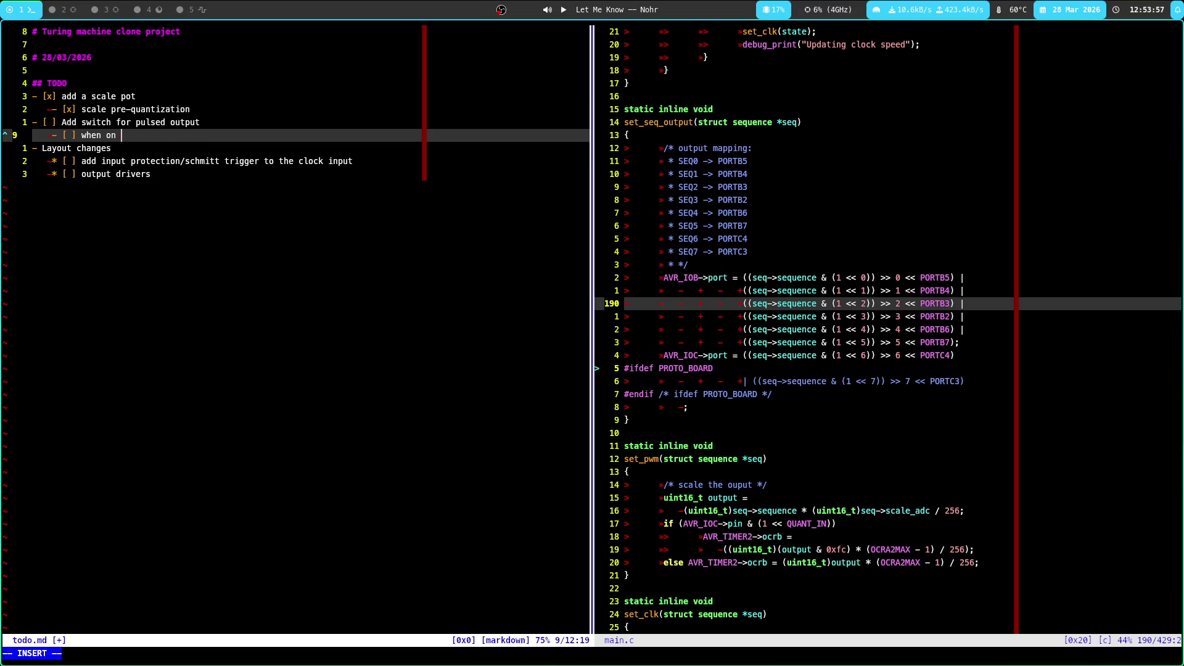
text(each )
text(ouput is pulsed wi)
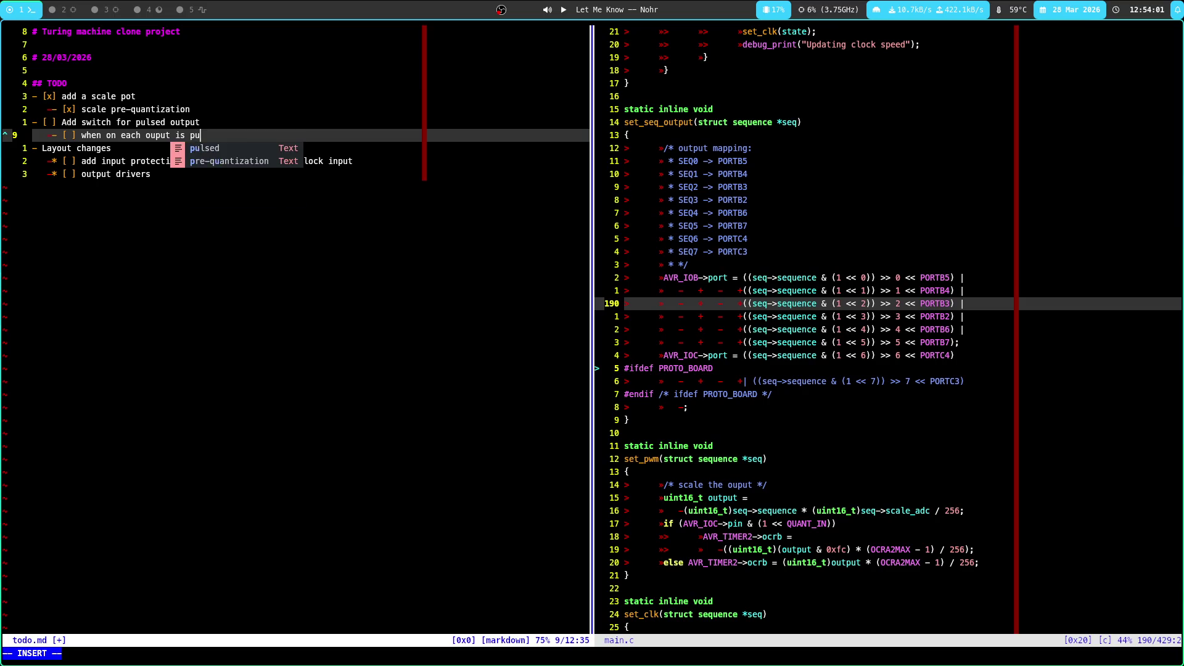
text(th the C)
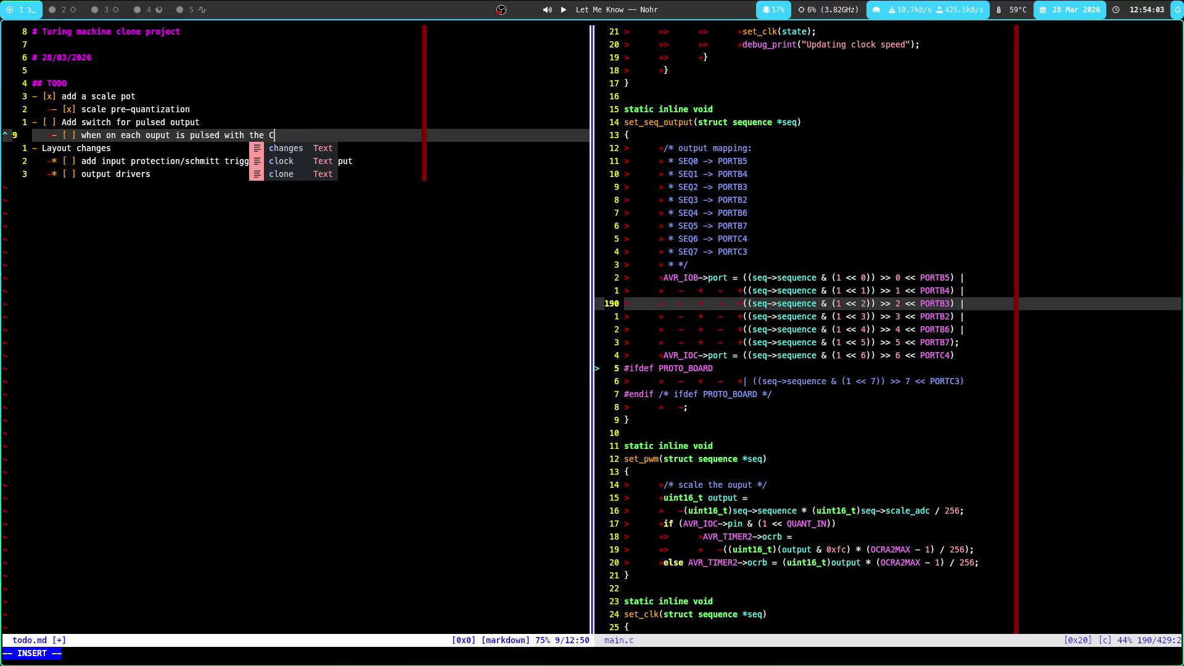
text(LK_IN)
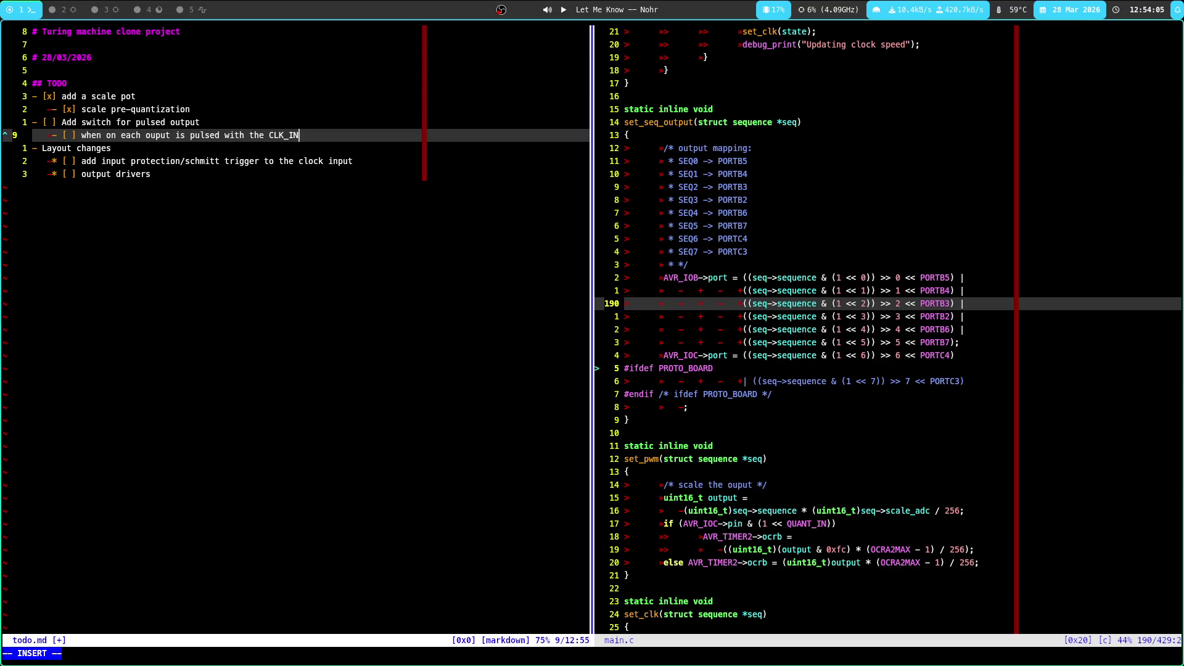
key(Return)
text([ ] if)
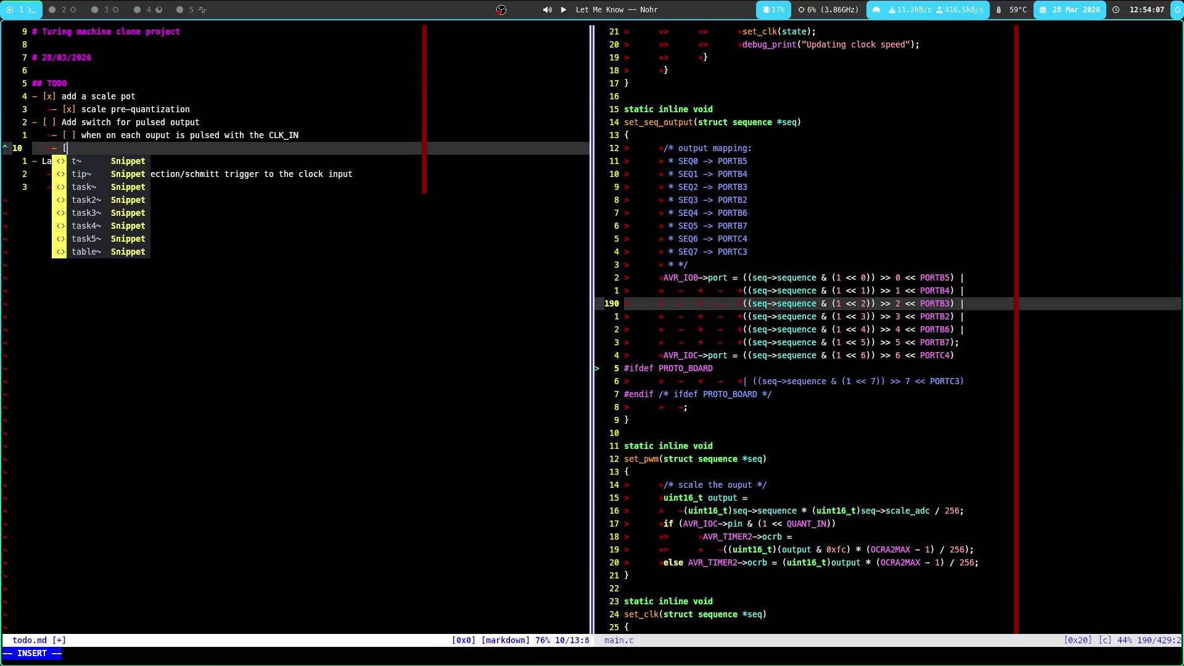
key(BackSpace)
key(BackSpace)
key(BackSpace)
text(when of)
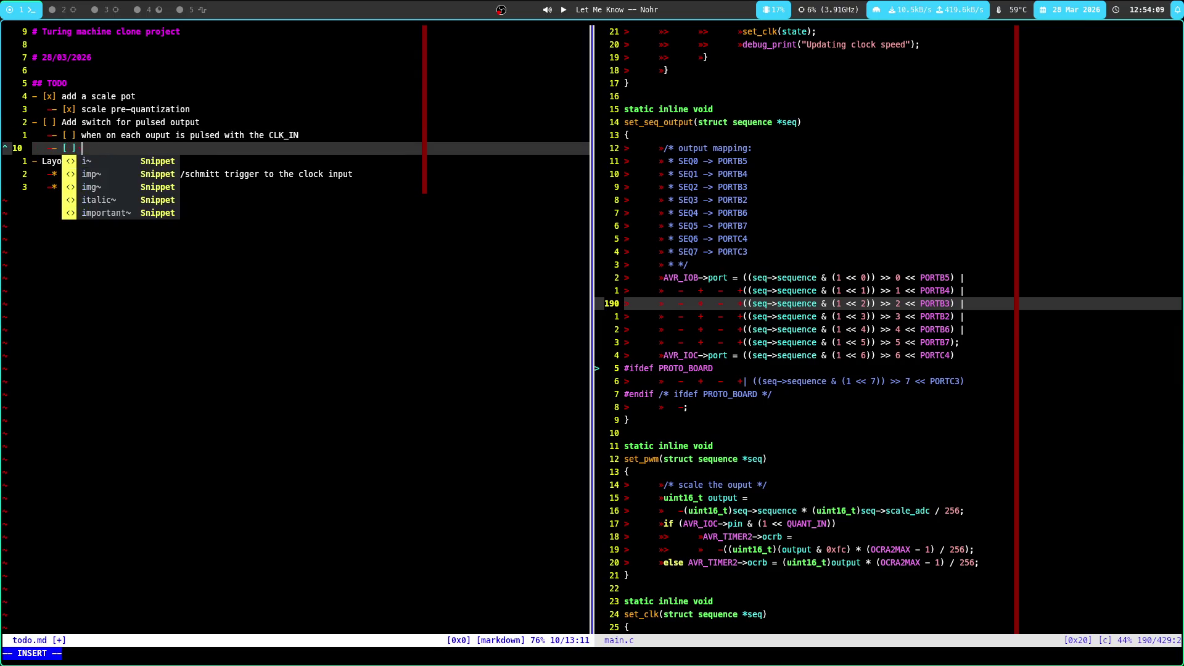
text(f each ouput will be on)
key(Escape)
text(:w)
key(Return)
Return to main.c and open a blank line above the PORTB5 assignment
key(j)
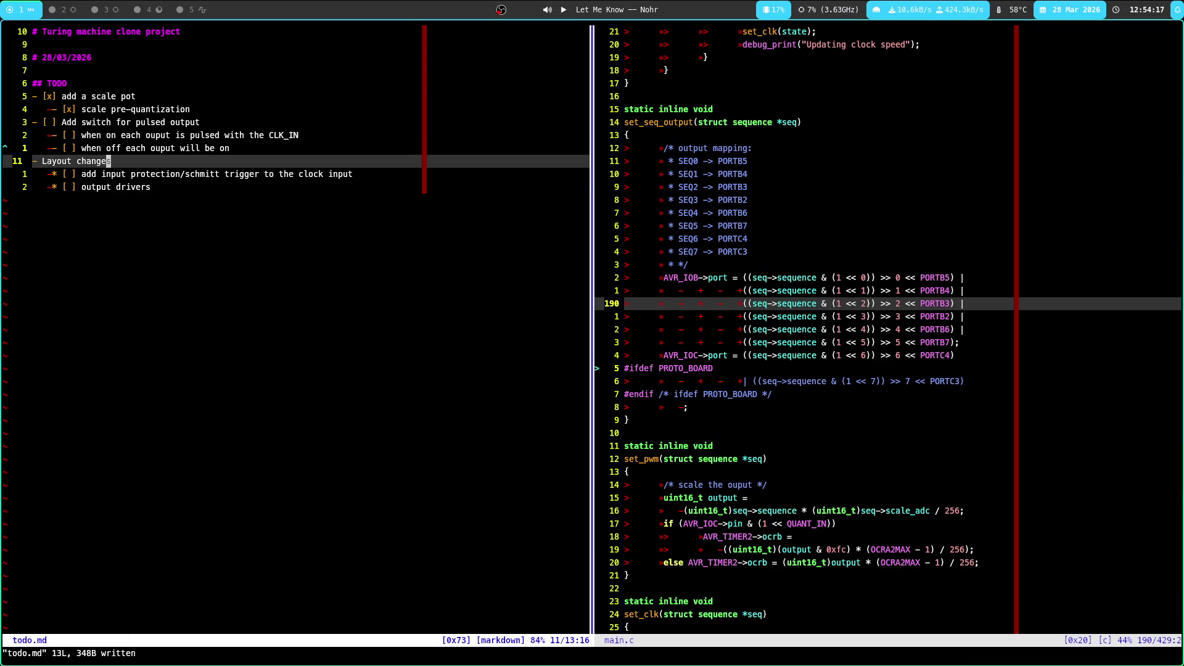
key(ctrl+w)
key(l)
key(k)
key(k)
key(O)
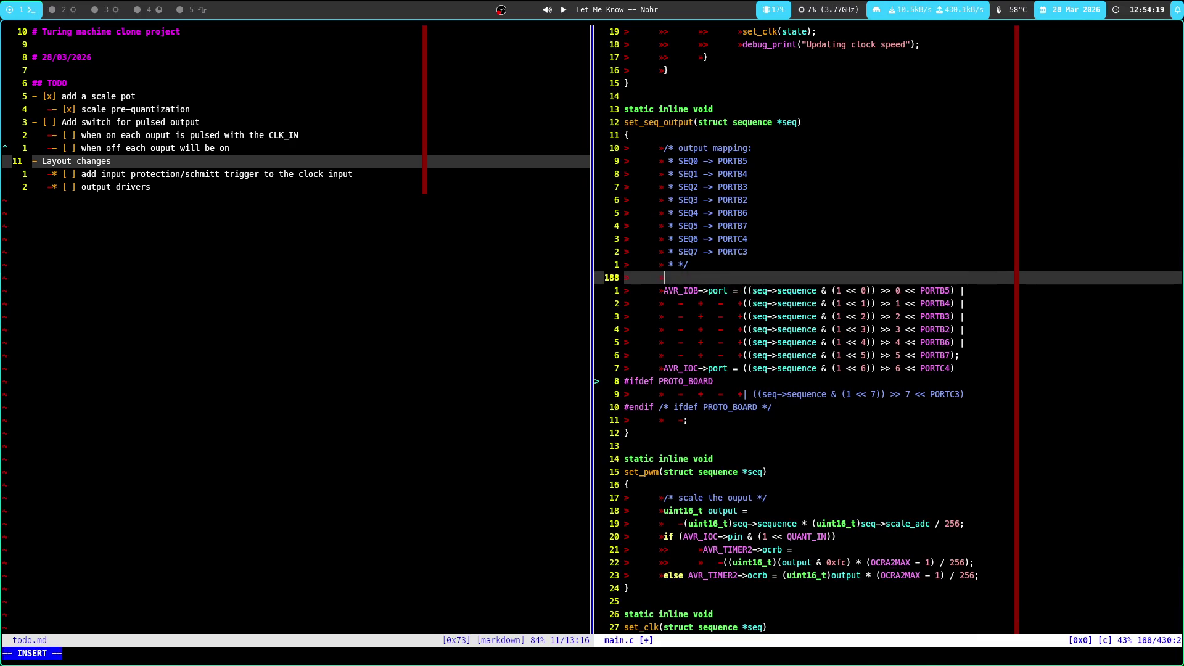
Switch through the workspaces to the KiCad PCB layout
key(super+4)
key(super+5)
key(super+4)
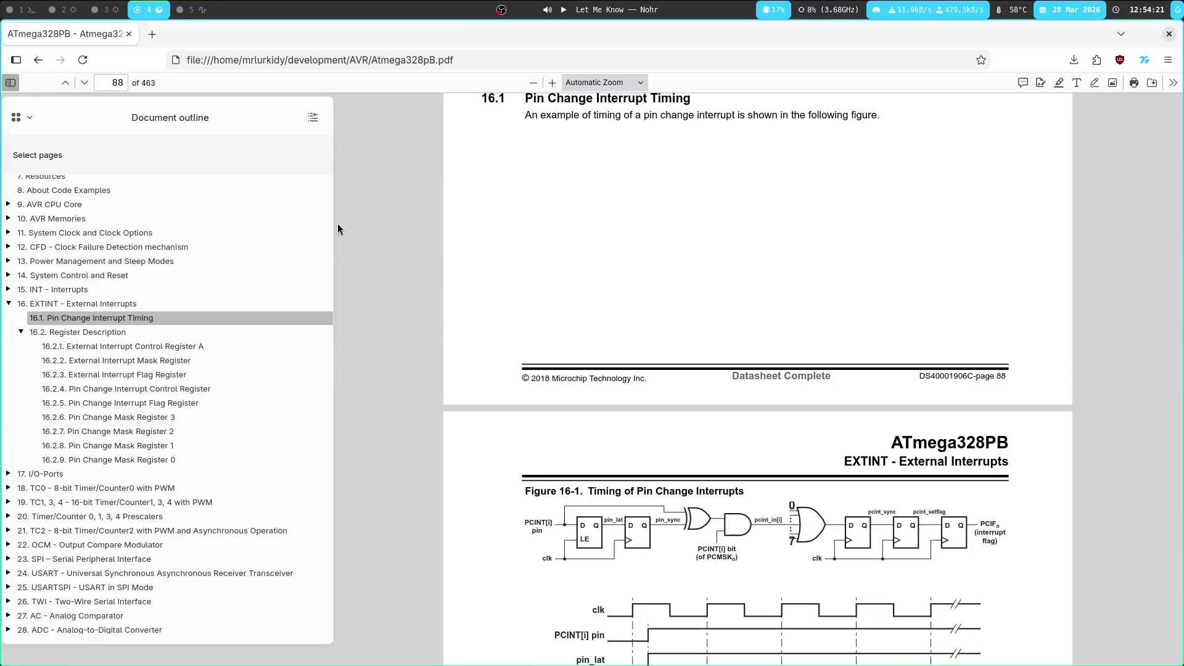
key(super+3)
scroll(309, 293, down, 1)
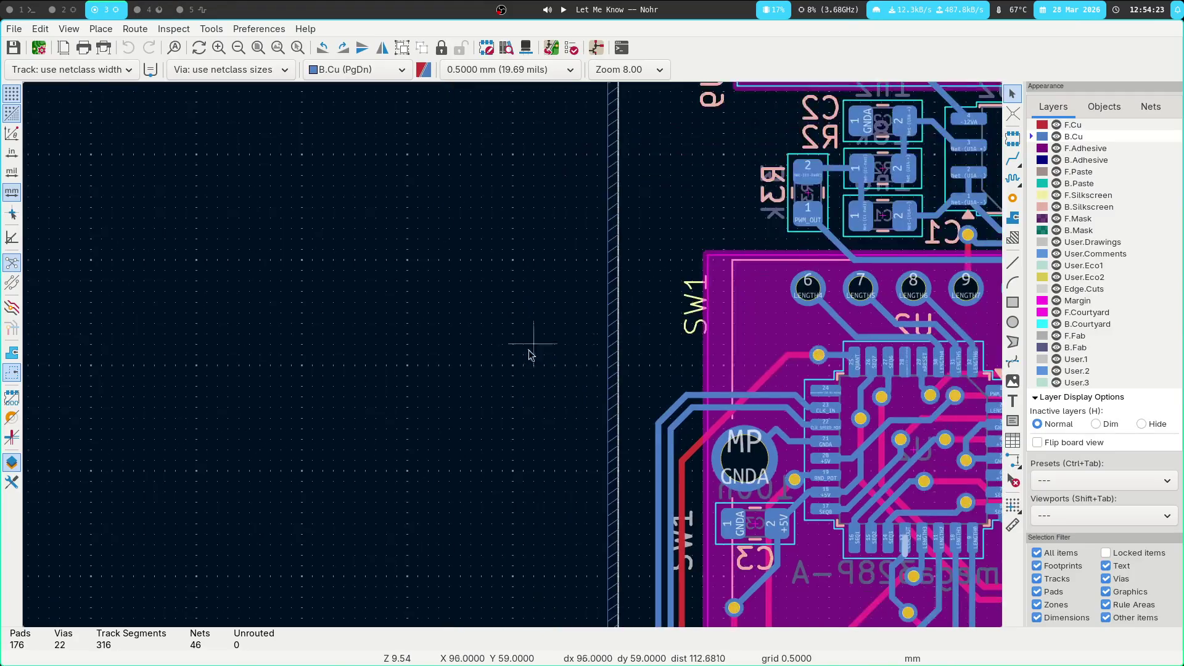
Zoom onto U2, check that pad 28 has no net, then zoom back out
scroll(512, 355, right, 5)
scroll(512, 355, down, 2)
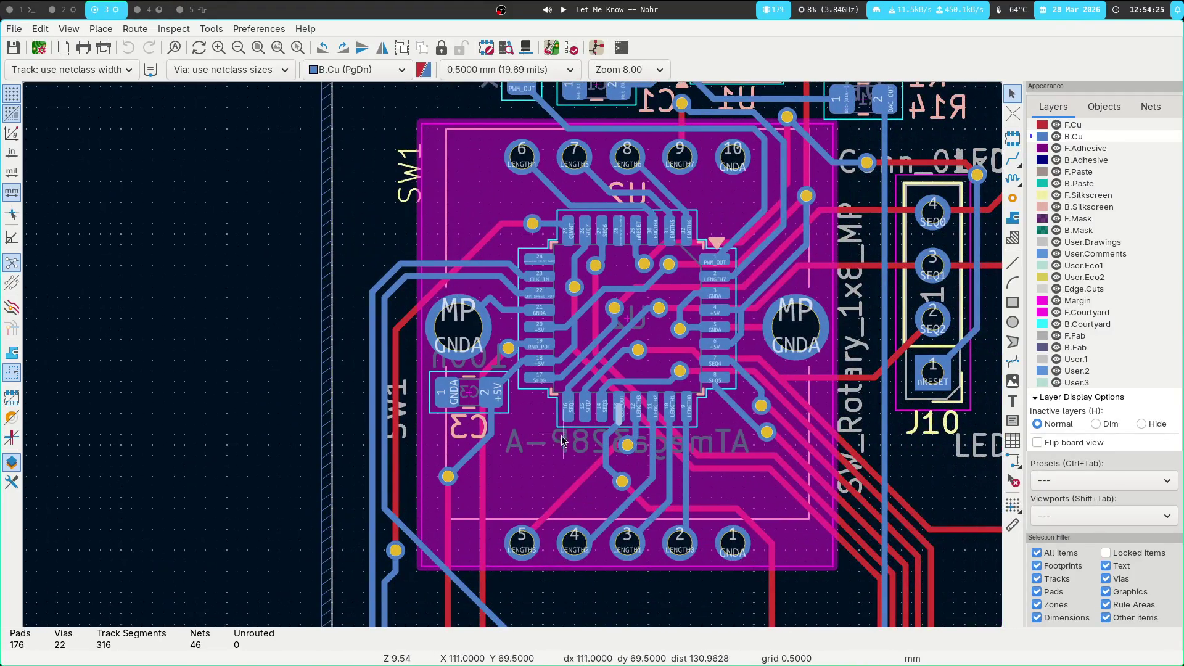
scroll(562, 444, up, 2)
scroll(473, 222, up, 3)
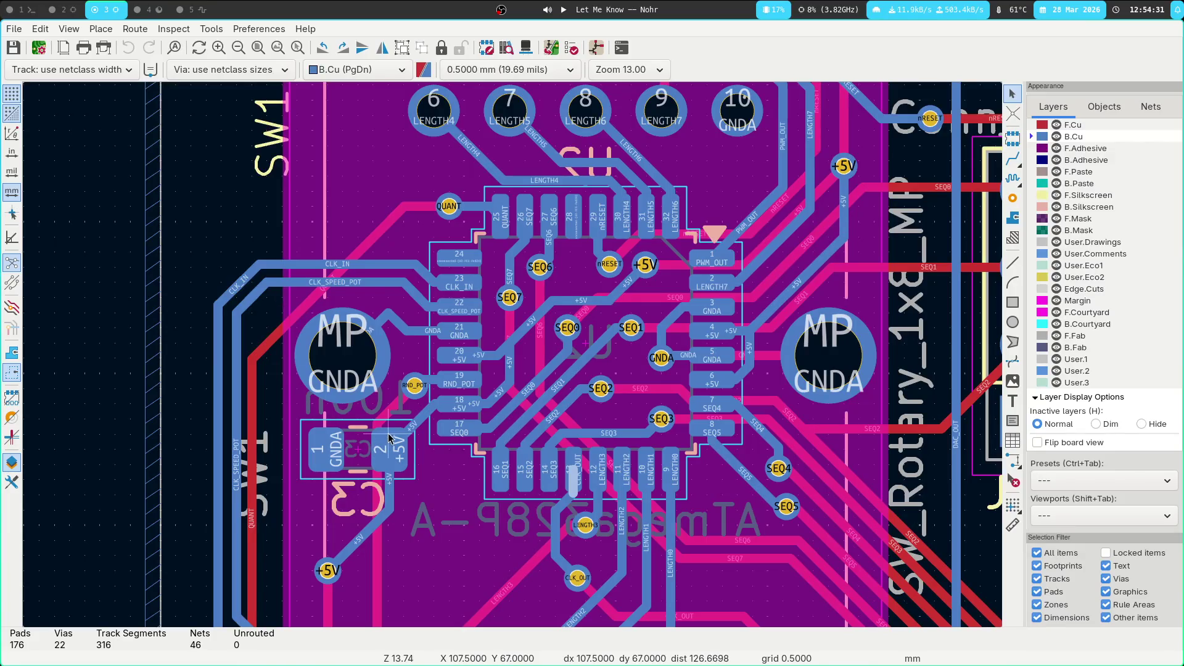
scroll(577, 216, up, 5)
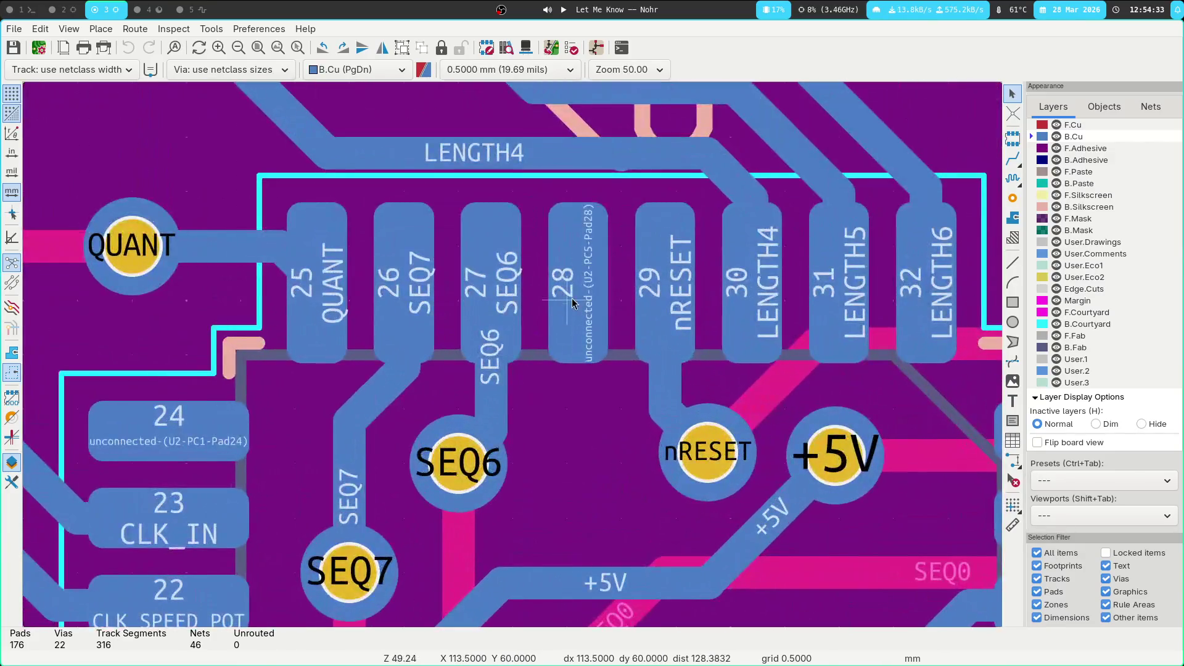
click(572, 302)
click(569, 470)
click(223, 159)
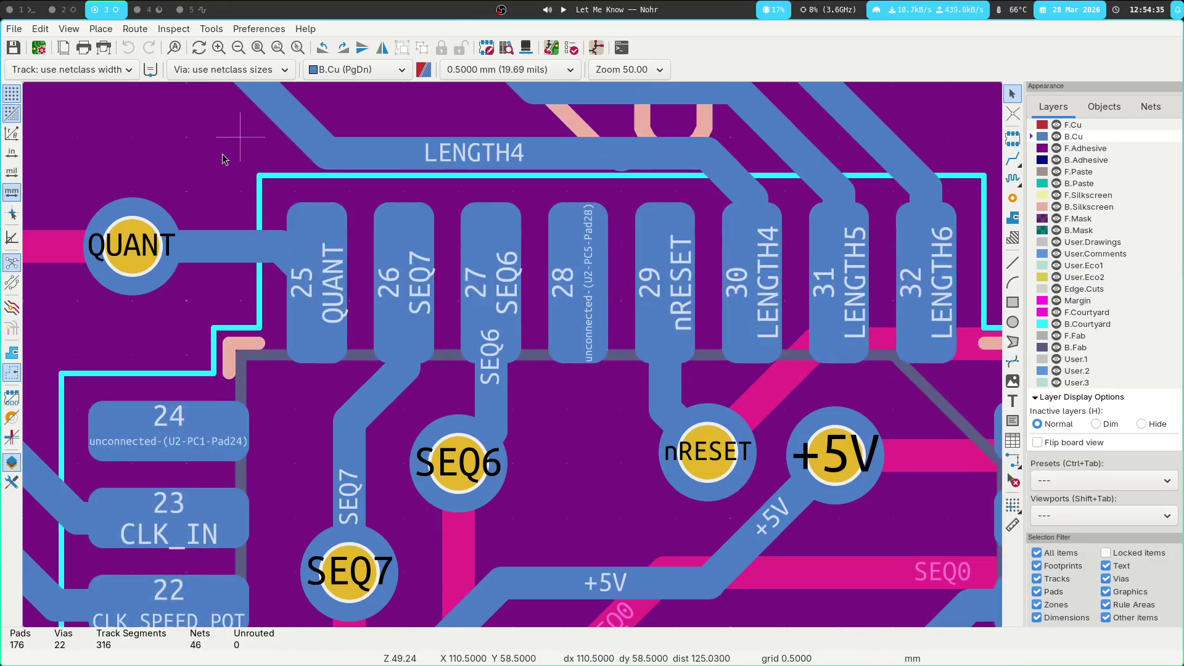
scroll(384, 187, down, 5)
scroll(438, 279, down, 1)
In the ATmega328PB datasheet outline, collapse section 16 and go through 6. I/O Multiplexing to 5. Pin Configurations
click(148, 9)
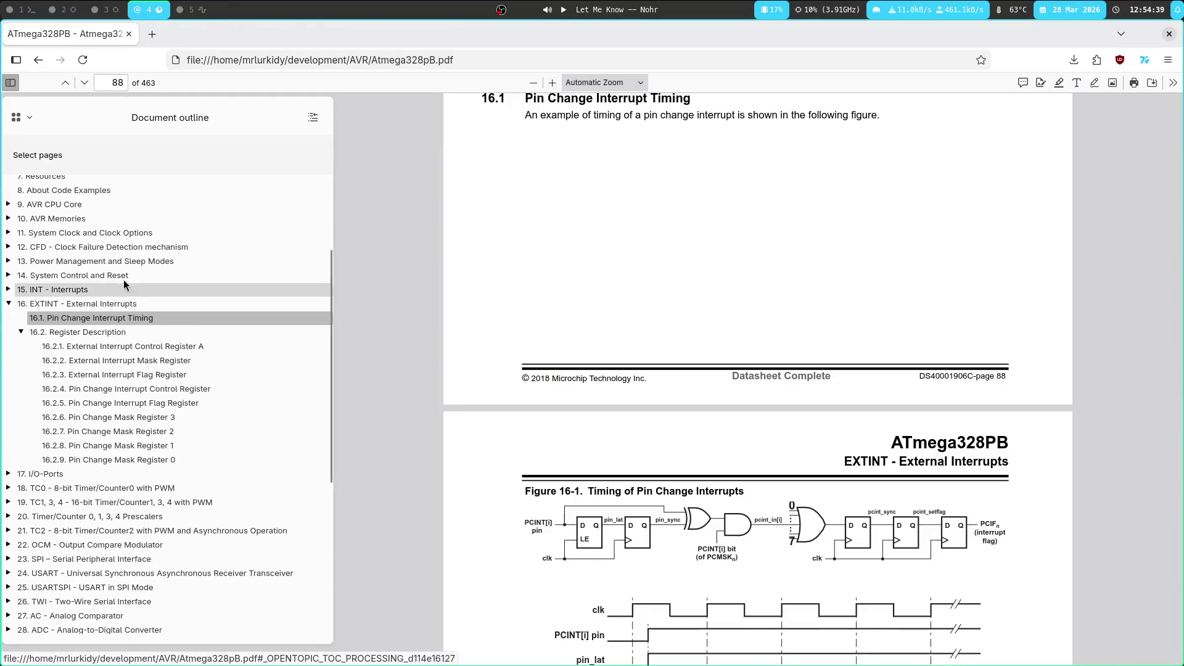
scroll(130, 290, up, 3)
click(8, 436)
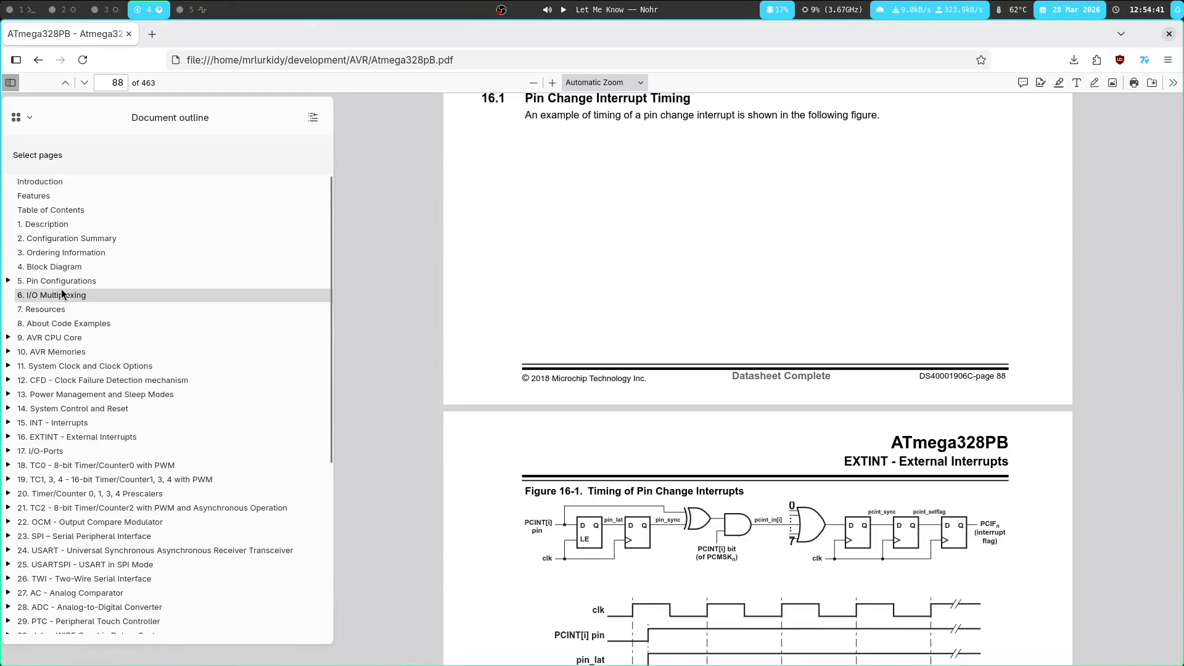
click(62, 281)
click(61, 295)
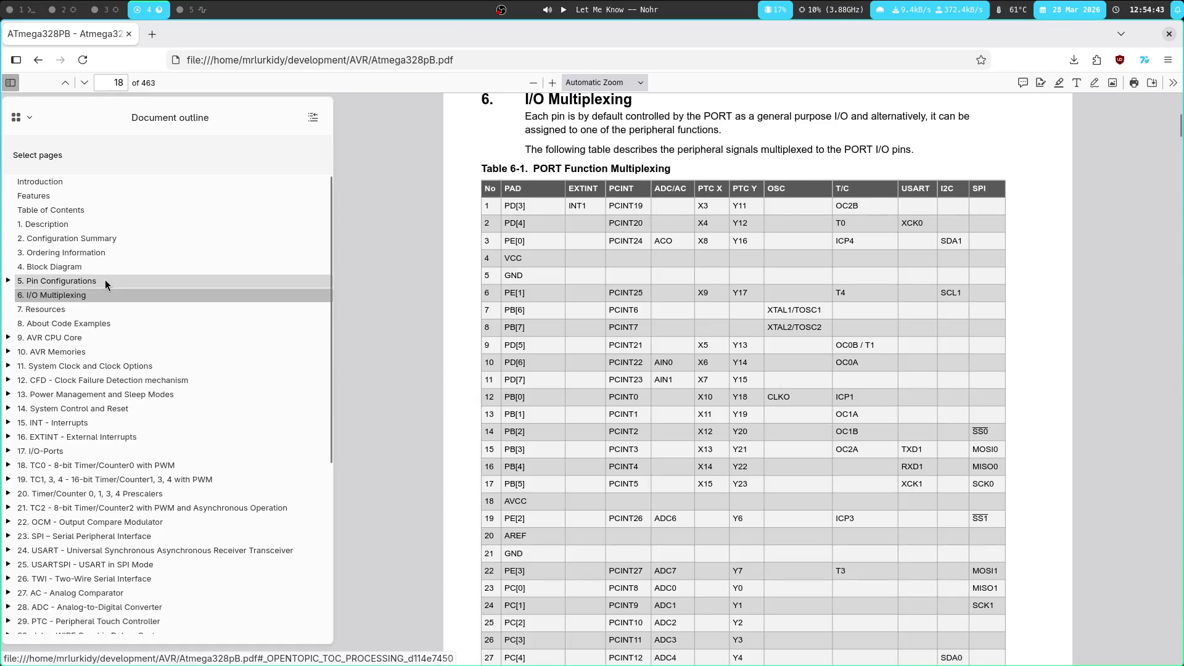
click(111, 282)
Highlight the PC6 (RESET) pin label, then delete that highlight
drag(764, 273, 762, 211)
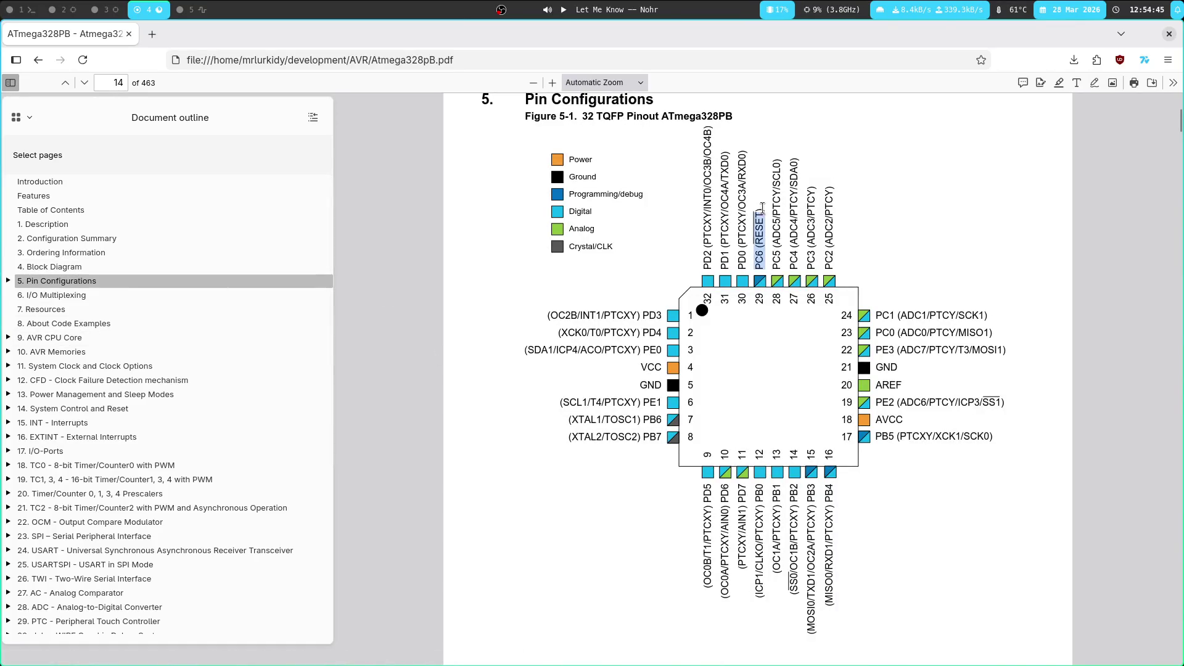
click(737, 286)
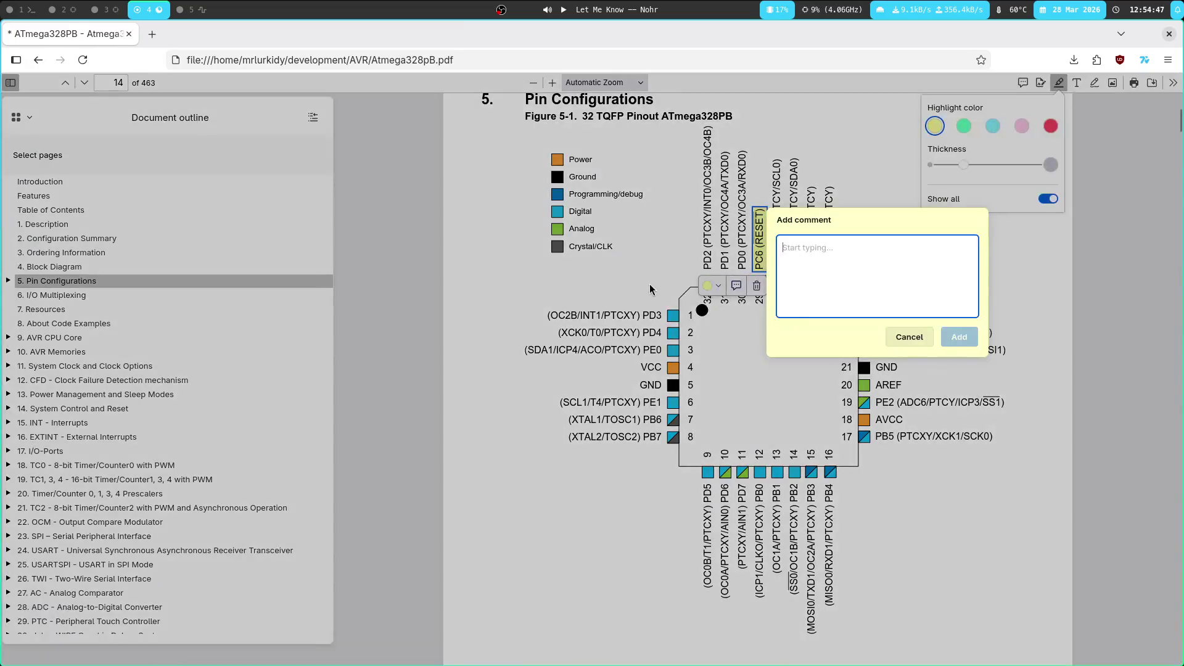
click(909, 337)
click(1060, 83)
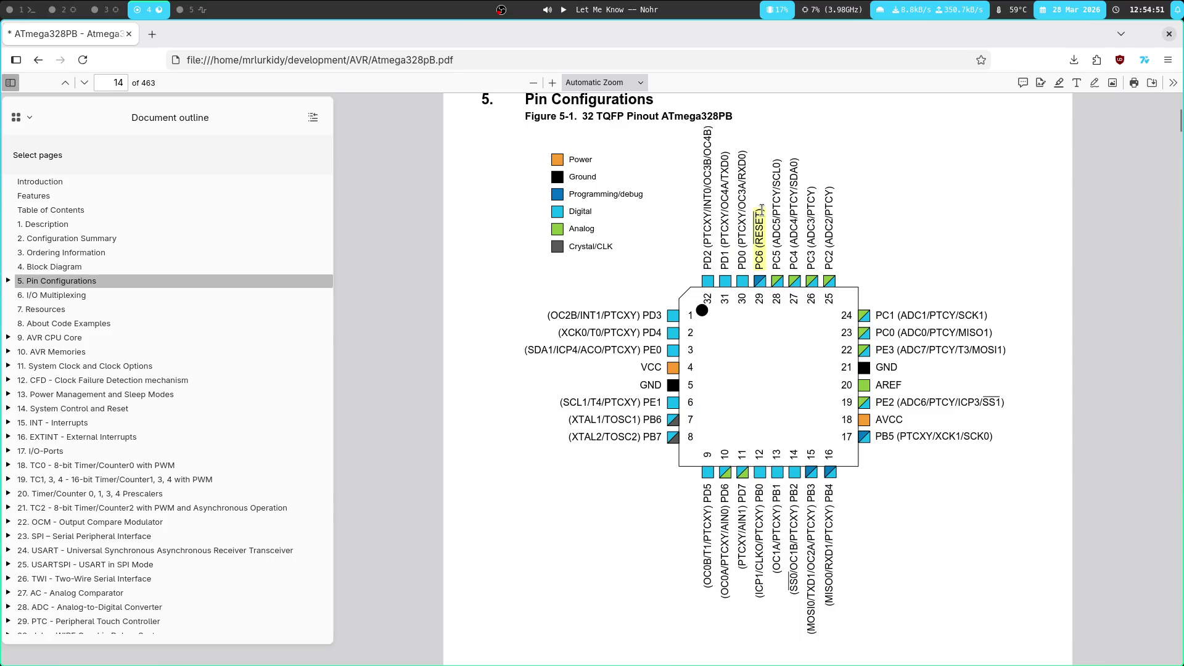
click(763, 244)
click(755, 283)
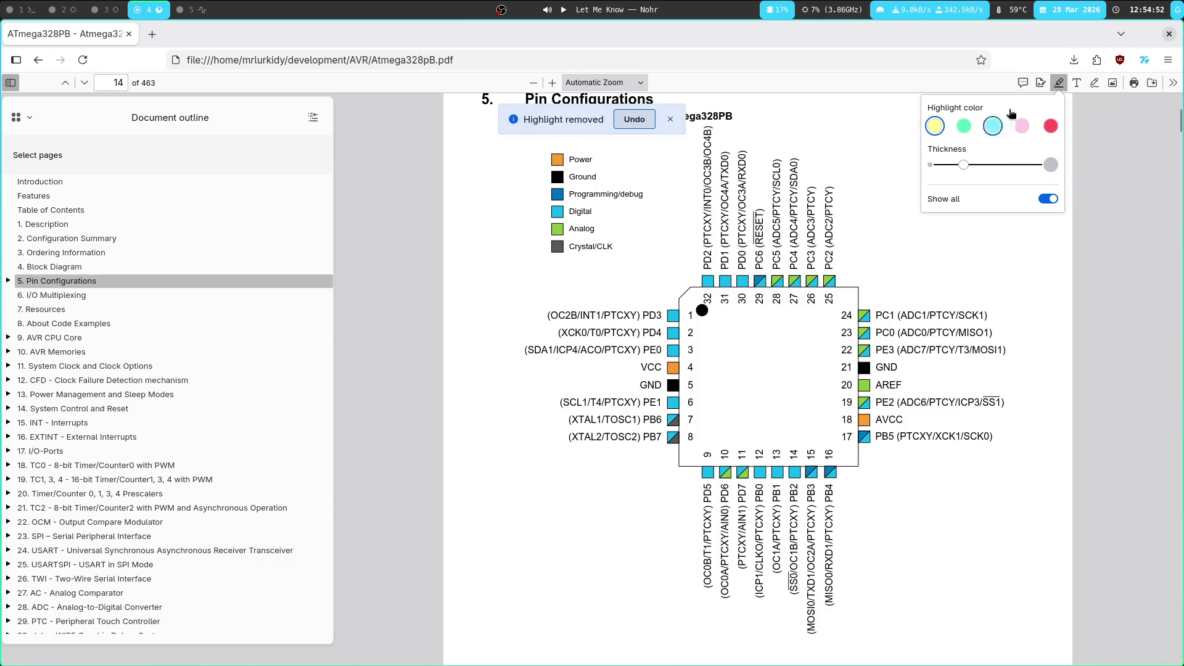
click(1058, 84)
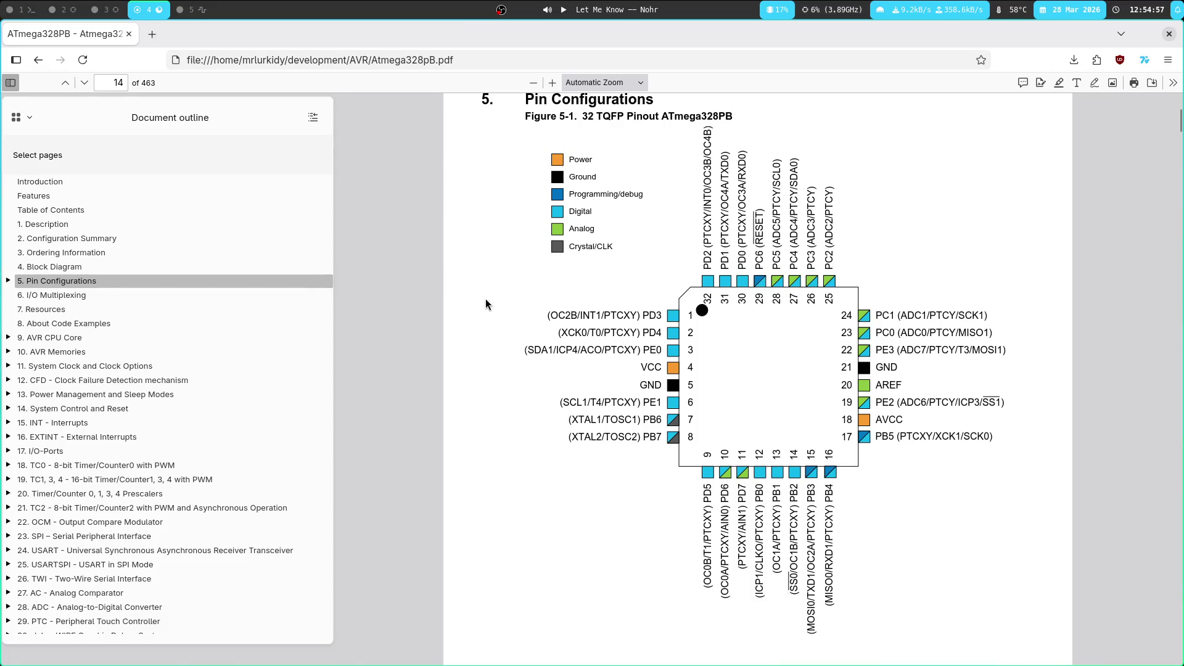
Switch over to the KiCad board layout workspace
click(188, 9)
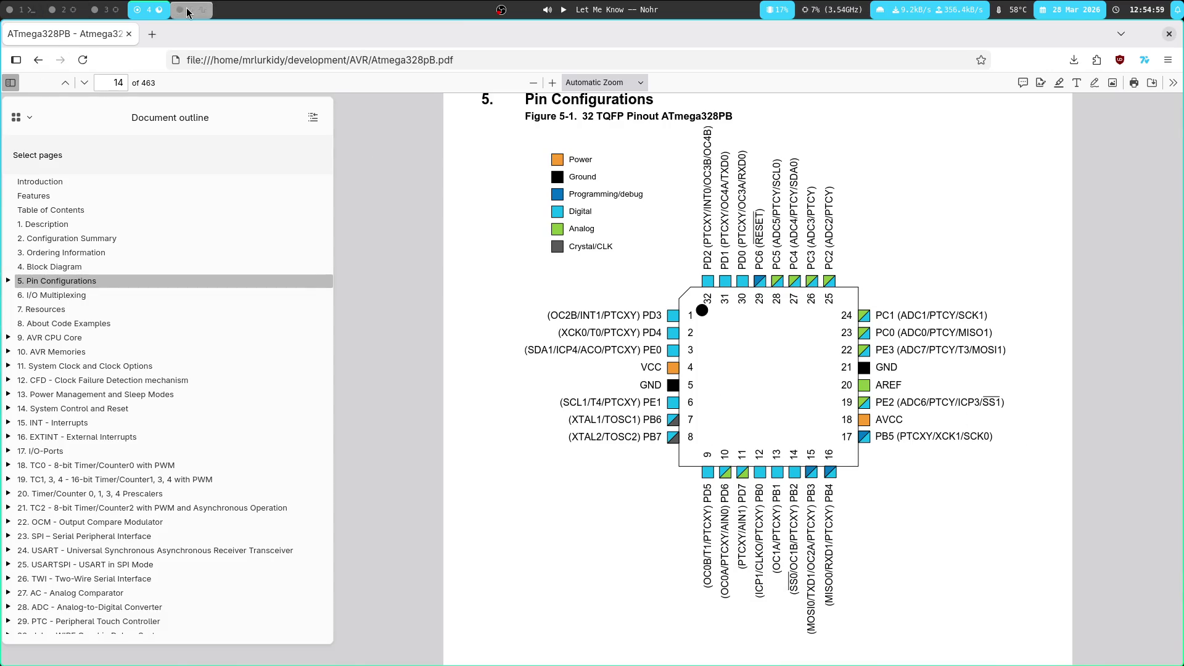
click(148, 10)
click(106, 10)
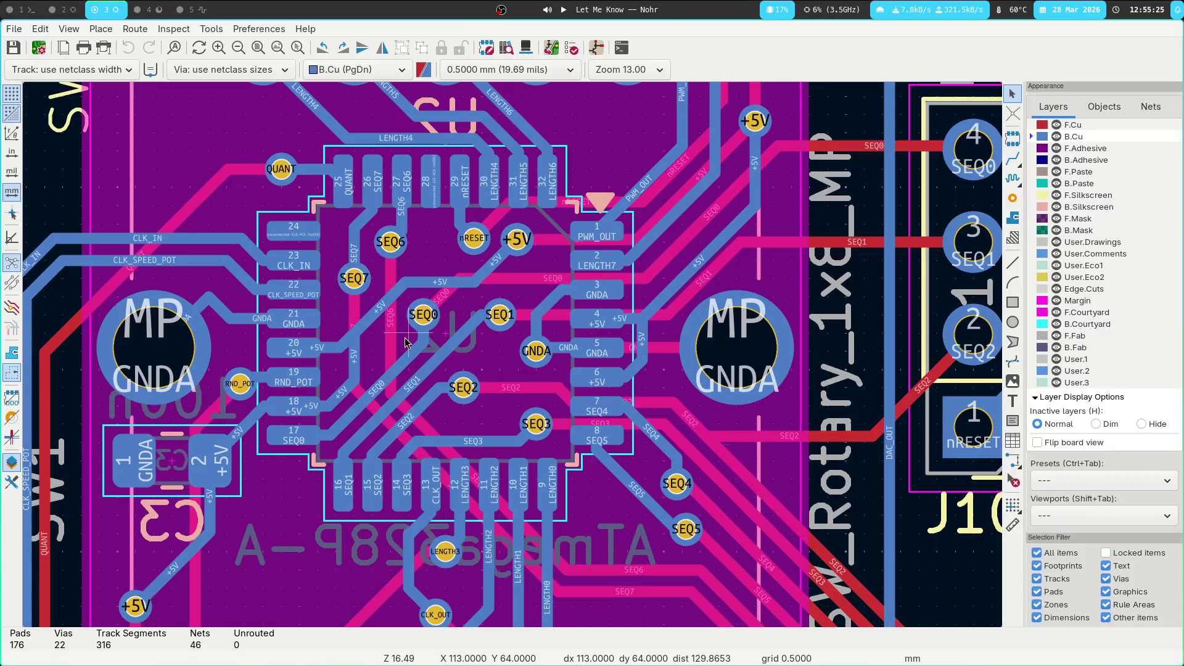
Return to Firefox's ATmega328PB datasheet at the page 14 32 TQFP pinout
click(149, 9)
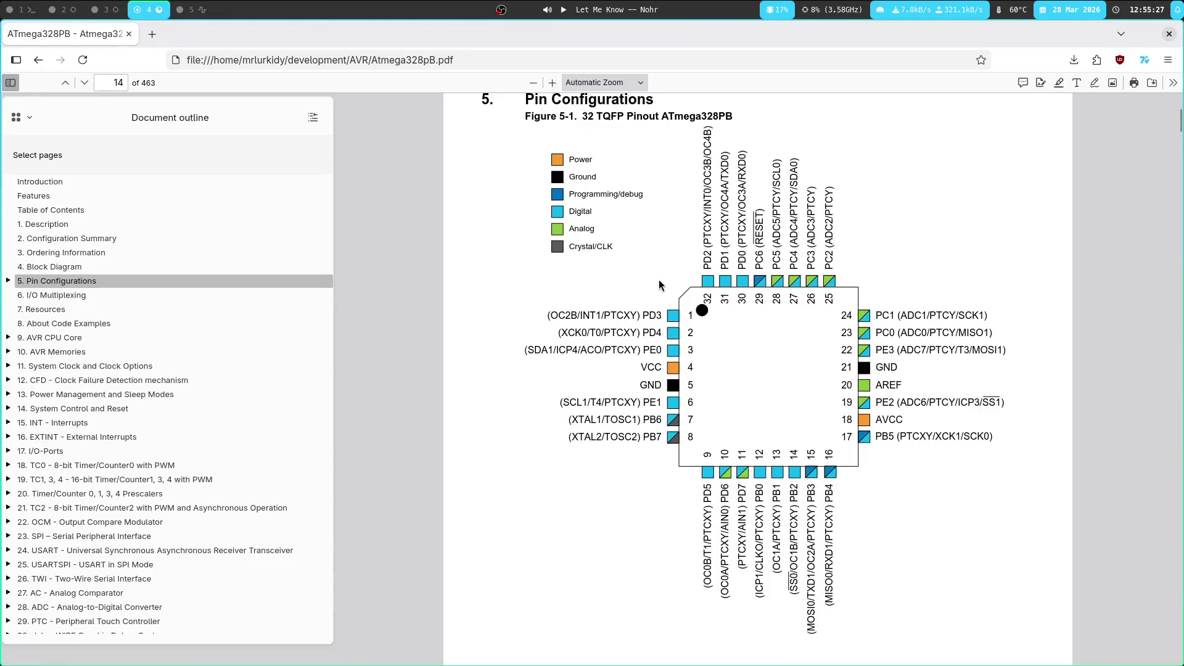
Drag the TI PCF8574 datasheet link to the tab bar to open it in a second tab
scroll(764, 424, down, 2)
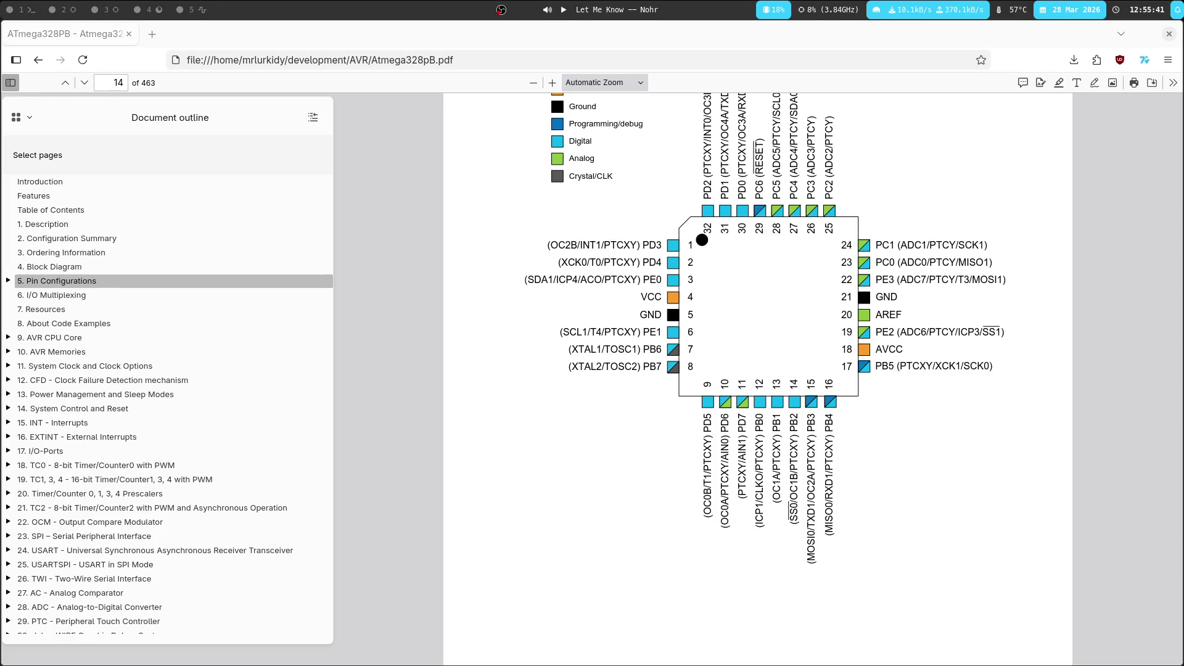
mouse_move(398, 176)
mouse_down()
mouse_move(247, 44)
mouse_move(247, 55)
mouse_move(247, 34)
mouse_up()
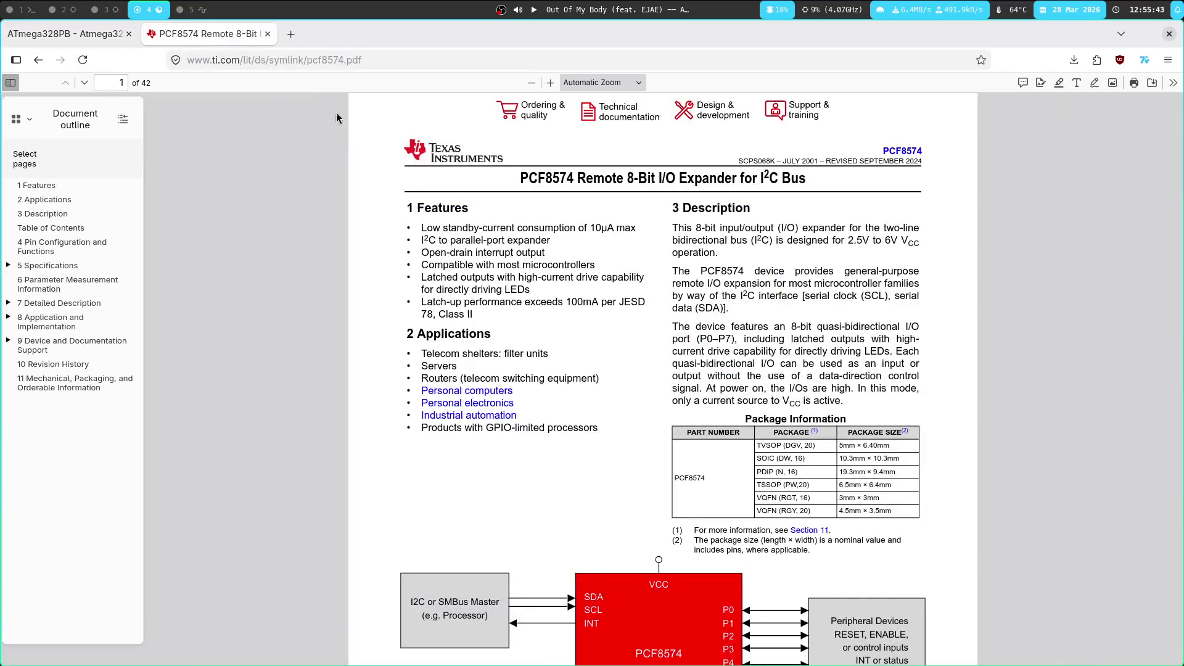
Read page 1 of the PCF8574 datasheet, selecting P0 and part of the Description paragraph
scroll(500, 270, down, 3)
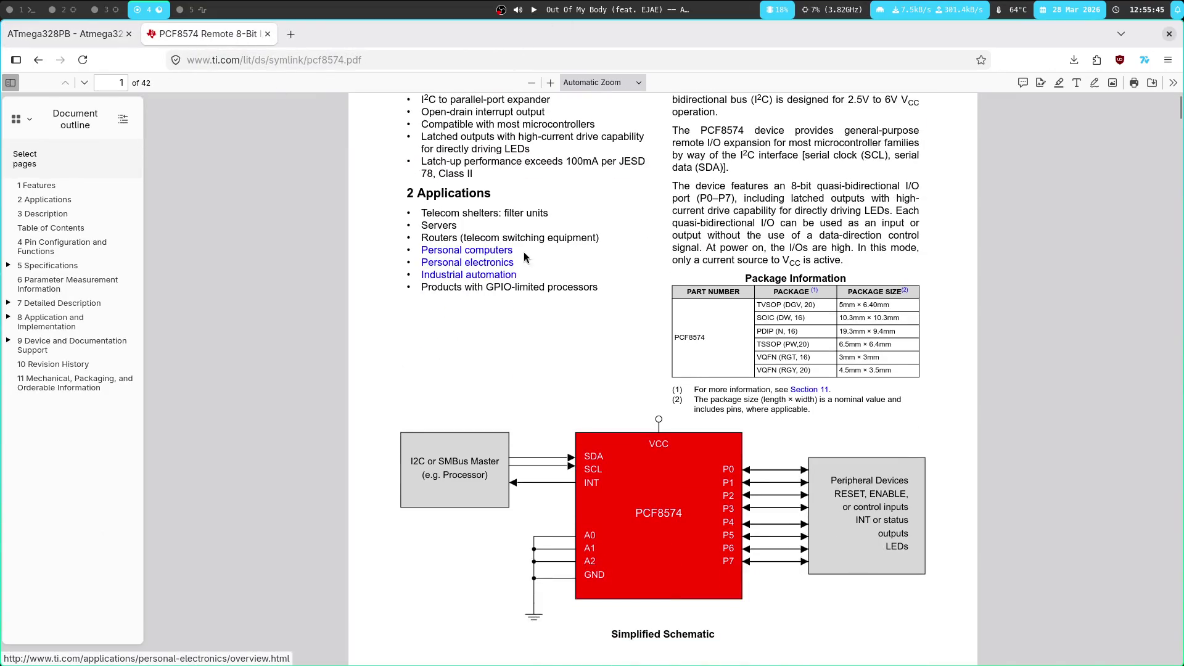
scroll(520, 261, down, 2)
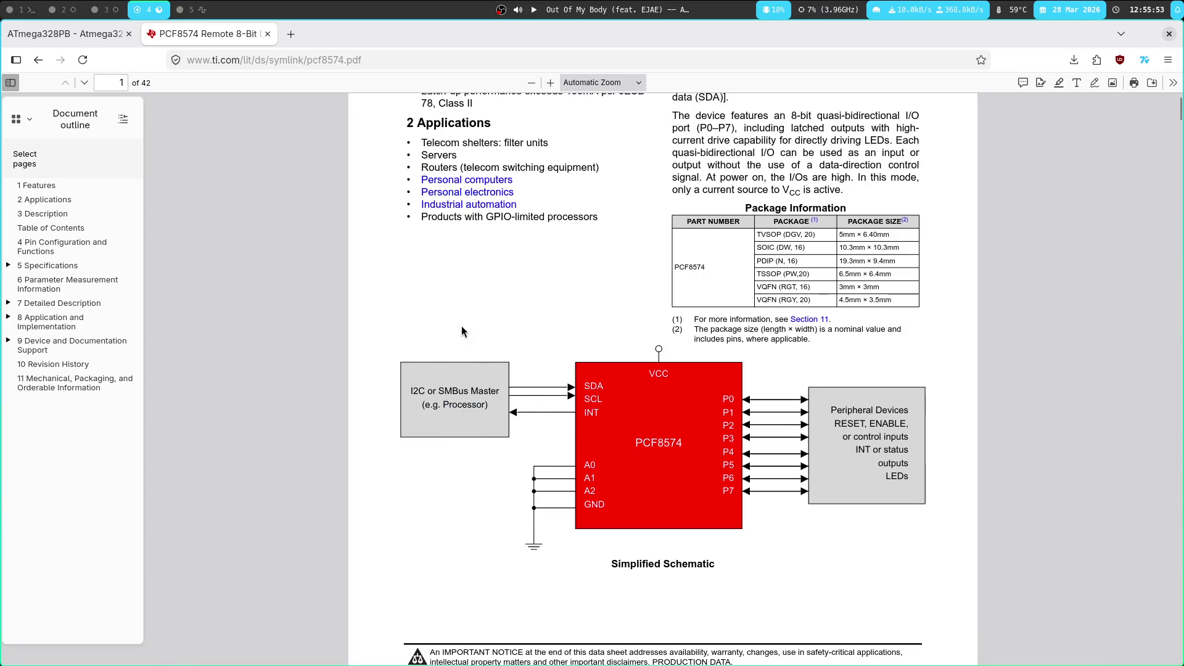
scroll(461, 331, down, 10)
scroll(563, 387, up, 8)
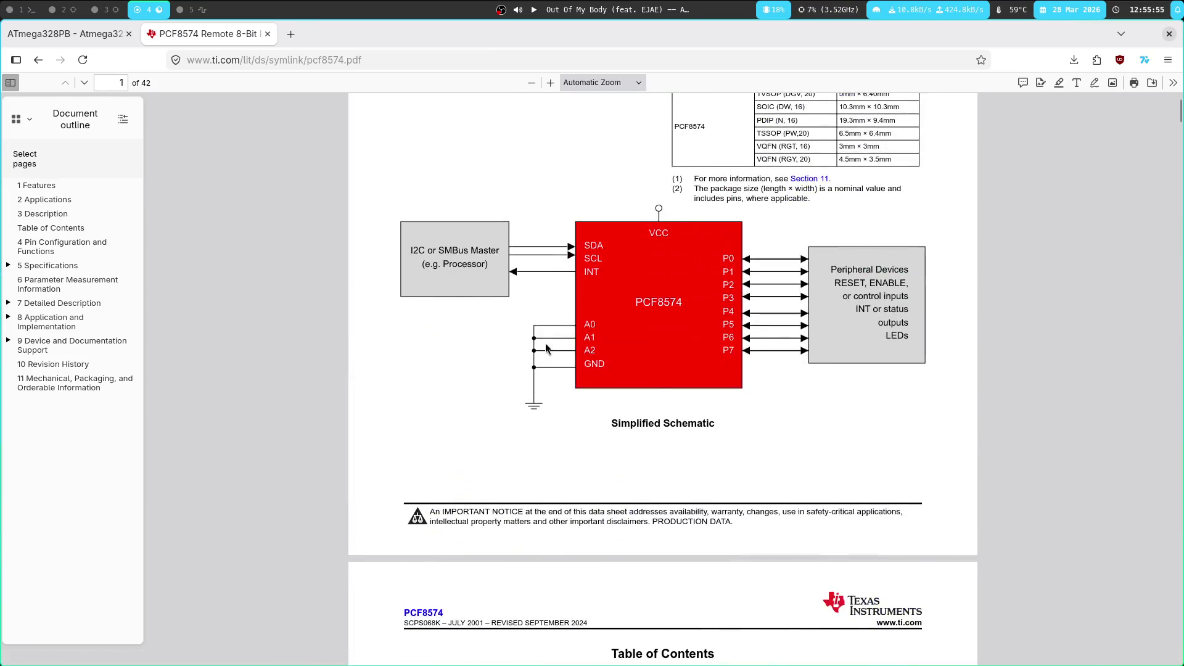
scroll(562, 387, up, 4)
double_click(703, 270)
click(653, 213)
drag(755, 321, 746, 269)
click(698, 272)
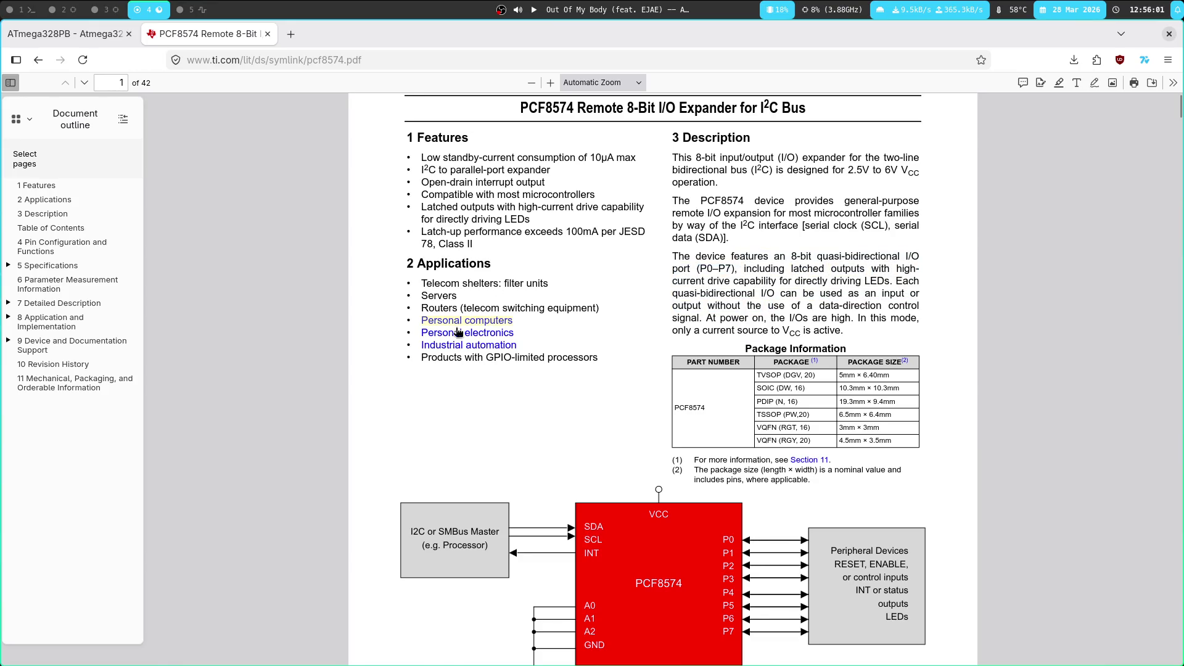
Via the expanded 7 Detailed Description outline, view 7.2 Functional Block Diagram's Interrupt Logic, then 7.3
click(13, 303)
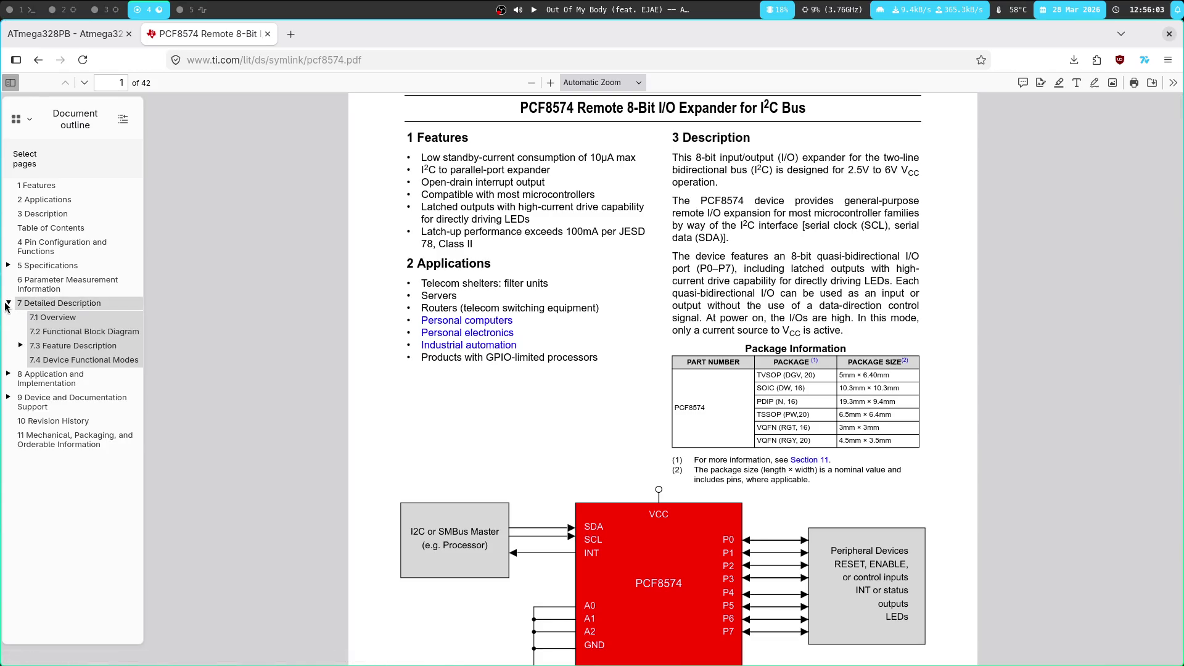
click(90, 336)
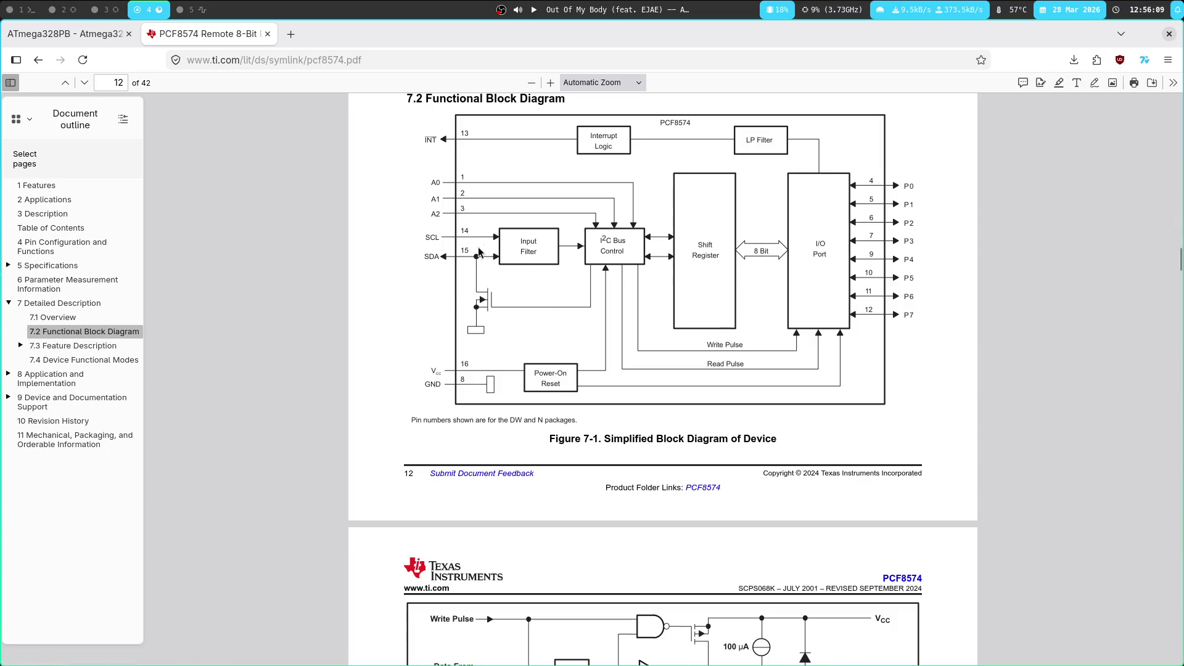
click(524, 131)
double_click(604, 136)
click(586, 157)
click(74, 346)
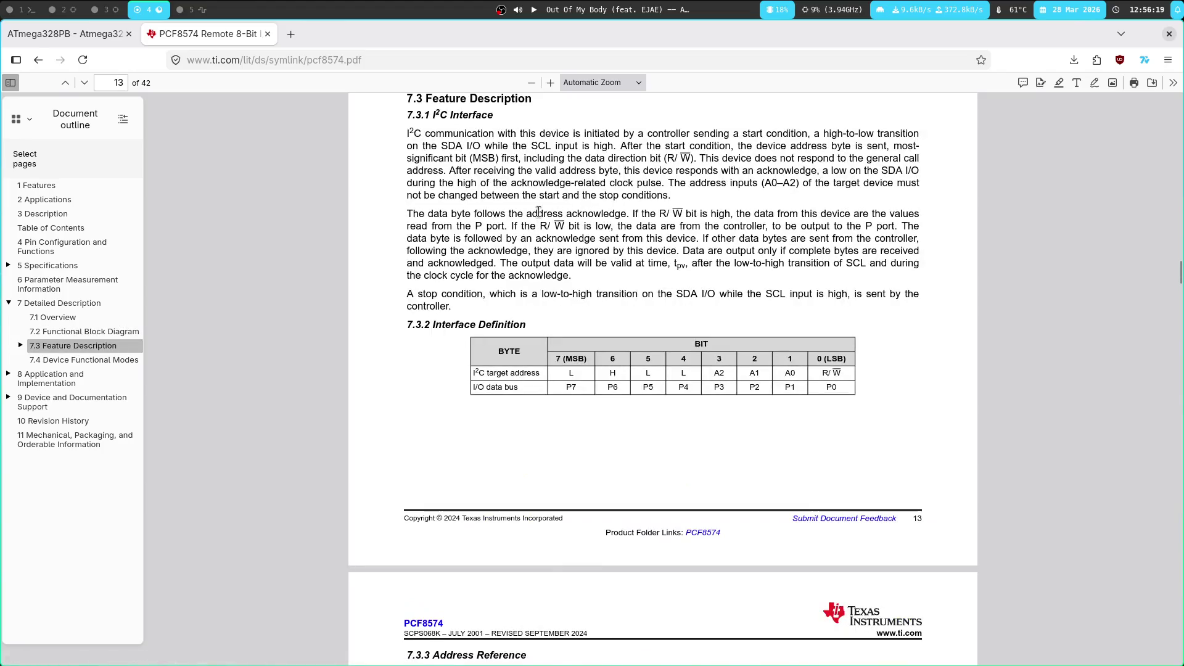
Scroll to and review the Figure 7-3 Write Mode timing diagram
scroll(423, 209, down, 10)
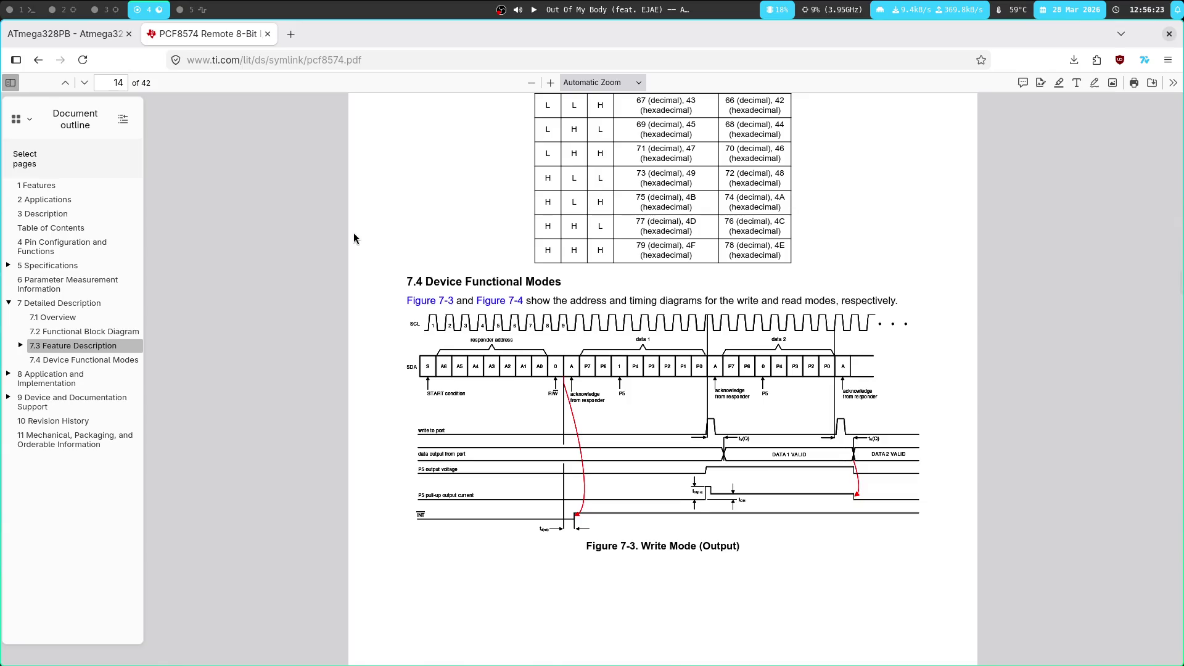
scroll(355, 234, down, 5)
double_click(653, 335)
click(387, 396)
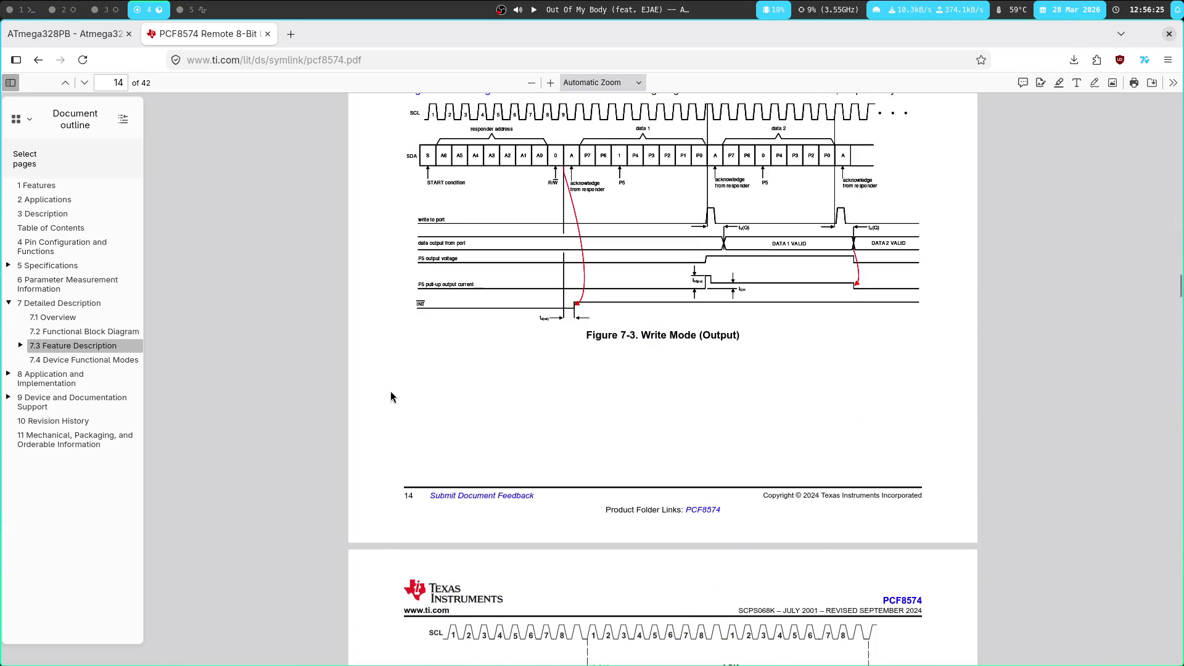
scroll(369, 389, up, 3)
scroll(430, 293, up, 6)
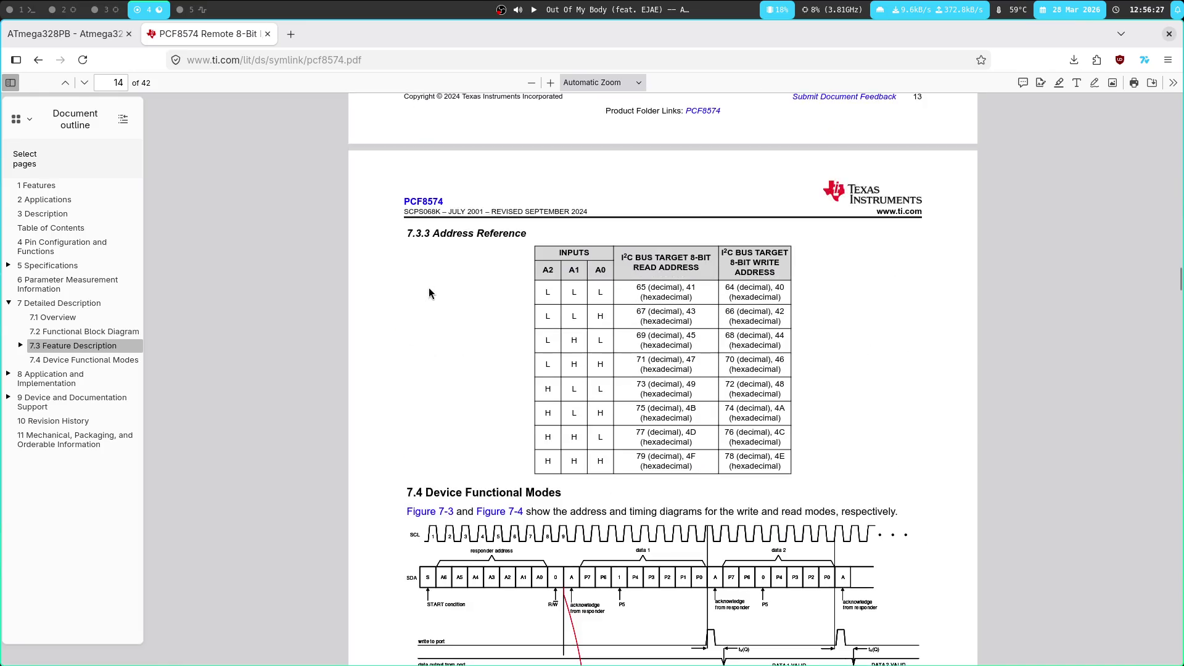
scroll(430, 293, up, 9)
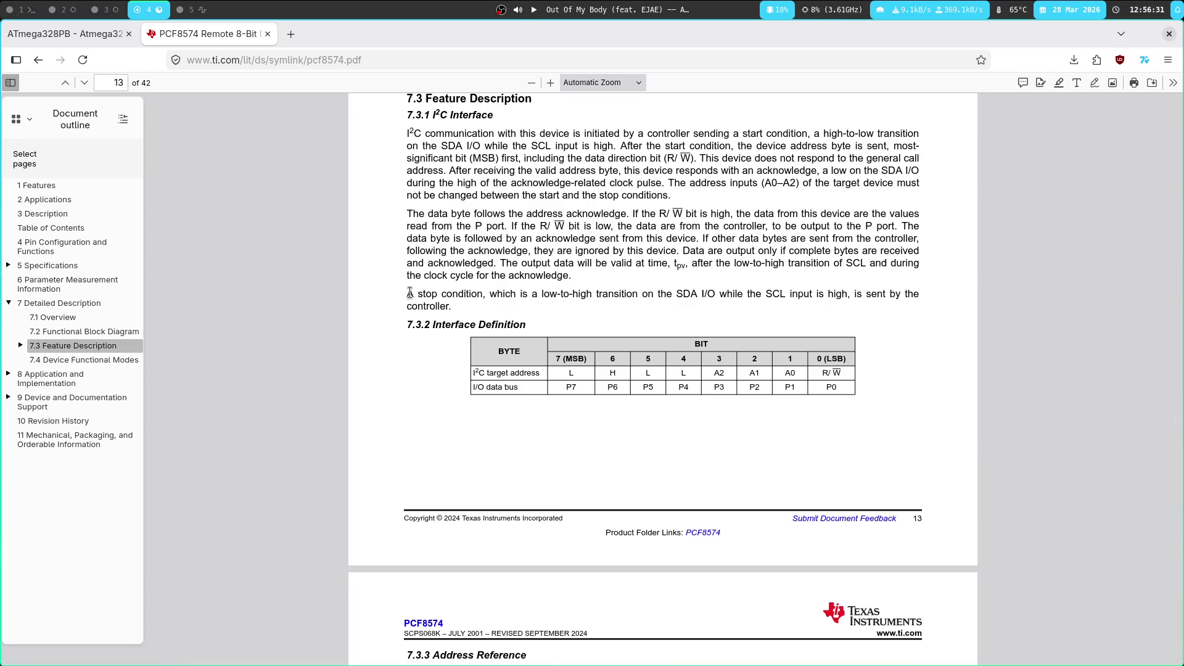
Scroll down past Figure 7-4 Read Mode on page 15 into section 8
scroll(409, 293, down, 5)
scroll(411, 297, down, 3)
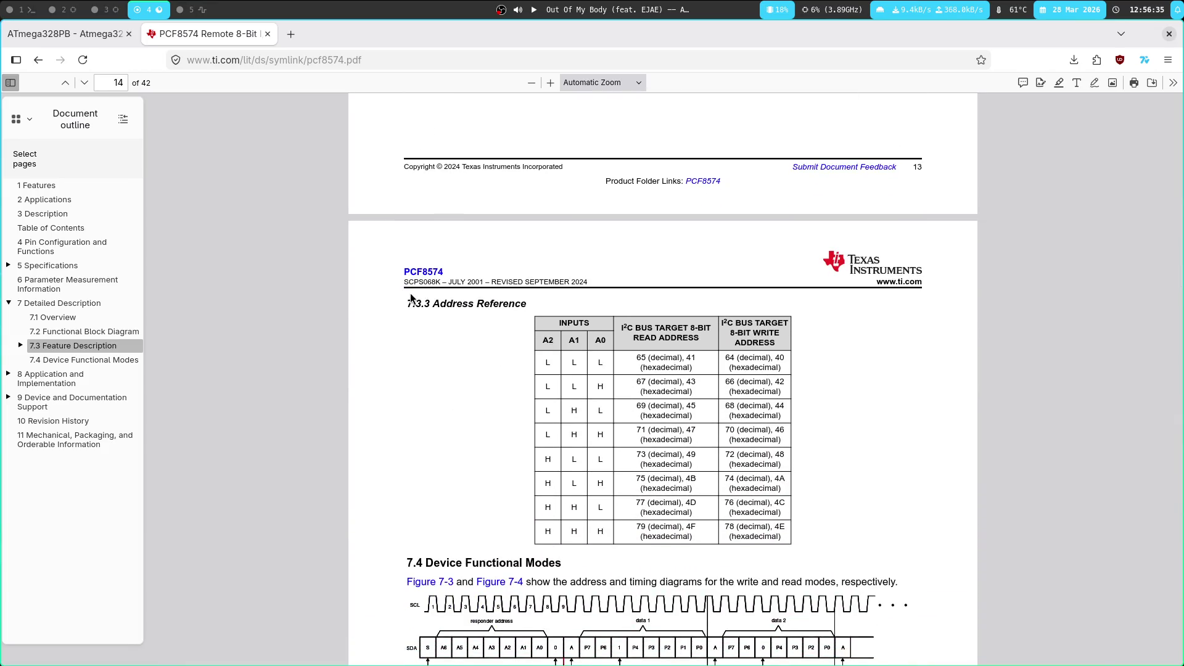
scroll(411, 299, up, 9)
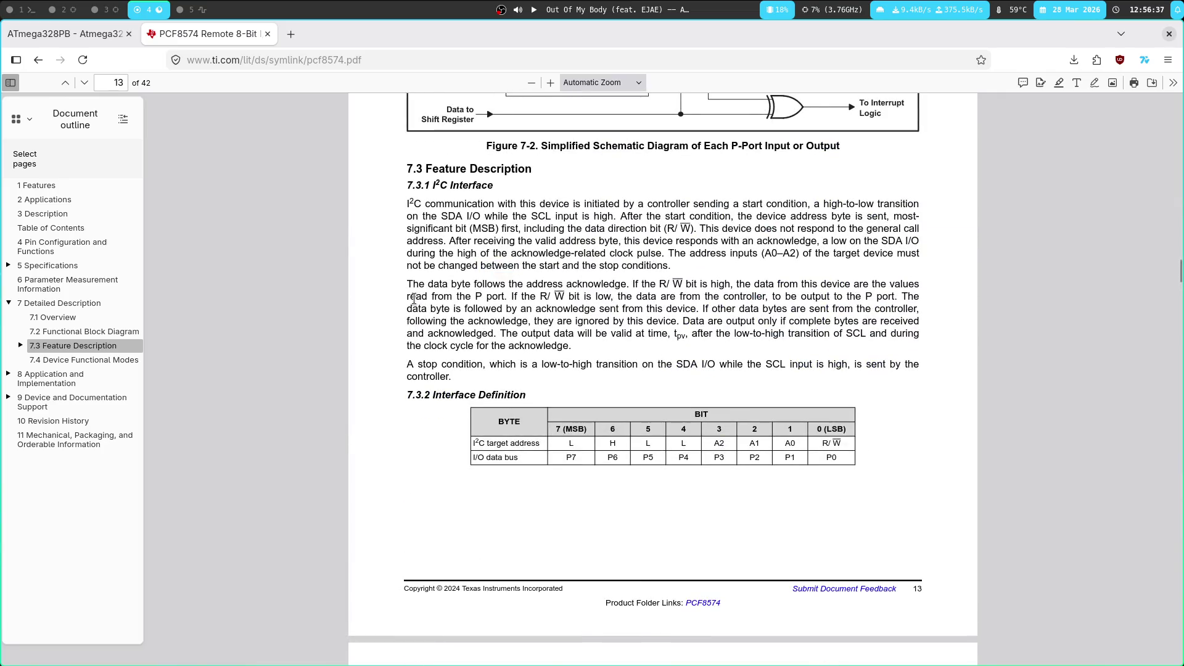
scroll(414, 298, down, 20)
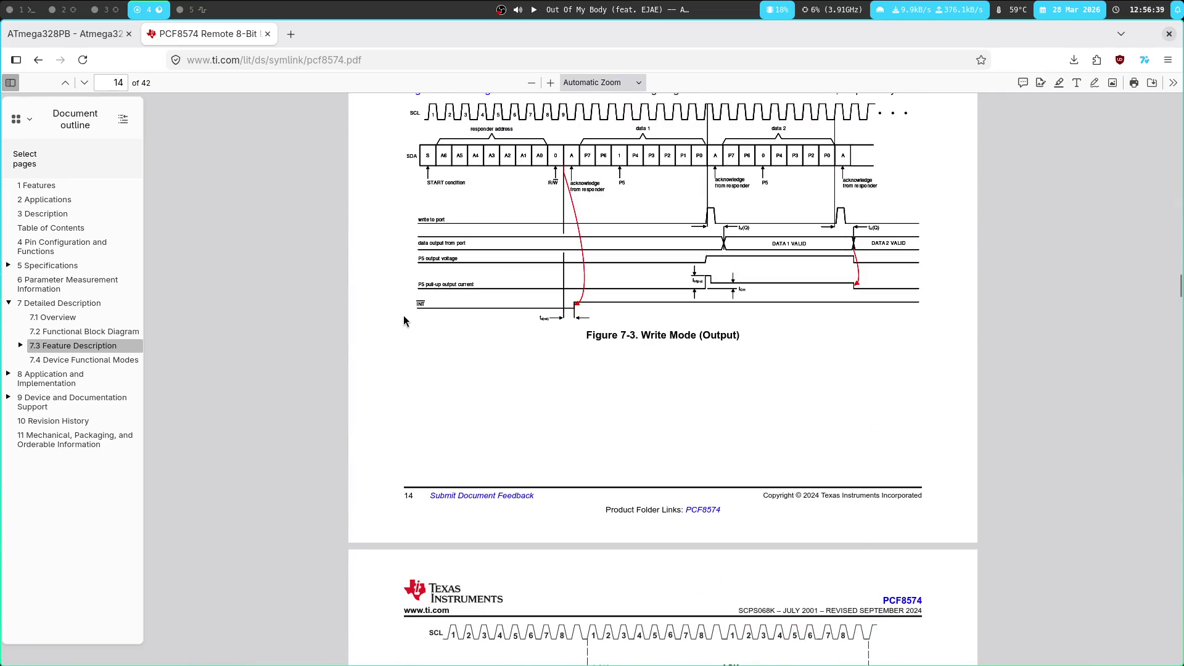
scroll(407, 320, up, 2)
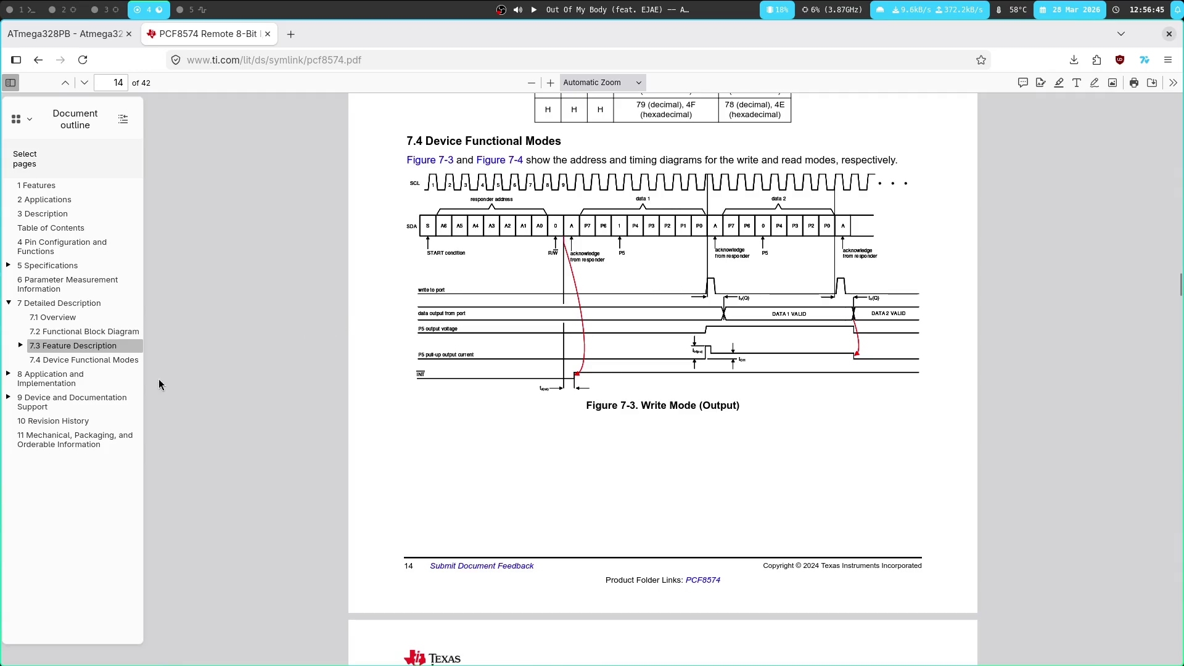
scroll(429, 348, down, 5)
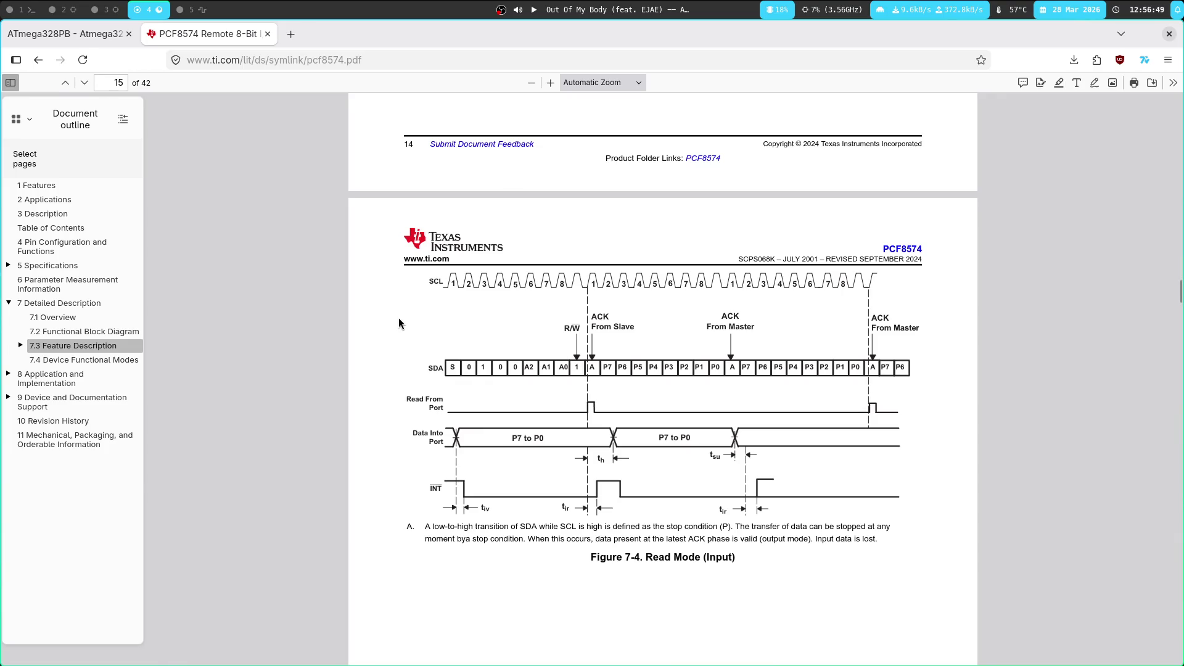
scroll(397, 323, down, 10)
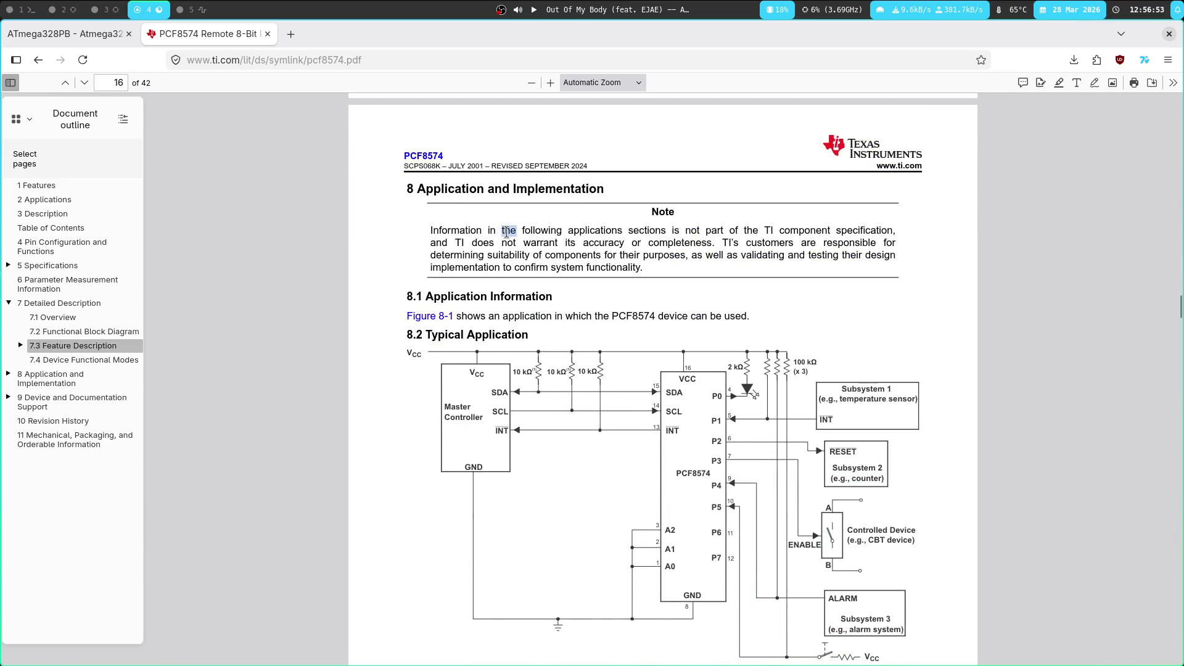
Scroll through the Application and Implementation pages to page 20, then back to page 17's 8.2.1 Design Requirements
double_click(451, 229)
click(366, 232)
scroll(367, 238, down, 5)
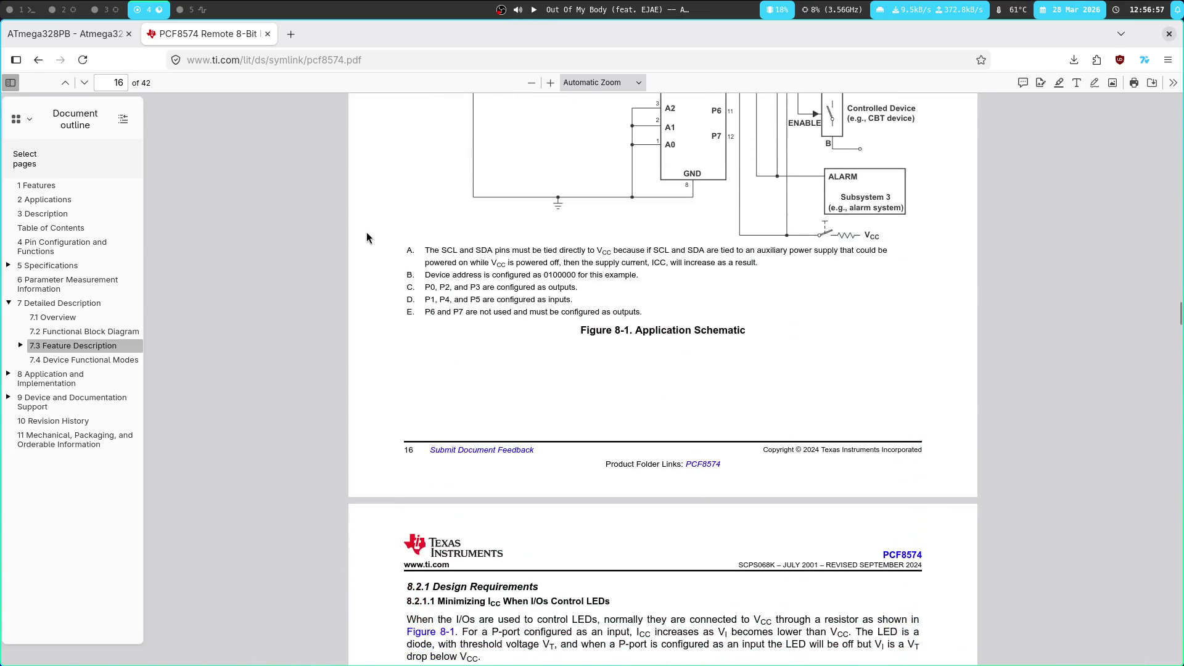
scroll(372, 236, down, 5)
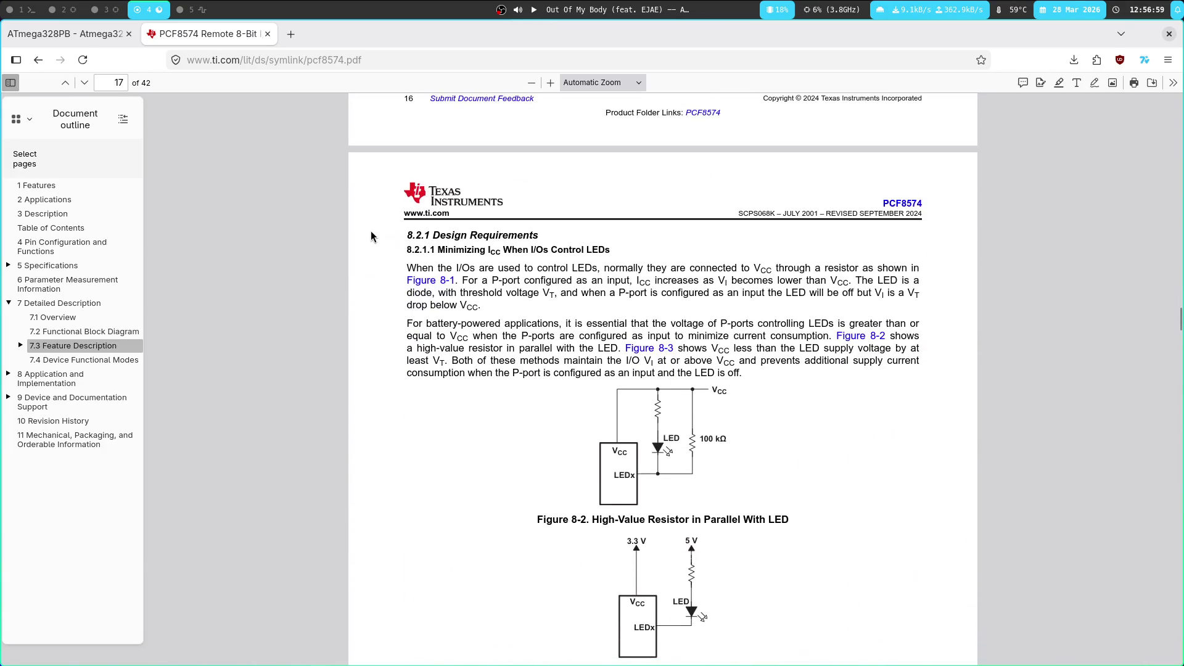
scroll(367, 247, down, 10)
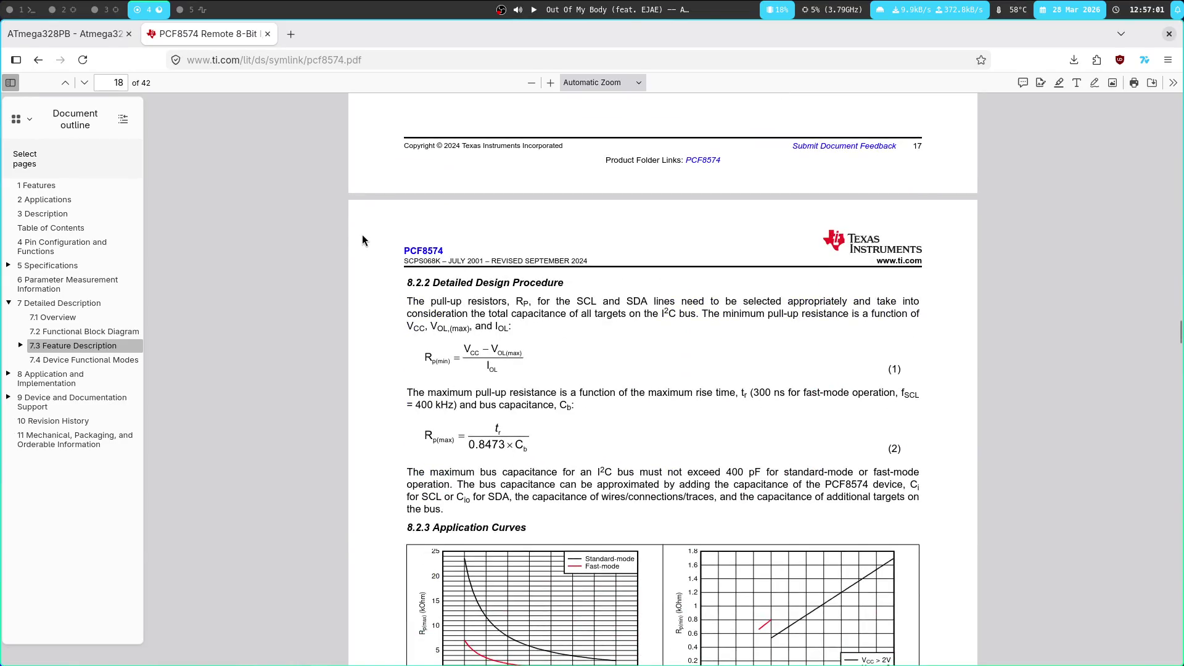
scroll(364, 235, down, 15)
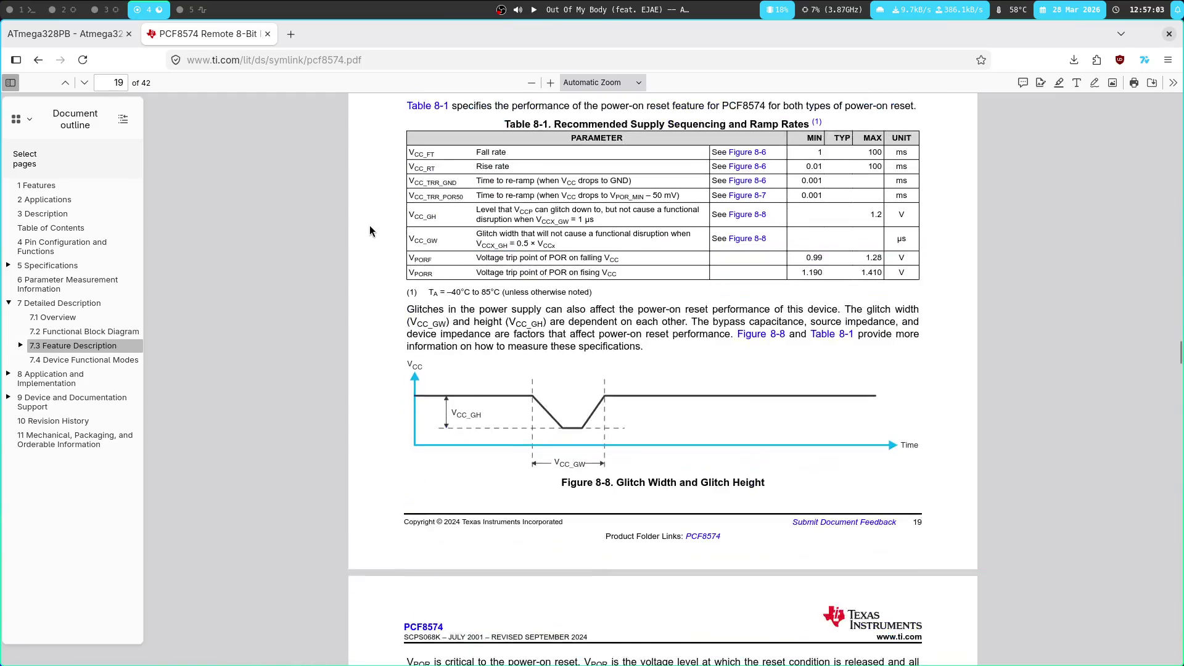
scroll(361, 241, down, 12)
scroll(361, 245, down, 5)
scroll(357, 244, up, 20)
scroll(375, 249, up, 3)
scroll(374, 249, down, 5)
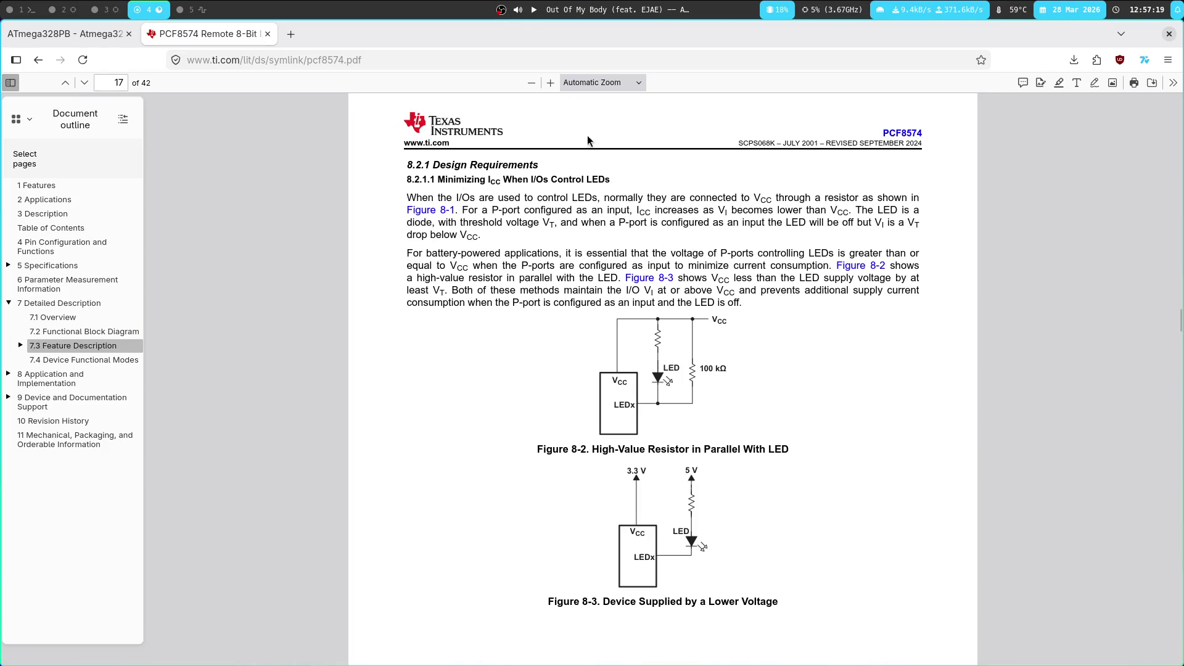
Read the LED paragraph on input-mode supply current, marking 'increases', 'configured', 'connected' and 'voltage'
double_click(678, 198)
click(505, 212)
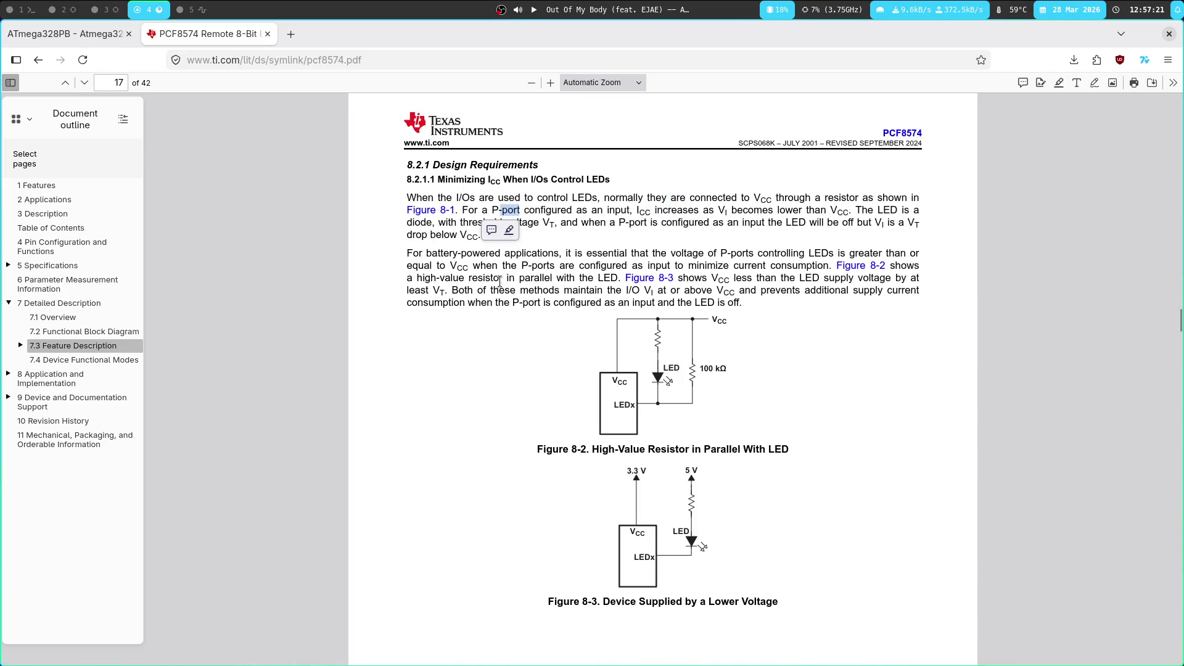
drag(556, 214, 679, 223)
click(681, 214)
double_click(680, 211)
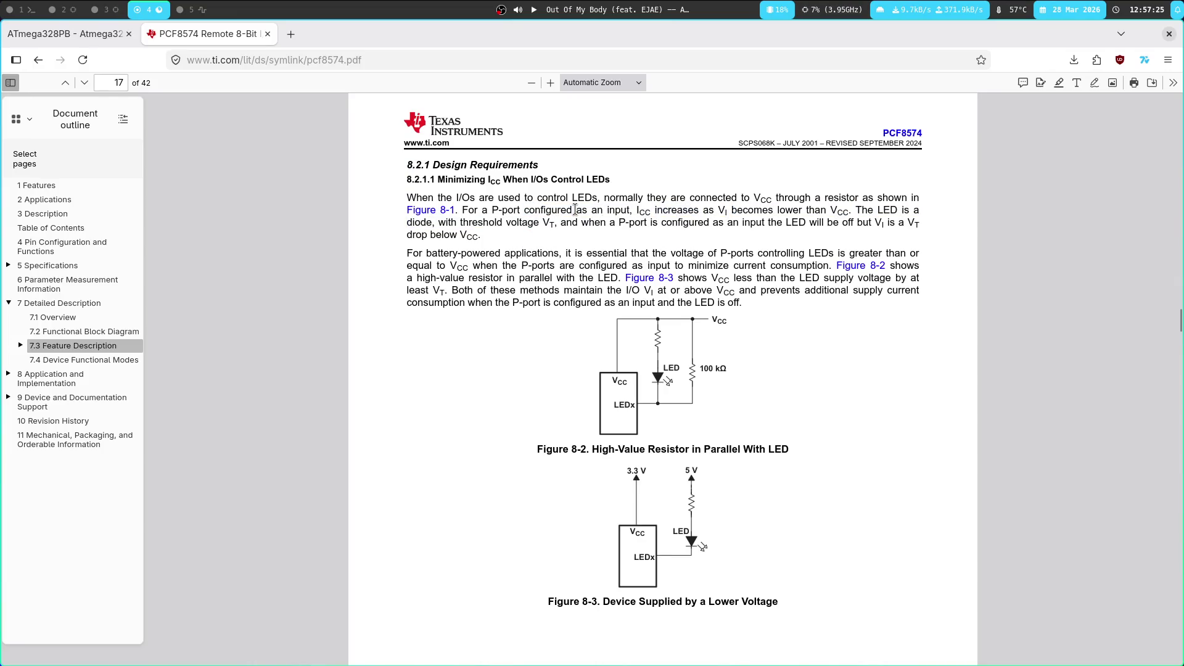
double_click(564, 211)
click(528, 209)
double_click(708, 199)
click(561, 221)
double_click(545, 212)
click(544, 200)
double_click(517, 222)
click(494, 317)
double_click(517, 223)
click(582, 222)
Read section 8.2.1's battery-powered text, marking 'battery', 'equal', 'when', 'ports' and 'value'
double_click(590, 236)
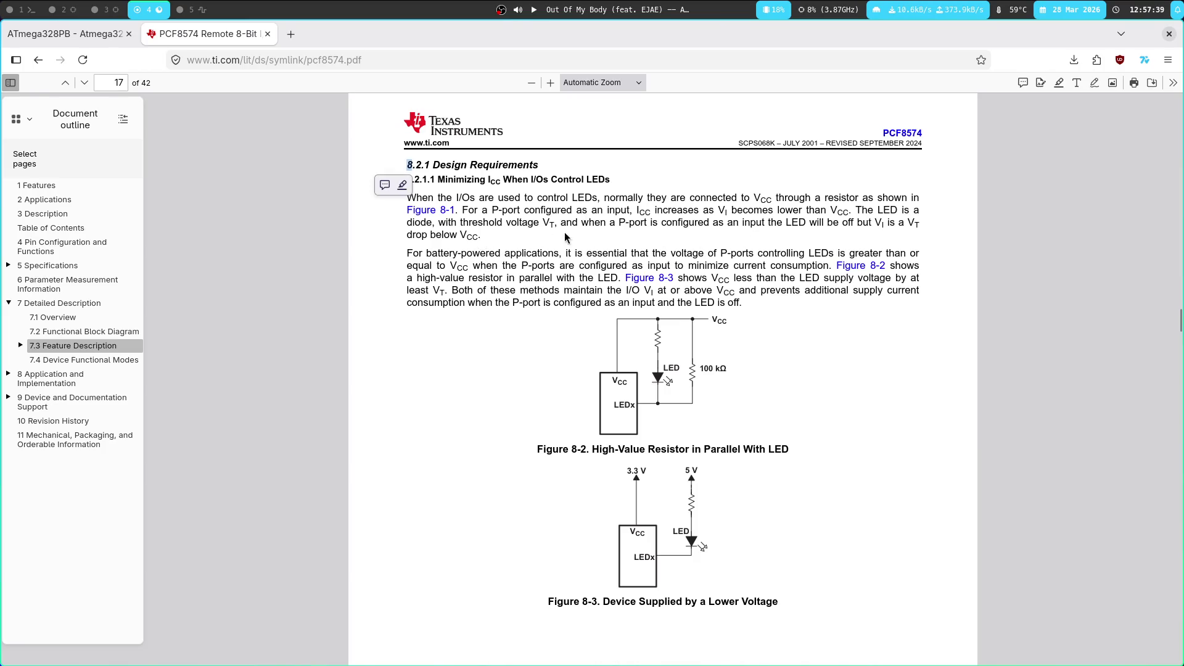
click(440, 250)
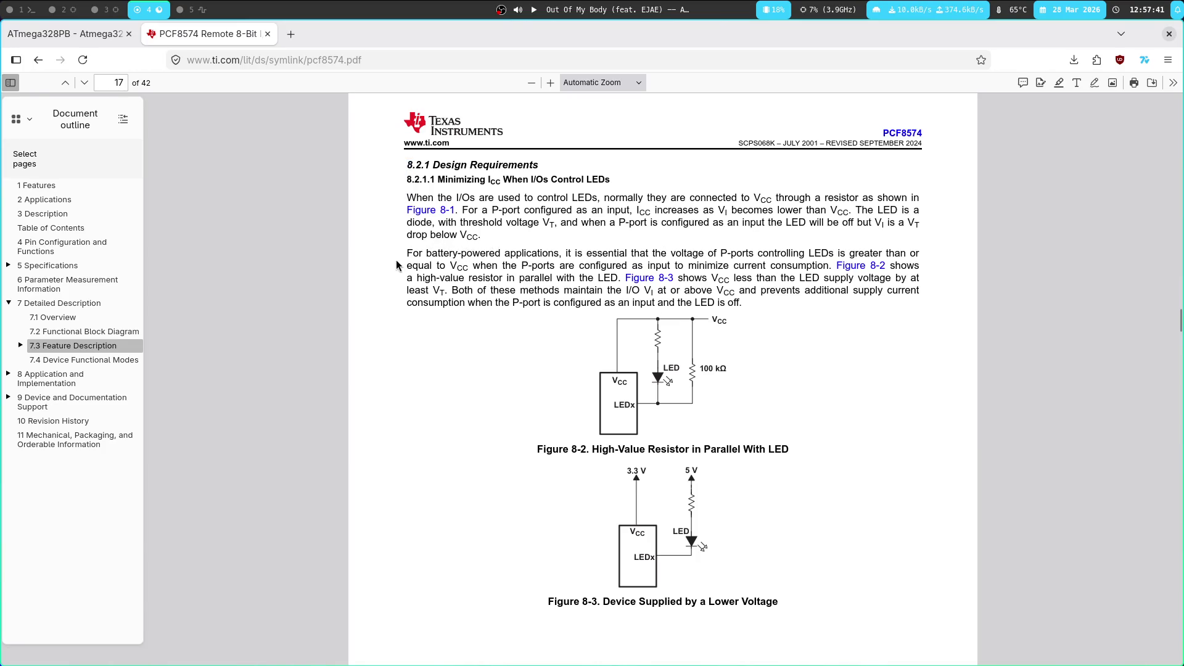
double_click(436, 258)
click(435, 258)
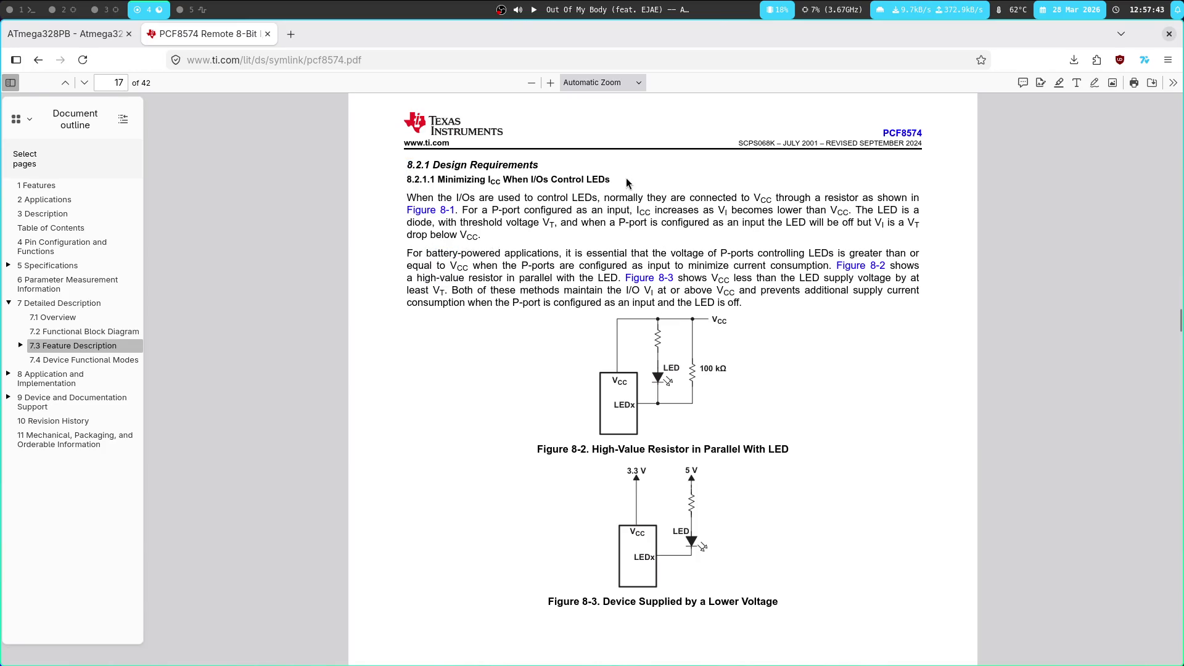
double_click(459, 254)
click(624, 250)
double_click(428, 253)
double_click(560, 212)
click(506, 263)
double_click(419, 266)
double_click(487, 265)
double_click(540, 264)
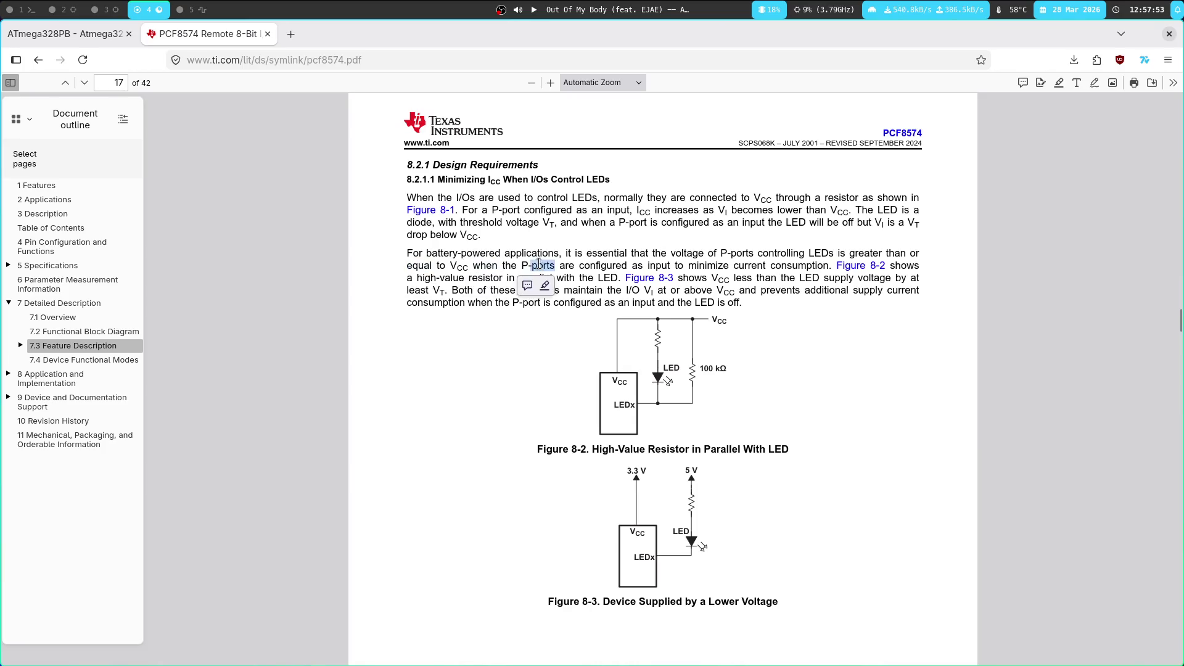
click(482, 265)
double_click(453, 278)
click(544, 255)
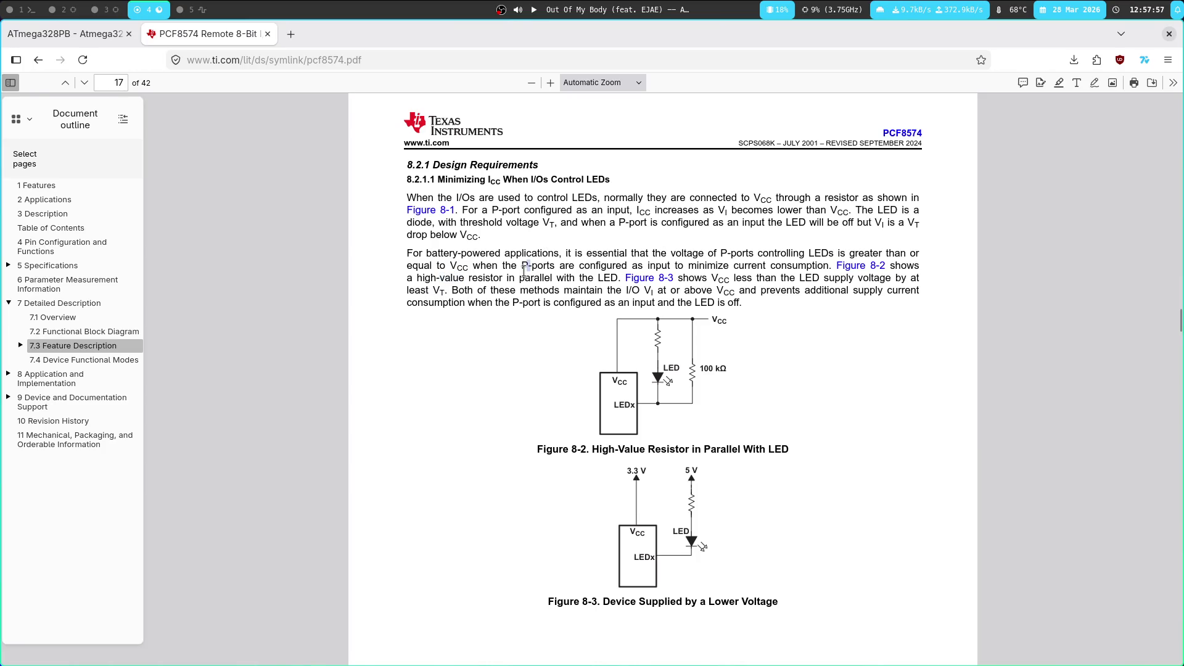
click(508, 248)
Scroll back up through pages 15–13 to Figure 7-1 on page 12
scroll(612, 201, down, 10)
scroll(313, 257, up, 20)
scroll(383, 287, up, 15)
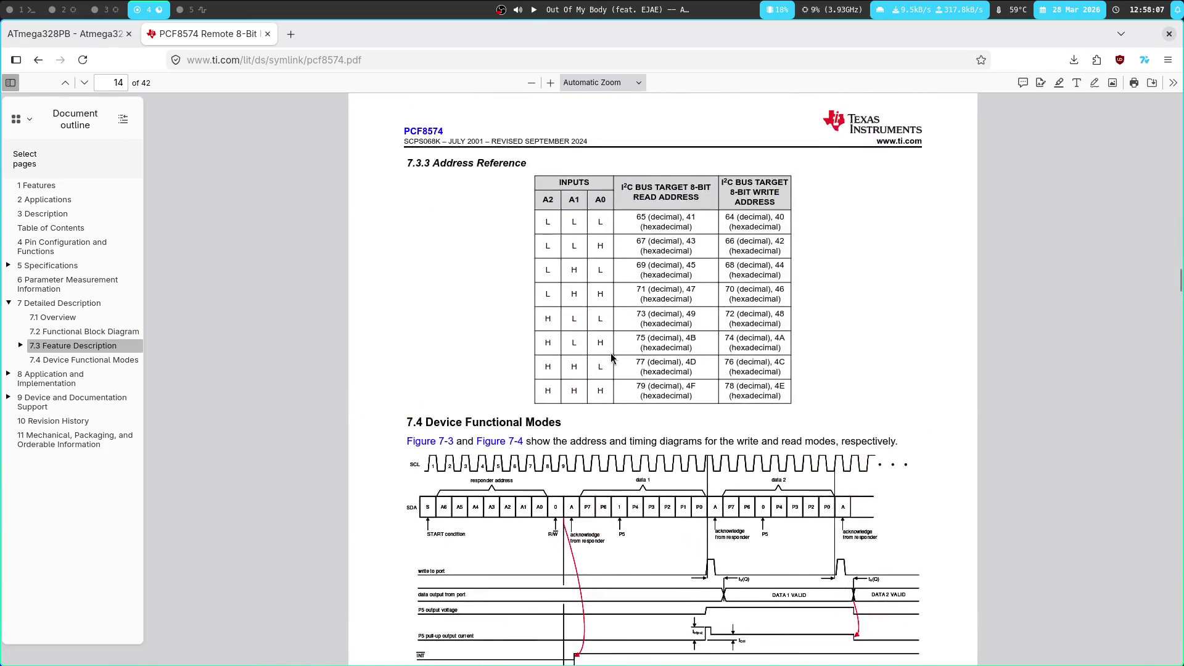
scroll(609, 348, up, 5)
scroll(492, 343, up, 10)
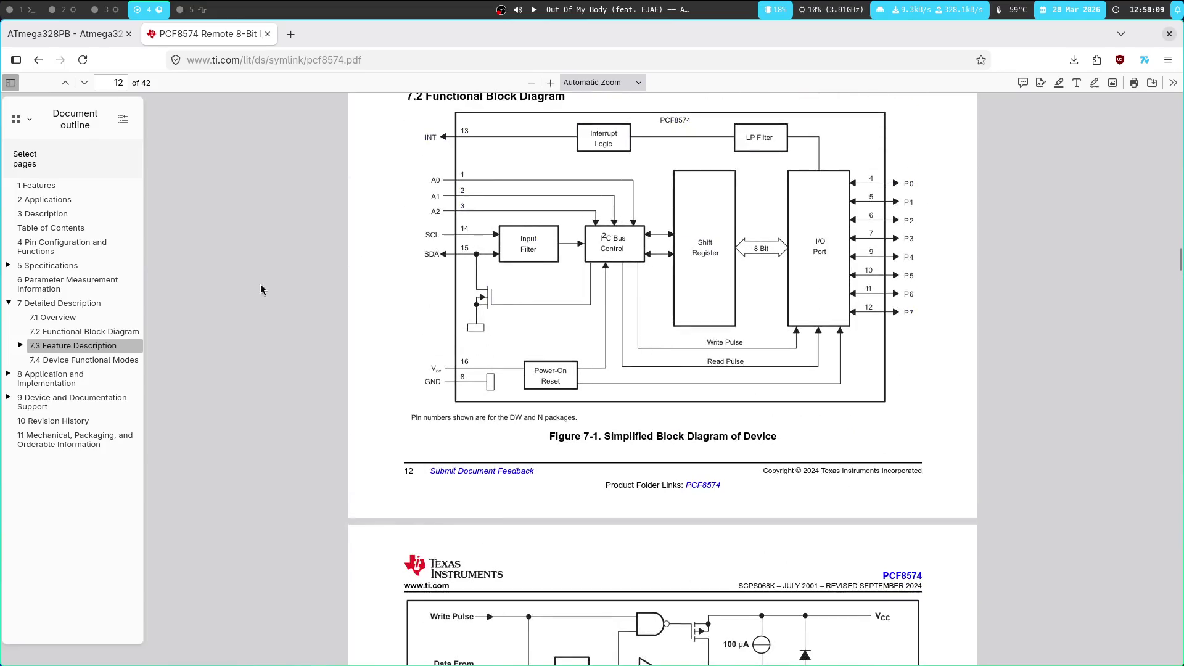
Check the 2.5 V minimum supply voltage in 5 Specifications, then jump via Parameter Measurement Information to 7.1 Overview
click(59, 269)
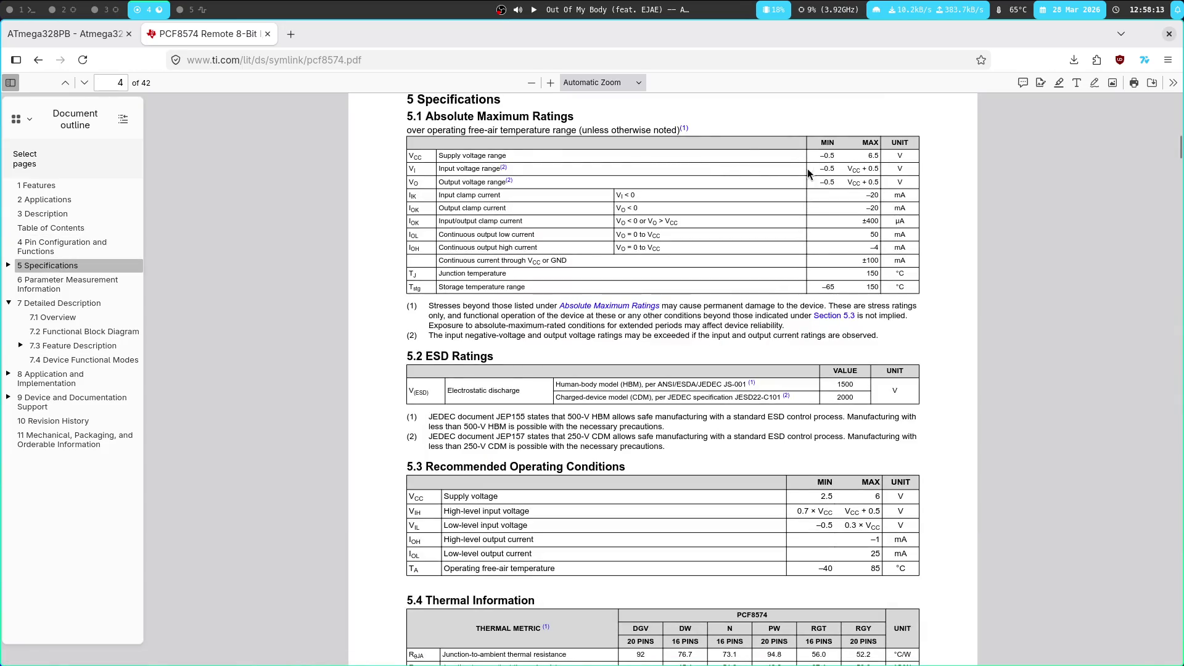
drag(449, 153, 924, 167)
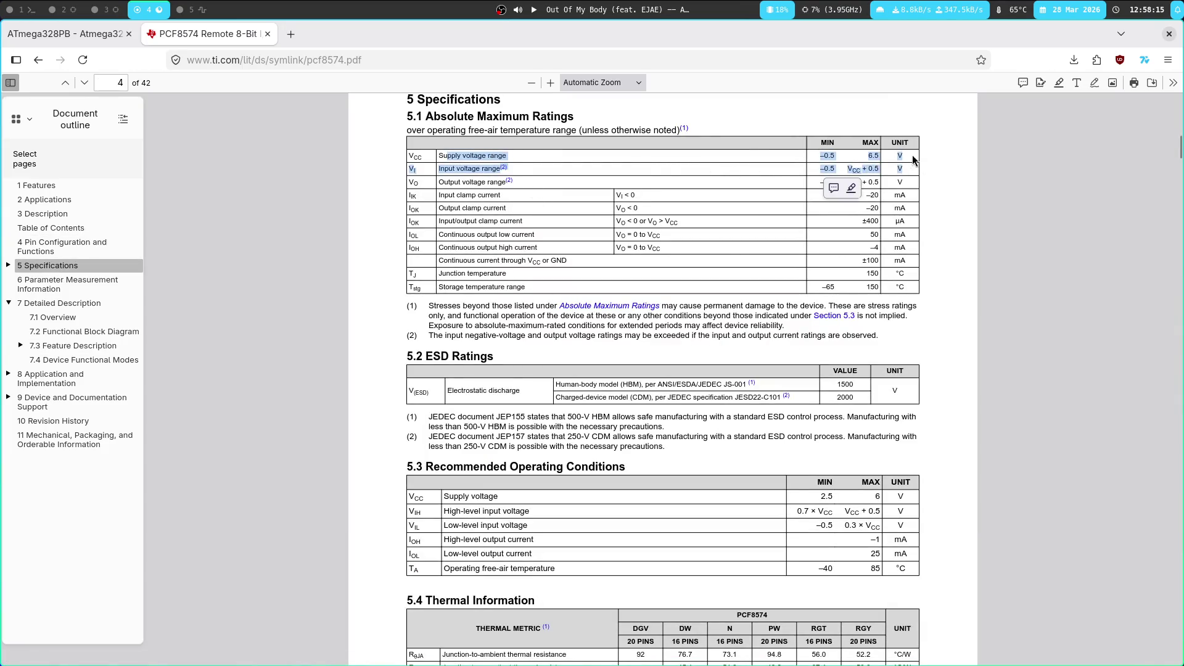
scroll(590, 347, down, 4)
drag(772, 223, 472, 210)
click(462, 215)
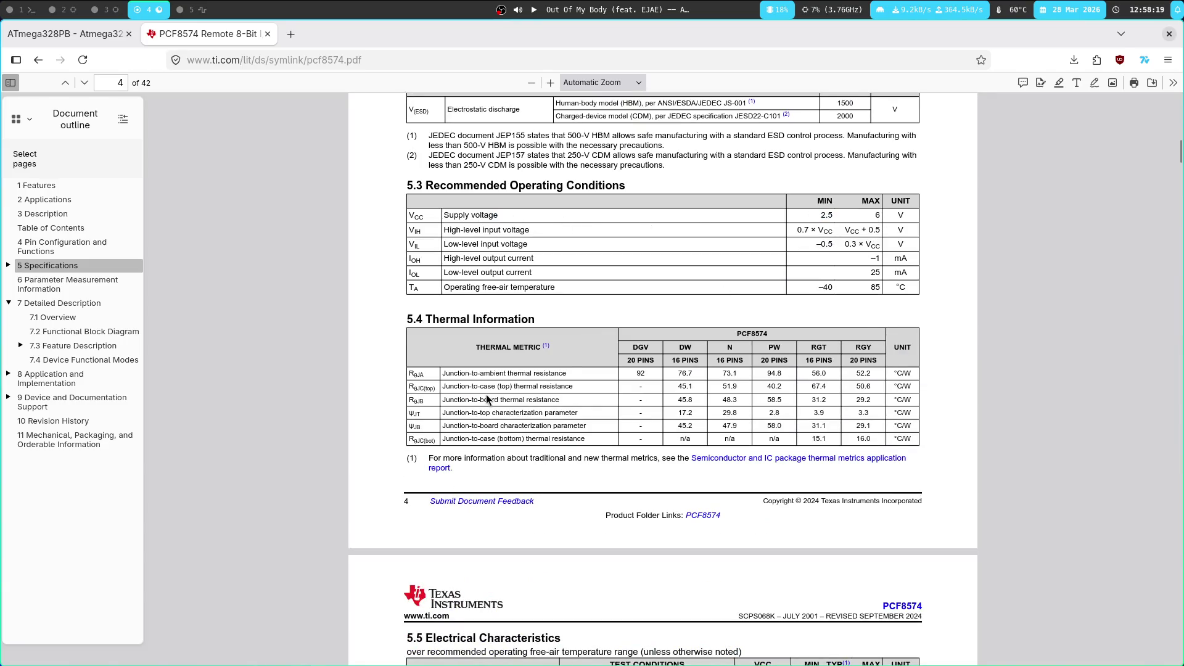
click(50, 287)
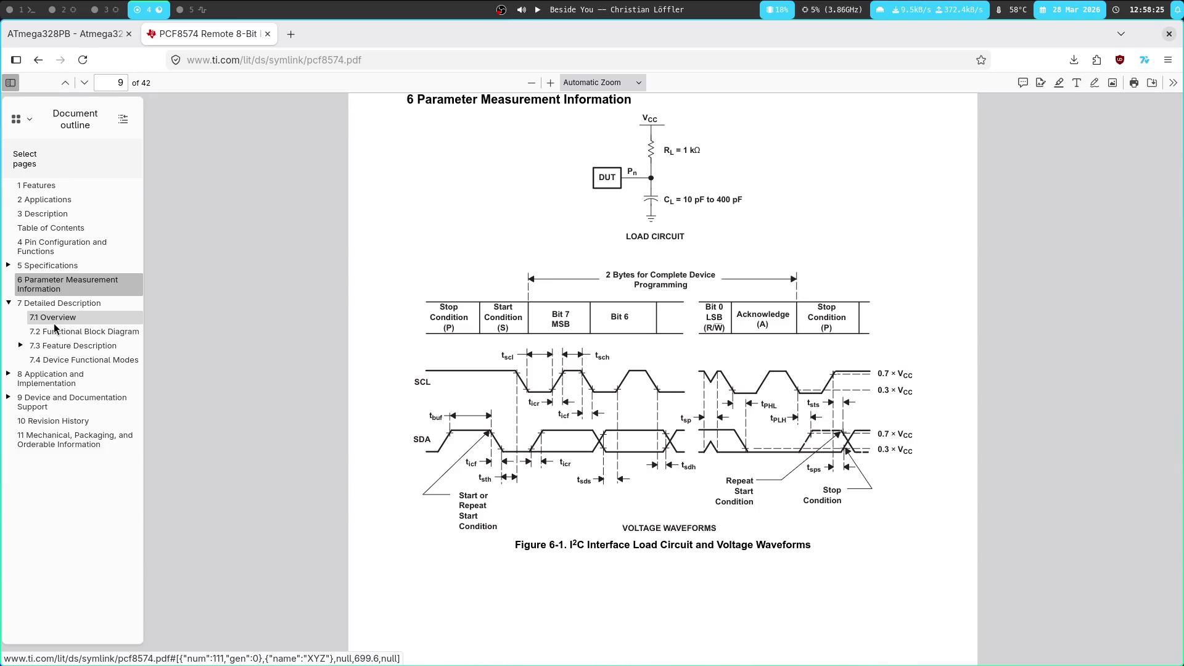
click(54, 324)
Go to the Detailed Description heading and mark the sentence about the open-drain INT output
click(79, 307)
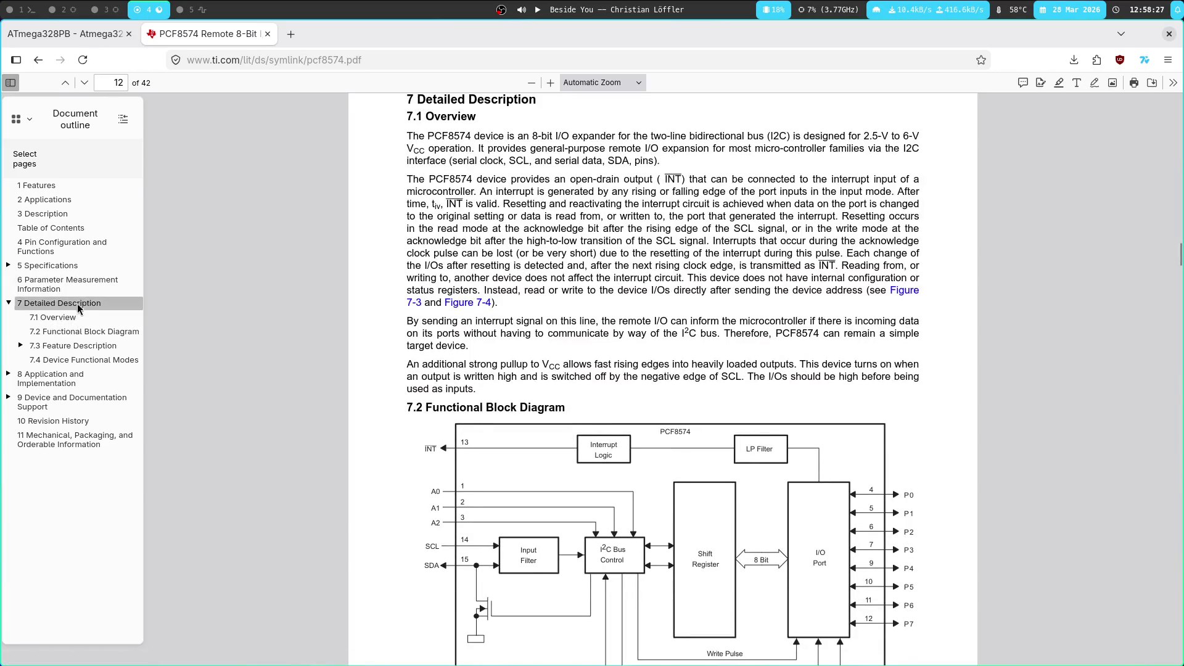
mouse_move(583, 191)
mouse_down()
mouse_move(523, 180)
mouse_move(722, 179)
mouse_up()
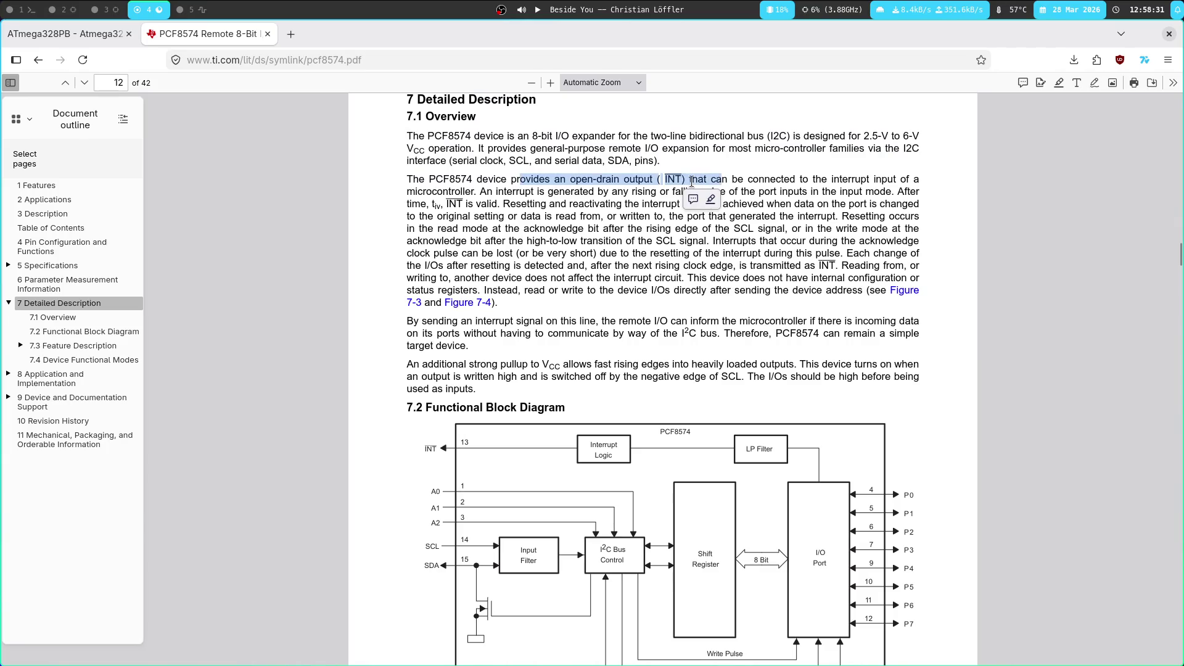
double_click(507, 179)
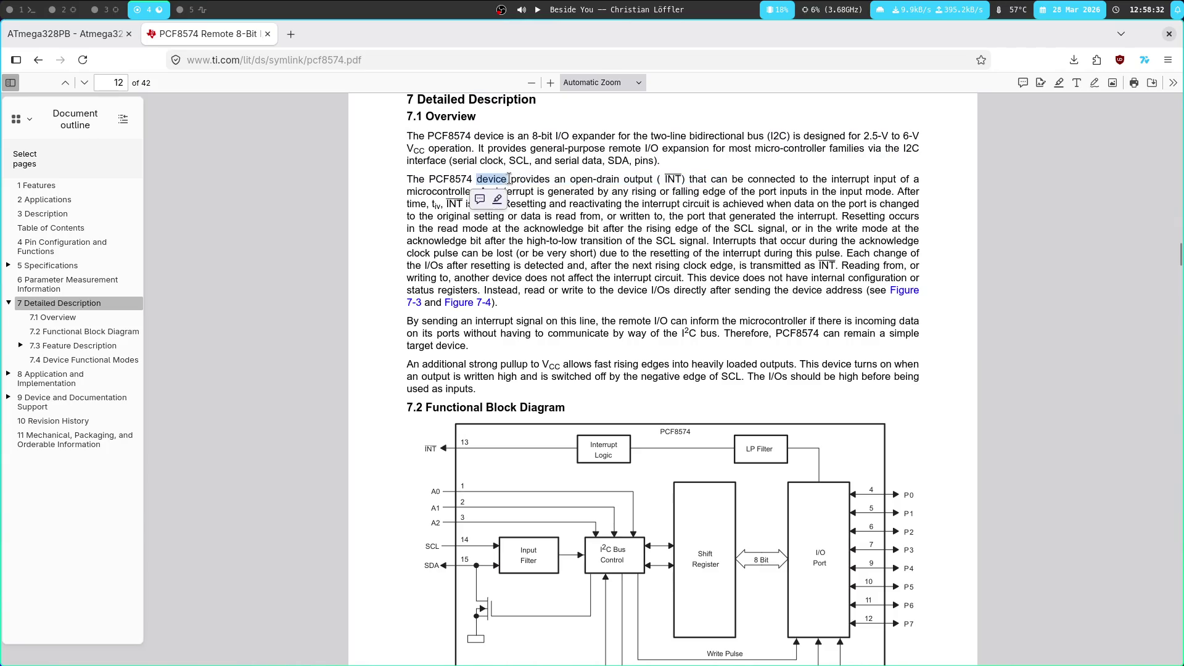
double_click(430, 191)
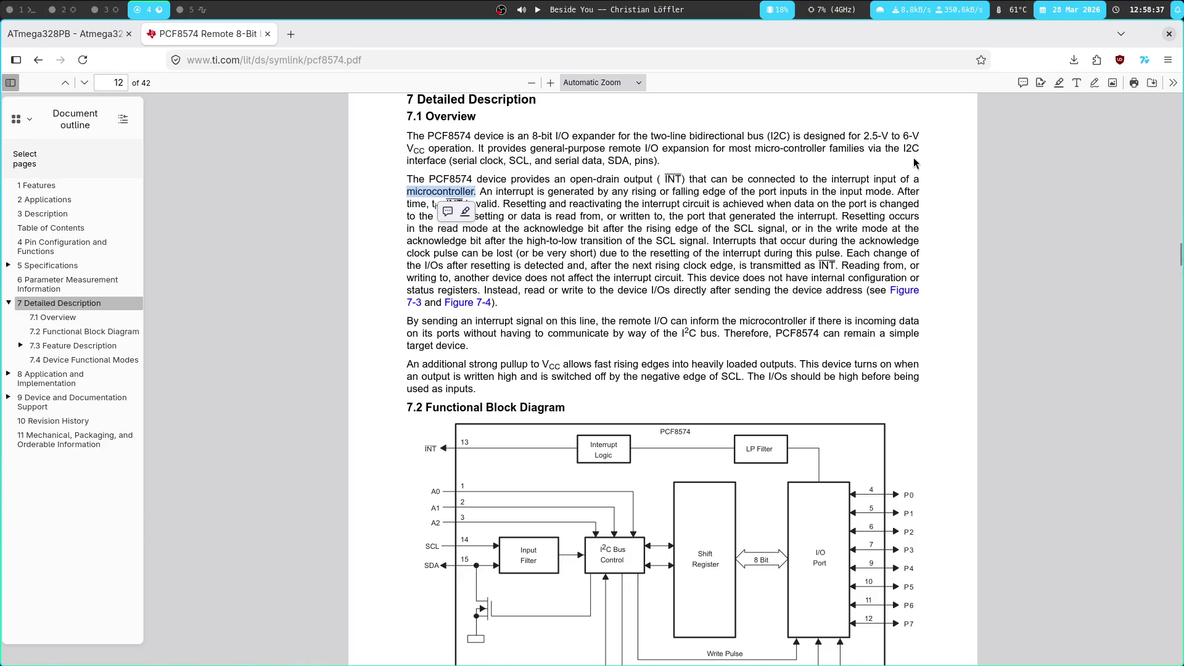
double_click(732, 192)
double_click(814, 193)
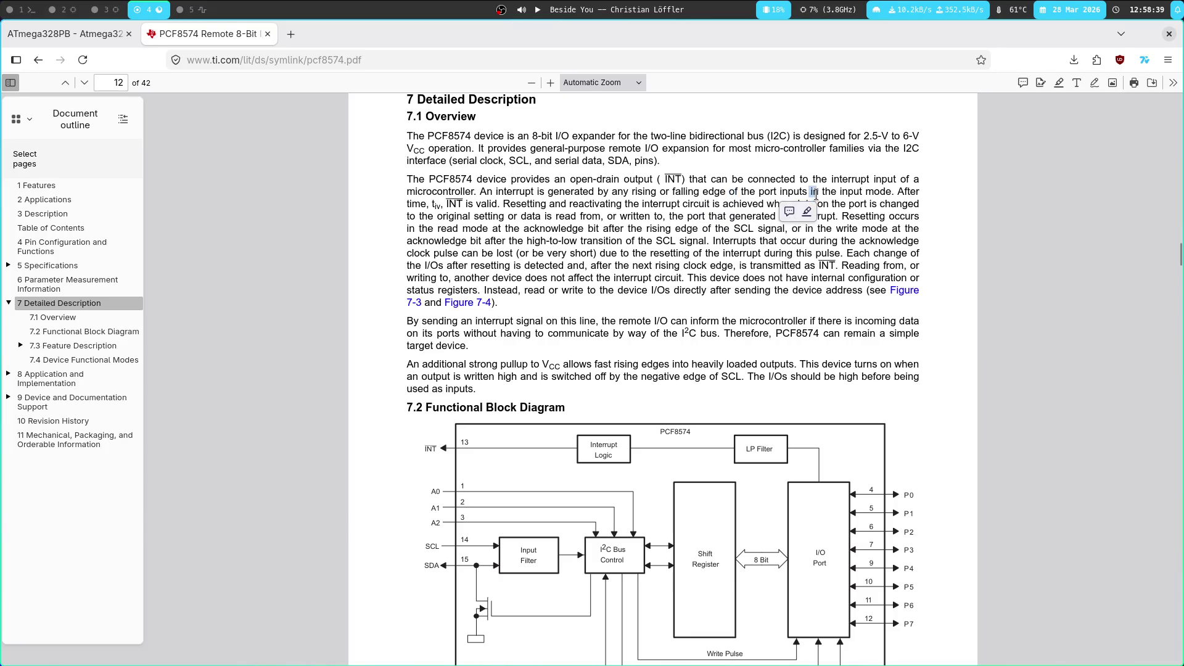
click(707, 187)
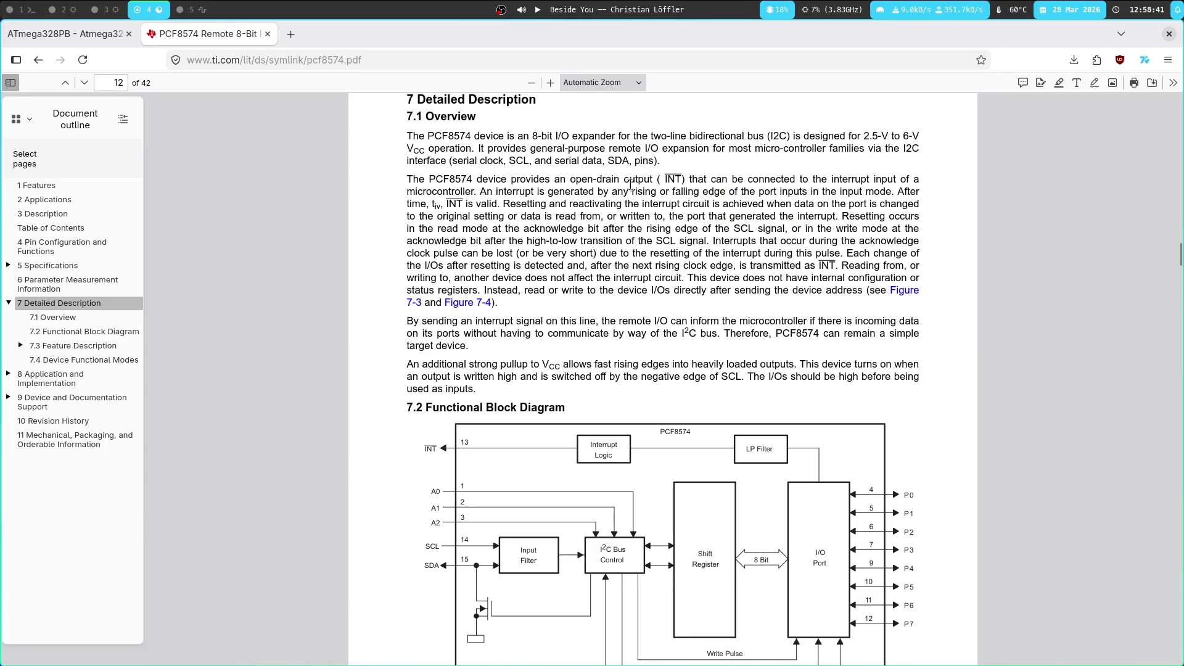
Read the interrupt paragraph, marking 'valid', 'Resetting', 'reactivating' and the circuit-to-achieved text
double_click(416, 204)
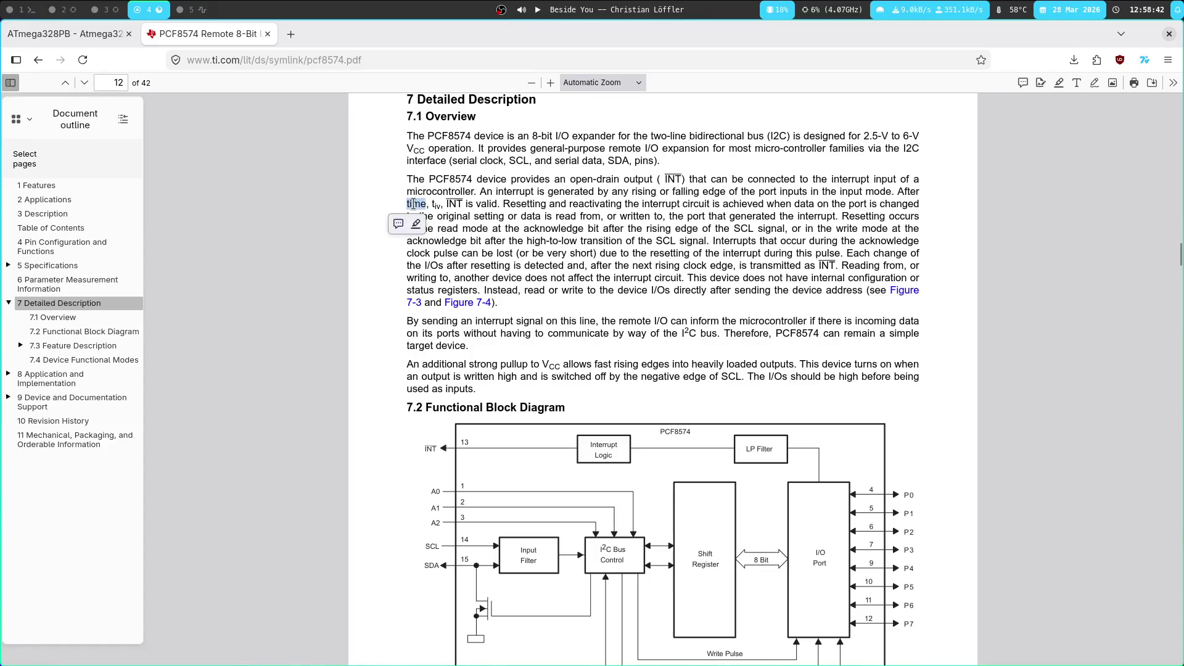
click(543, 209)
triple_click(406, 205)
click(475, 204)
double_click(484, 203)
double_click(551, 203)
double_click(404, 208)
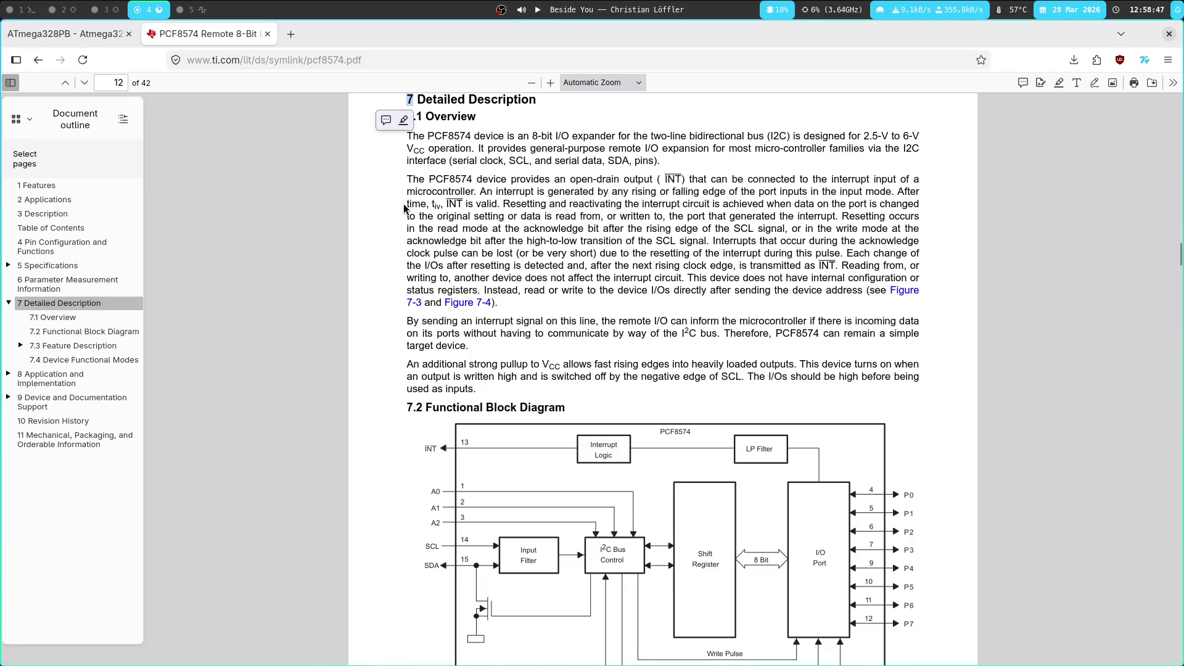
double_click(520, 204)
double_click(593, 203)
click(450, 195)
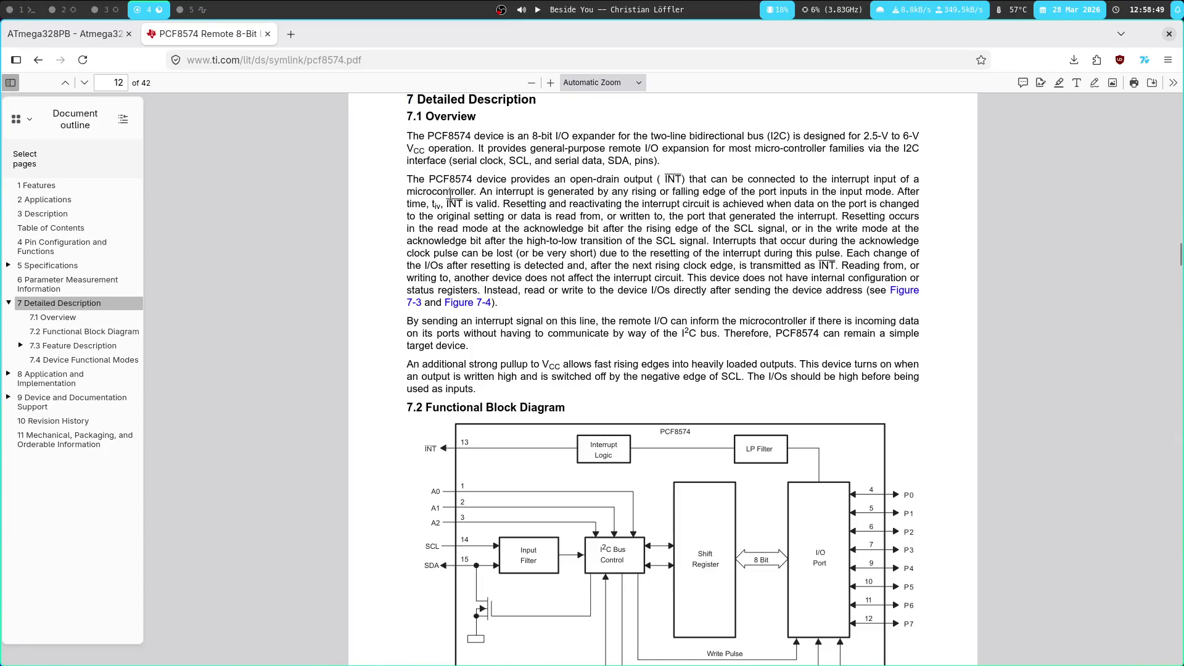
double_click(591, 204)
drag(679, 209, 763, 207)
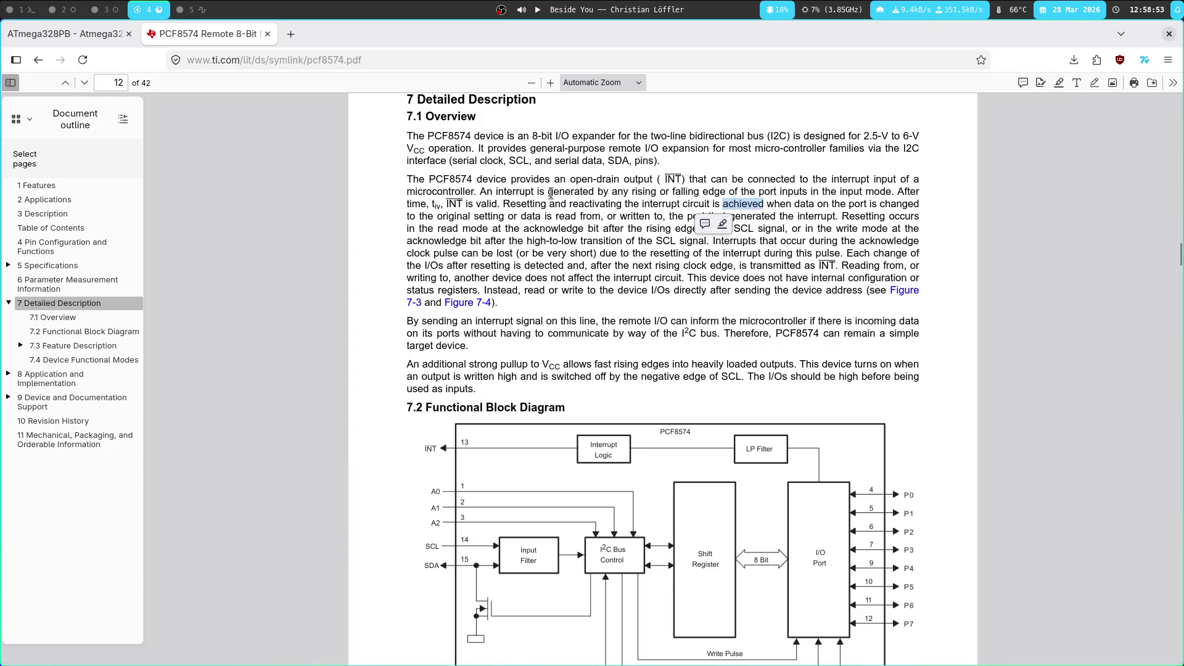
click(554, 195)
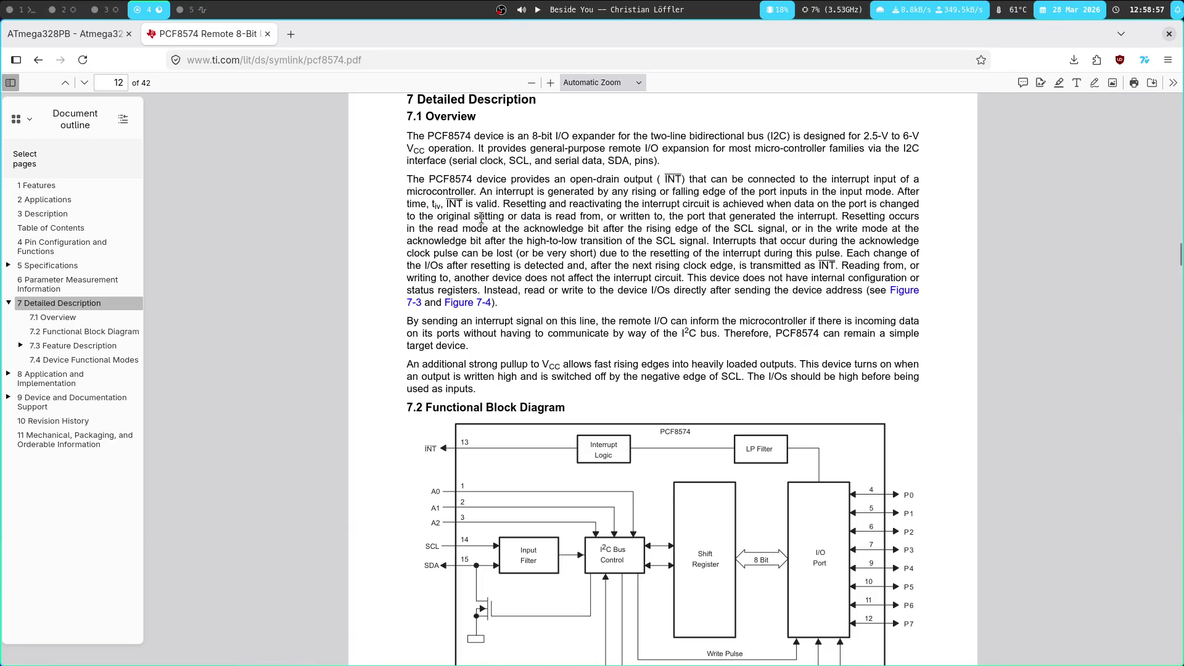
Mark 'data', 'generated' and 'read' in the next lines, then scroll until Figure 7-1 shows fully
double_click(530, 217)
click(686, 216)
double_click(747, 221)
click(560, 214)
double_click(447, 228)
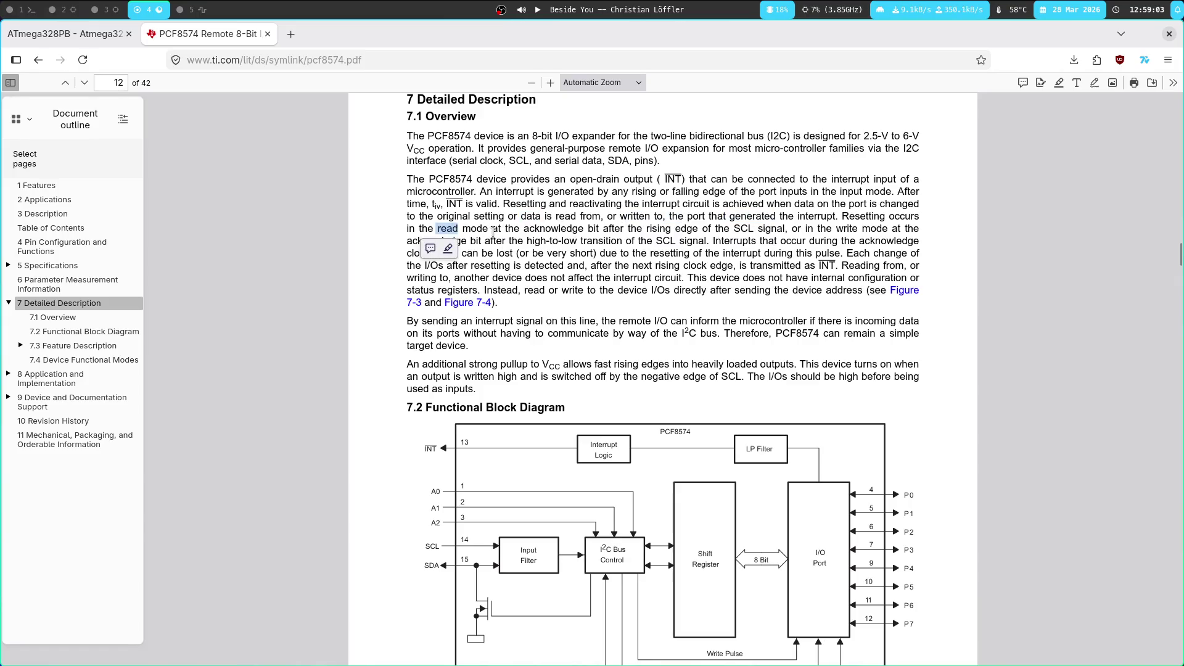
scroll(556, 176, down, 3)
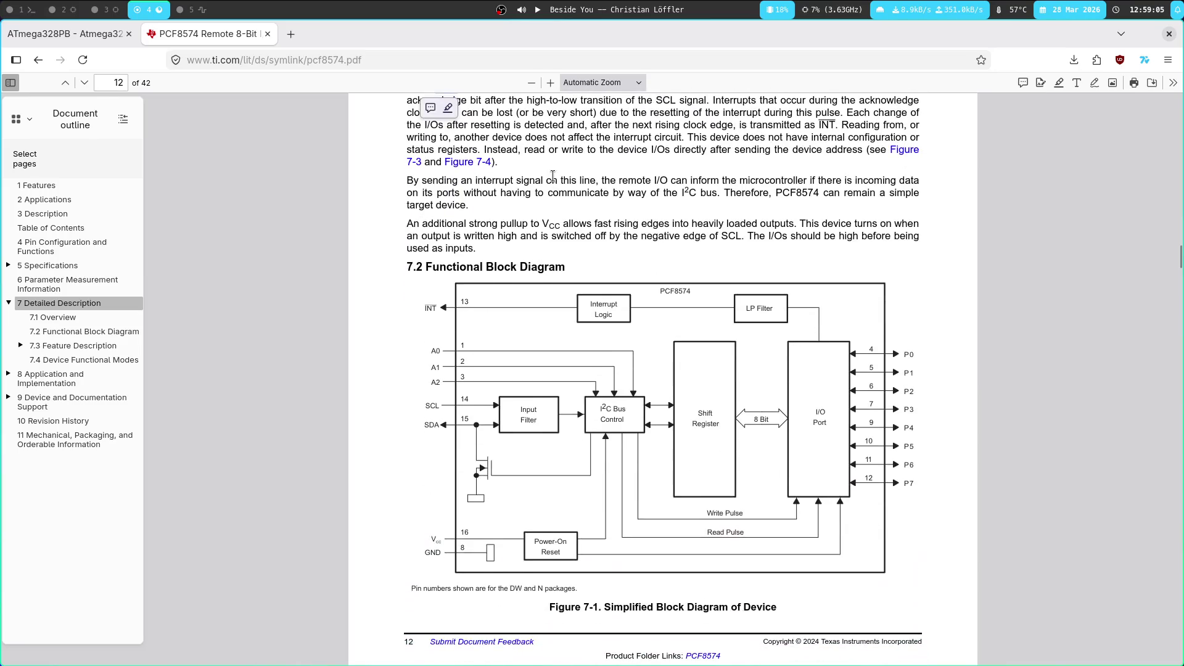
scroll(582, 183, up, 2)
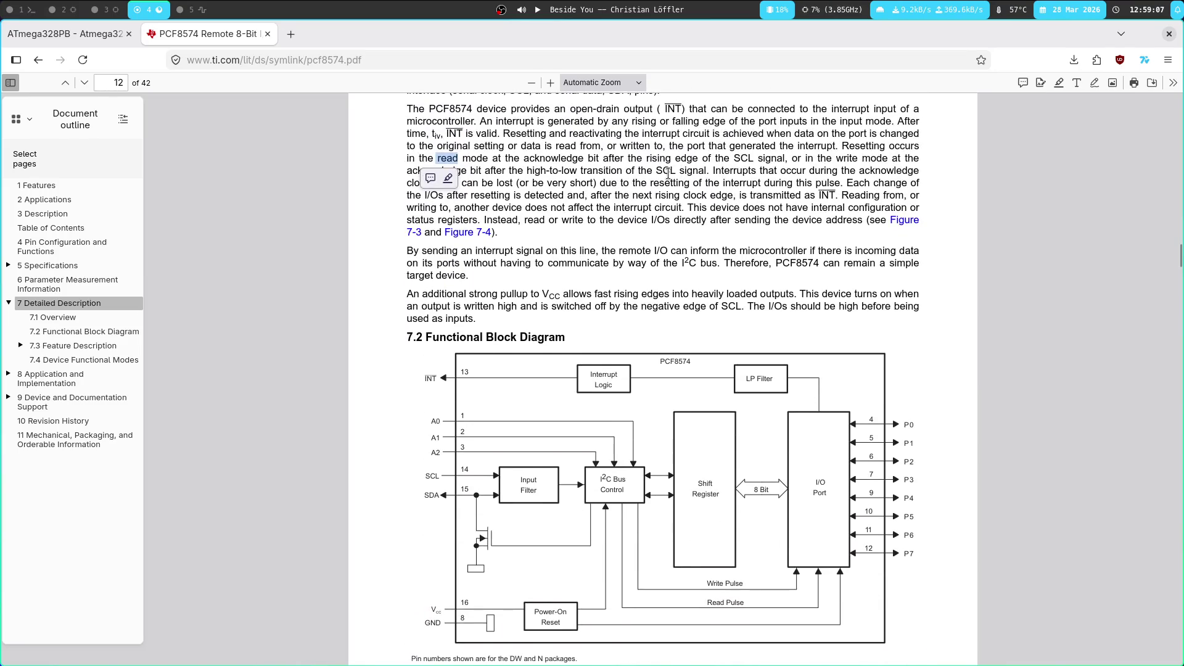
mouse_move(408, 158)
mouse_down()
mouse_move(918, 159)
mouse_move(434, 172)
mouse_move(710, 172)
mouse_up()
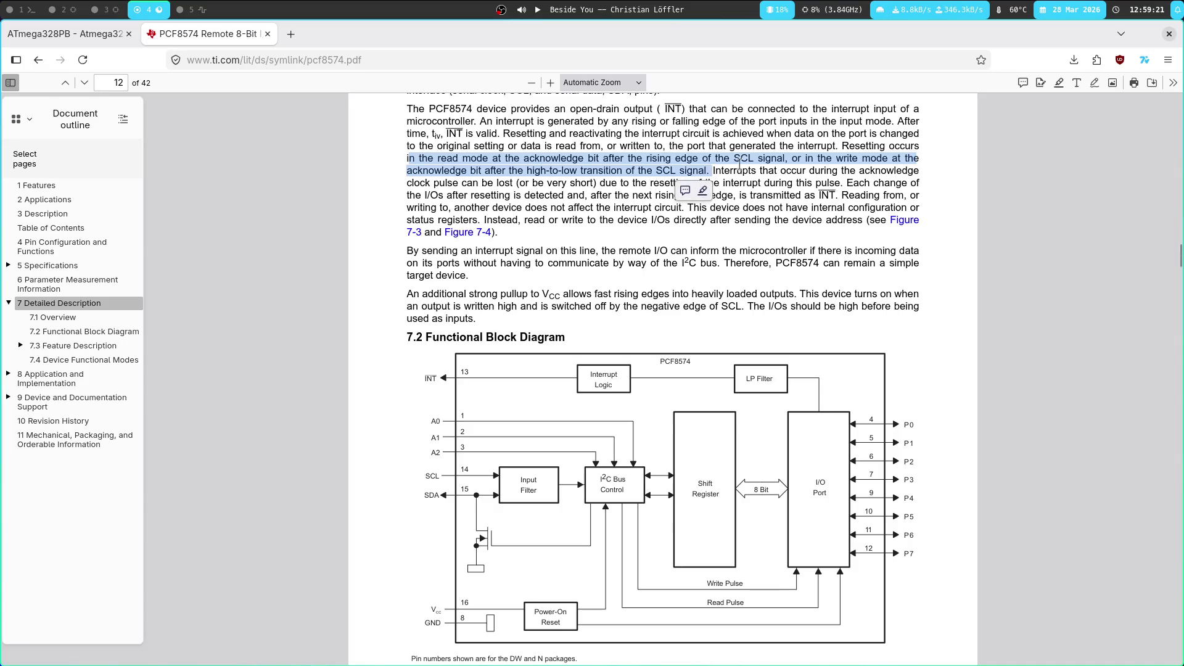
double_click(732, 172)
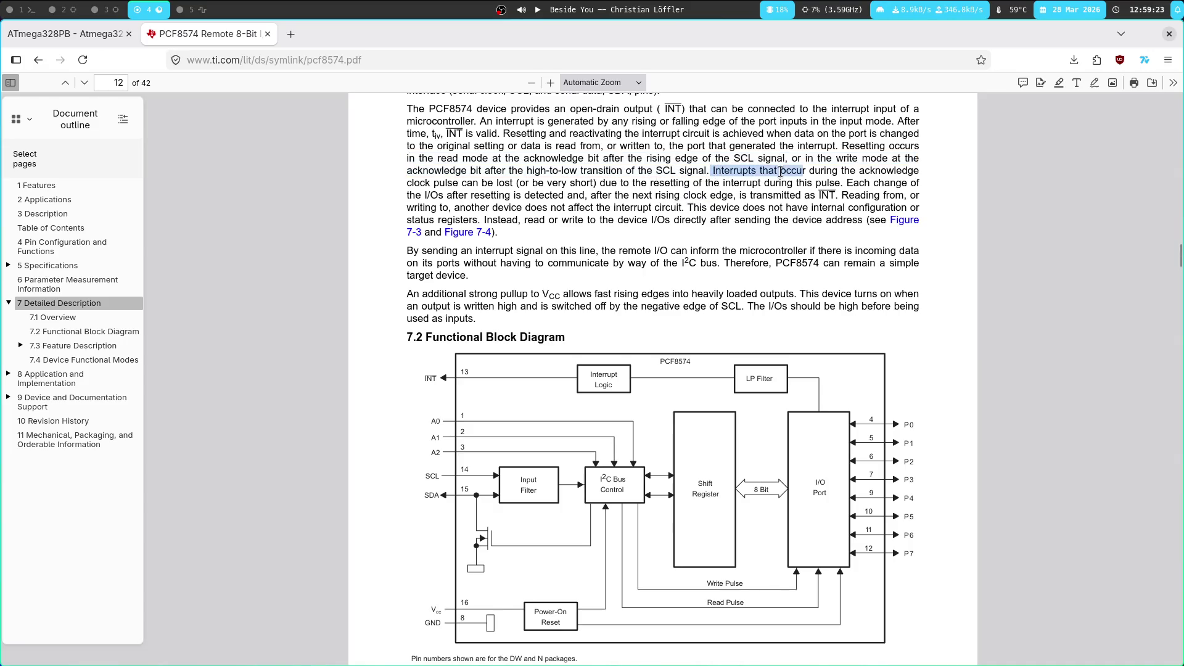
mouse_move(731, 172)
mouse_down()
mouse_move(428, 166)
mouse_move(418, 188)
mouse_move(838, 185)
mouse_move(903, 186)
mouse_move(481, 196)
mouse_move(918, 197)
mouse_move(514, 196)
mouse_move(437, 213)
mouse_move(778, 210)
mouse_move(431, 203)
mouse_move(438, 221)
mouse_move(703, 221)
mouse_move(504, 217)
mouse_move(522, 209)
mouse_move(548, 221)
mouse_move(749, 222)
mouse_move(817, 238)
mouse_move(866, 221)
mouse_up()
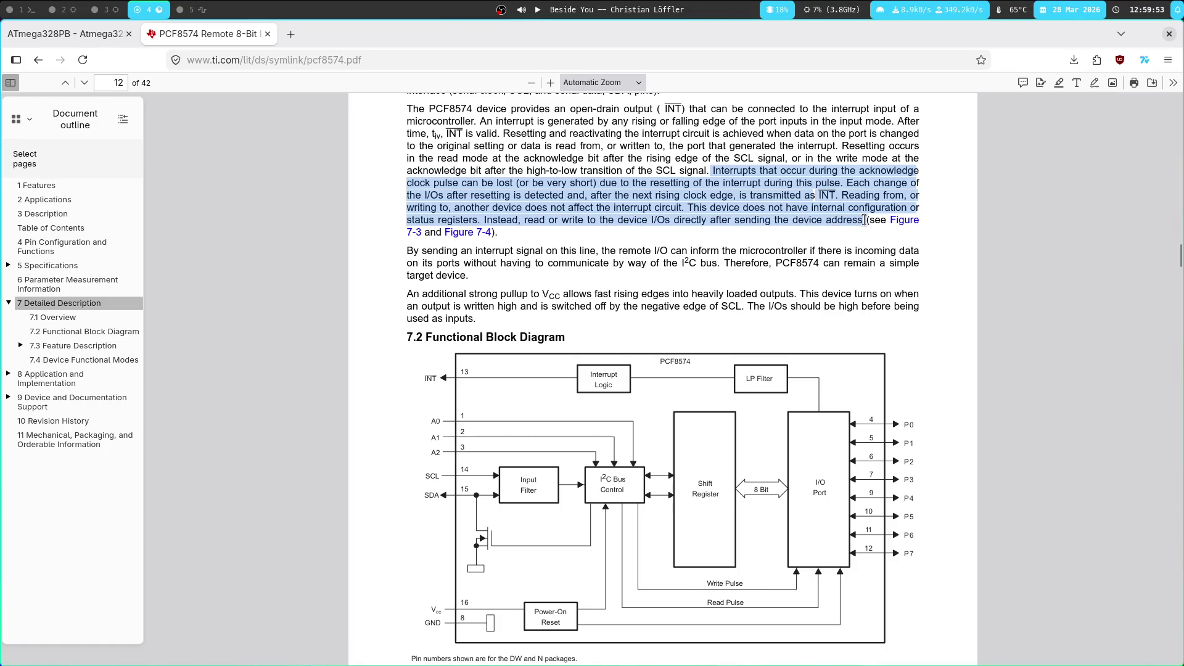
click(585, 192)
drag(395, 272, 589, 265)
click(544, 249)
drag(424, 249, 636, 249)
triple_click(432, 249)
double_click(704, 250)
double_click(633, 252)
double_click(741, 250)
click(625, 252)
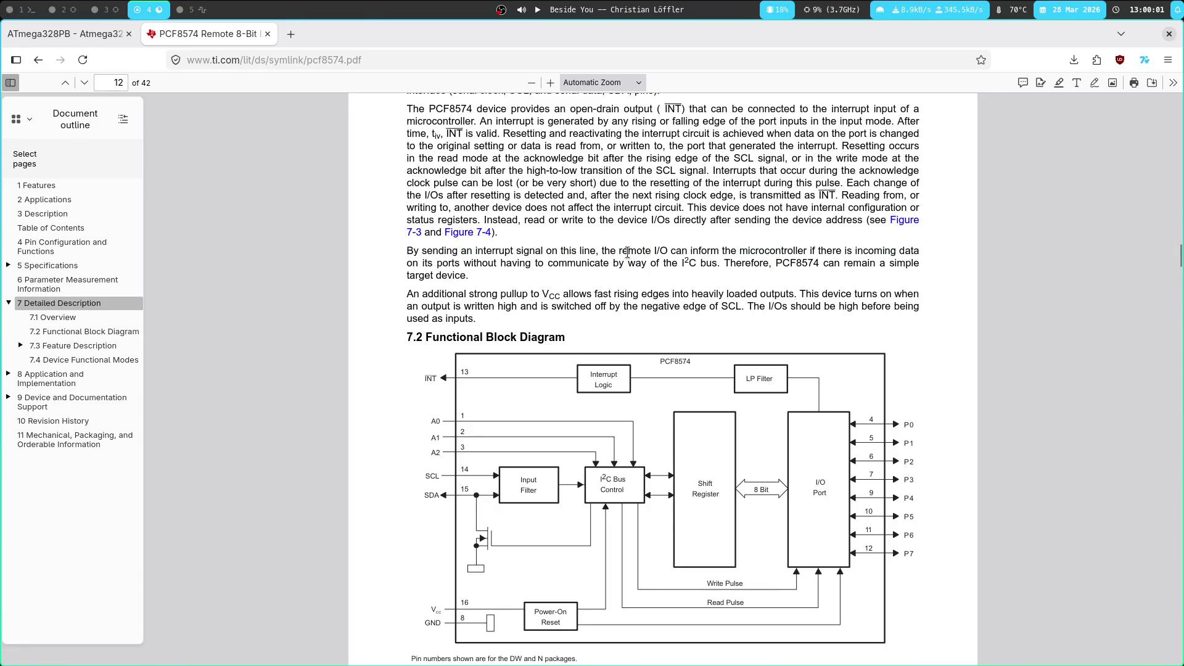
double_click(540, 263)
double_click(649, 263)
drag(591, 263, 546, 263)
double_click(748, 263)
click(389, 277)
drag(407, 251, 469, 280)
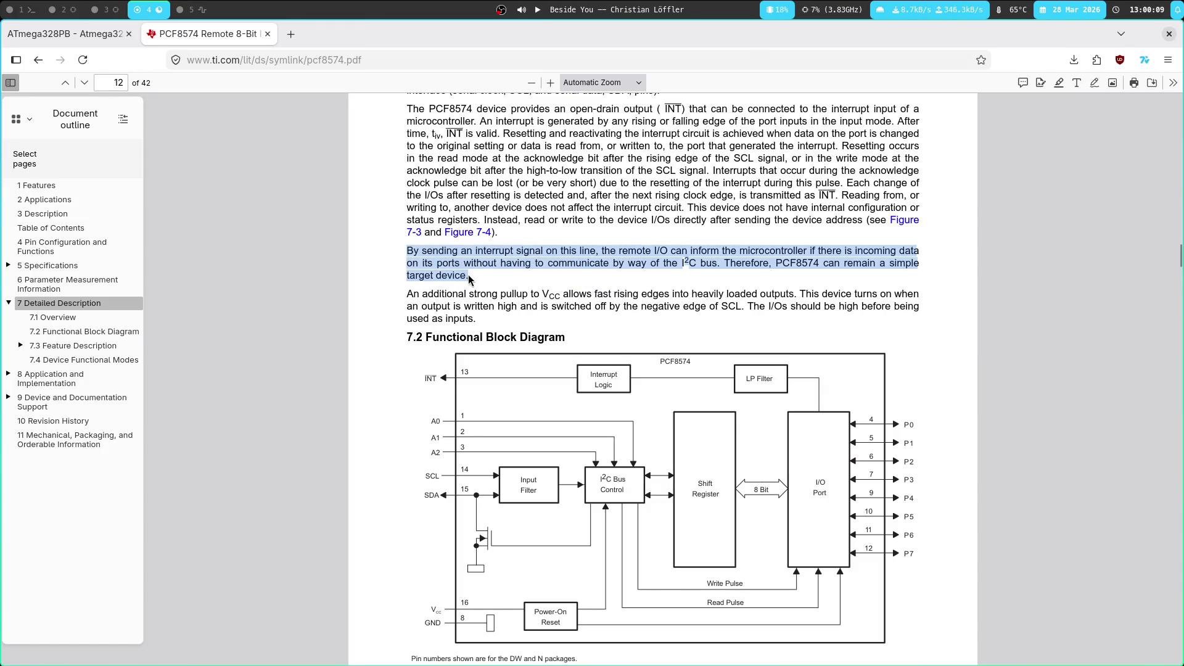
click(565, 284)
drag(592, 280, 407, 105)
click(522, 258)
double_click(637, 263)
click(711, 257)
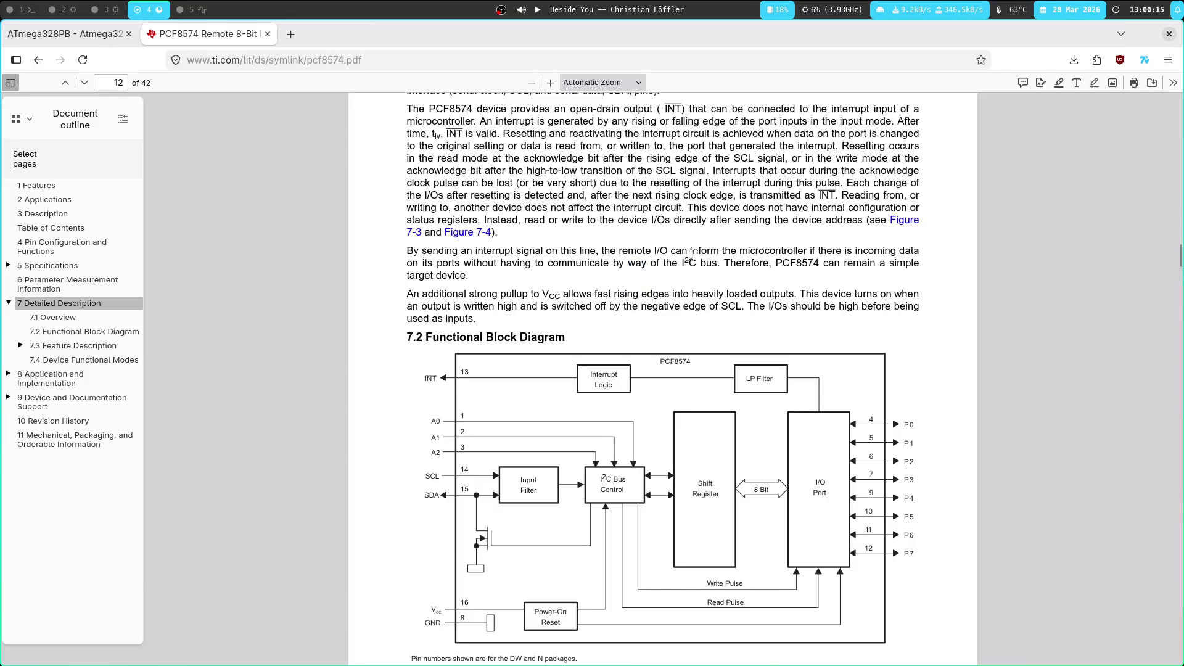
double_click(716, 295)
click(419, 291)
scroll(642, 240, down, 10)
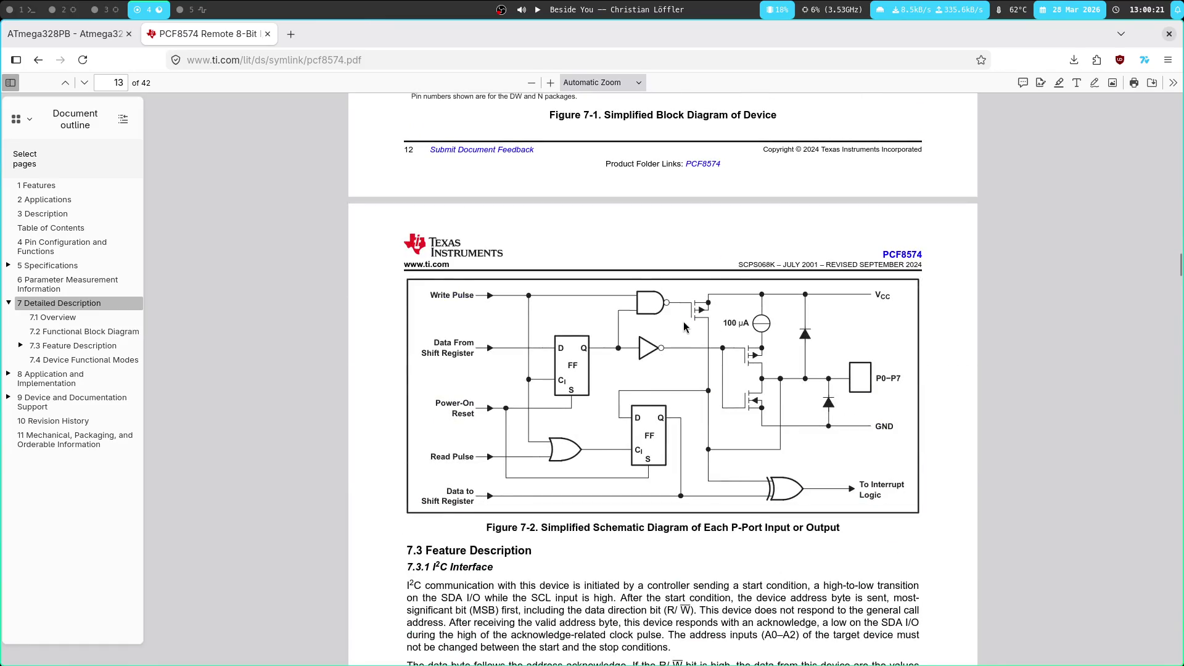
Read 7.3.1 I2C Interface, marking 'input' and the start condition description on SDA
scroll(563, 309, down, 7)
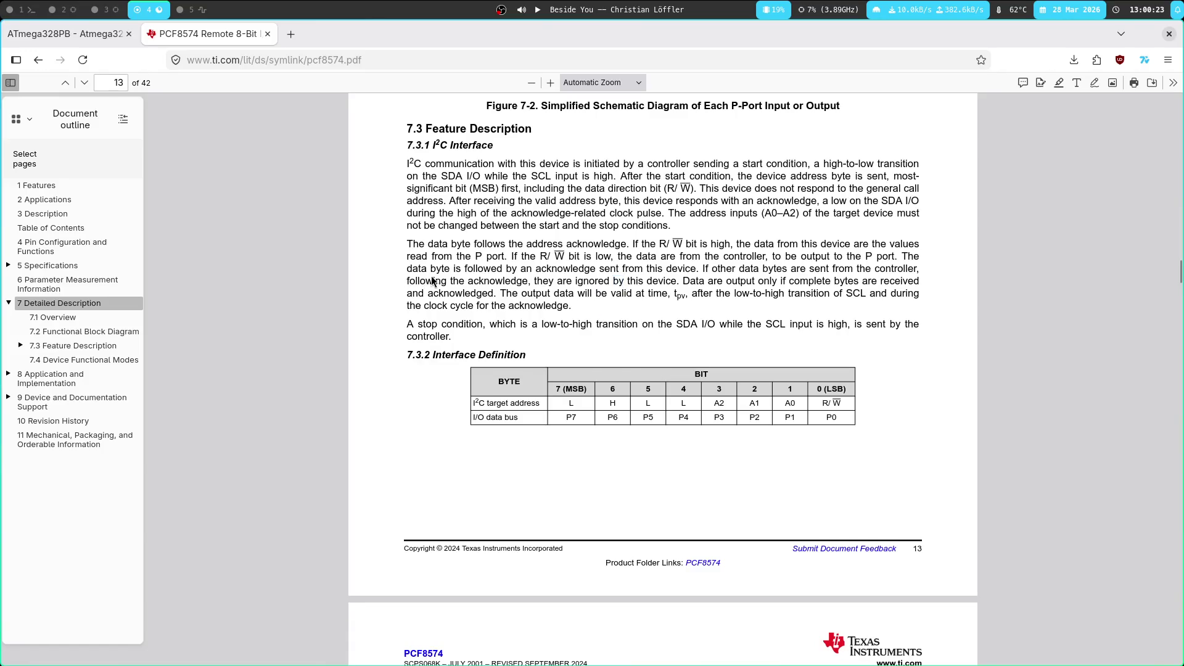
scroll(434, 282, up, 1)
double_click(451, 233)
double_click(565, 247)
click(484, 248)
drag(673, 234, 483, 255)
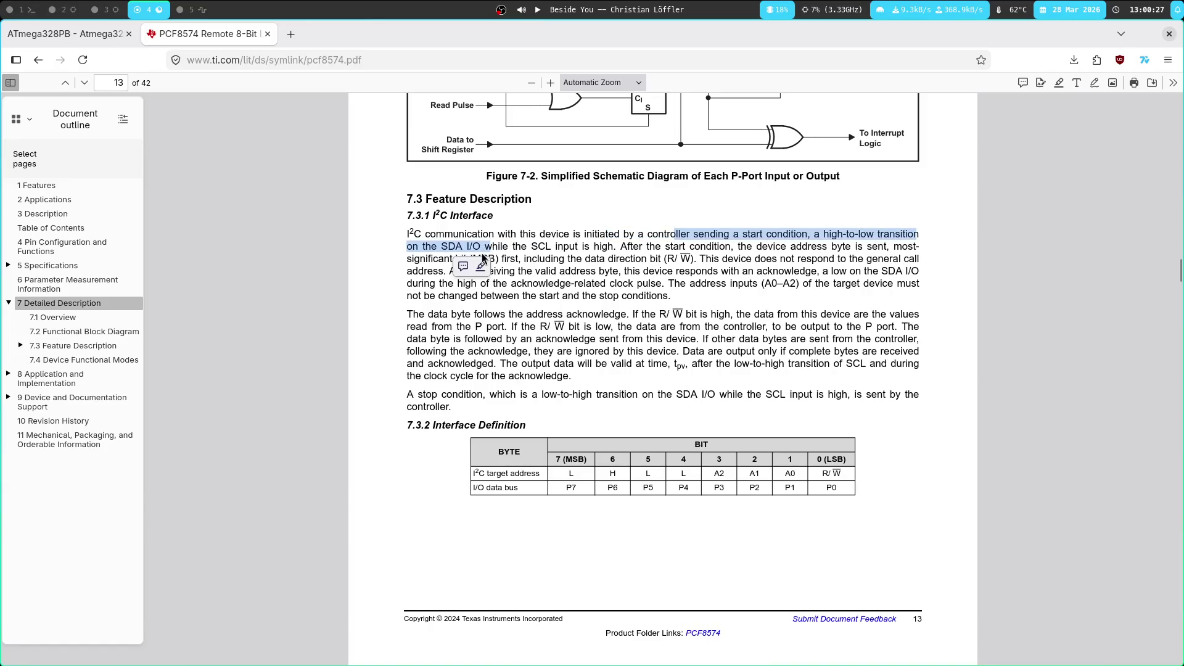
click(431, 264)
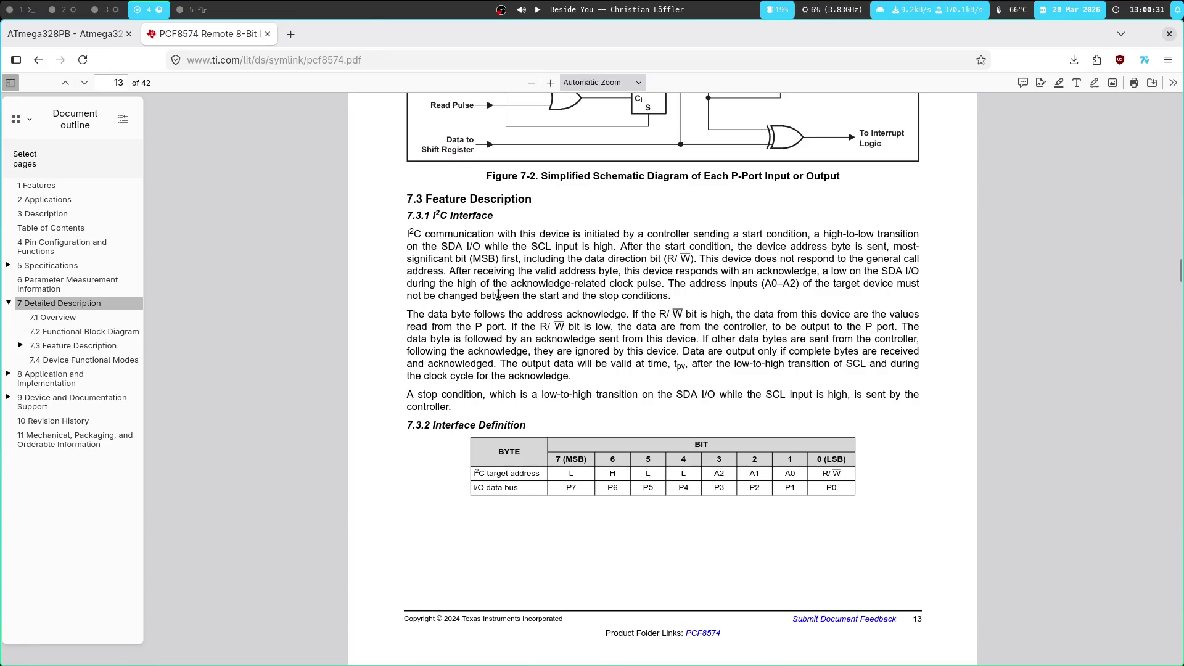
Select the data byte sentence and the R/W bit text about reading from the P port
mouse_move(738, 314)
mouse_down()
mouse_move(427, 314)
mouse_move(410, 327)
mouse_up()
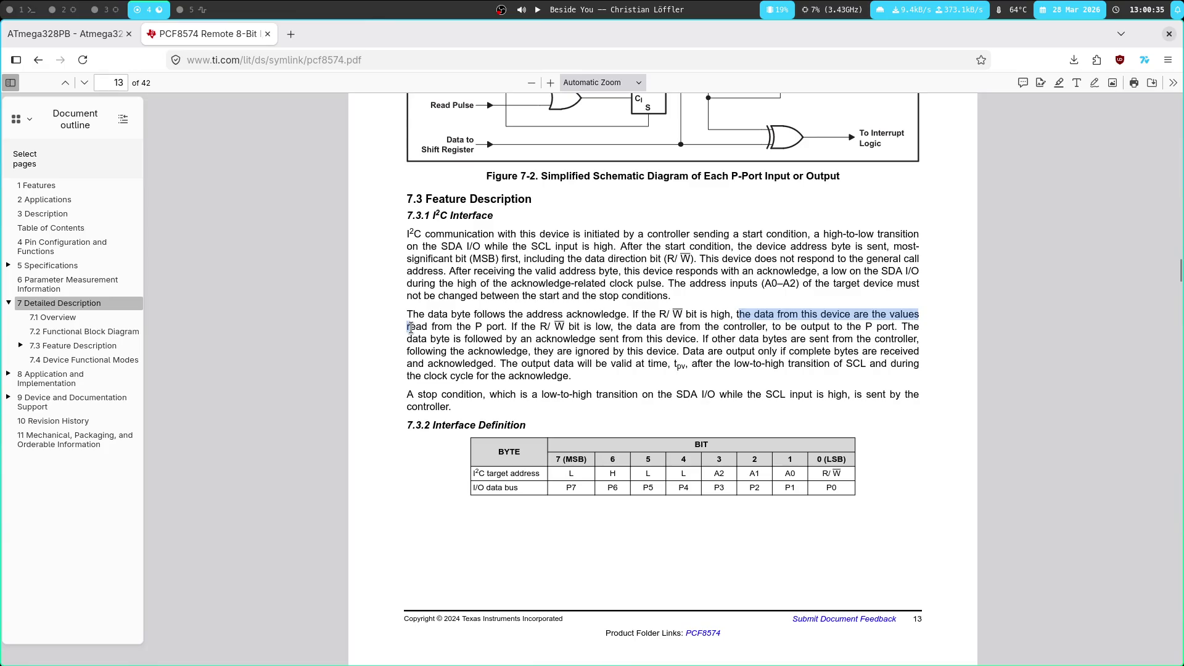
click(441, 327)
drag(510, 327, 414, 326)
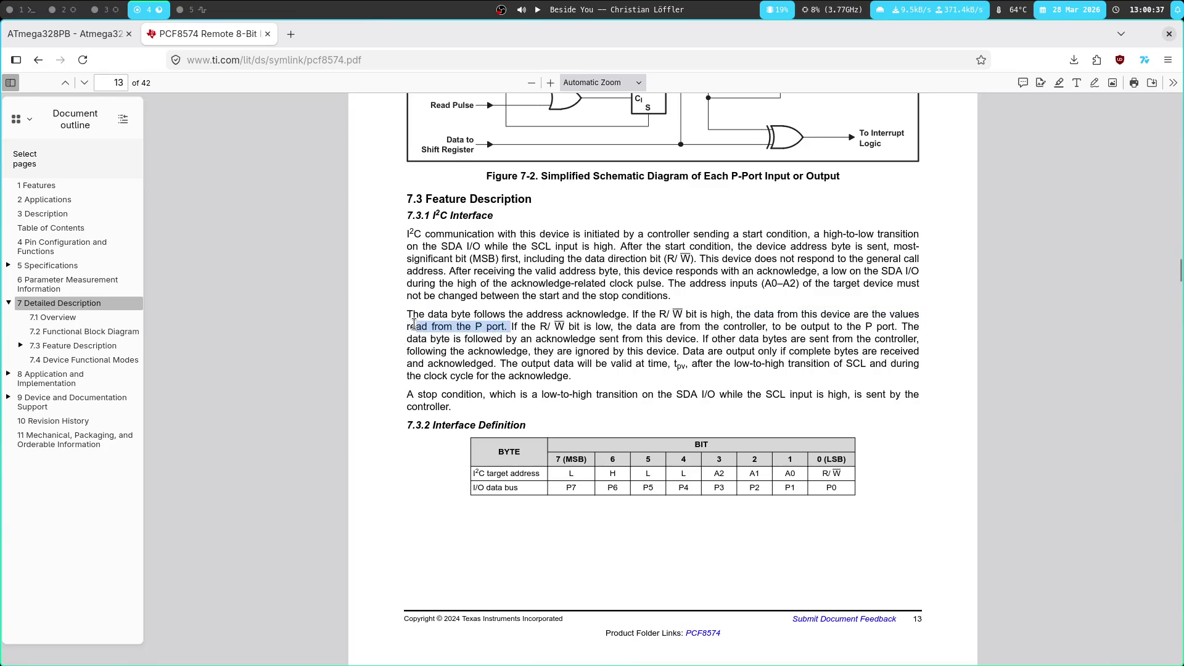
double_click(624, 327)
double_click(662, 314)
click(462, 309)
double_click(532, 327)
double_click(494, 327)
click(784, 327)
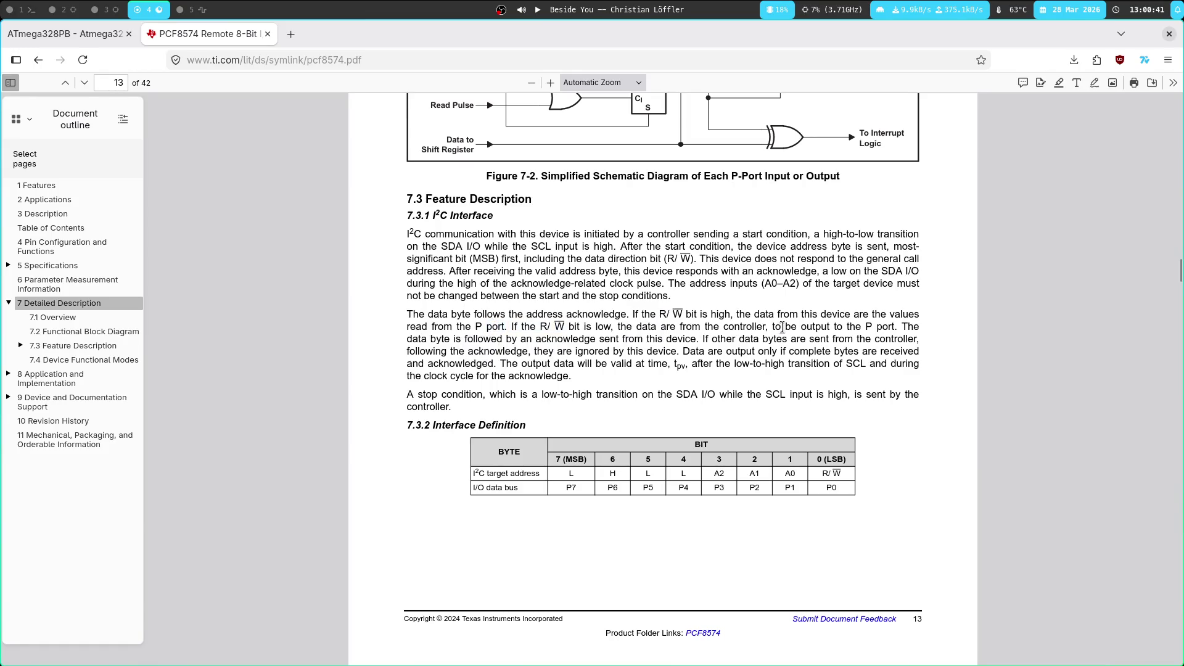
Mark words in the acknowledge sentences: 'data', 'acknowledge', 'followed', 'sent' and 'following'
double_click(543, 327)
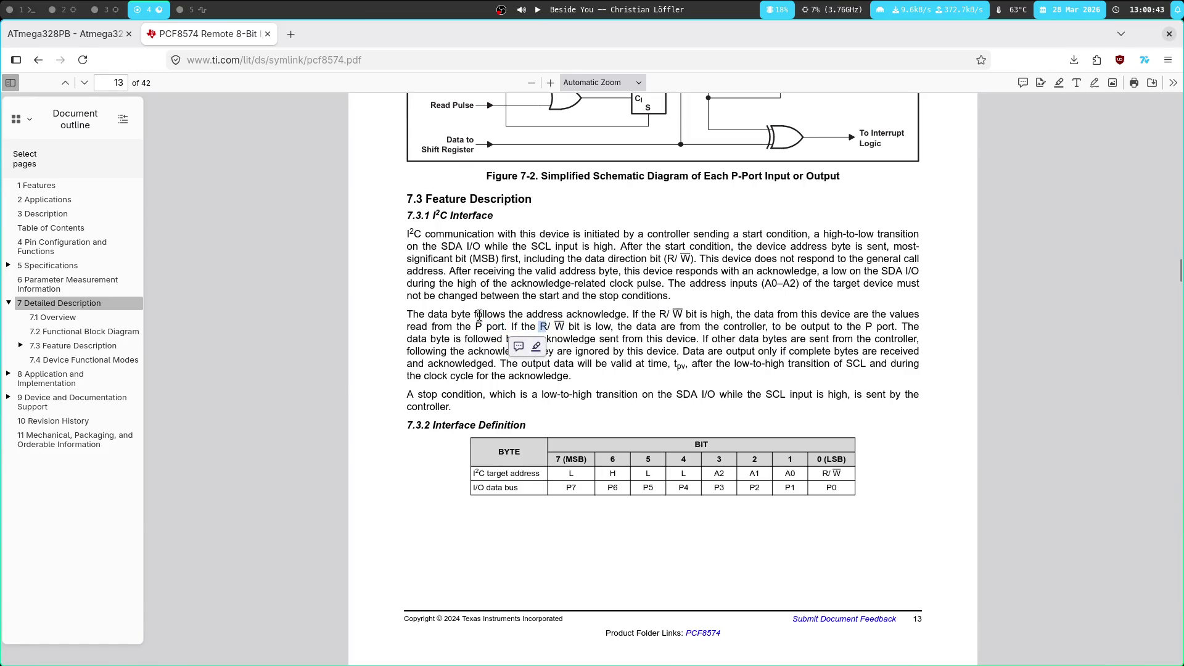
double_click(417, 338)
double_click(605, 339)
double_click(510, 339)
double_click(655, 338)
double_click(484, 338)
click(686, 347)
double_click(687, 349)
double_click(609, 339)
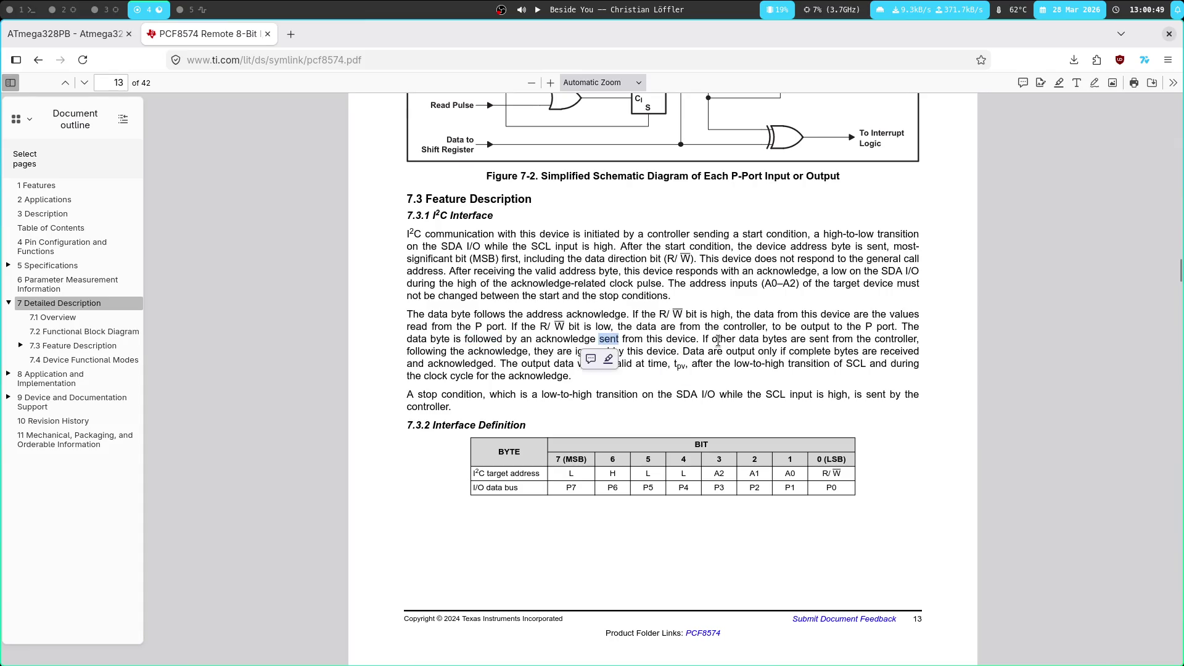
double_click(497, 350)
double_click(432, 351)
Select the 'is followed … this device' passage and the words 'data are'
drag(676, 351, 447, 339)
double_click(752, 350)
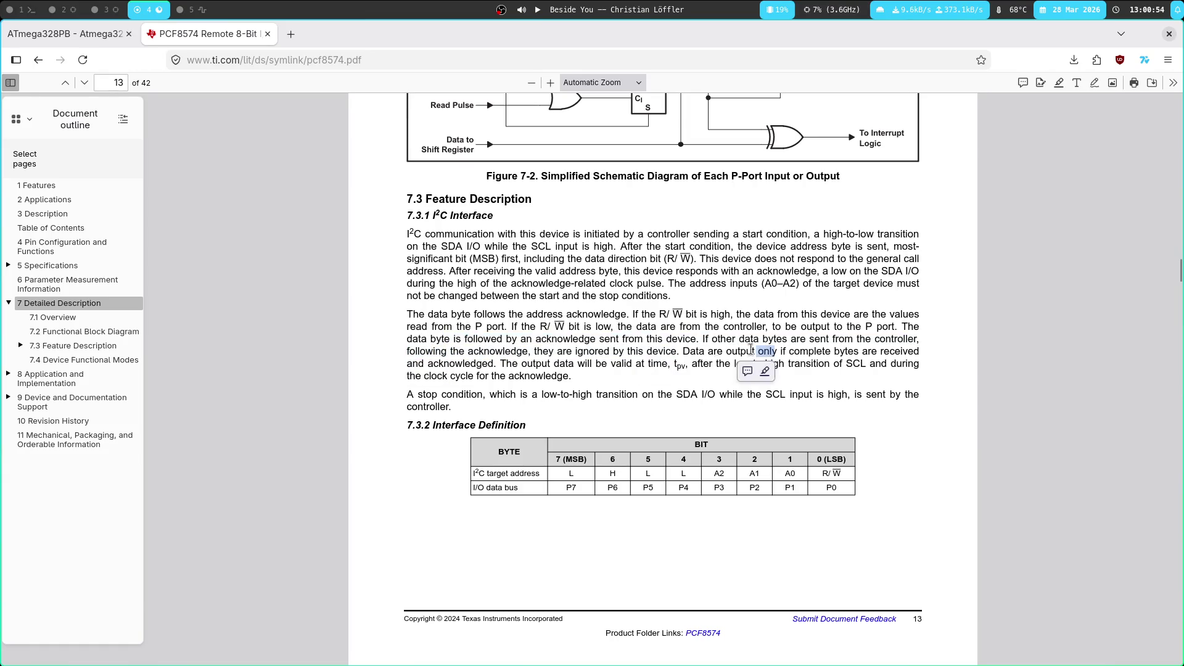
click(537, 348)
double_click(420, 352)
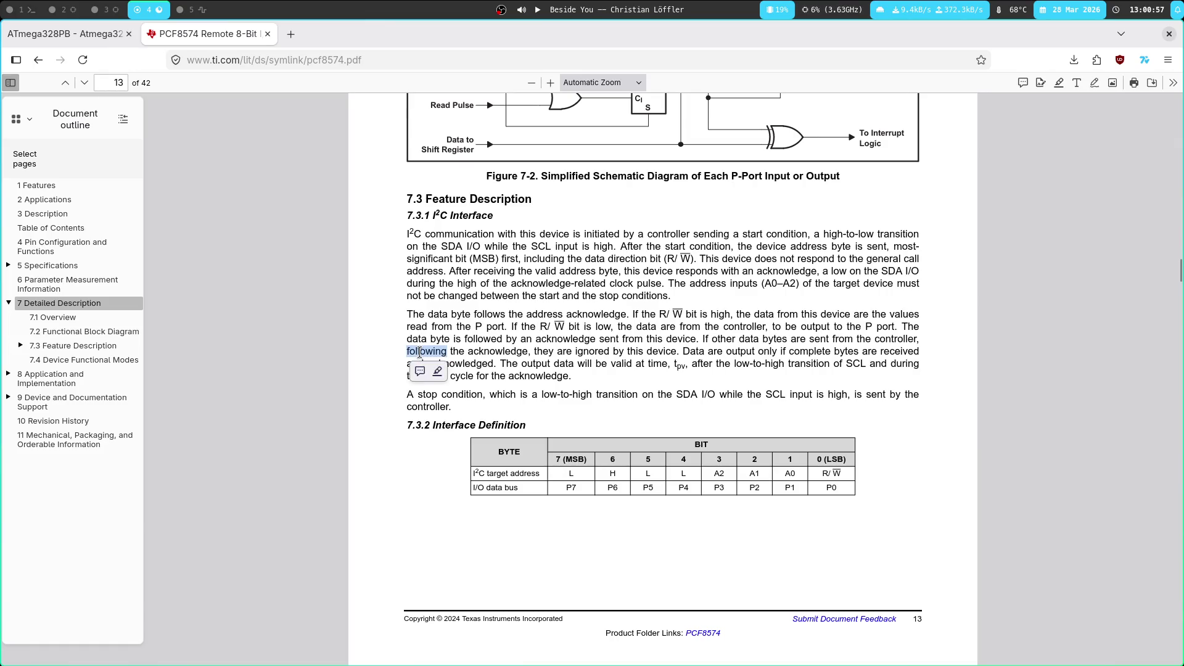
double_click(536, 363)
drag(537, 363, 469, 340)
drag(717, 351, 614, 338)
click(707, 340)
Mark 'stop' and 'transition' in the stop condition text, then scroll to page 14's Figure 7-3
scroll(460, 323, down, 2)
double_click(460, 324)
double_click(616, 323)
click(434, 324)
double_click(434, 324)
double_click(623, 323)
click(459, 322)
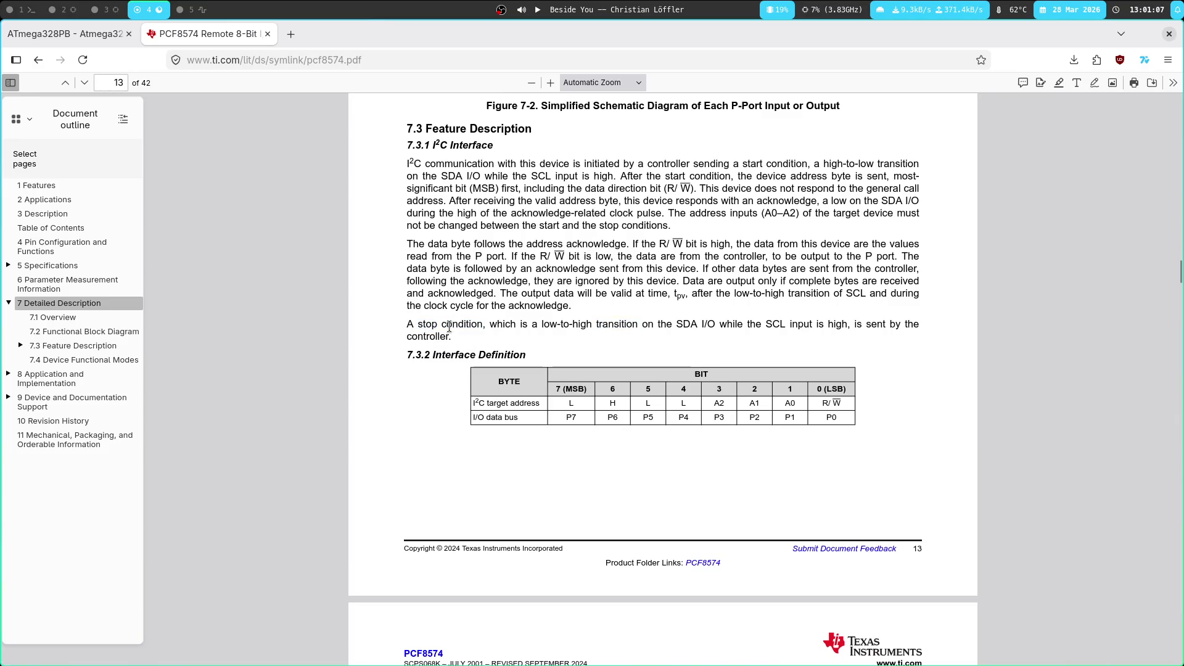
scroll(441, 228, down, 5)
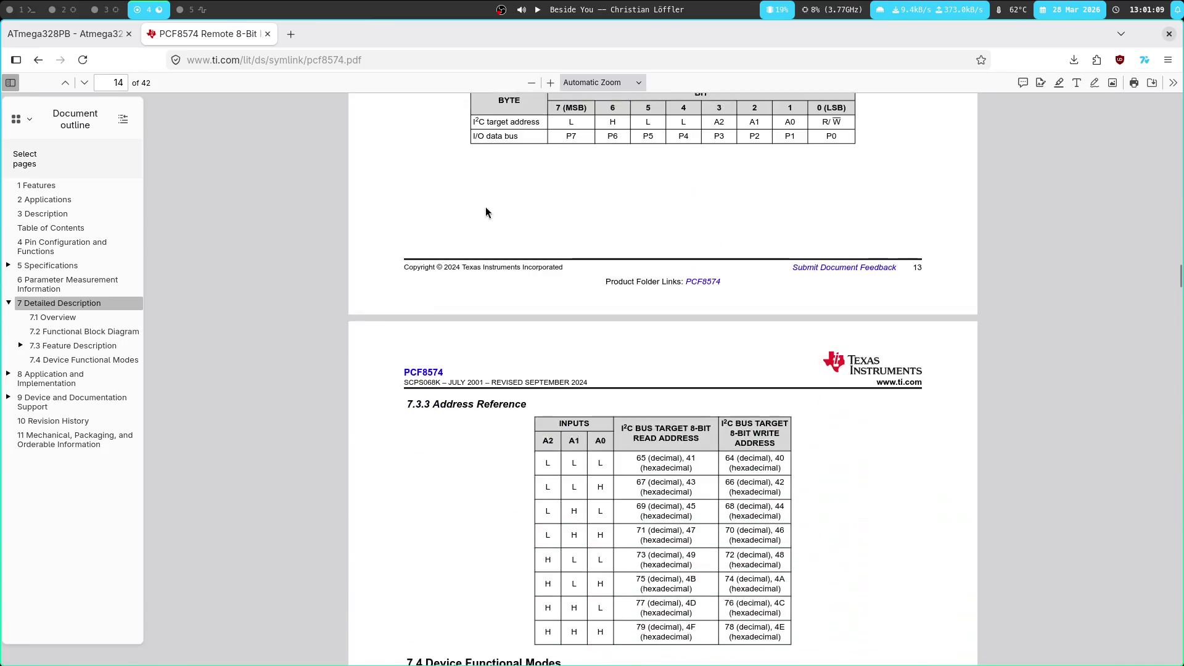
scroll(441, 229, down, 7)
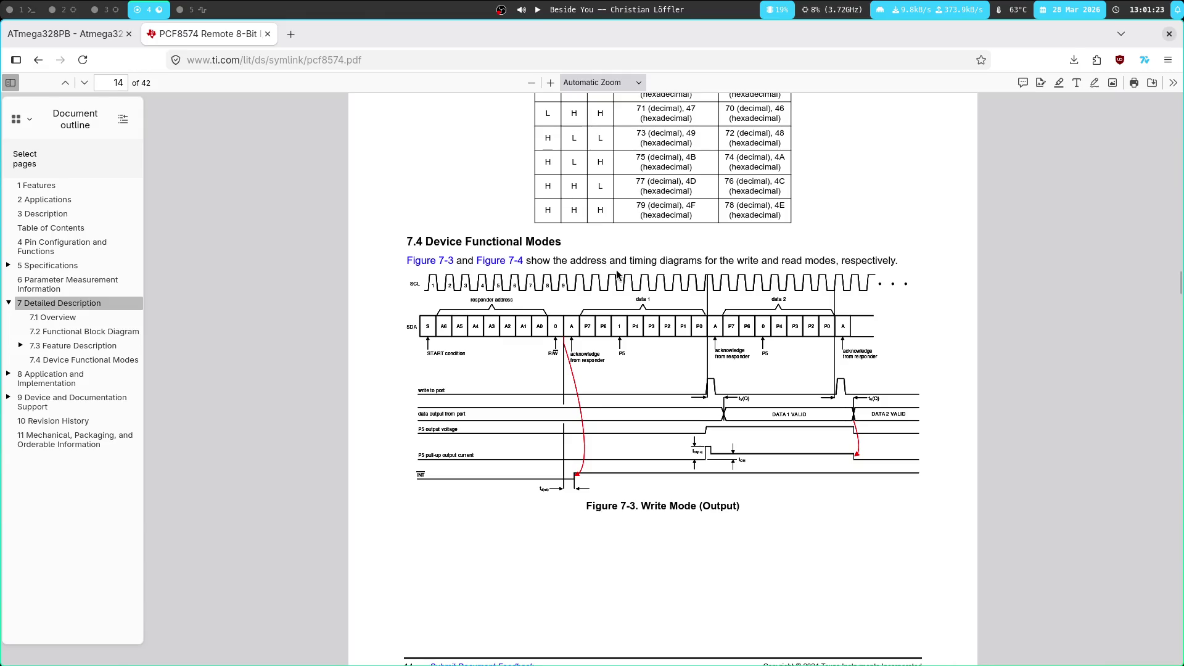
Read the PCF8574 section 7.4 timing text, briefly highlighting a phrase and clearing it
scroll(584, 279, down, 2)
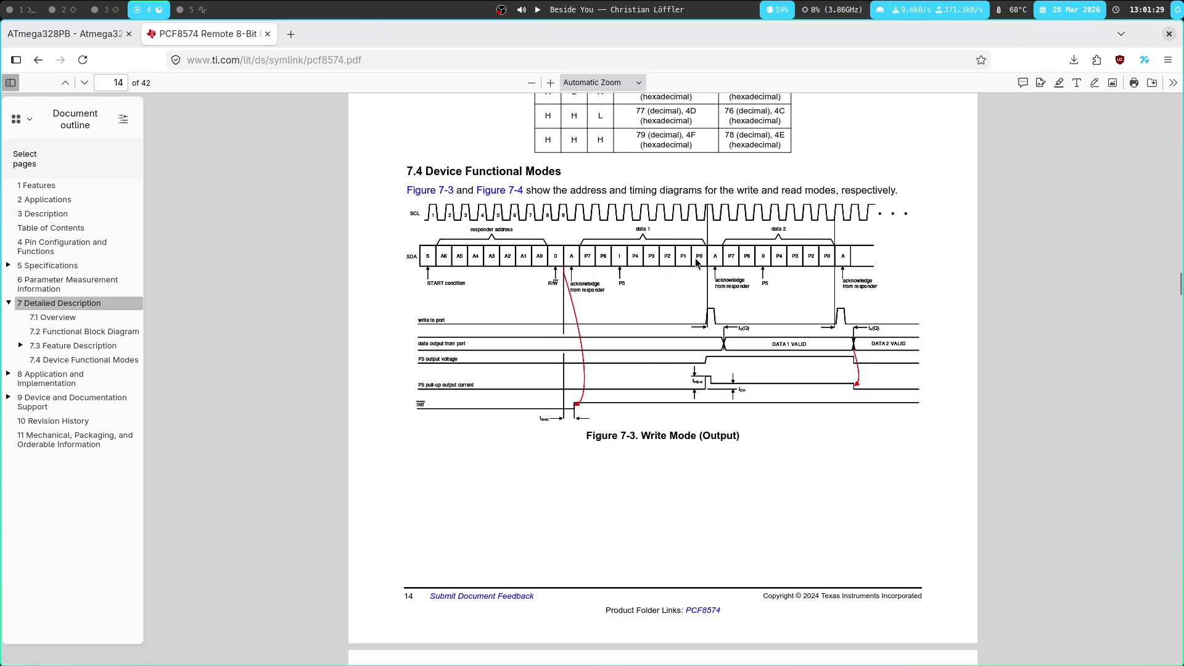
double_click(617, 190)
drag(535, 172, 547, 172)
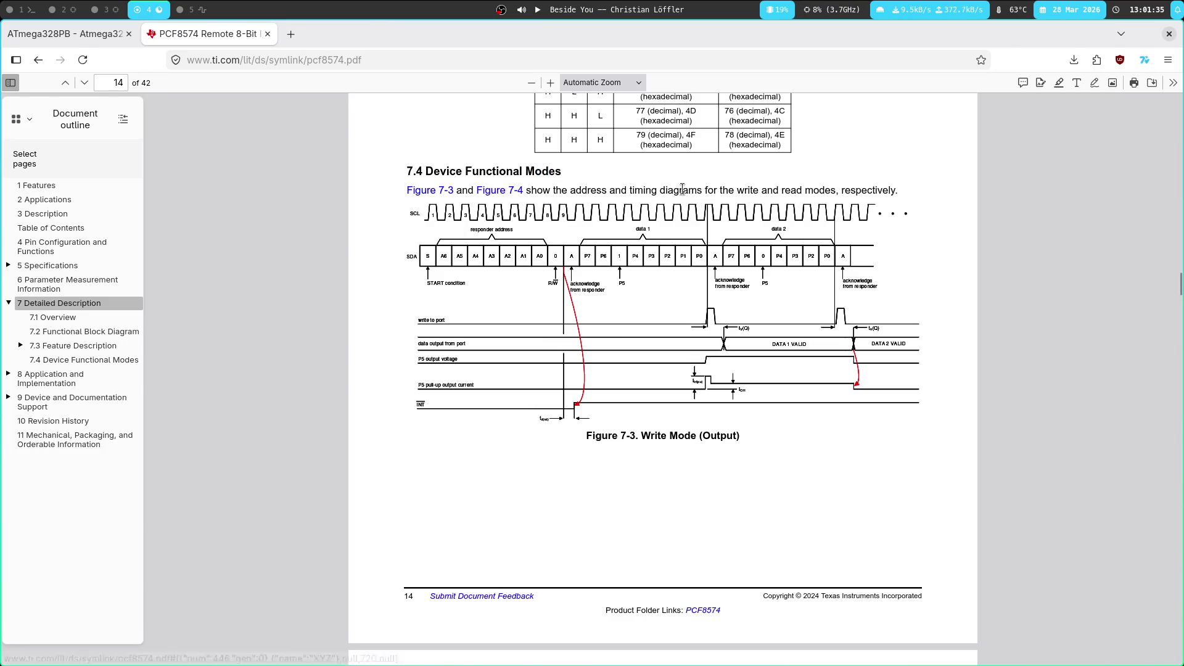
scroll(489, 290, up, 6)
scroll(493, 290, down, 12)
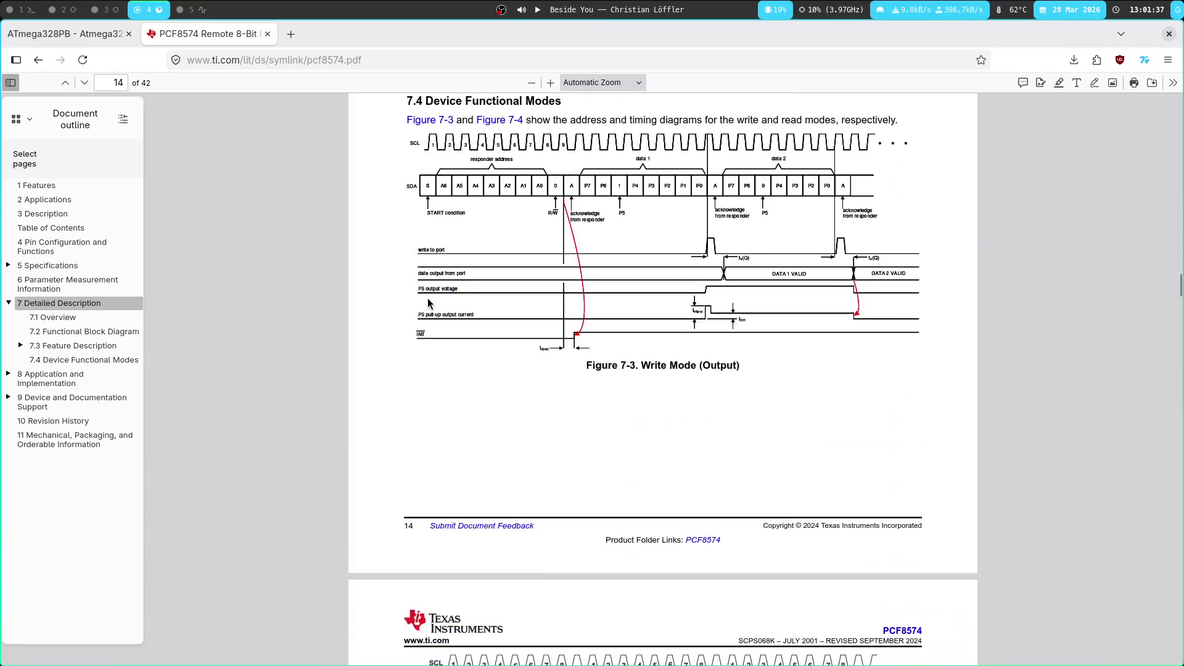
scroll(401, 296, down, 1)
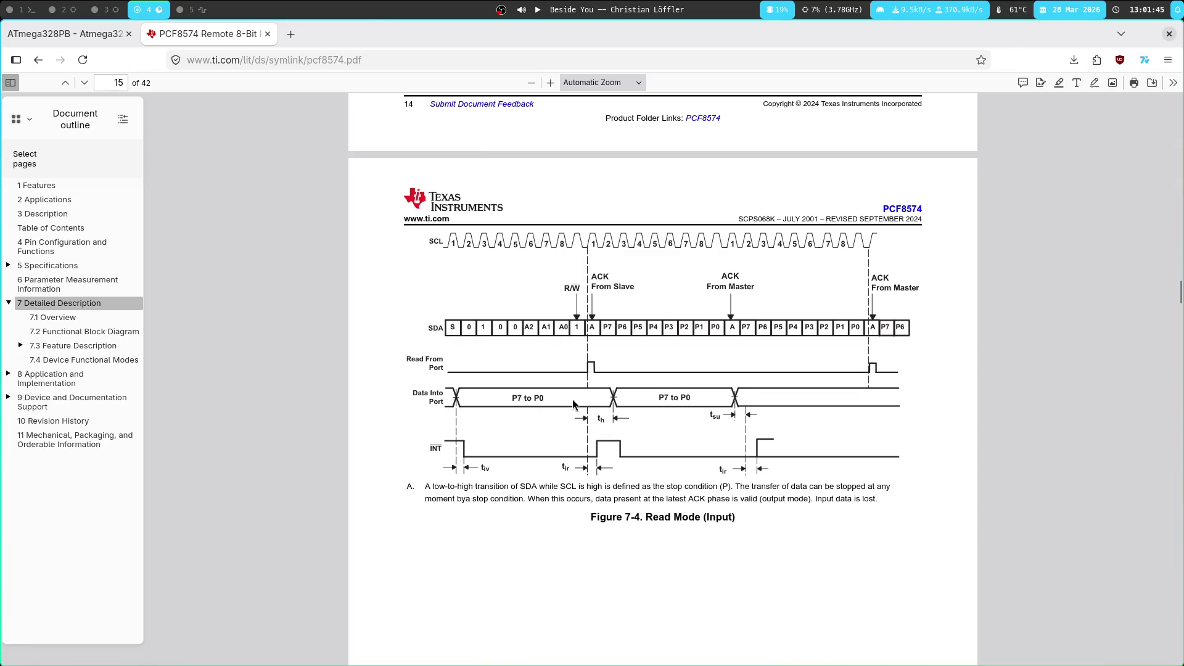
click(535, 398)
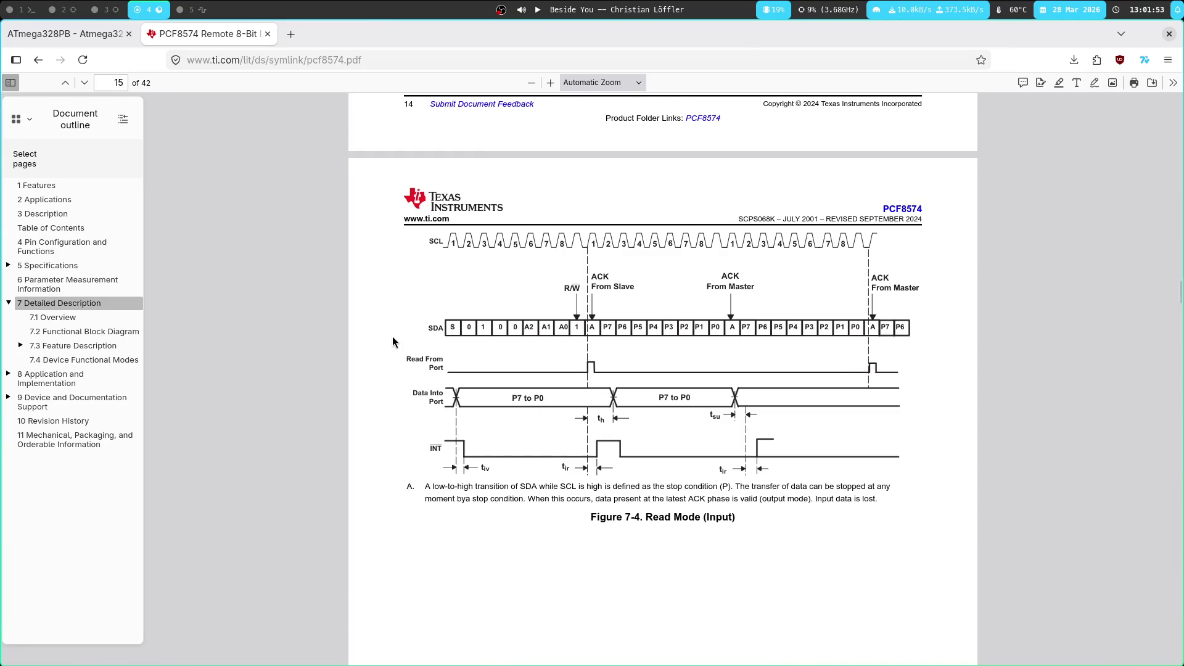
Scroll down to the Figure 8-1 Application Schematic on page 16
scroll(407, 340, down, 2)
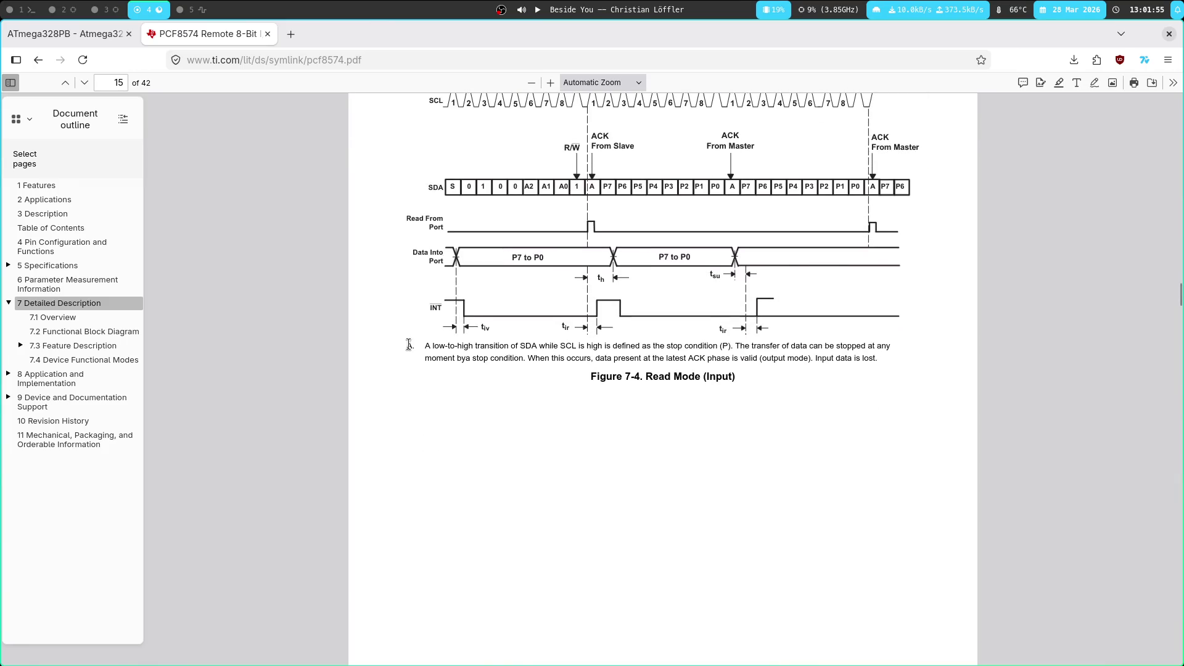
scroll(411, 189, down, 5)
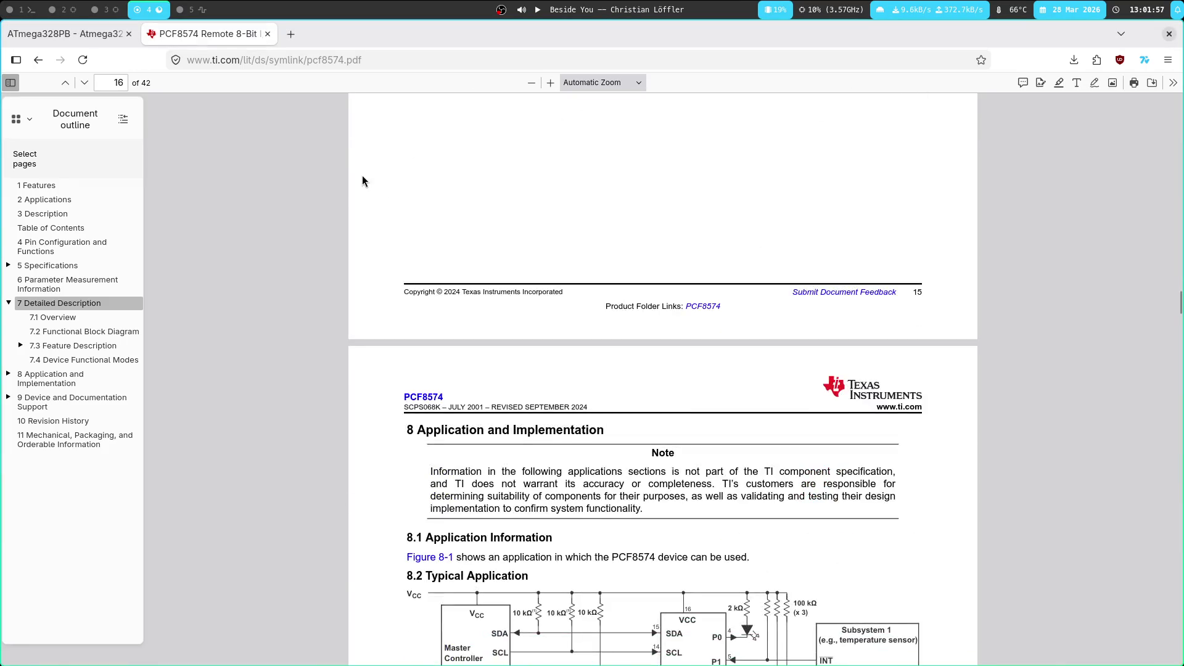
scroll(337, 187, down, 7)
scroll(311, 153, up, 1)
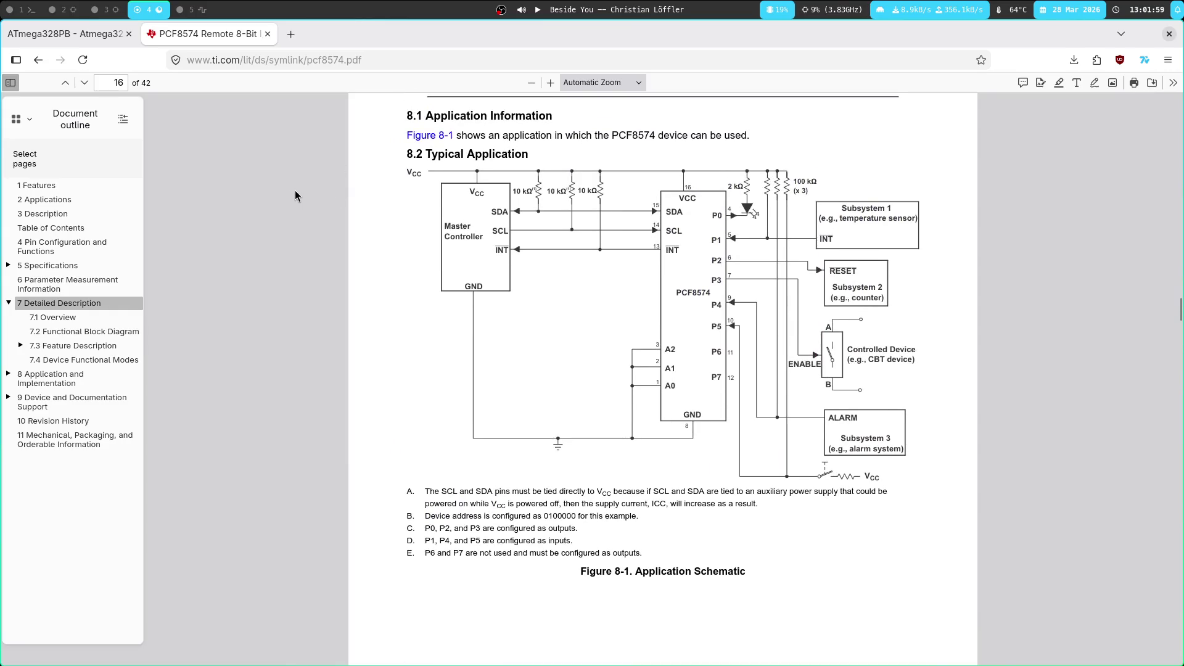
click(42, 33)
Leave insert mode and save main.c with :w
key(super+1)
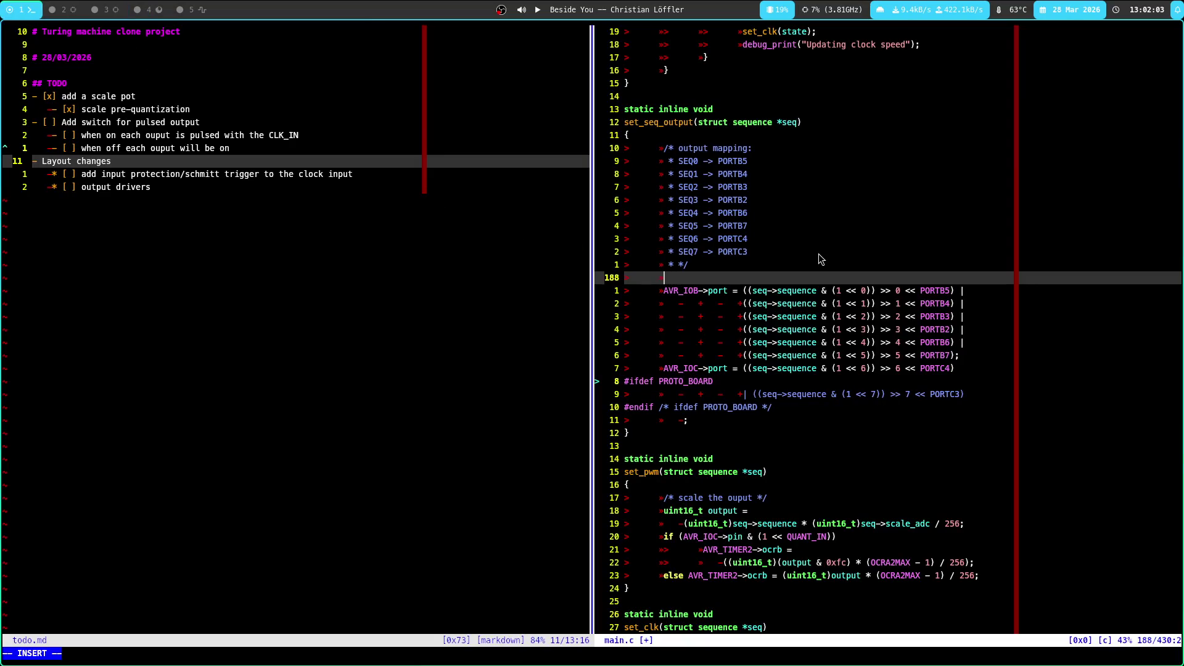
key(Escape)
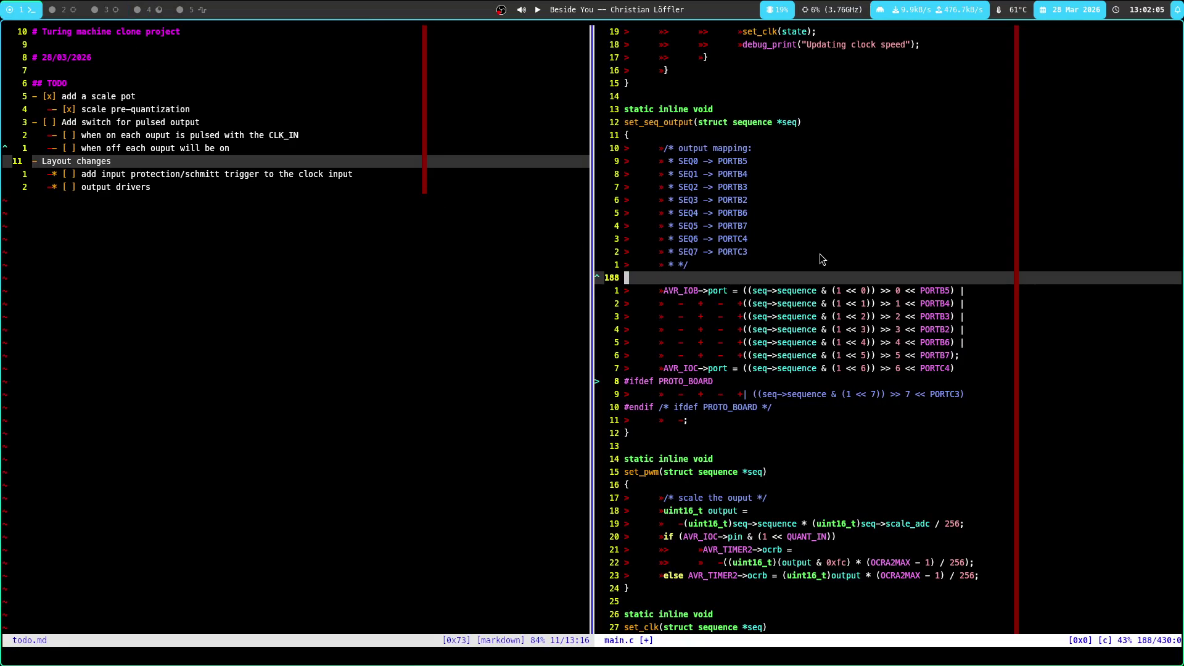
text(:wa)
key(Return)
Review the pulsed-output tasks in the todo.md split, then bring up the KiCad board
key(ctrl+w)
key(h)
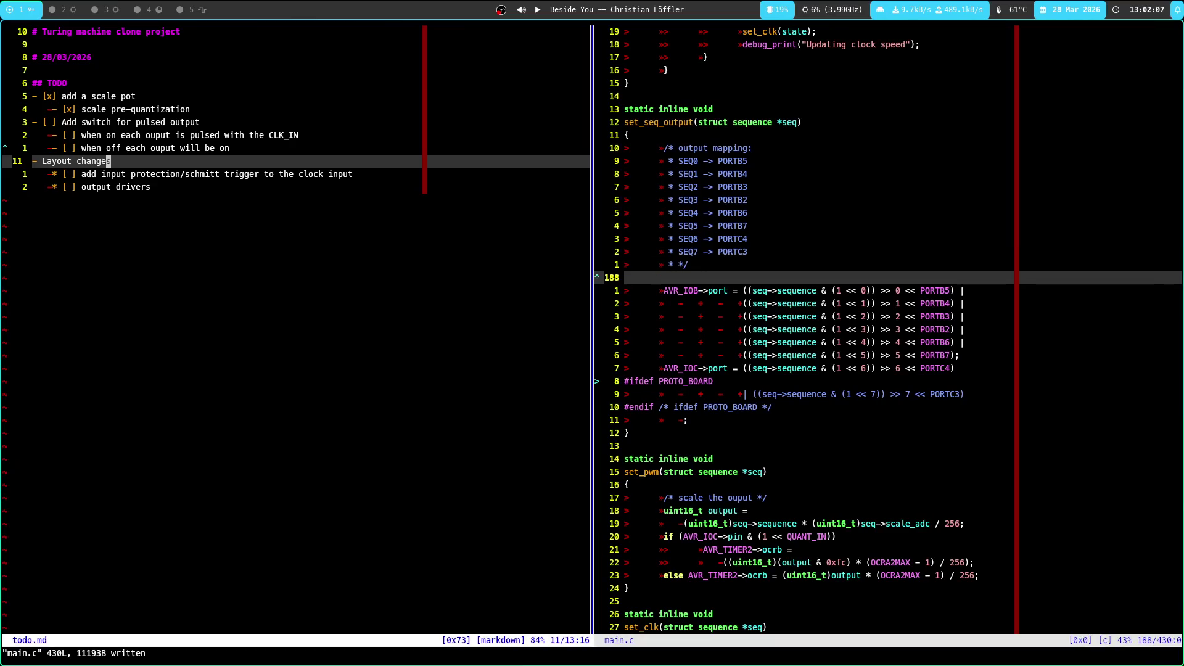
click(226, 148)
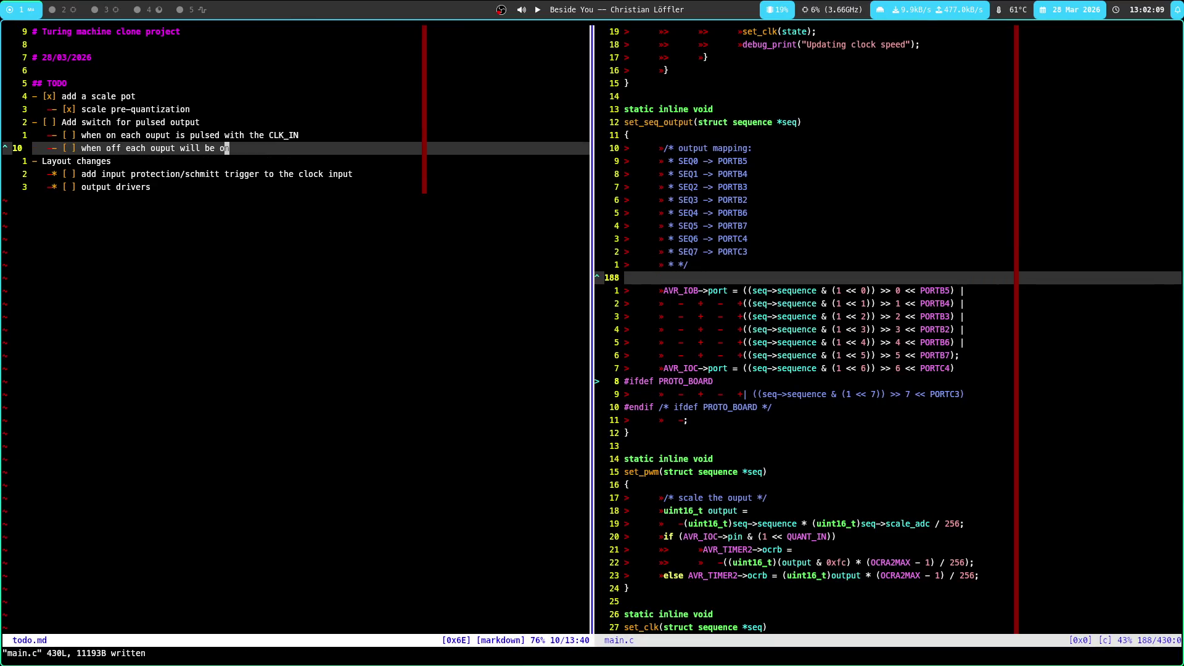
key(j)
key(k)
key(k)
key(j)
key(super+3)
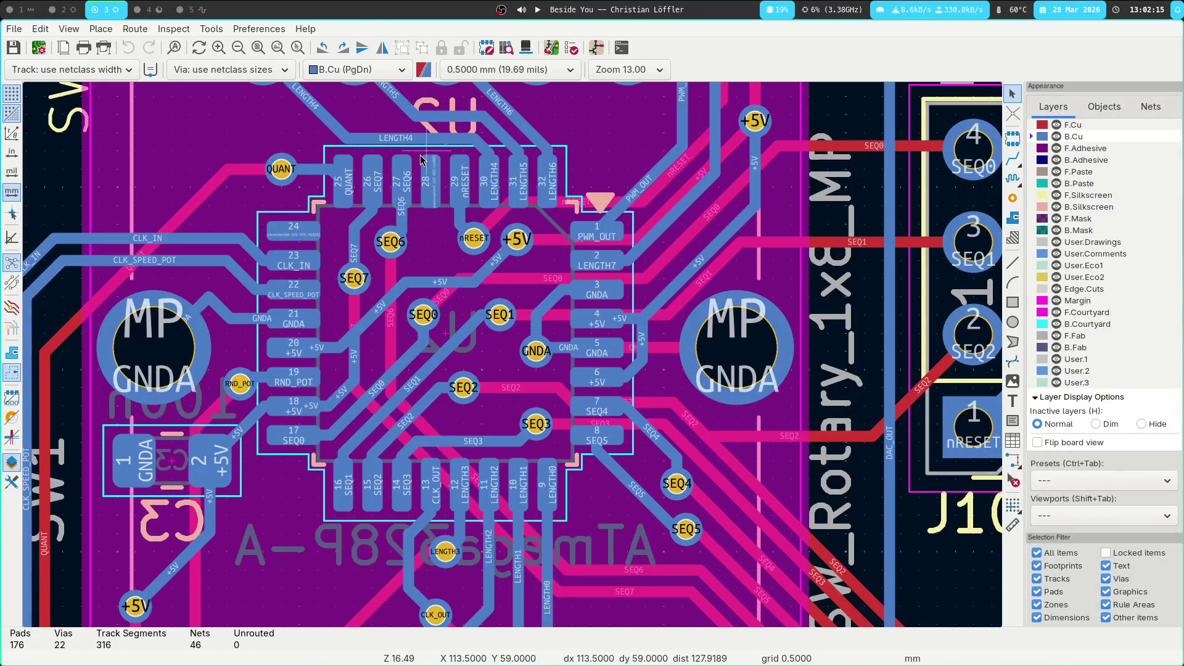
Check that U2 pad 28 (PC5) and pad 24 (PC1) still have no nets
click(425, 185)
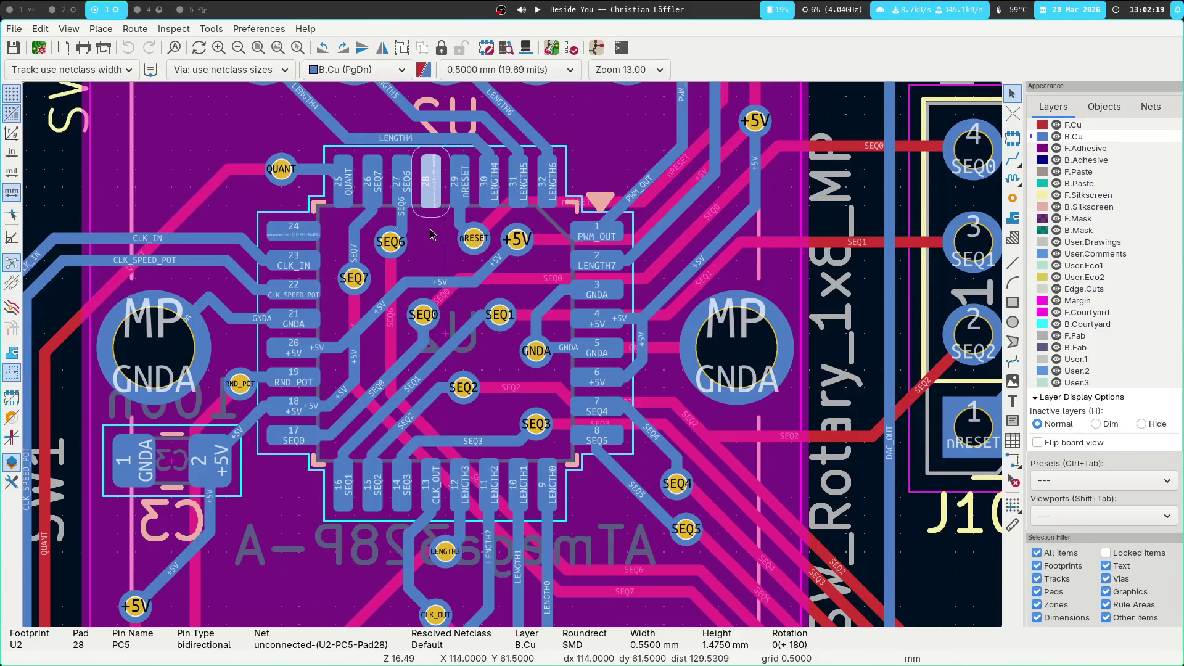
click(156, 167)
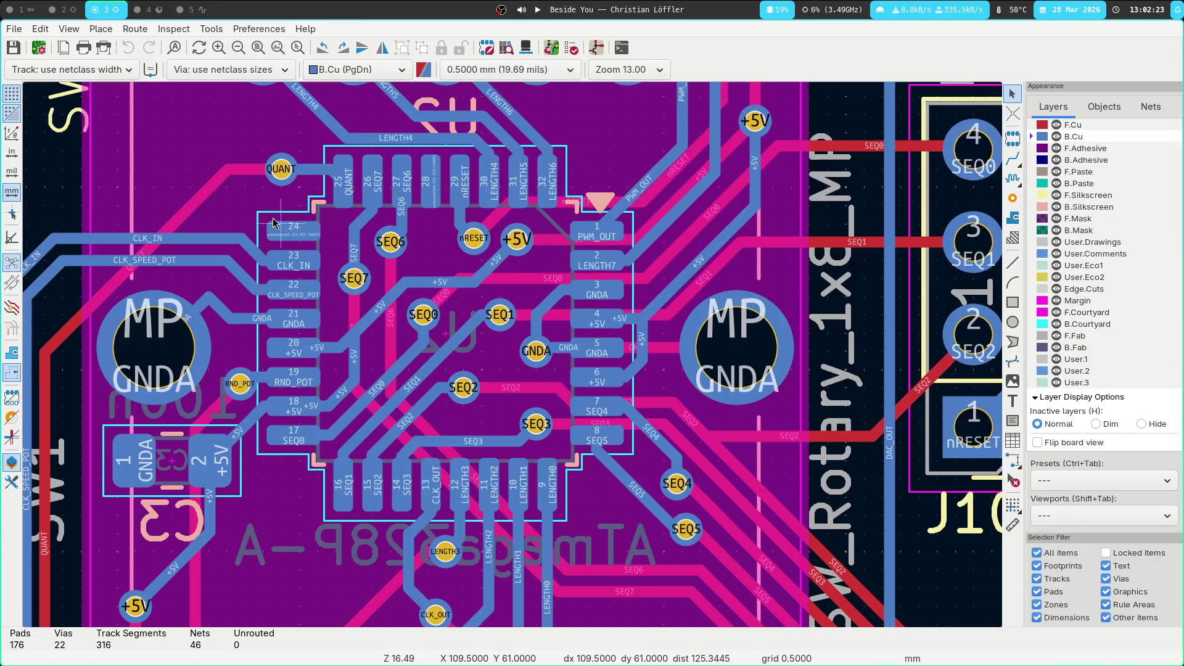
drag(257, 217, 325, 245)
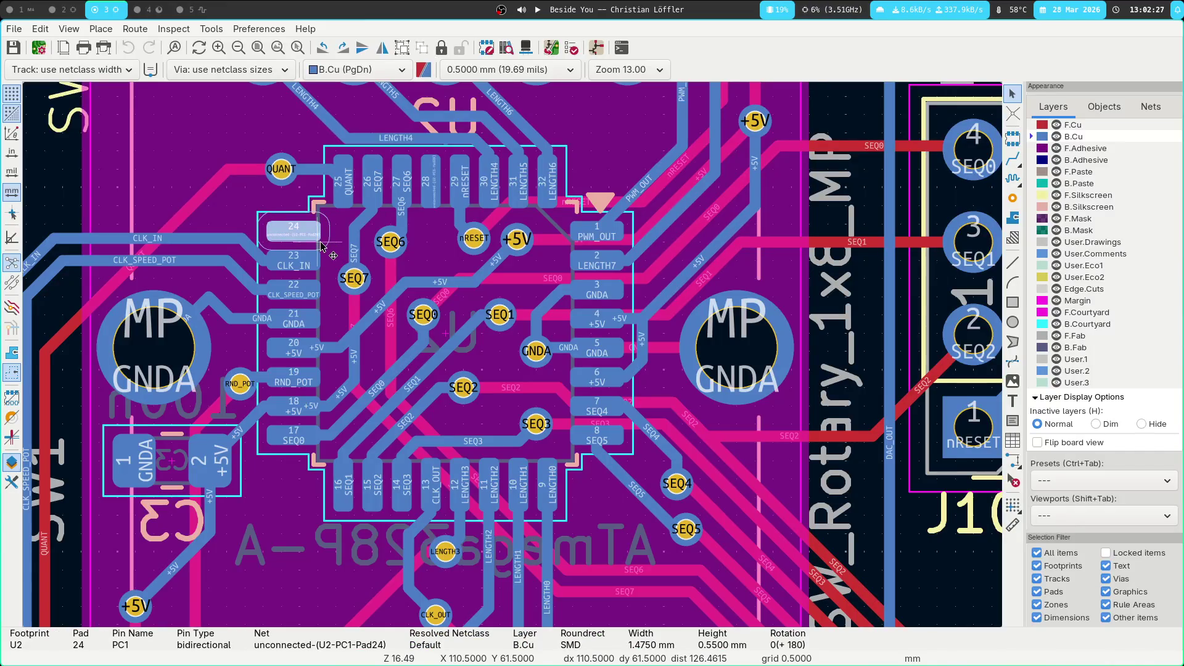
key(Escape)
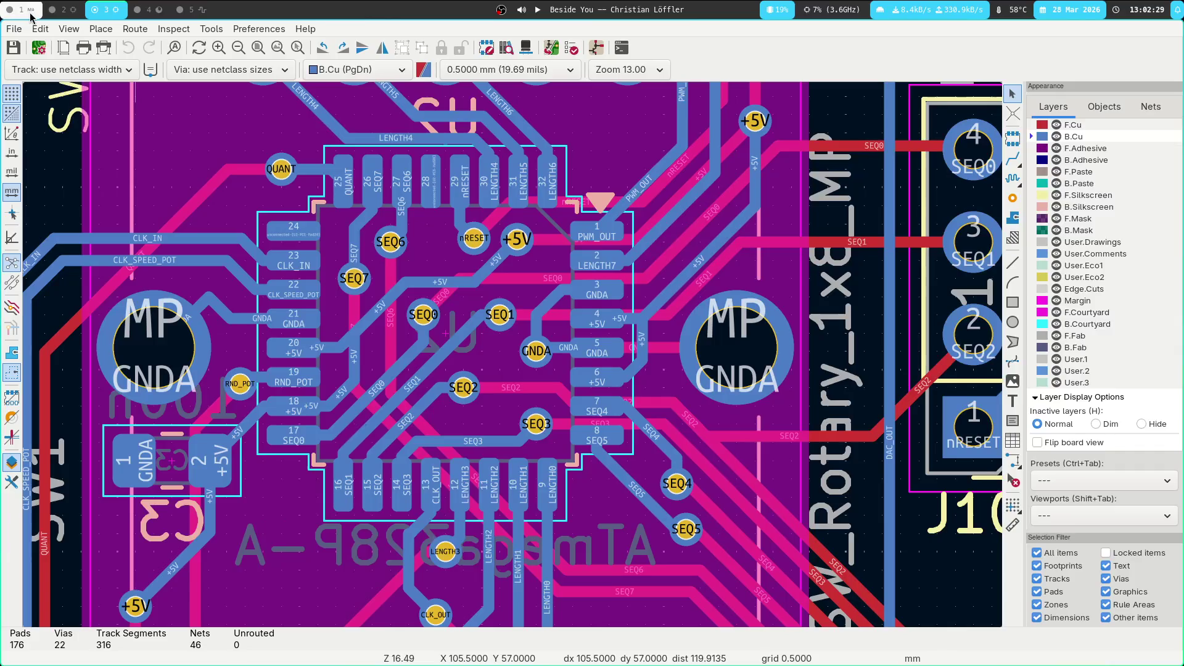
click(31, 15)
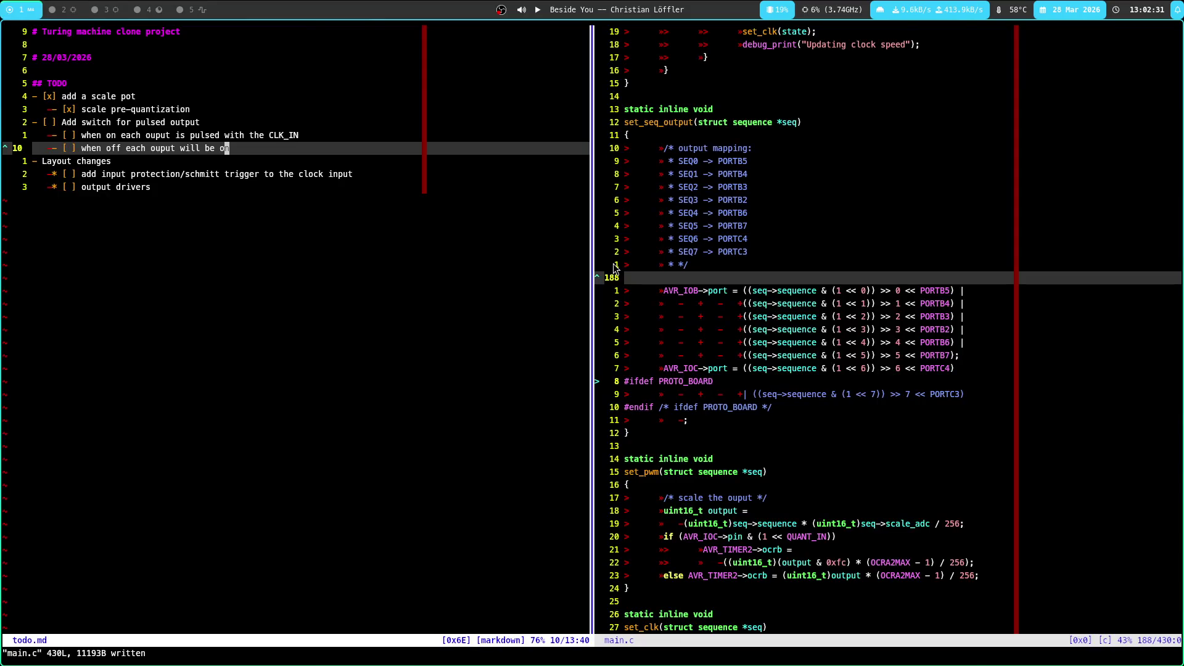
Delete the blank line in main.c and save it
click(719, 281)
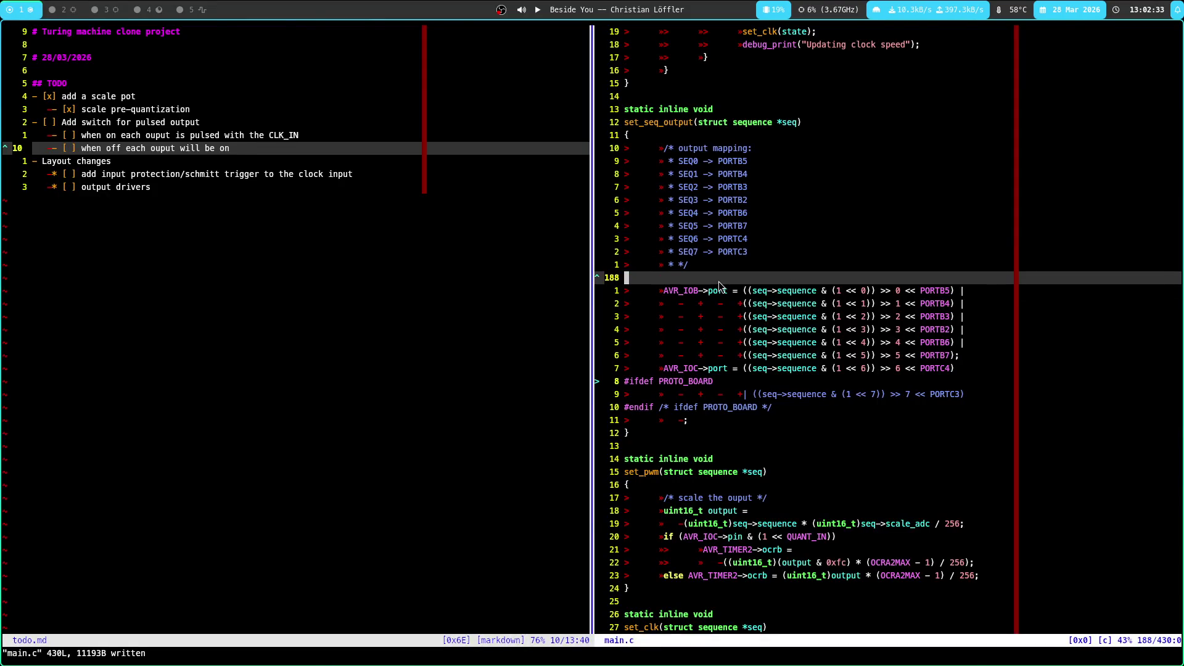
text(d:w)
key(Return)
Delete the two pulsed-output switch tasks from todo.md with d2j and save
key(k)
key(ctrl+w)
key(h)
key(k)
key(k)
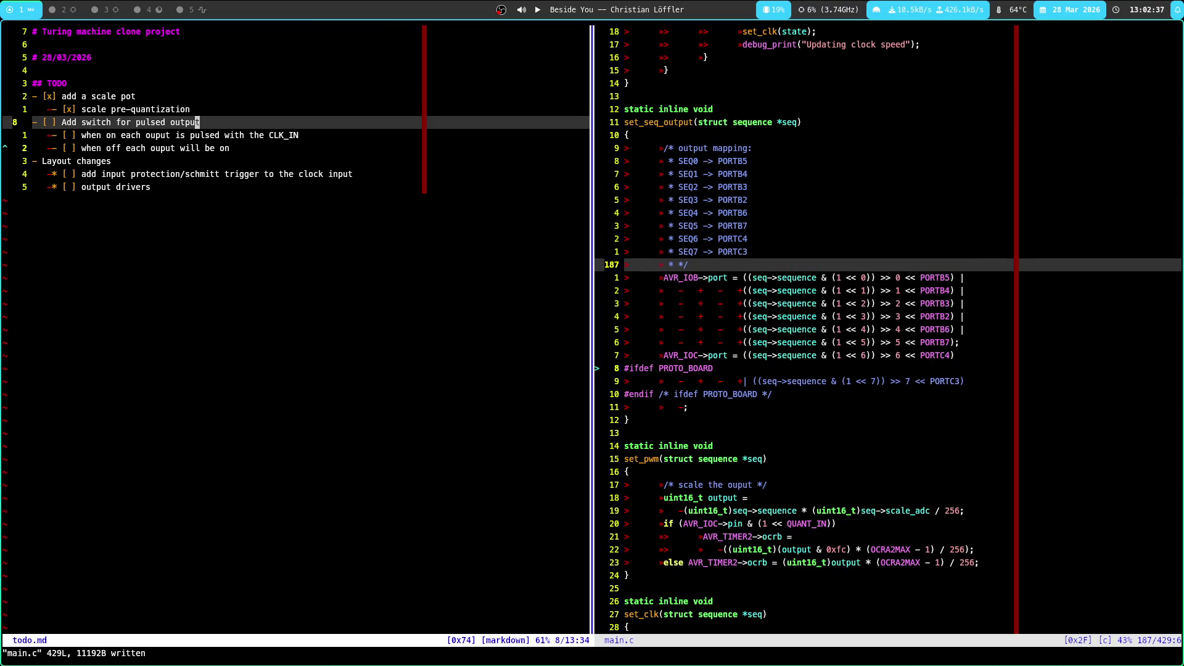
text(d2j:w)
key(Return)
Undo an accidental line split, write all files, close main.c, and return to KiCad
key(j)
key(l)
key(a)
key(Return)
key(Escape)
text(uwl:wa)
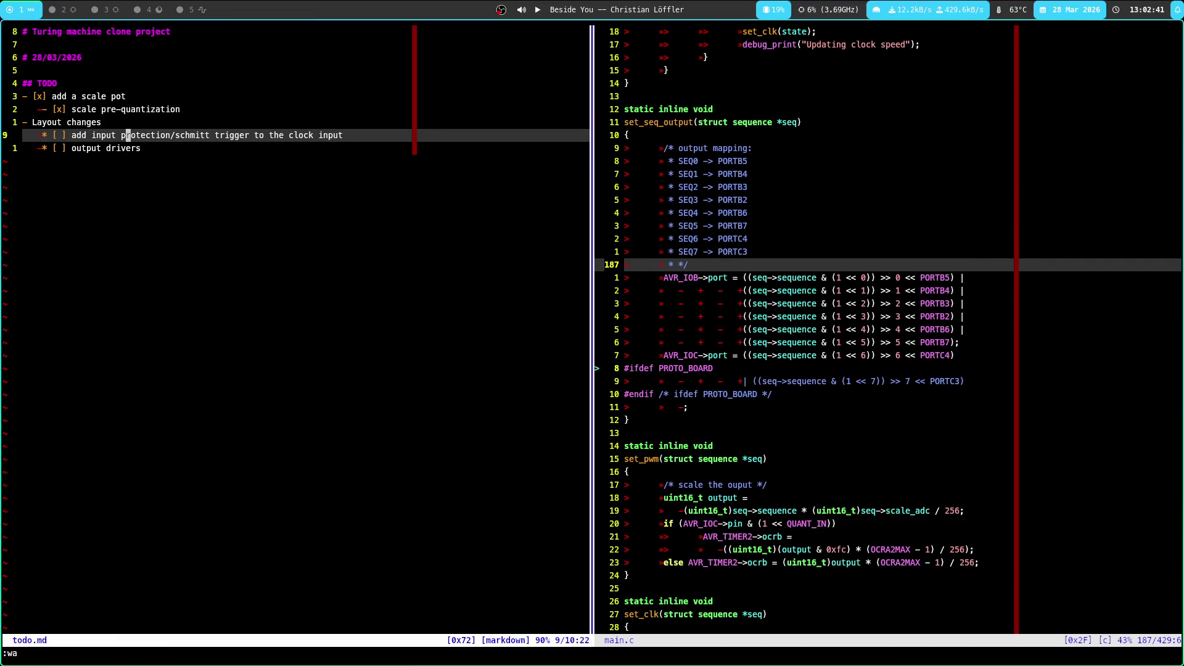
key(Return)
text(:q)
key(Return)
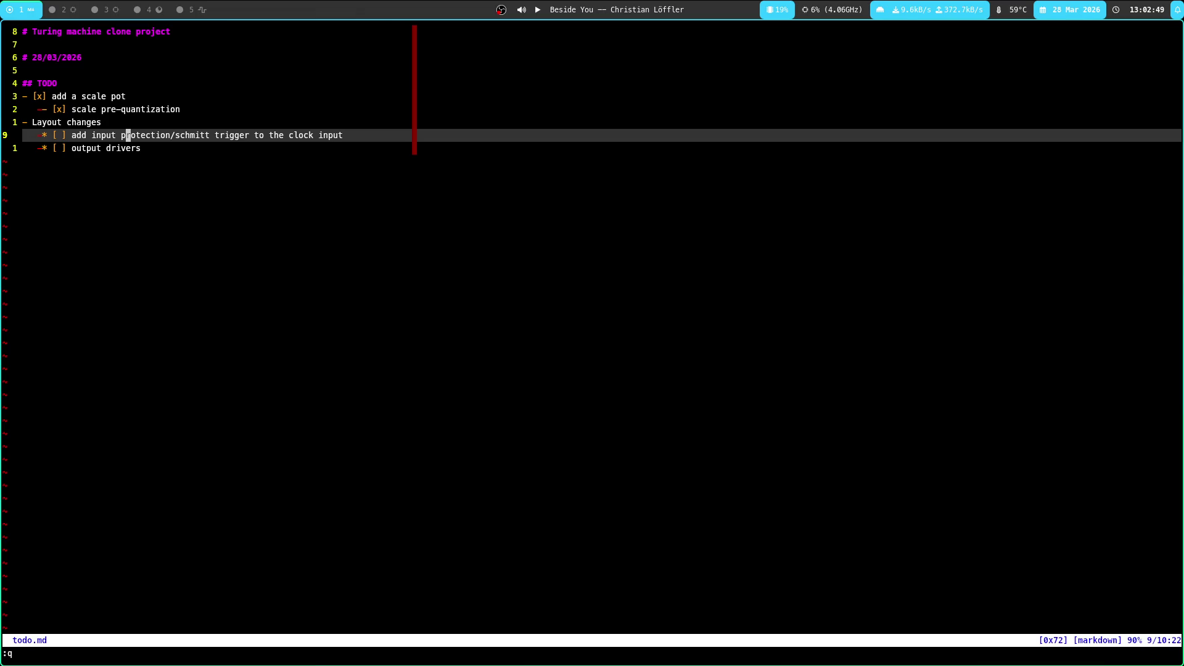
key(super+5)
key(super+1)
key(super+3)
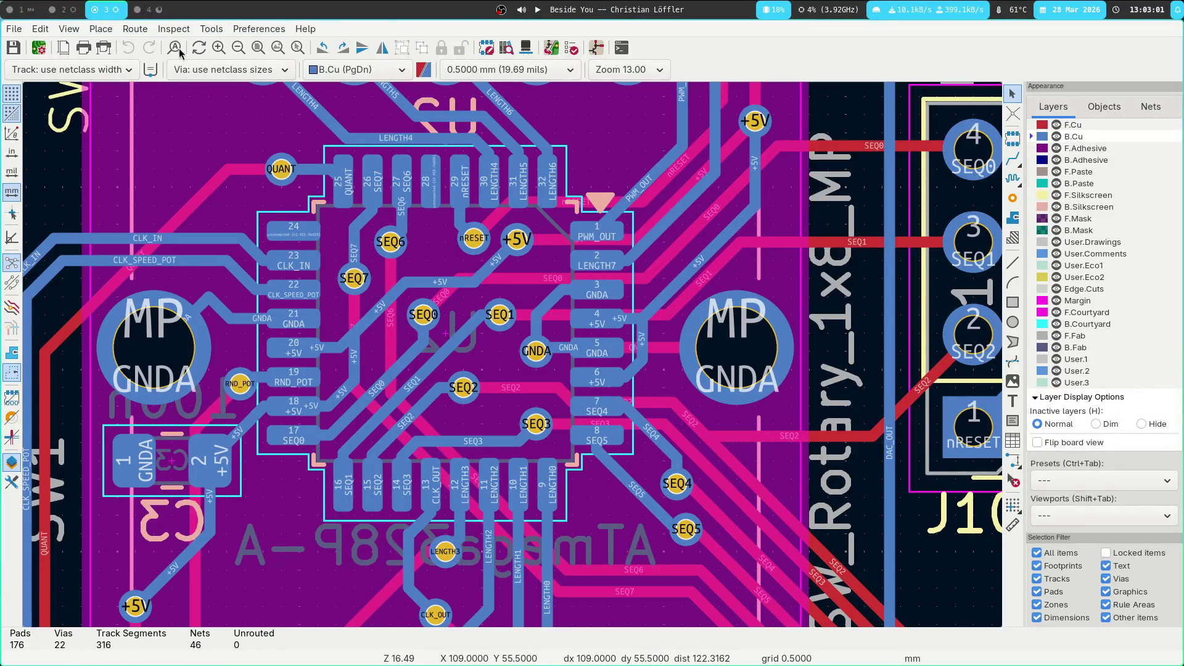
Switch from the KiCad board back to the todo list on workspace 1
key(super+1)
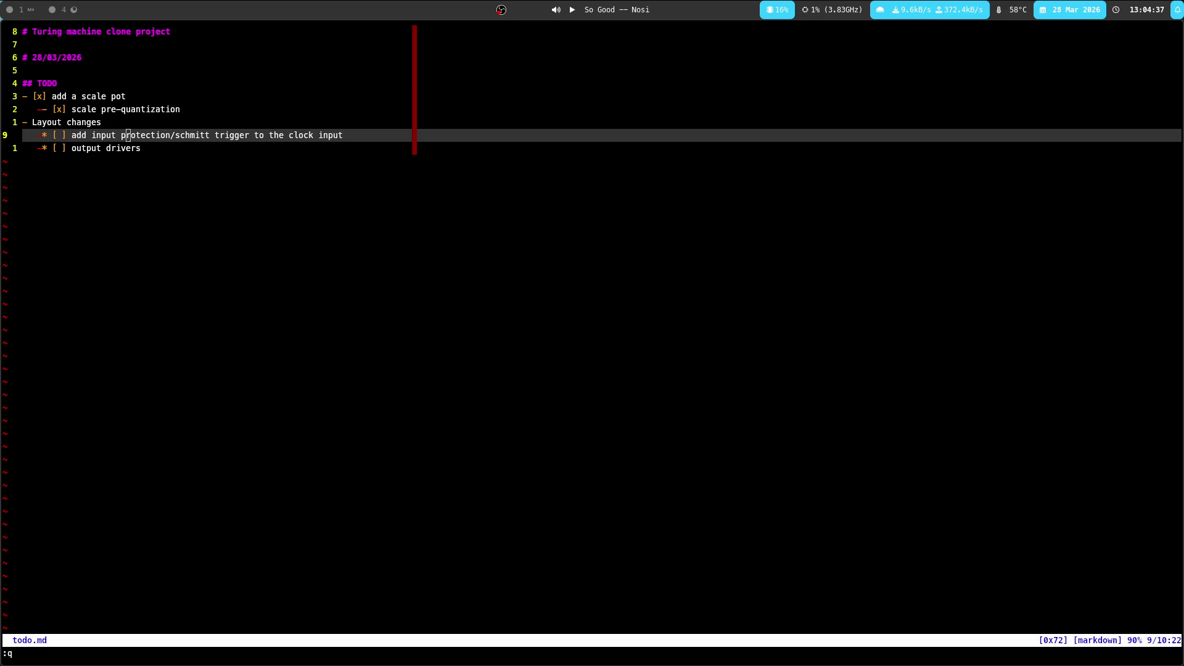
text(:q)
Add clock-input protection/schmitt trigger and output driver notes under Layout changes, then quit
key(Return)
key(super+1)
key(Return)
key(super+1)
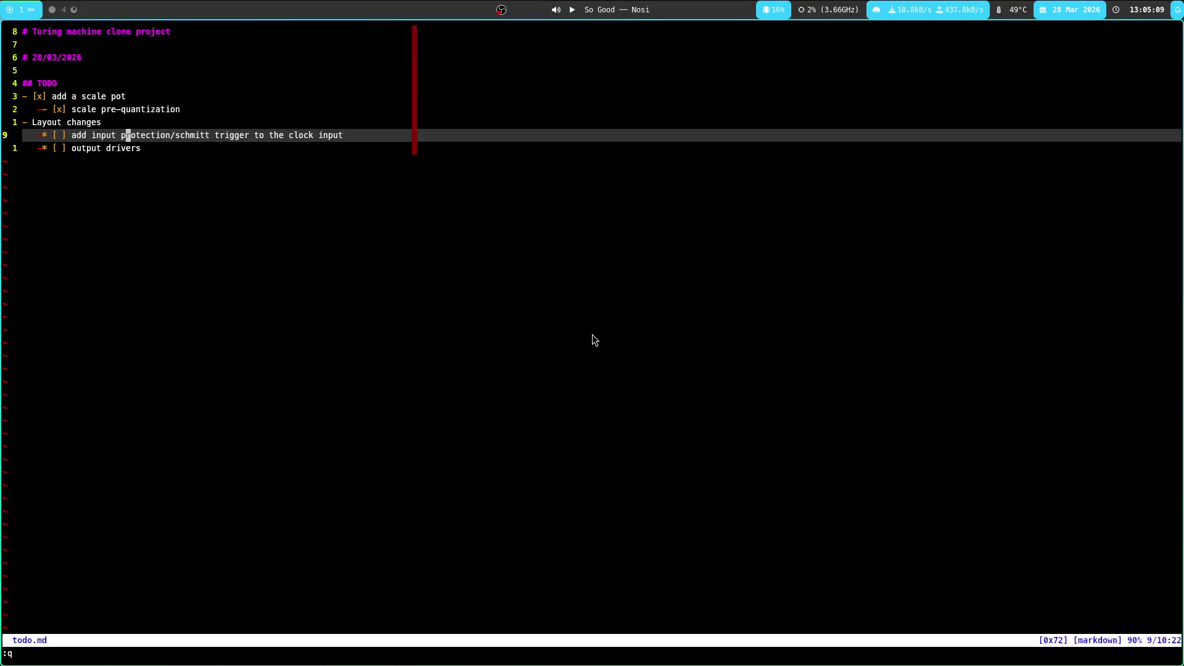
key(super+4)
key(super+1)
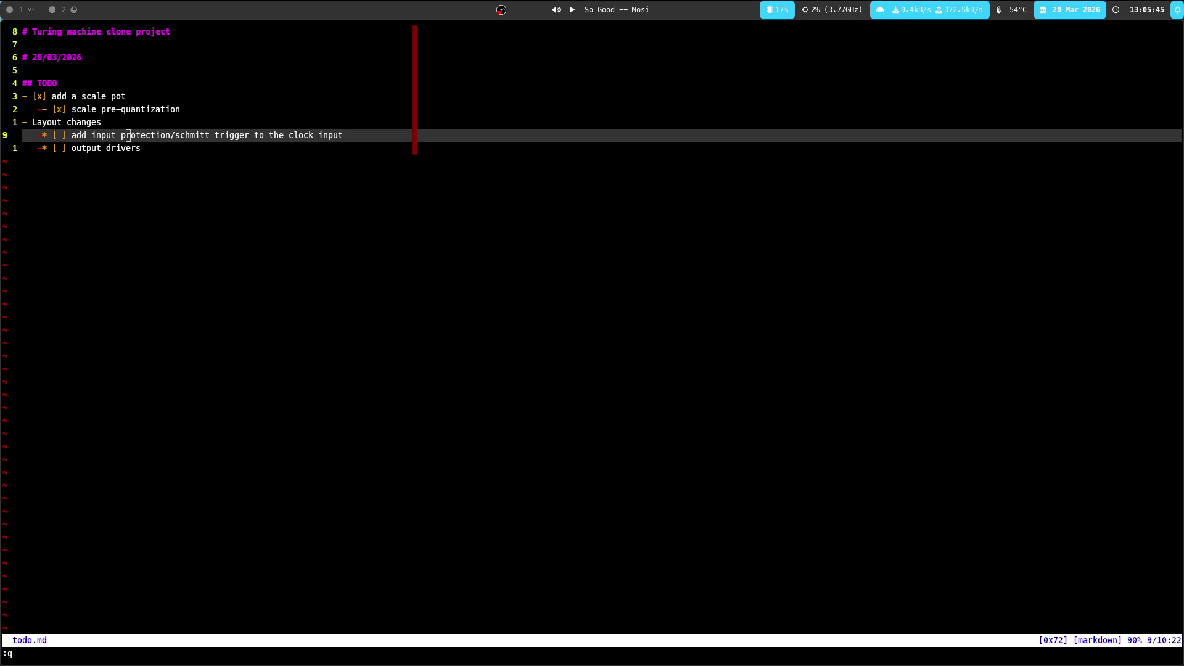
key(super+2)
key(super+1)
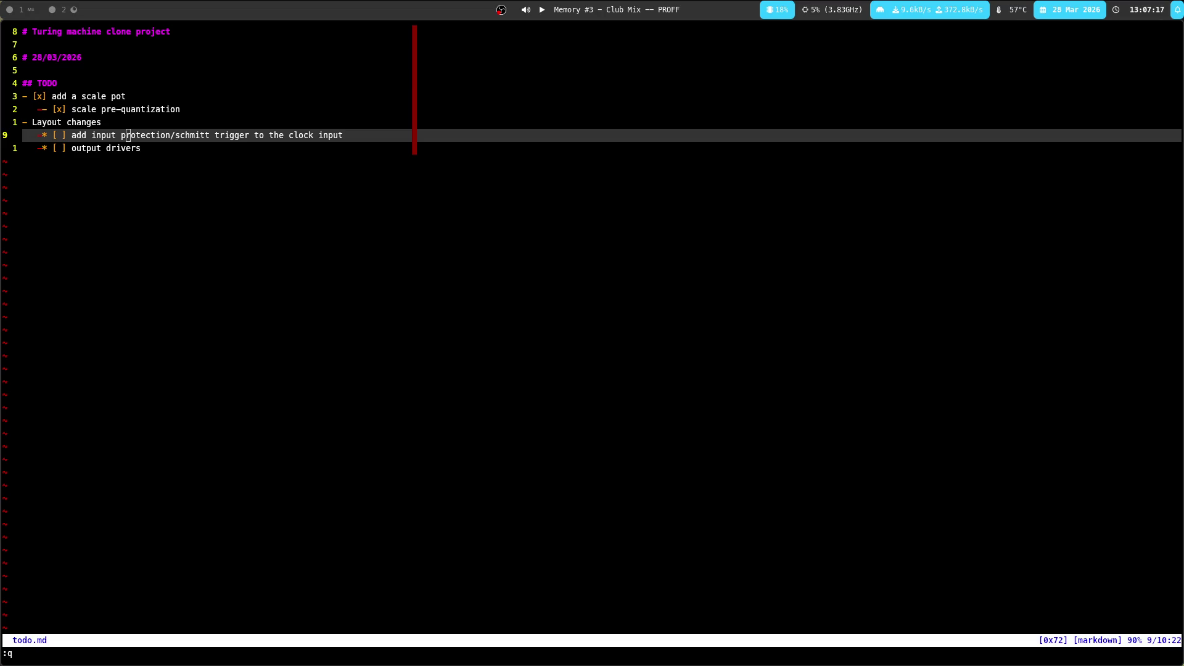
key(Return)
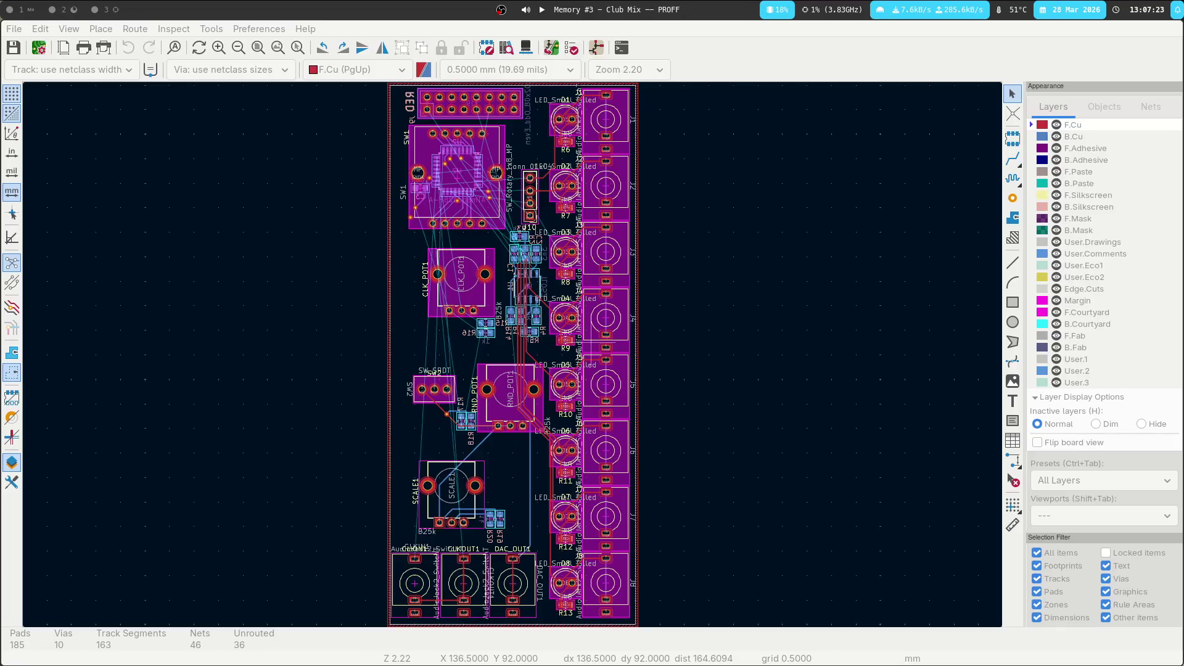
View the datasheet full screen and review the output drivers item in todo.md
key(super+2)
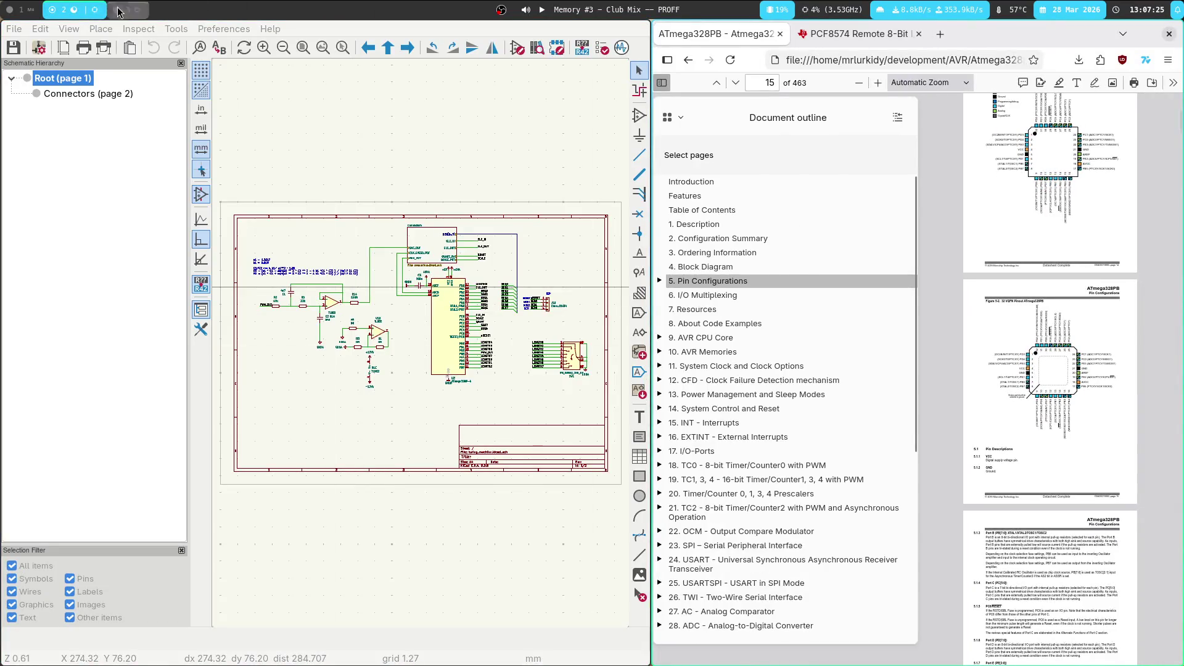
key(super+shift+4)
key(super+1)
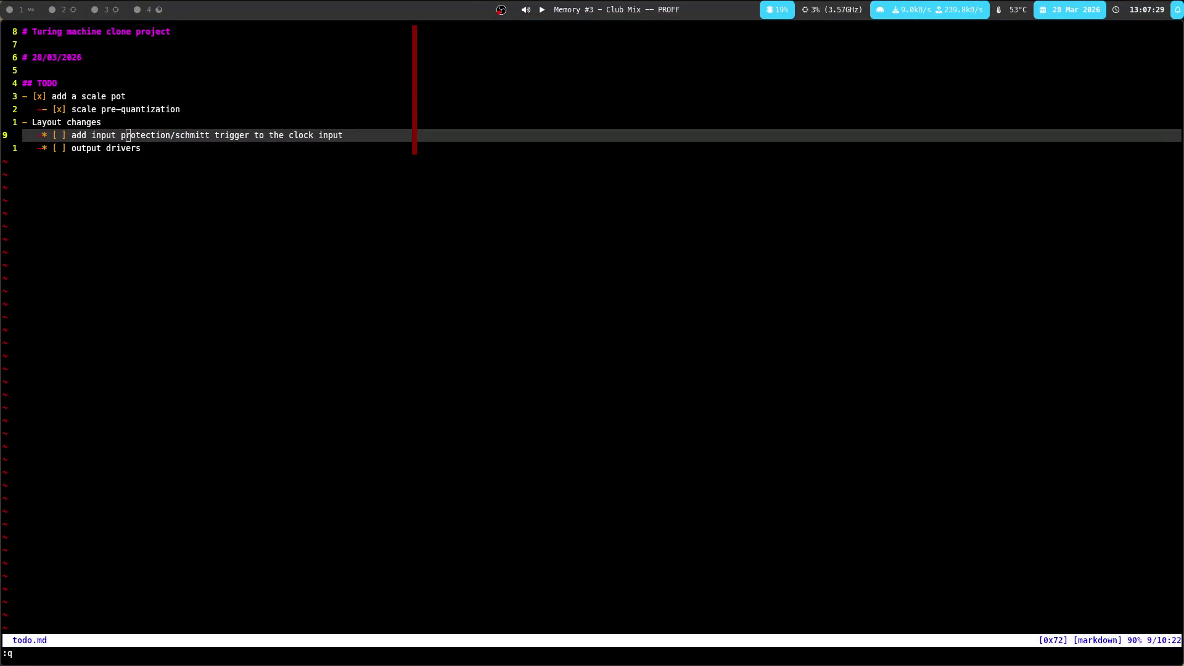
drag(425, 432, 427, 426)
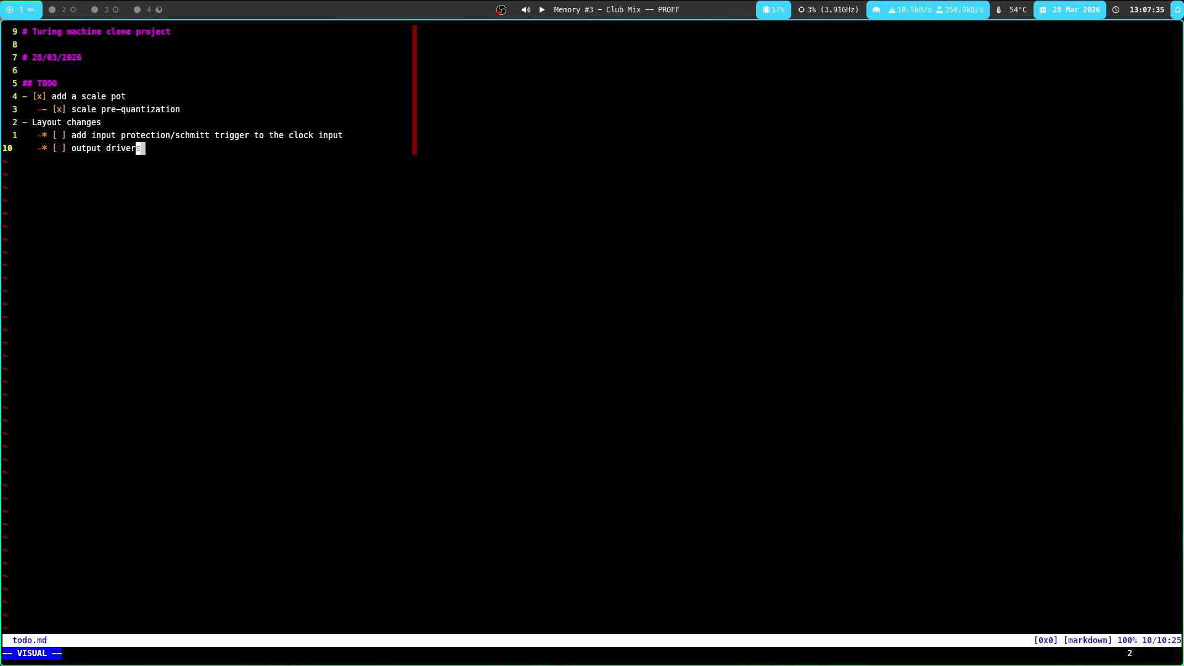
key(Escape)
key(k)
key(k)
key(j)
key(j)
key(k)
key(k)
Pan and zoom the PCB to SCALE1 and the output jacks, then open a new terminal
key(super+4)
key(super+3)
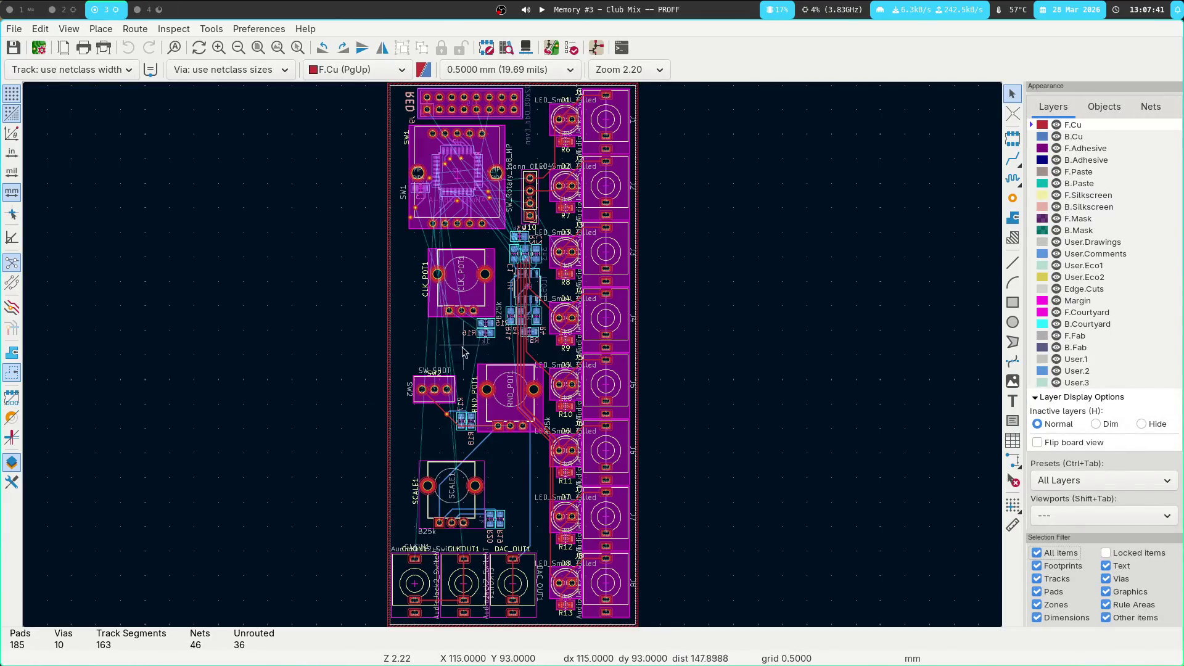
middle_drag(331, 423, 228, 277)
scroll(278, 368, up, 3)
mouse_move(277, 368)
middle_down()
mouse_move(512, 357)
mouse_move(194, 235)
middle_up()
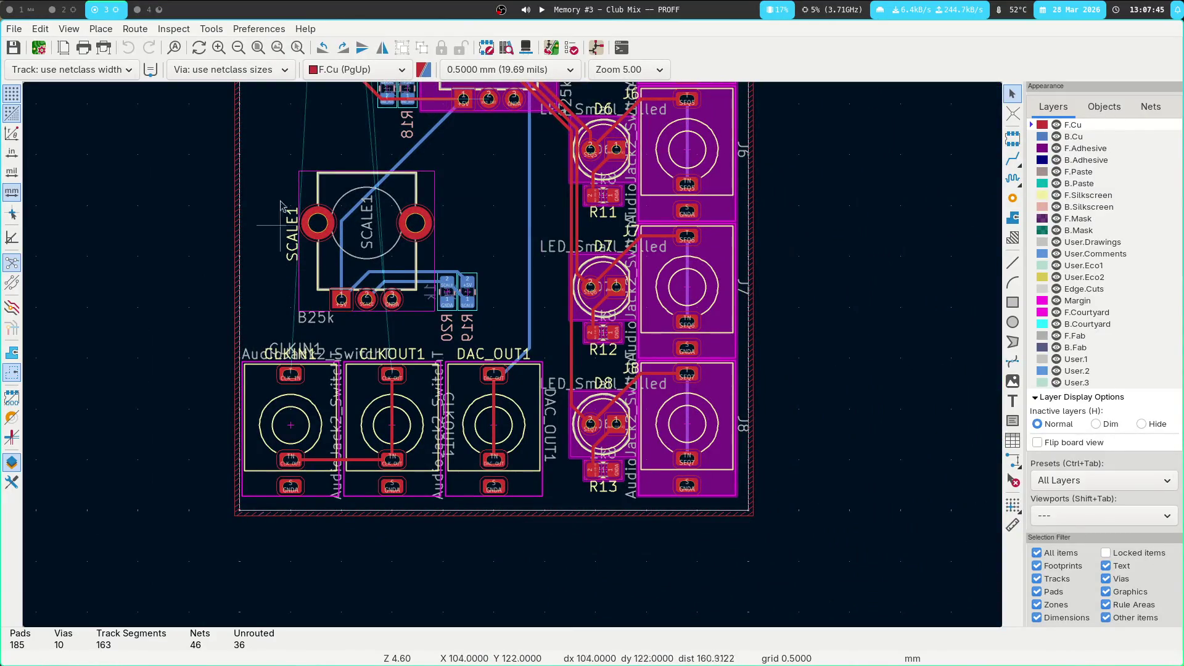
click(145, 9)
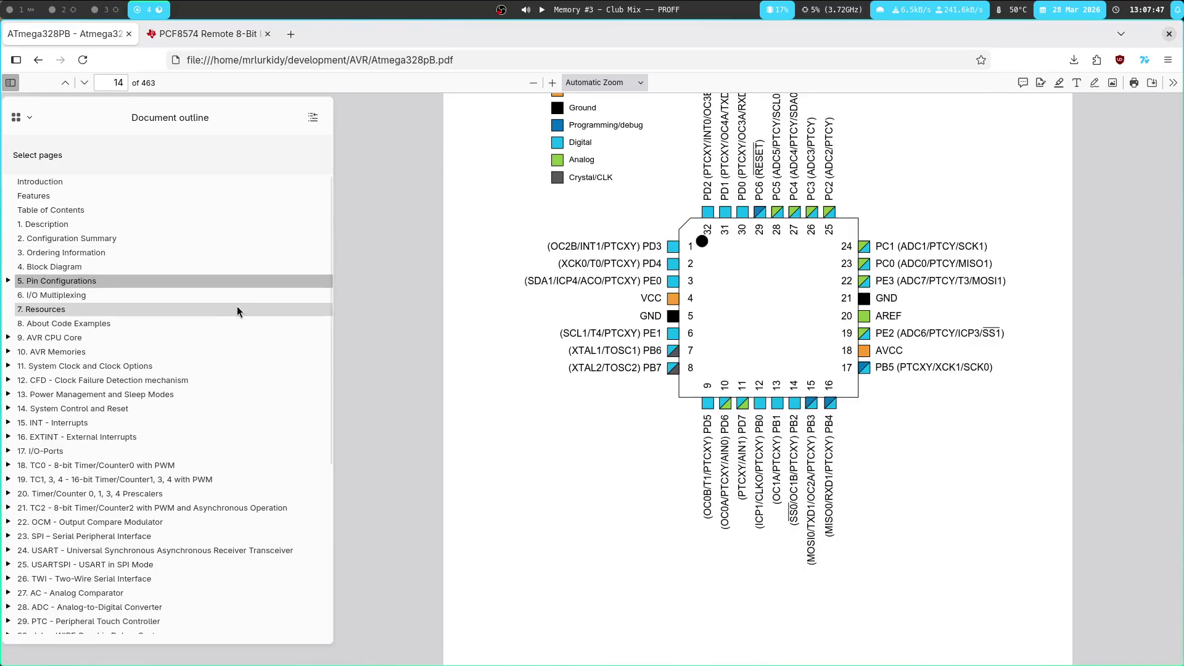
key(super+Return)
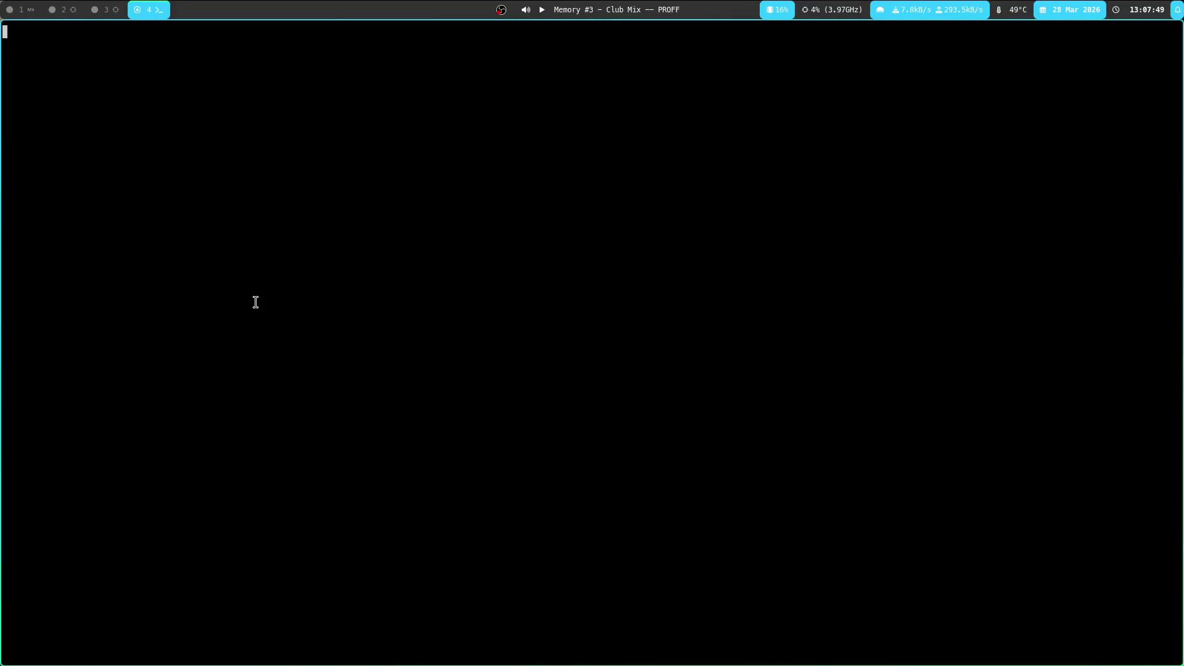
Launch FreeCAD with 'WAYLAND_DISPLAY= freecad' recalled from shell history search
text(WAYLANDD)
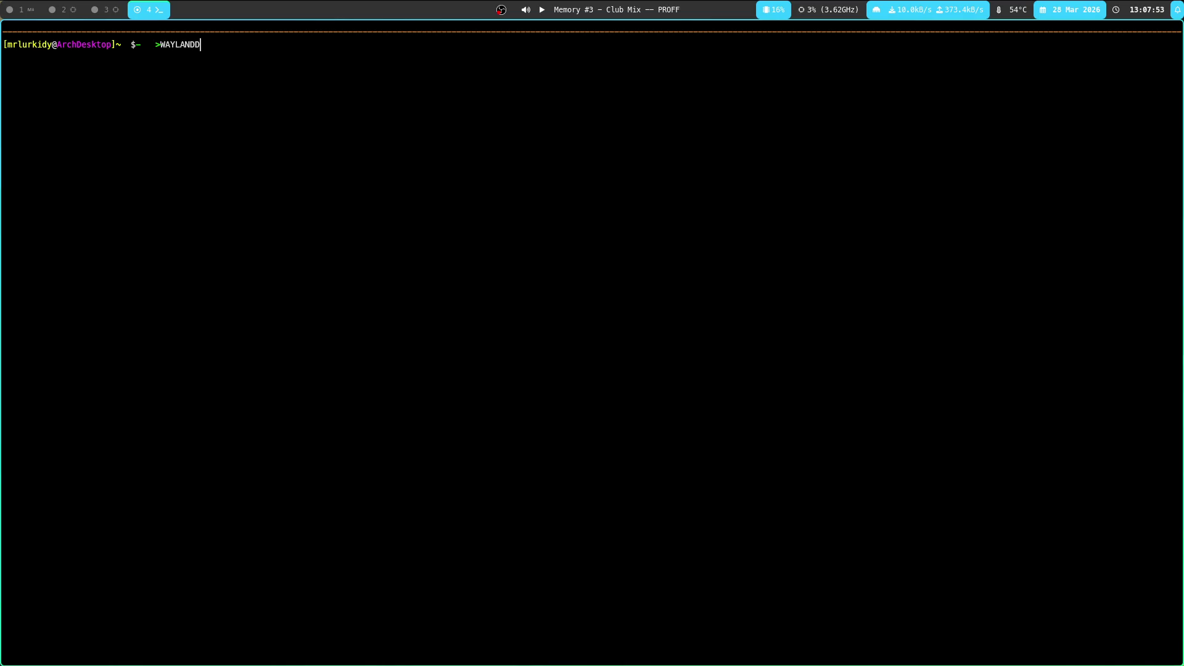
key(ctrl+r)
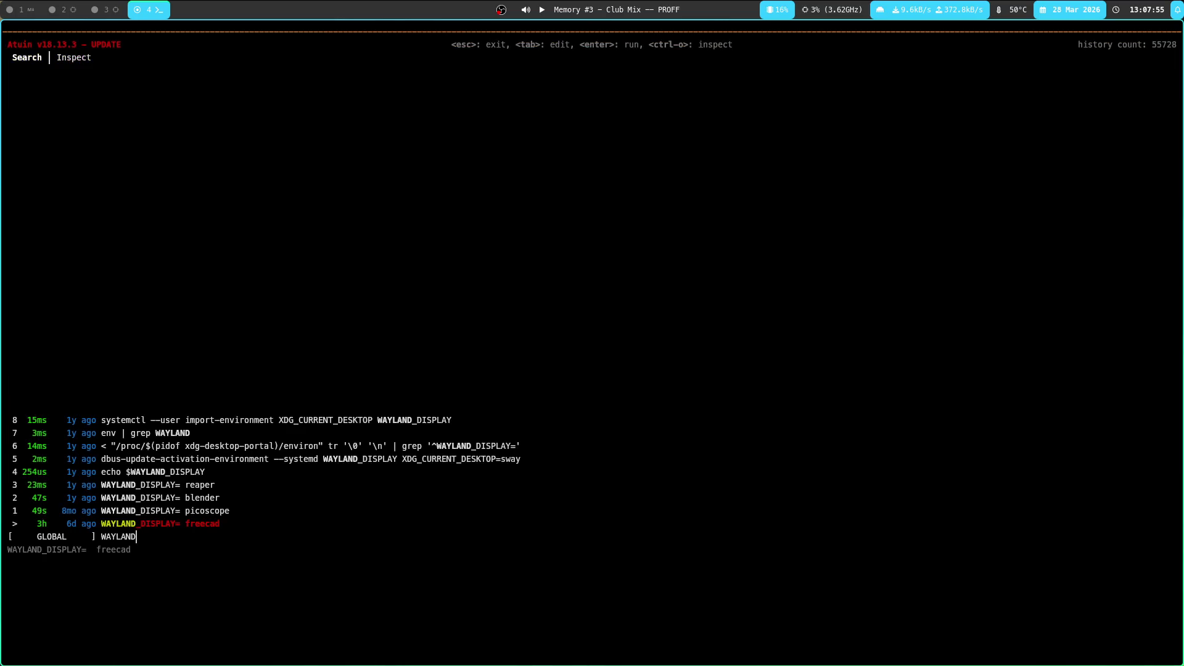
key(Return)
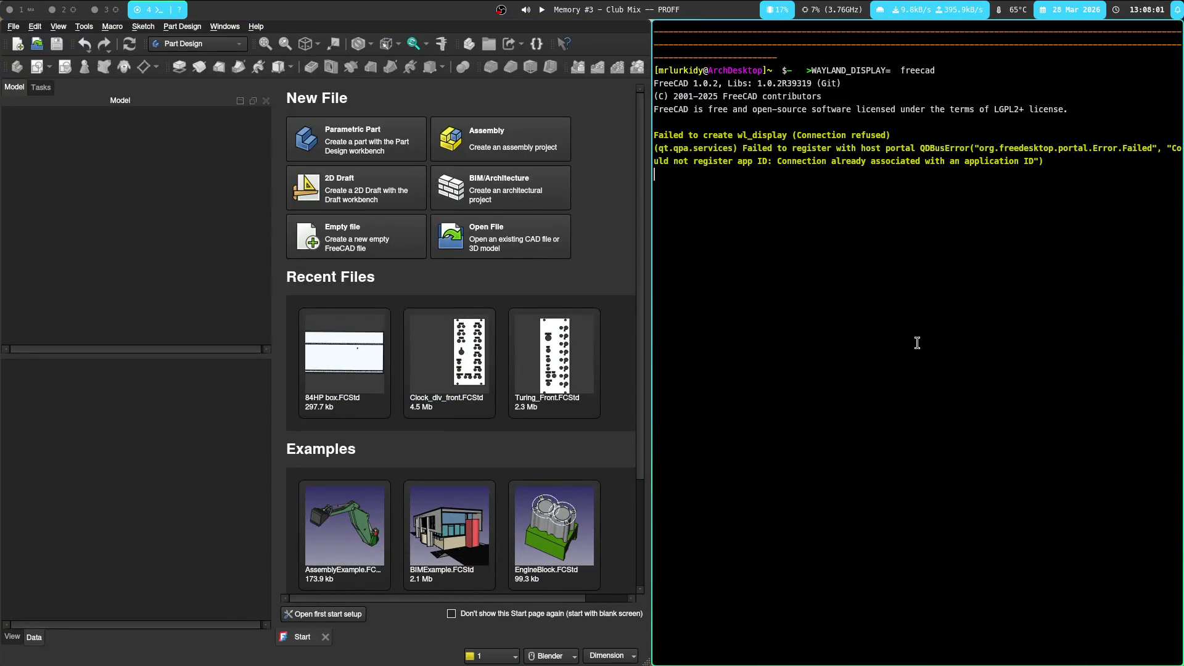
Open Turing_Front.FCStd full screen and view the PULSE, VLT and CLK IN holes from the top
key(super+shift+s)
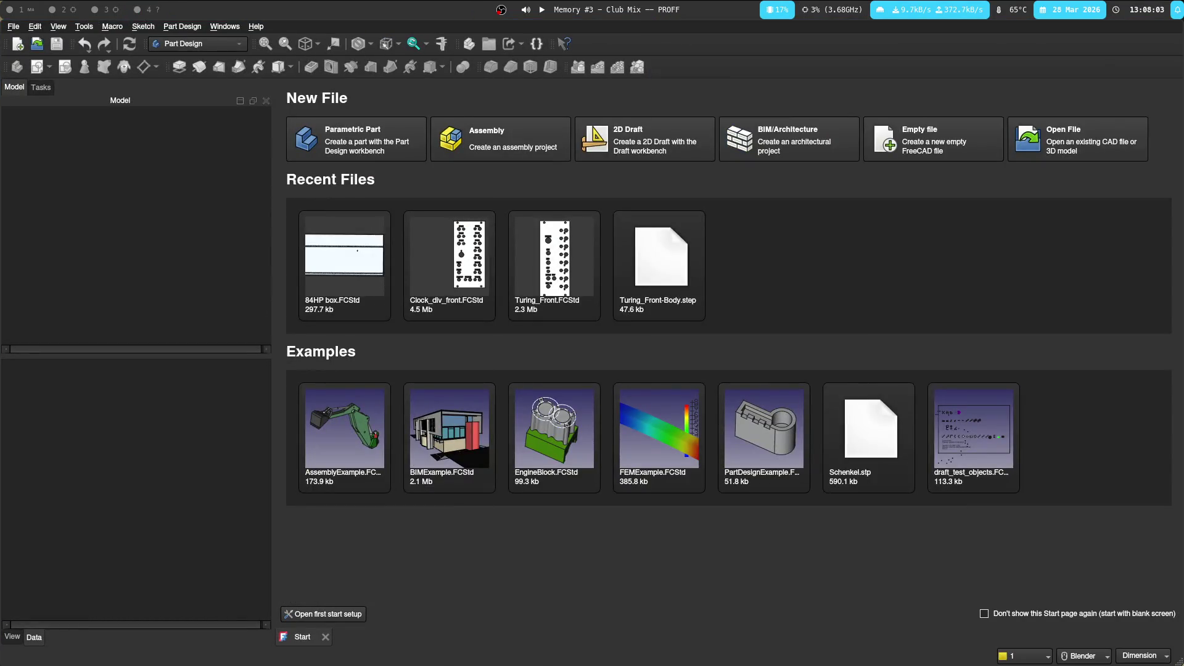
click(565, 278)
mouse_move(674, 396)
middle_down()
mouse_move(576, 296)
mouse_move(594, 322)
mouse_move(697, 362)
mouse_move(515, 309)
middle_up()
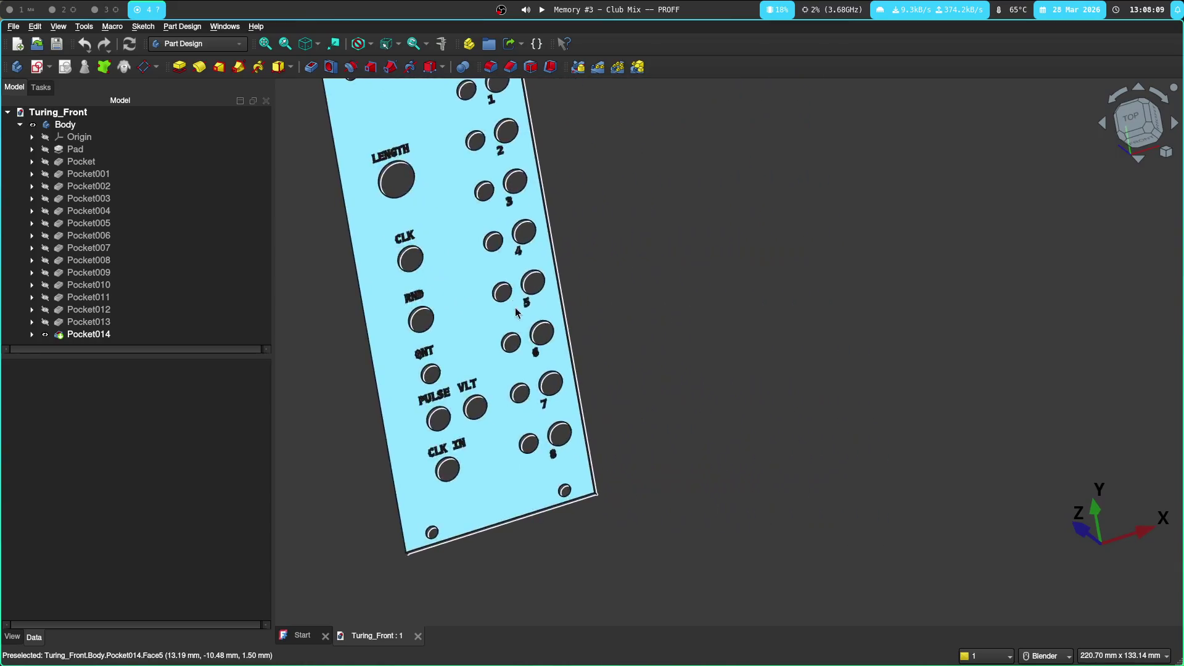
click(1138, 121)
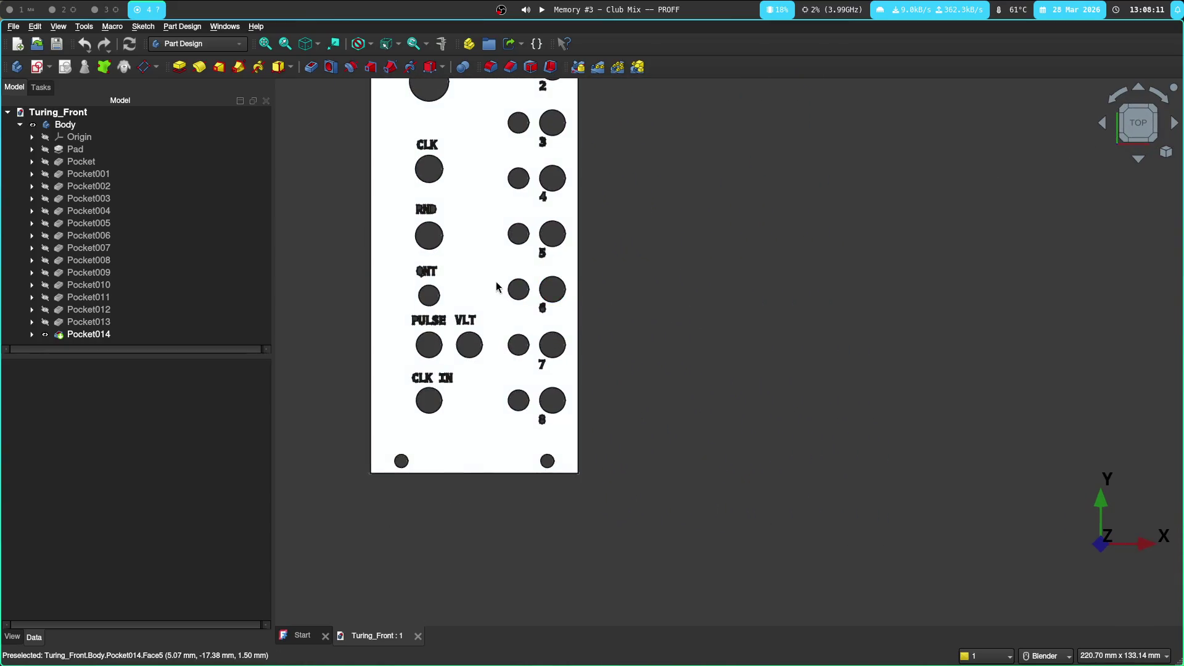
scroll(497, 286, up, 5)
click(1105, 140)
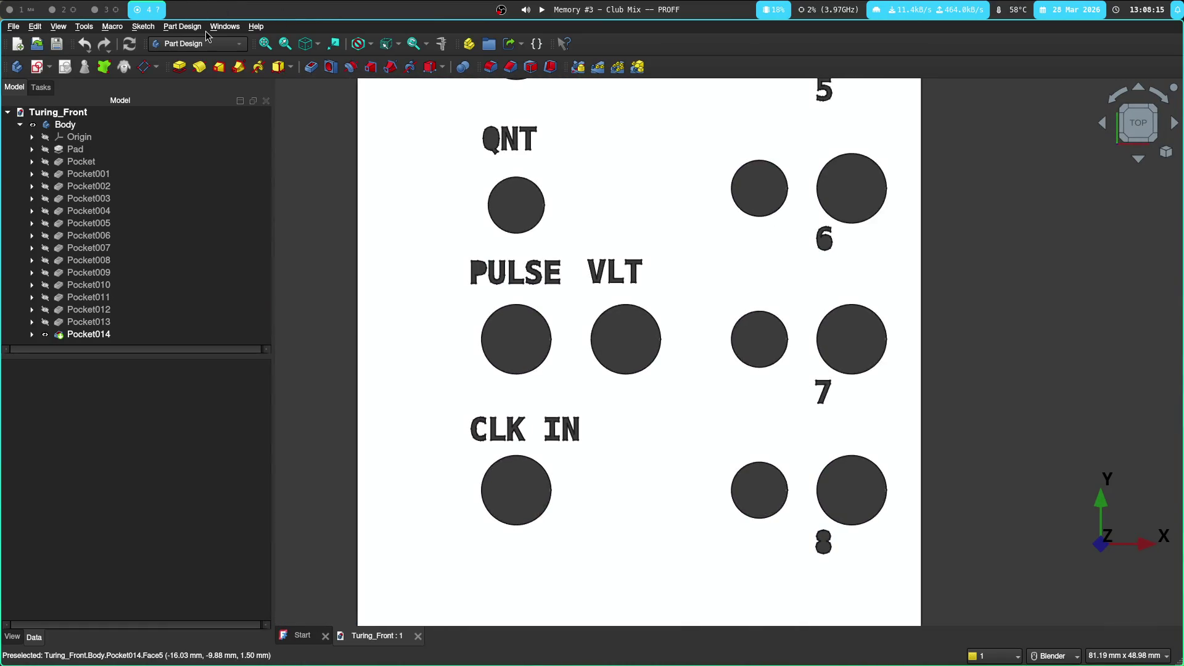
Glance at the schematic workspace, then return to the KiCad board layout
click(21, 9)
click(73, 7)
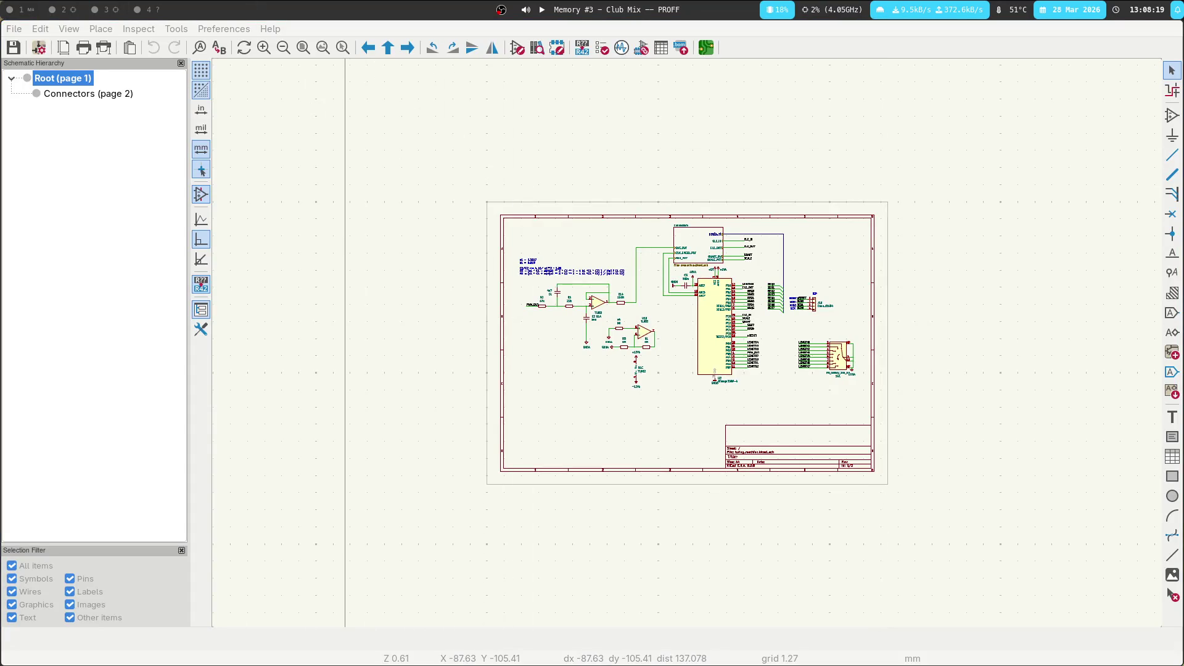
click(148, 10)
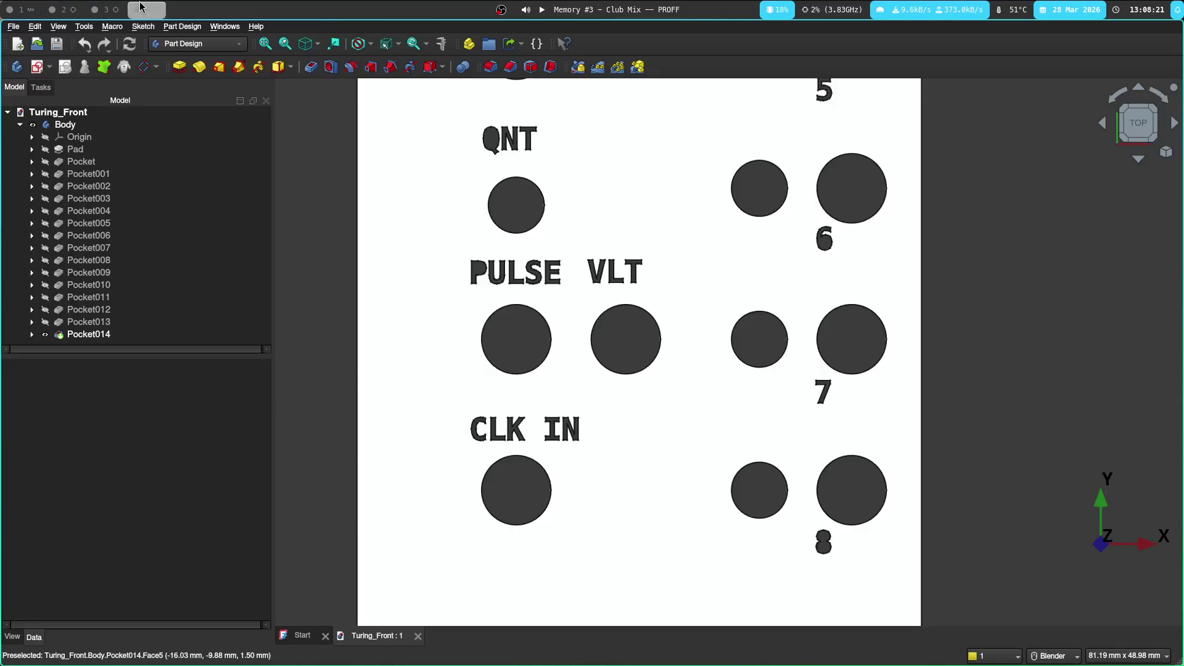
key(super+3)
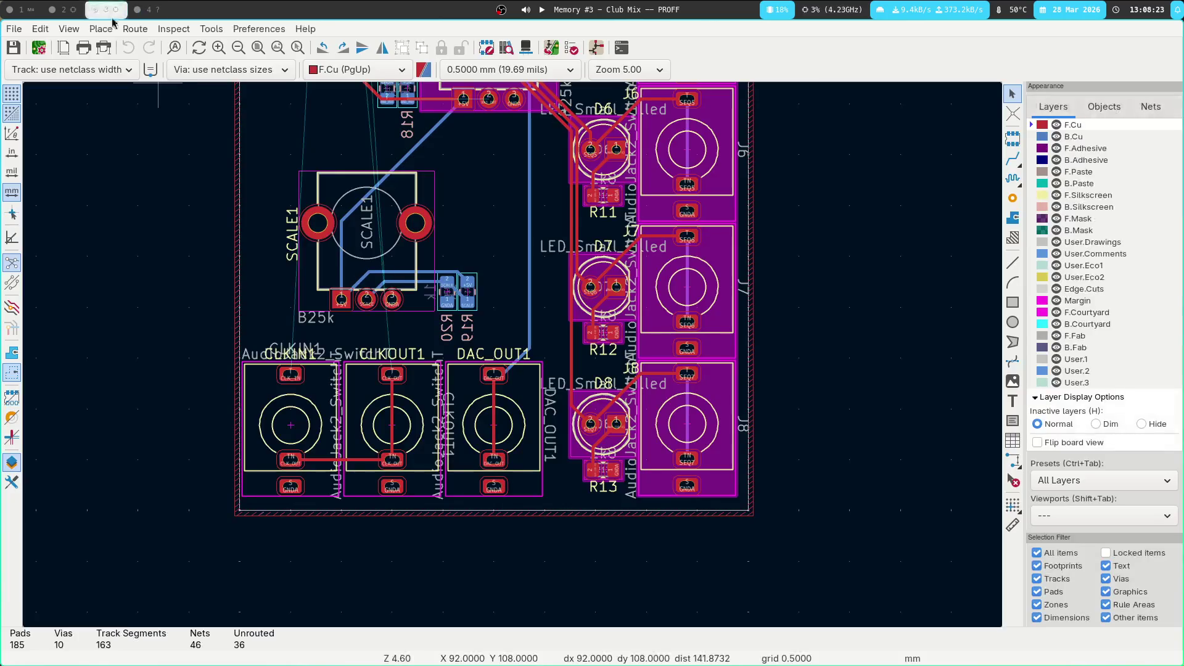
Glance at the todo list, then return to the KiCad PCB layout on workspace 3
click(21, 10)
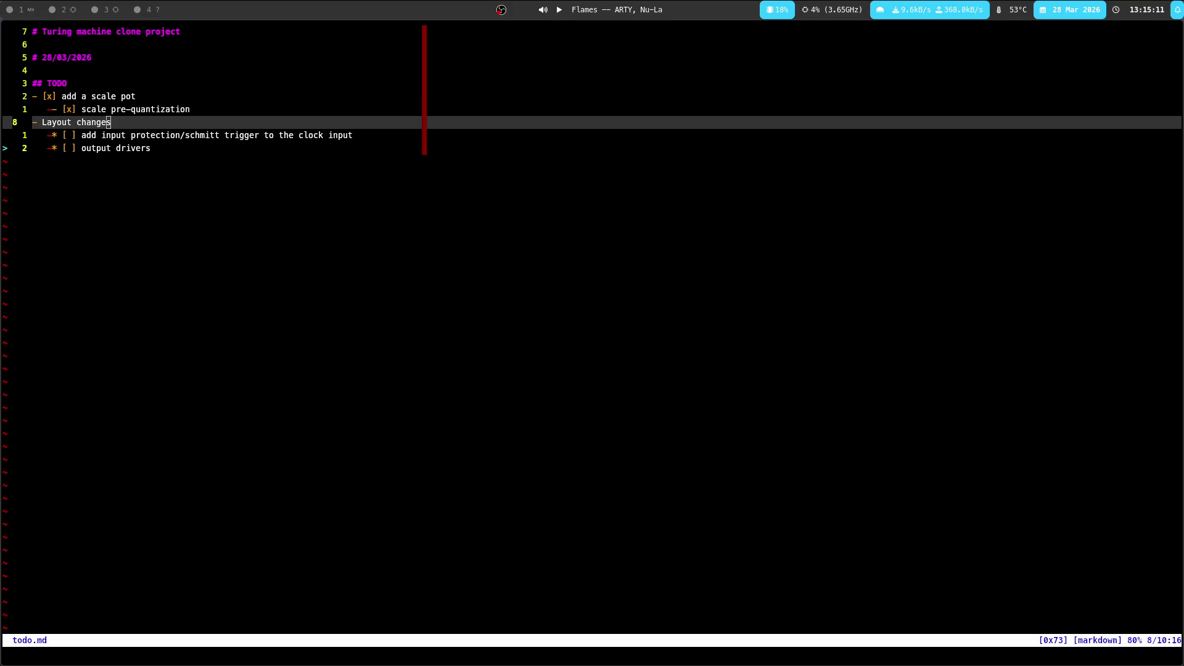
key(super+3)
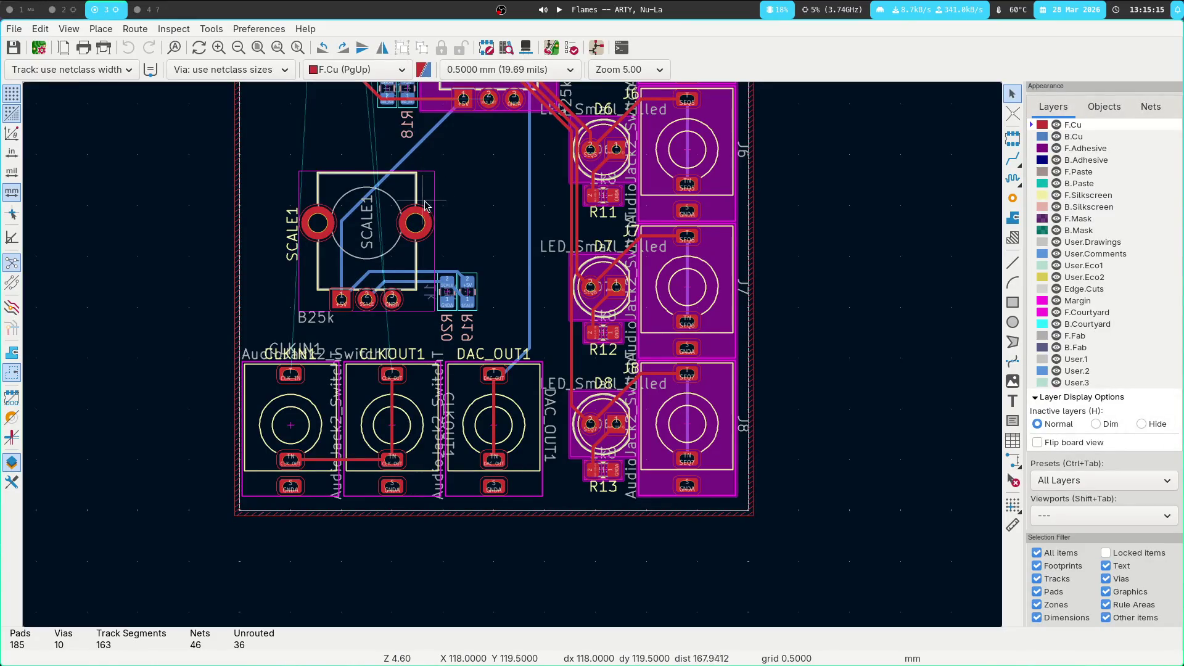
scroll(445, 205, down, 2)
shift+scroll(394, 246, up, 3)
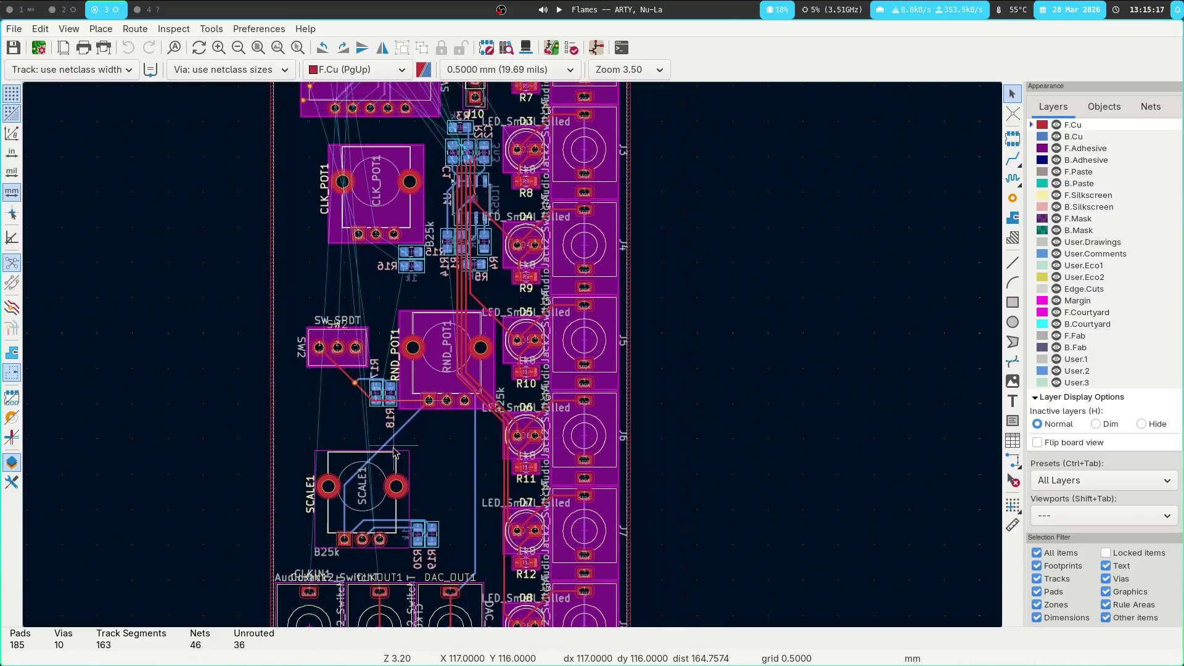
middle_drag(351, 293, 245, 420)
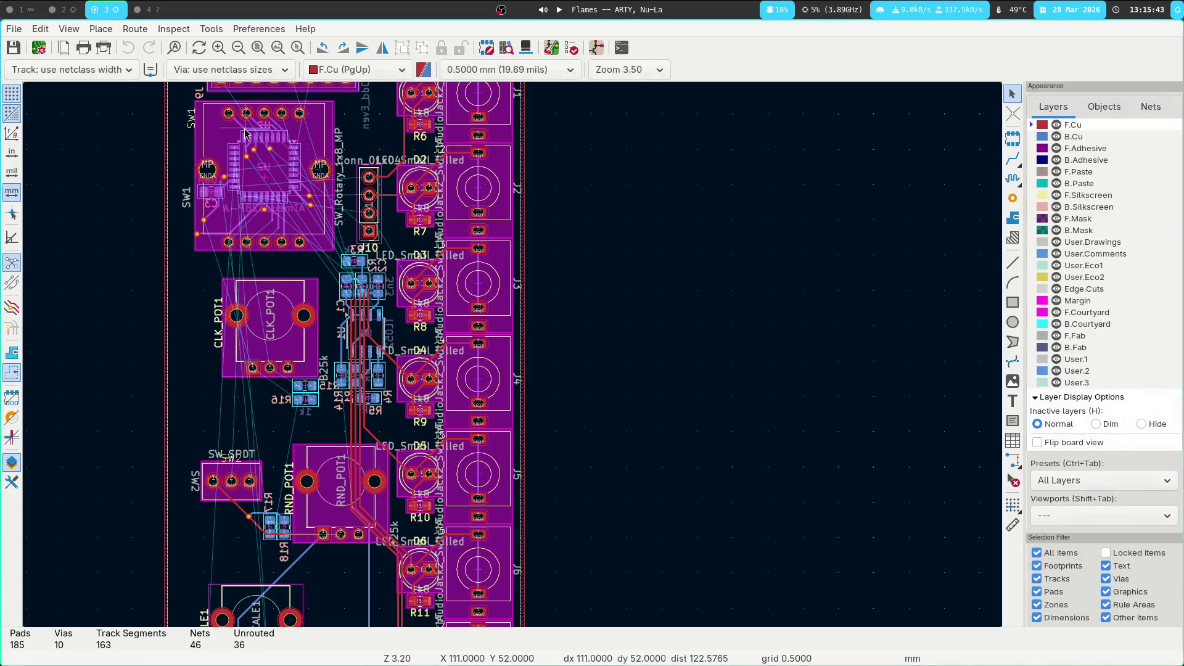
scroll(647, 255, up, 3)
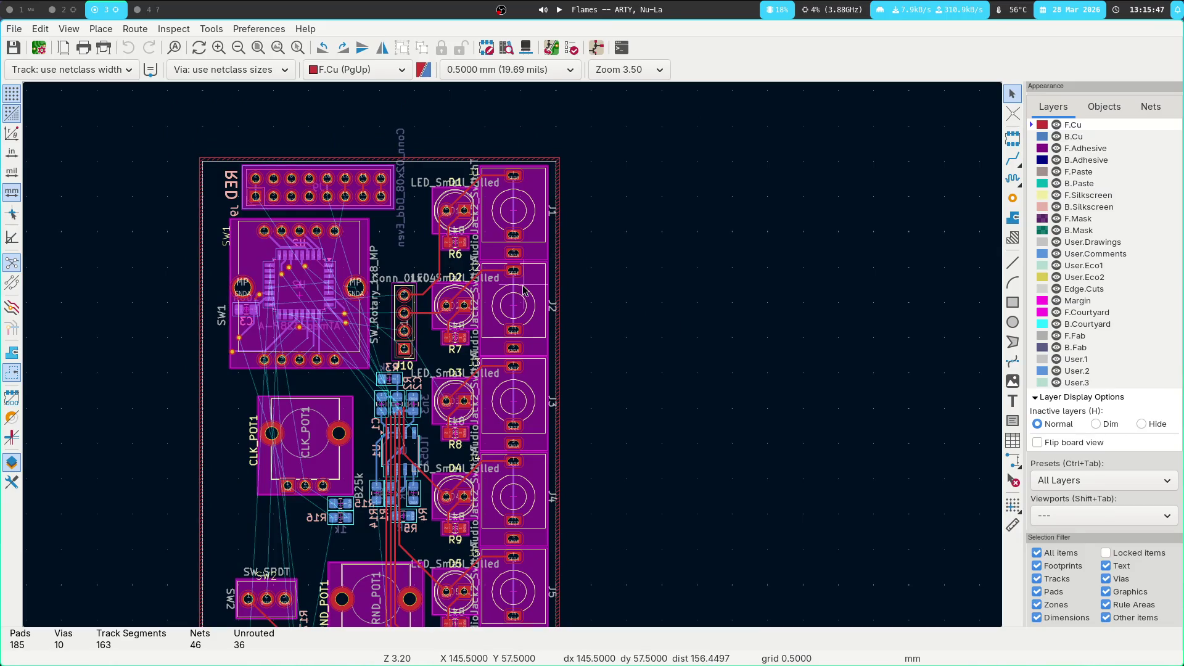
scroll(683, 297, down, 2)
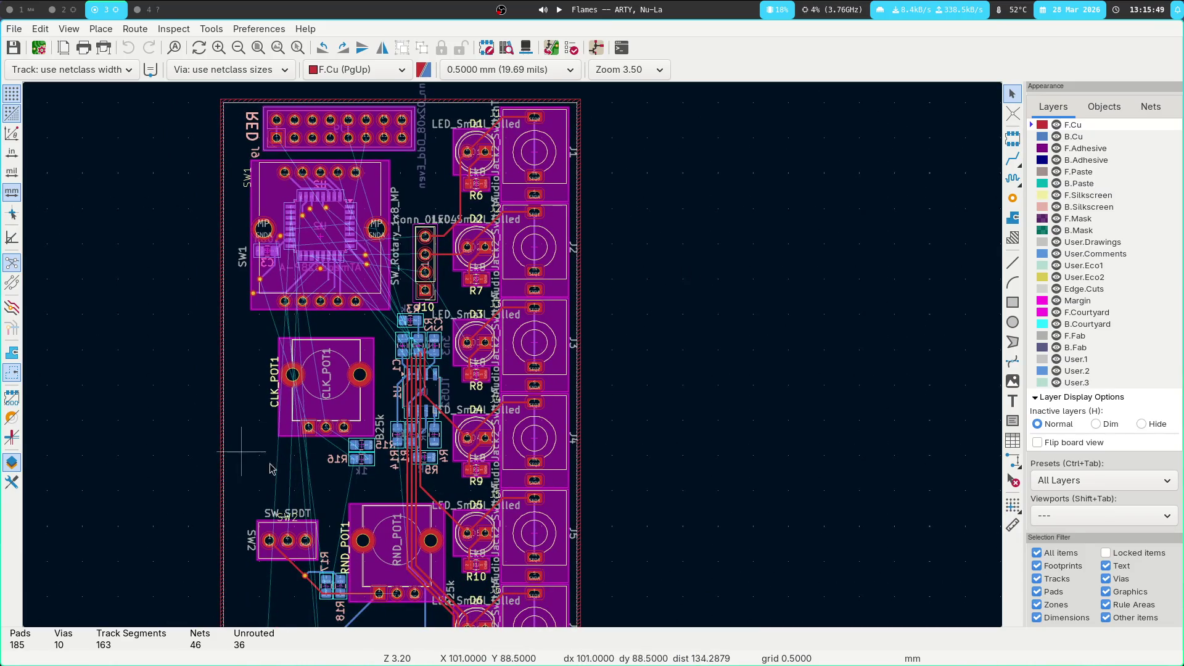
key(super+2)
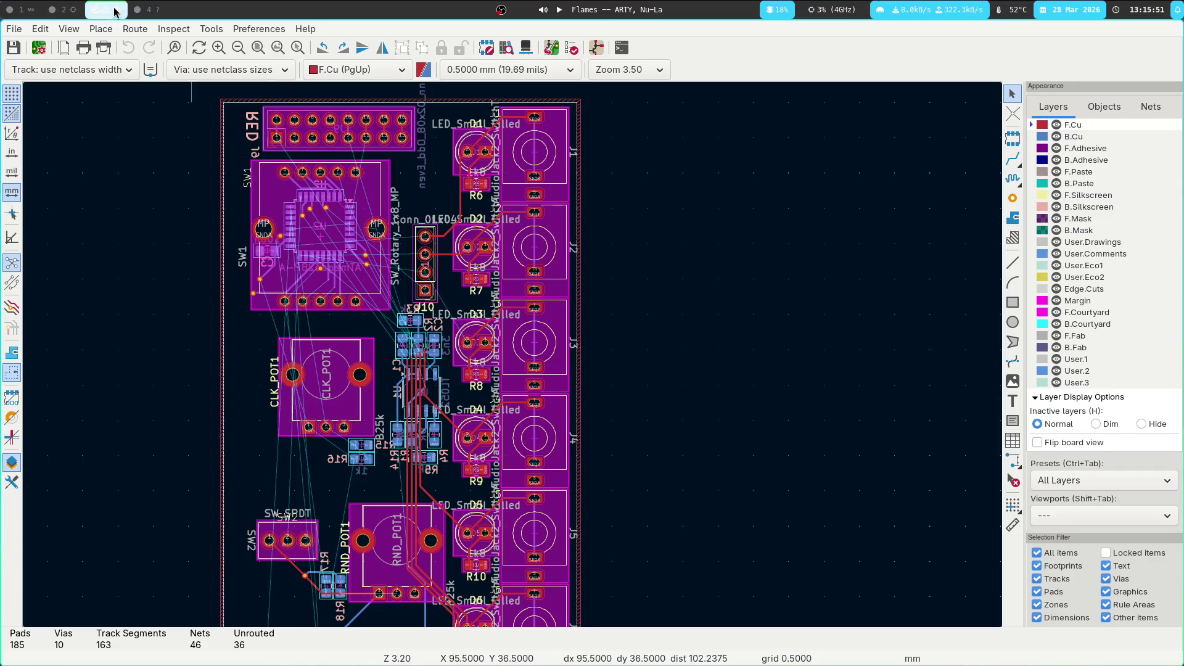
Box-select the U1B/U1C op-amp stage with R4, R5, R1 and their labels
scroll(762, 357, up, 4)
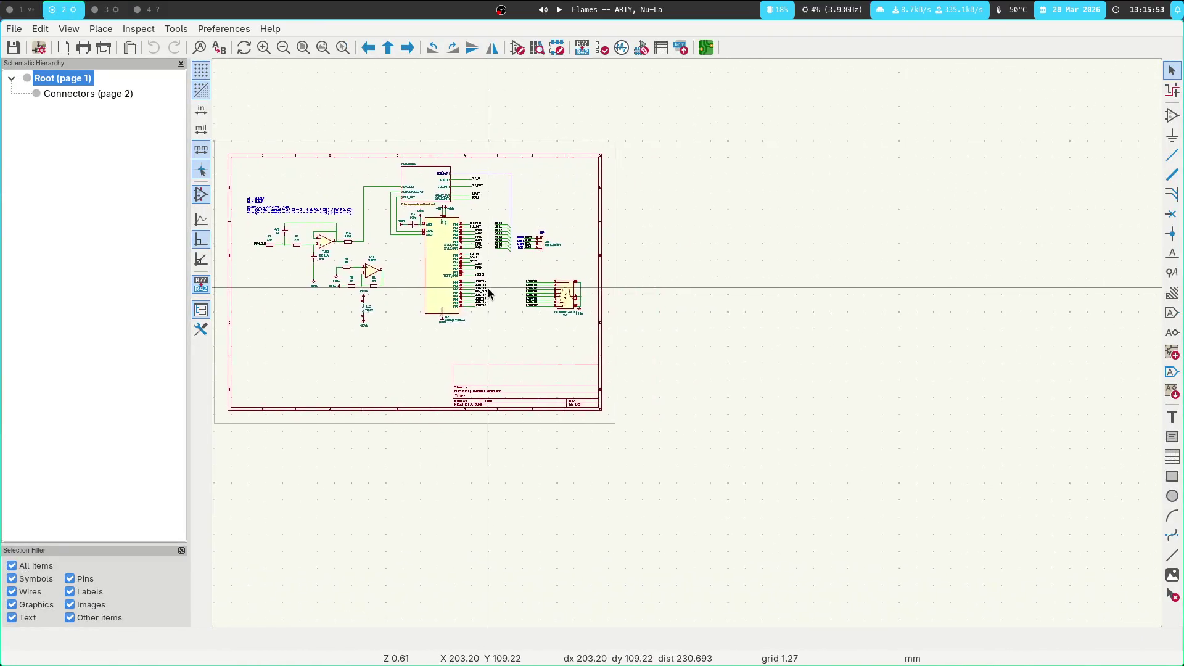
middle_drag(771, 376, 722, 348)
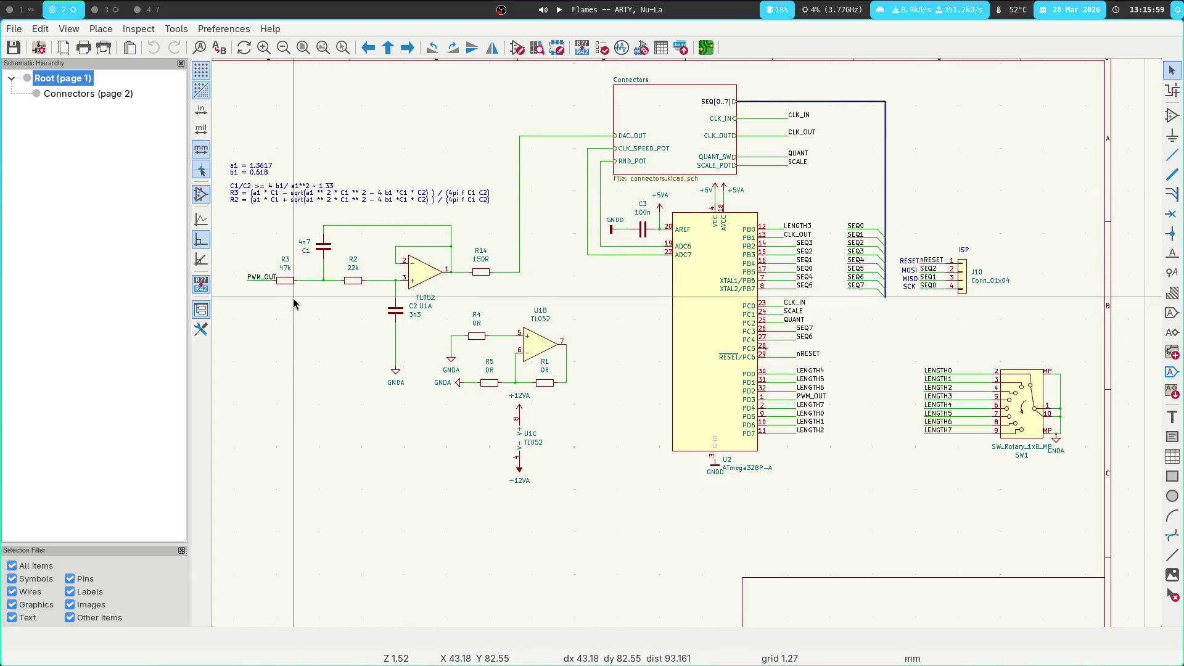
scroll(395, 290, left, 3)
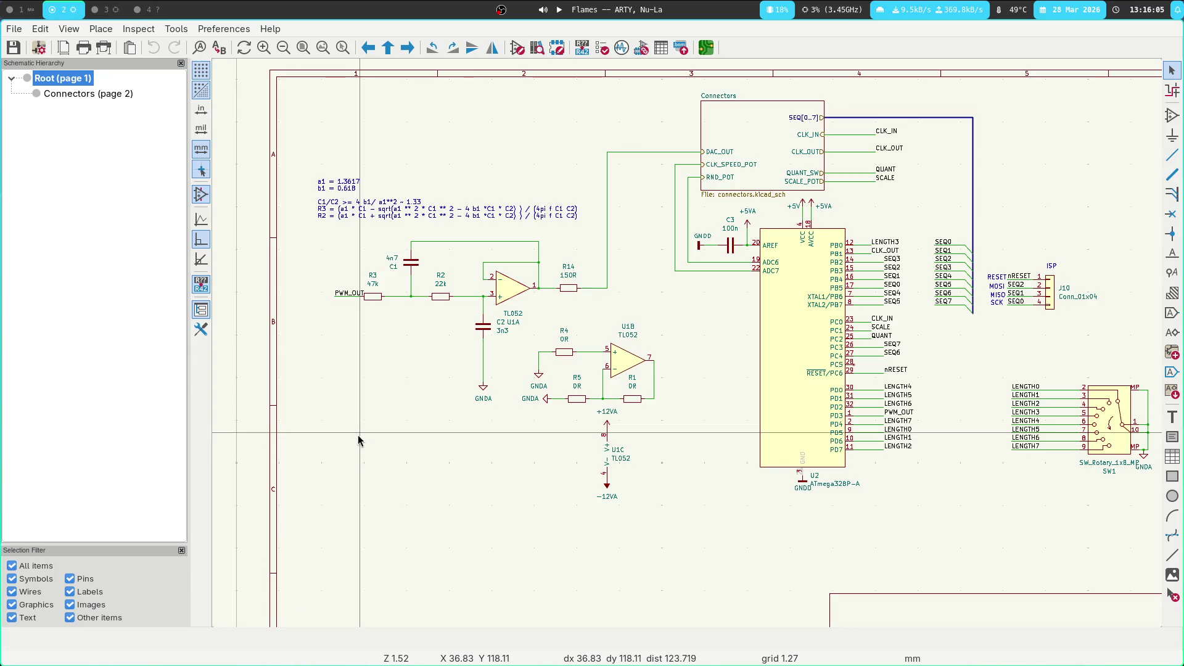
drag(679, 312, 524, 422)
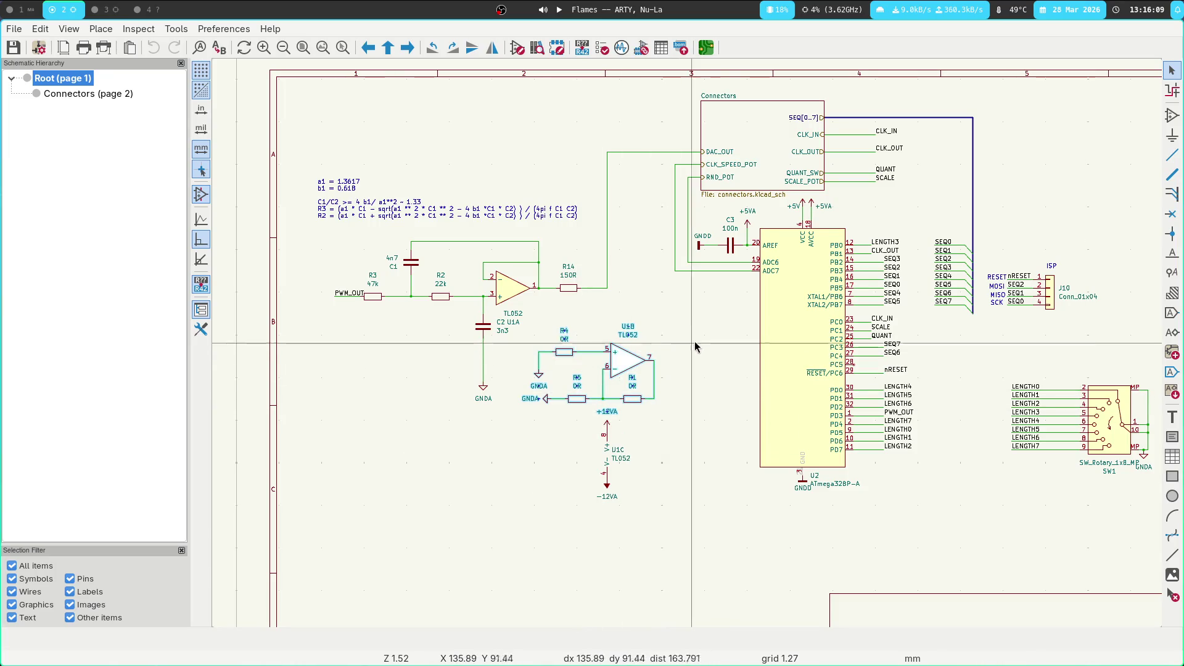
drag(694, 325, 492, 485)
Drag the selected op-amp group down and to the left on the sheet
scroll(591, 217, down, 3)
mouse_move(590, 217)
mouse_down()
mouse_move(452, 318)
mouse_move(386, 348)
mouse_up()
middle_drag(642, 298, 398, 398)
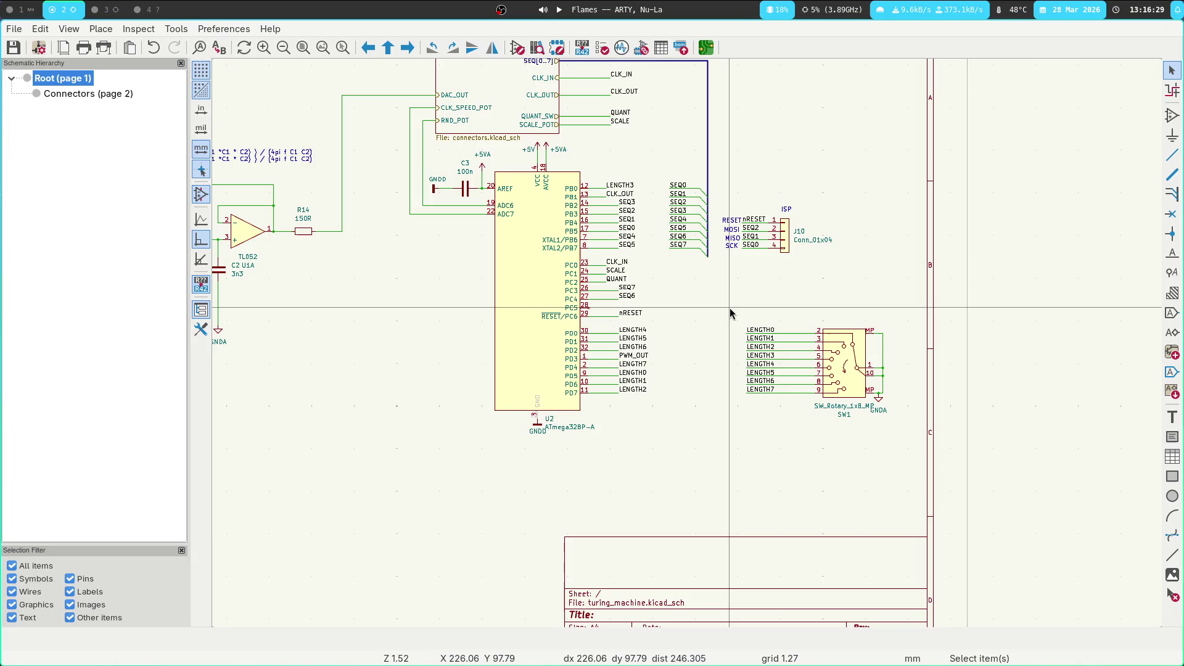
click(120, 11)
Confirm U2's unconnected pad 28 is PC5 by cross-probing it in the schematic
scroll(422, 196, down, 3)
key(Escape)
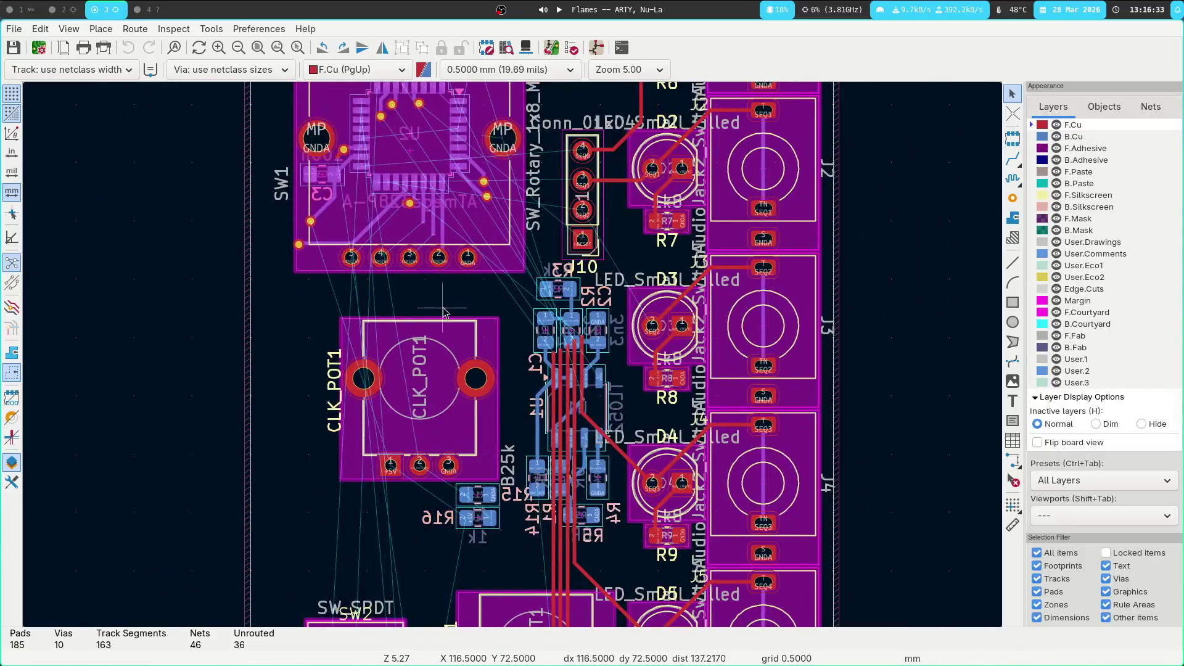
scroll(364, 221, up, 6)
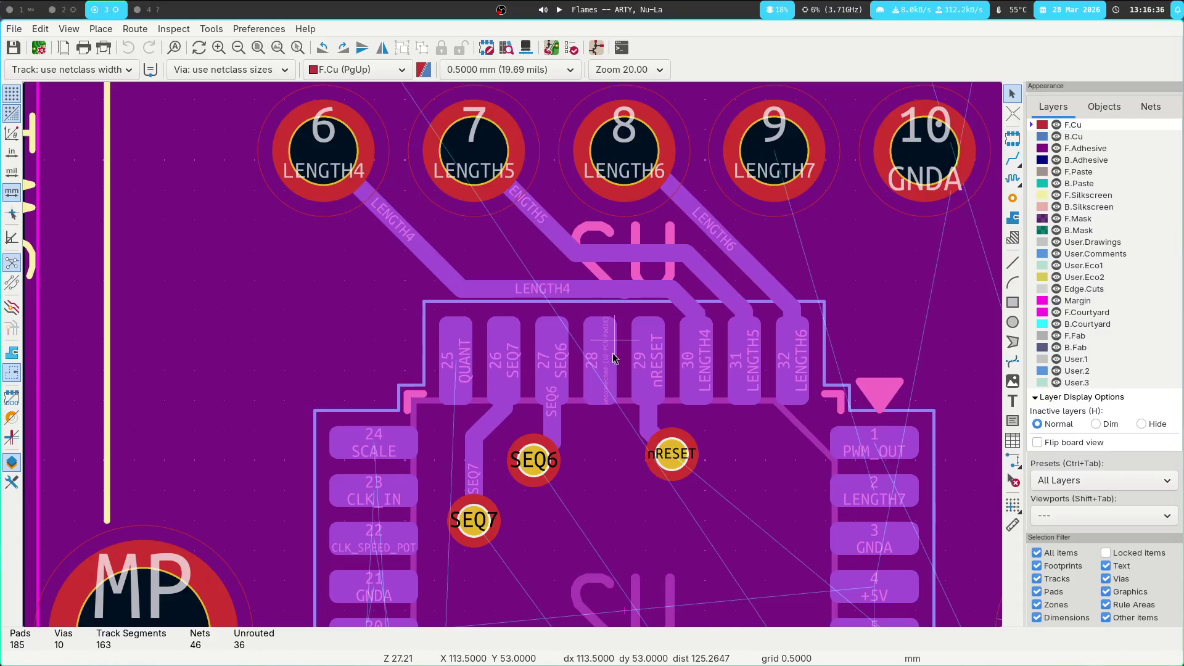
click(614, 358)
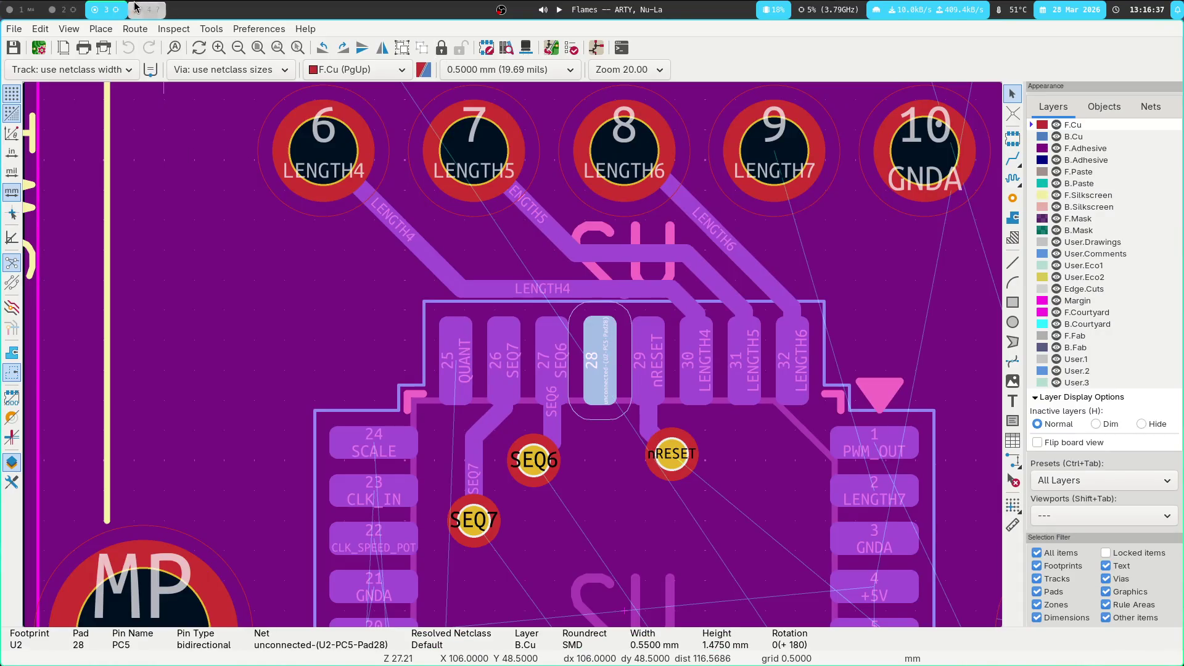
click(67, 9)
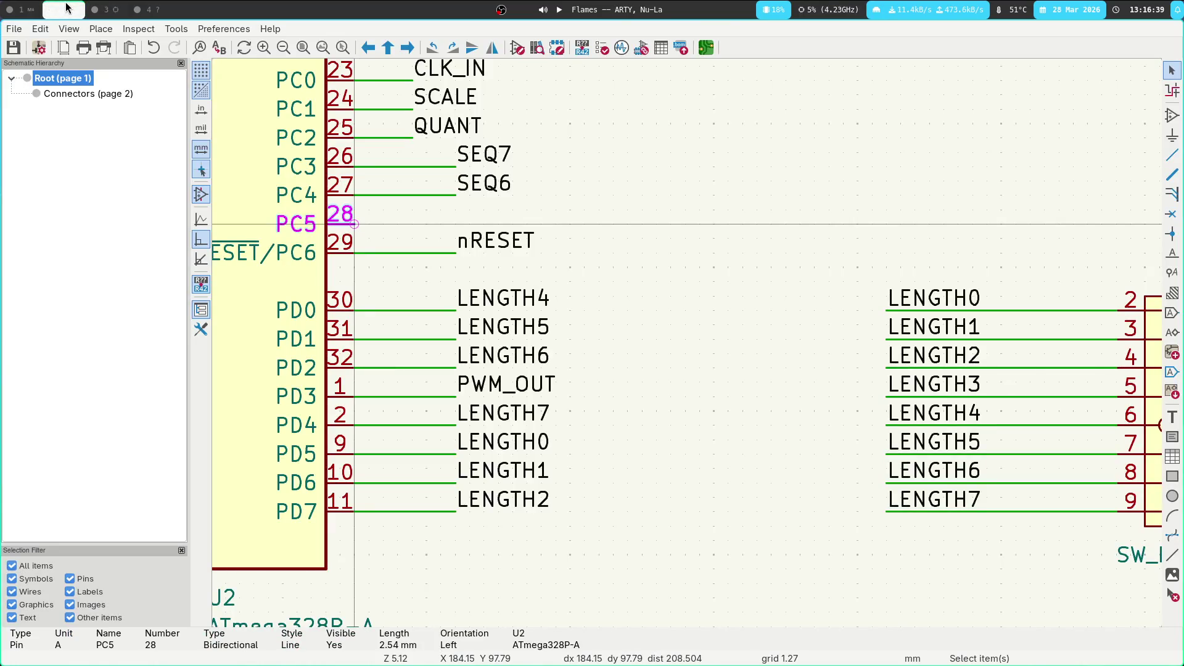
click(88, 9)
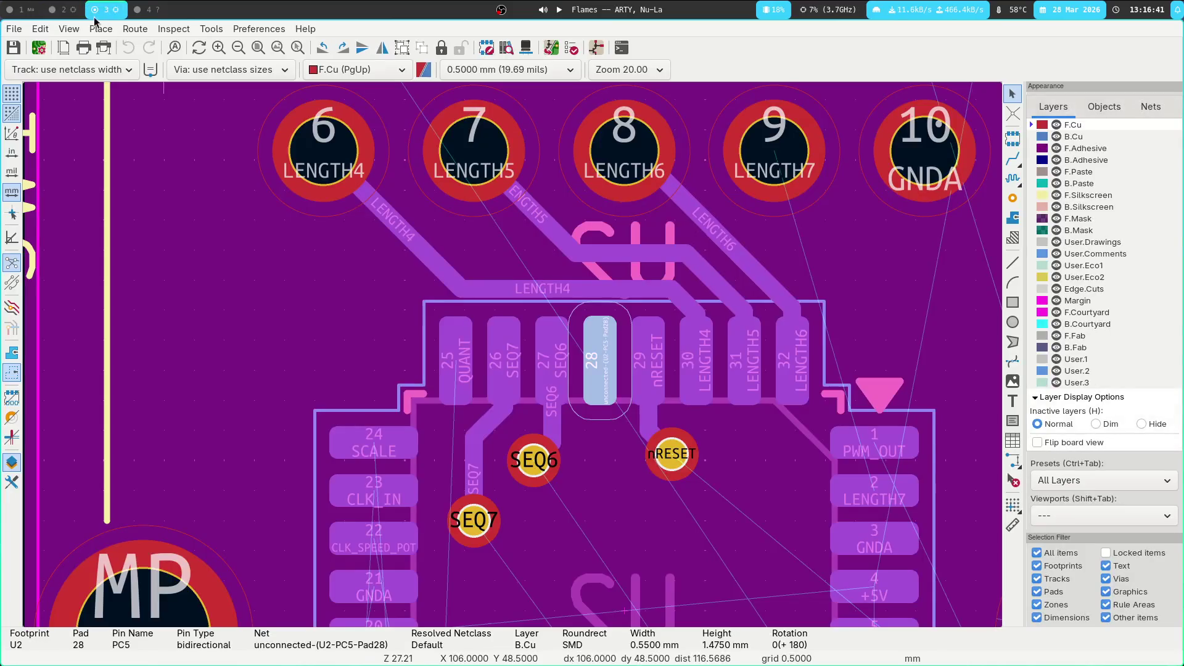
click(21, 9)
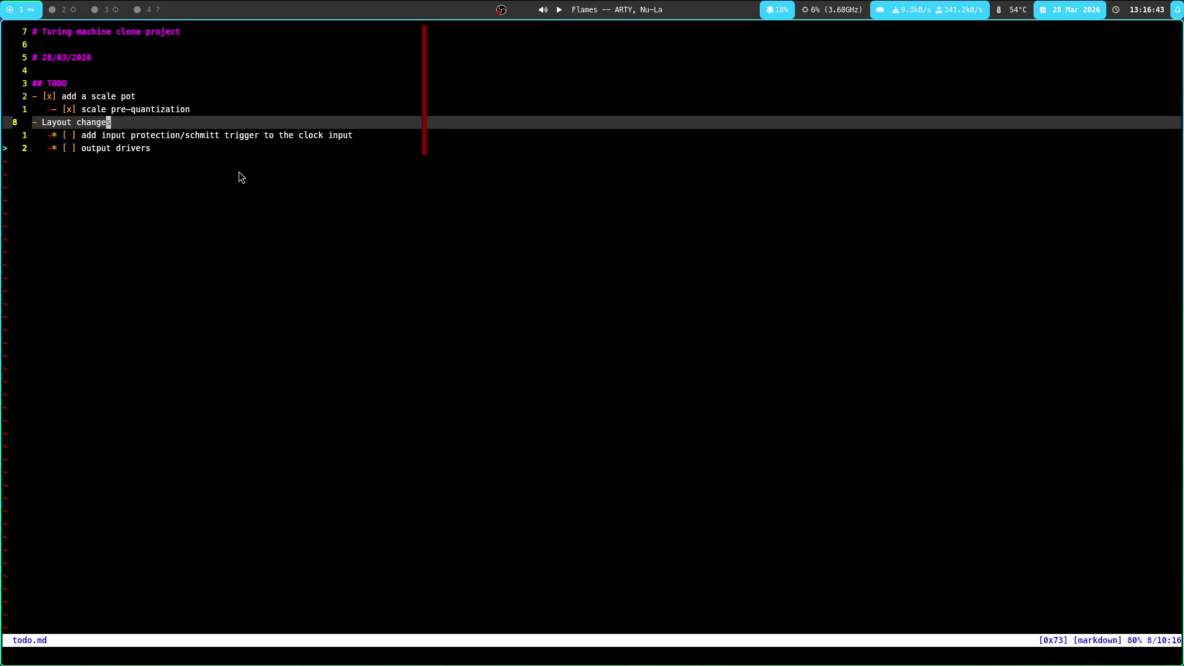
Undo the deleted pulsed-output switch item in todo.md and save the file
key(u)
key(j)
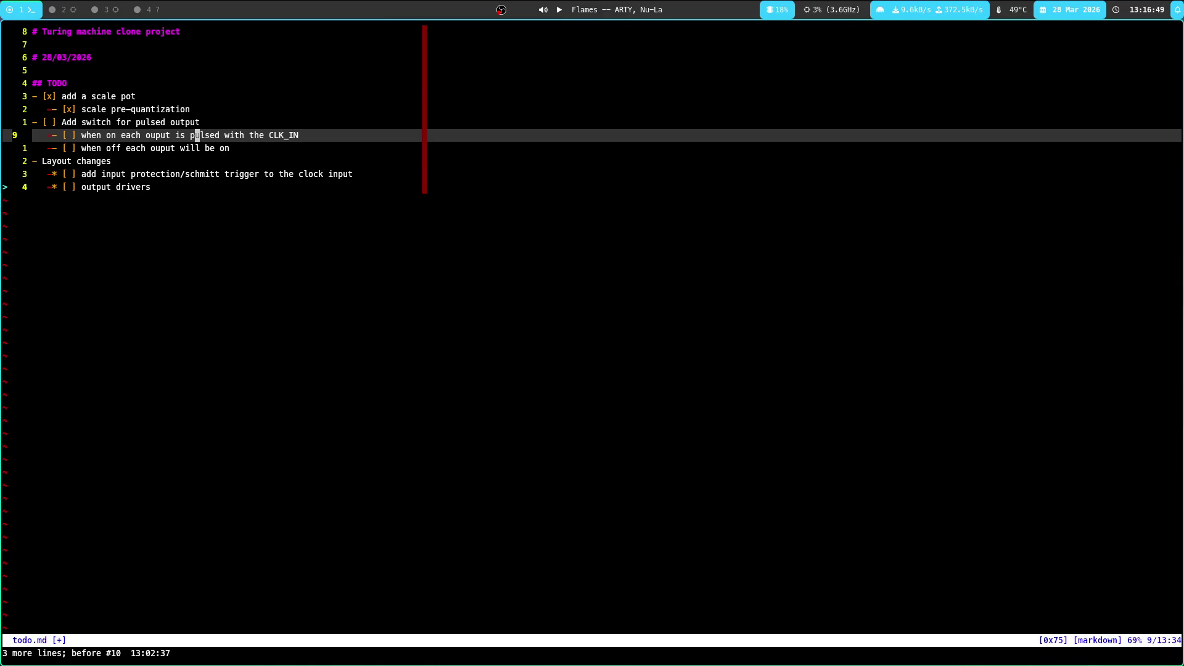
key(k)
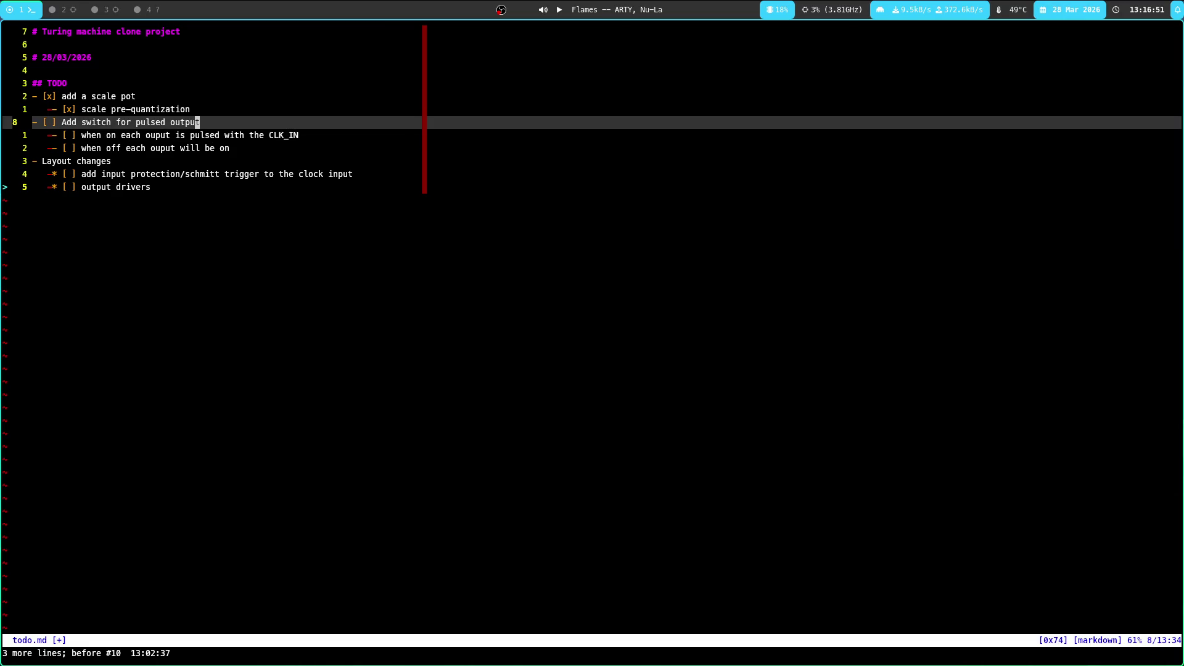
key(colon)
text(w)
key(Return)
key(colon)
text(make)
key(Return)
Switch to the main.c buffer and move to the SCALE_IN define line
key(colon)
text(b main.c)
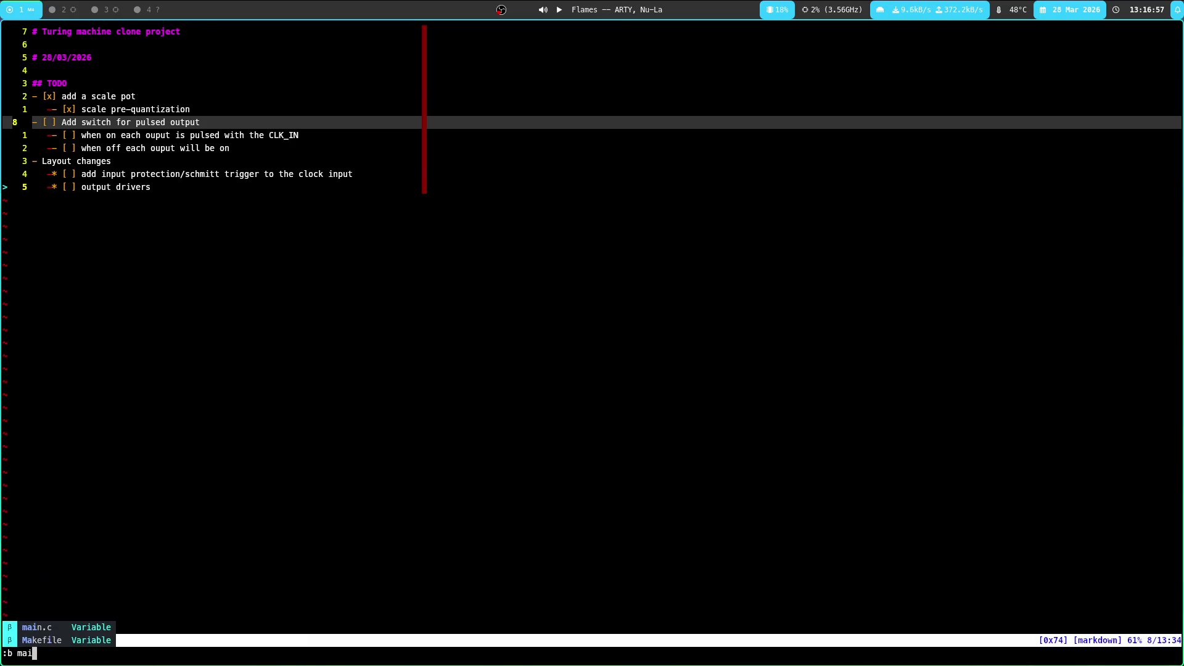
key(Return)
key(g)
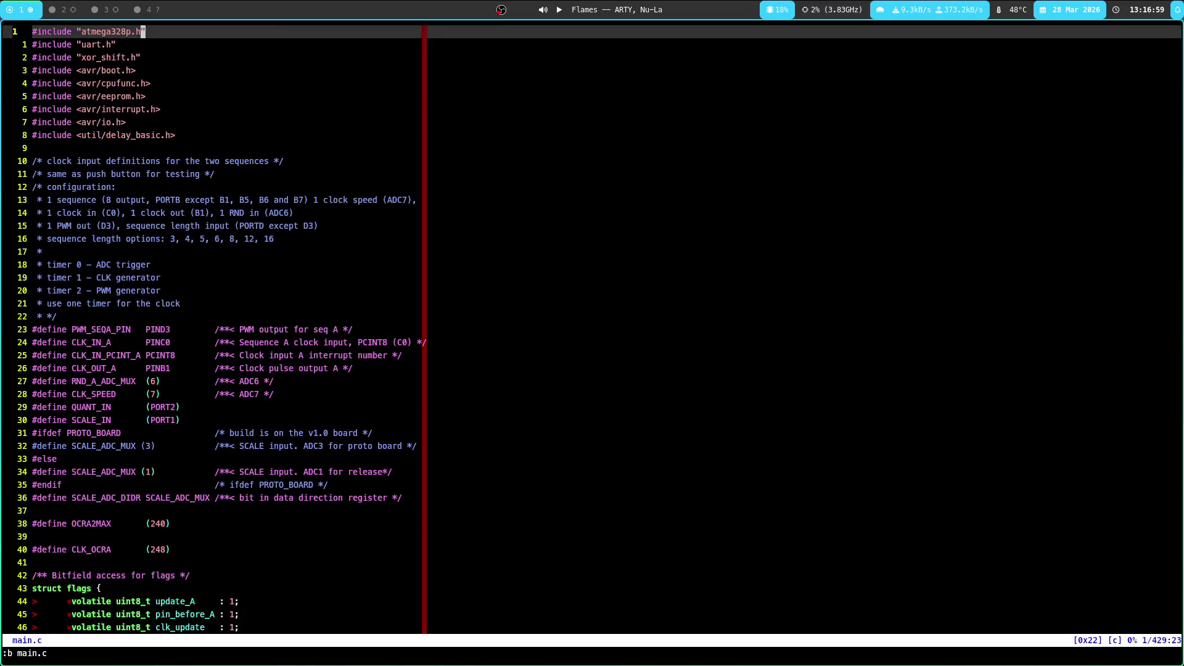
key(ctrl+d)
key(j)
key(j)
key(k)
key(k)
key(k)
Add '#define PULSED_OUT (PORT5)' below SCALE_IN and begin its doc comment
text(o)
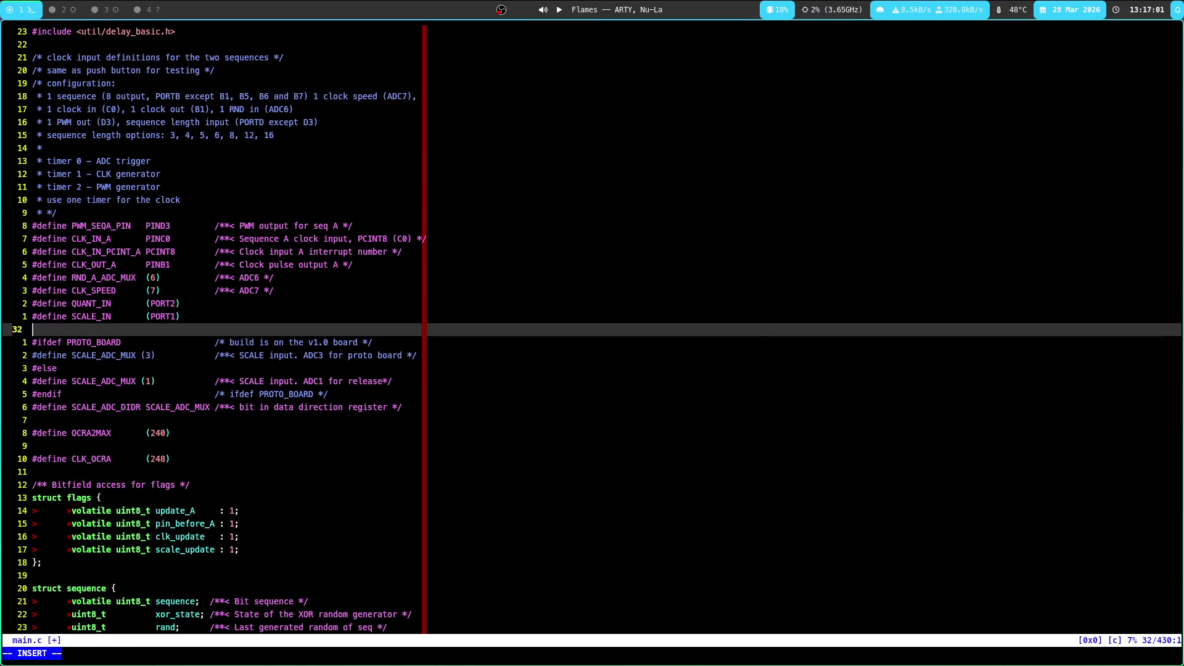
text(#define )
text(PULSED)
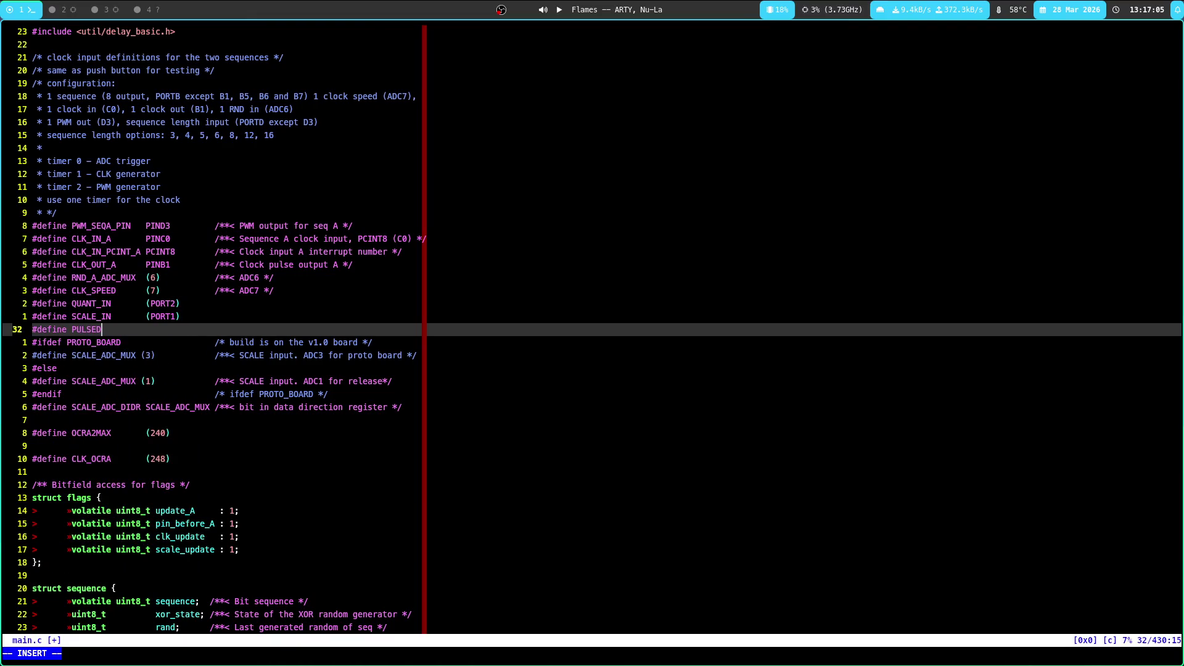
text(_OUT (PORT)
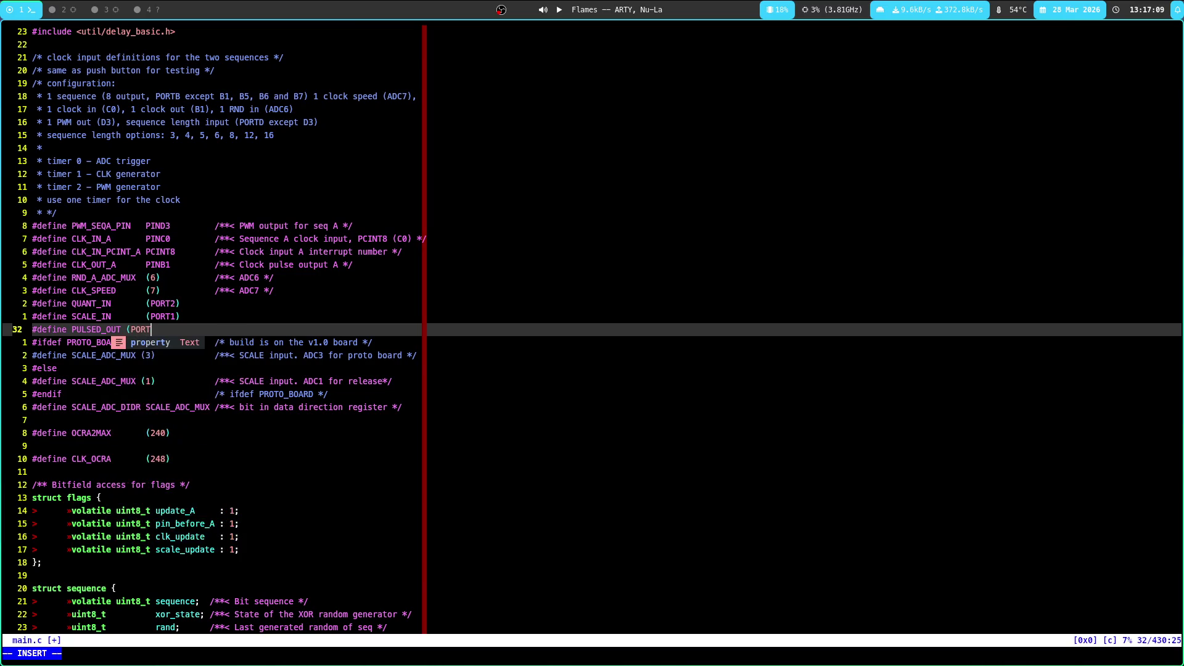
key(super+2)
key(super+3)
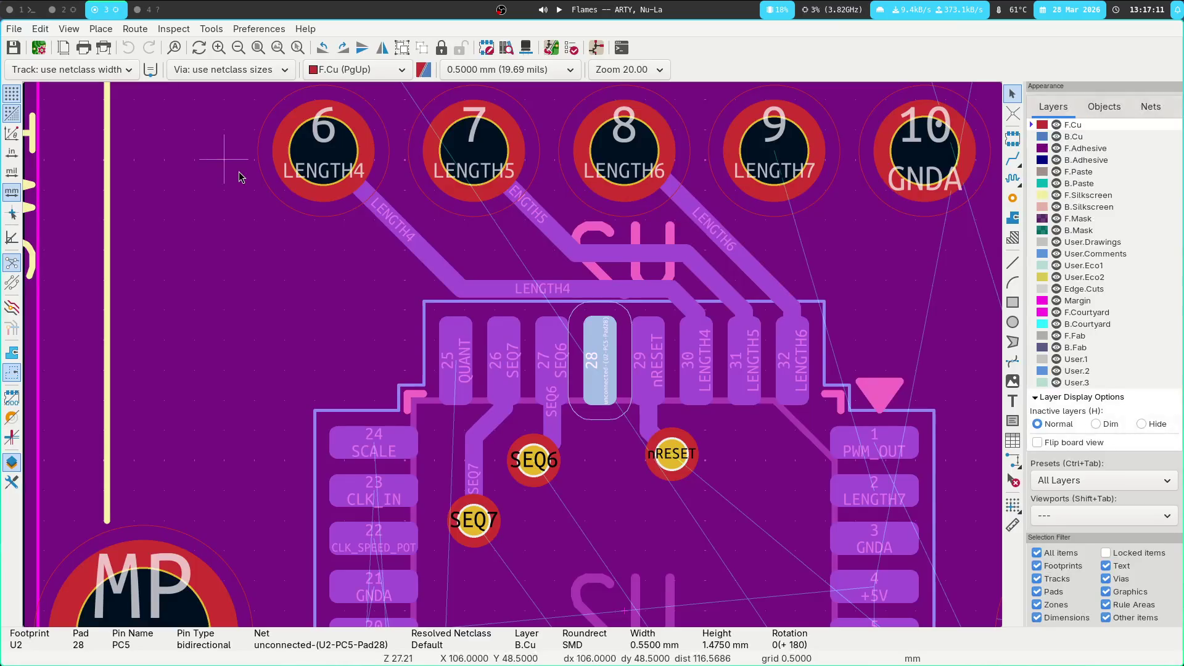
key(super+2)
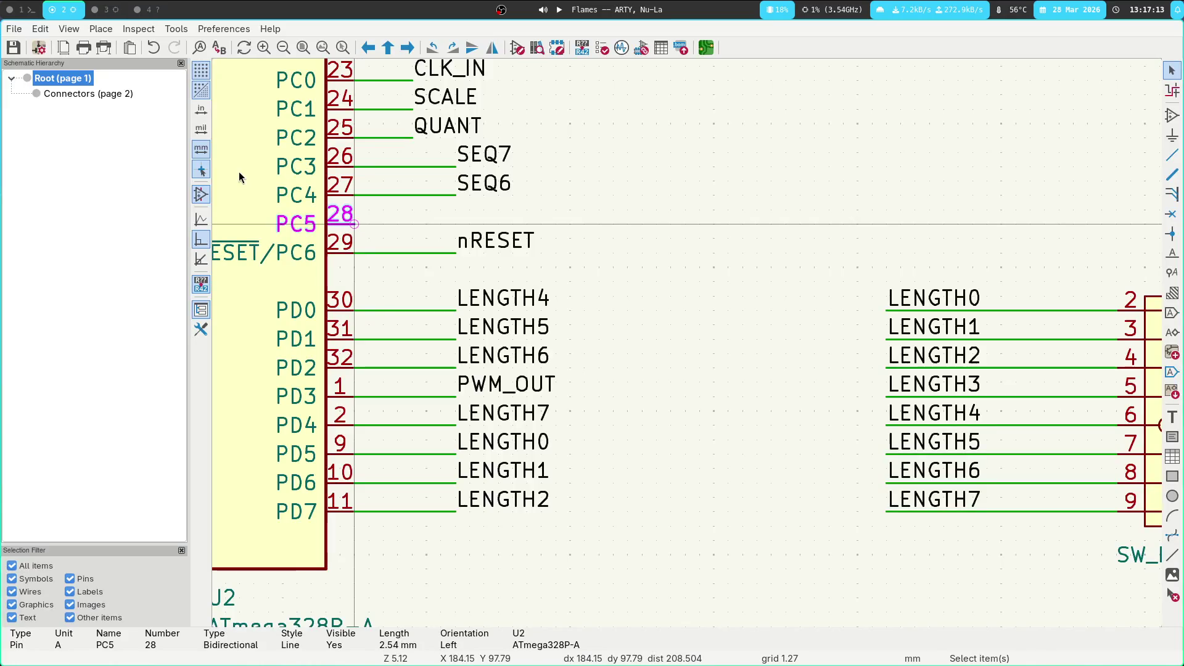
key(super+1)
text(5))
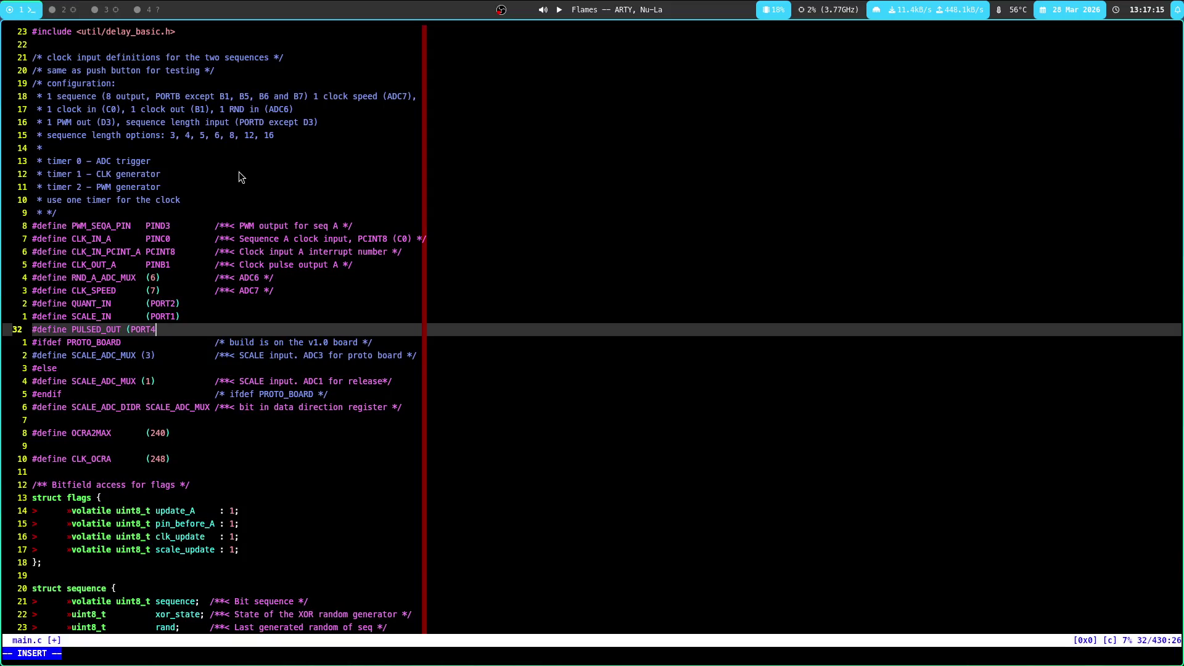
key(Escape)
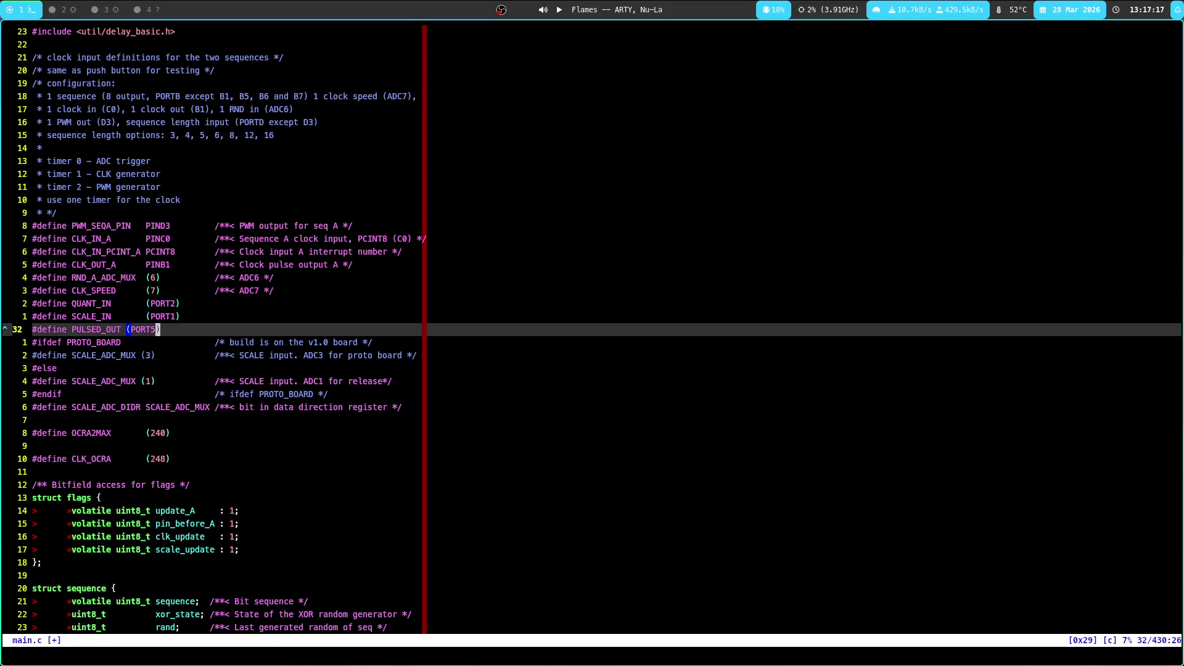
text(A/)
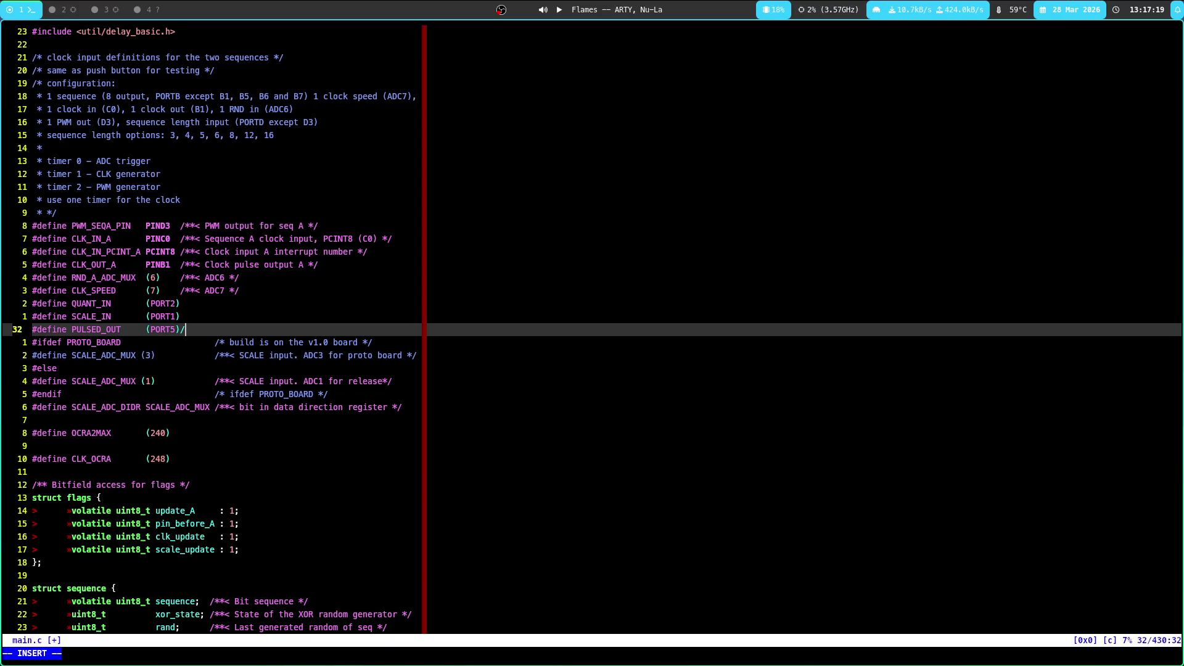
key(Escape)
text(uA /)
text(s)
Comment PULSED_OUT as 'PORTC switch to make outputs pulse with CLK_IN' and save
key(BackSpace)
text(witch  */)
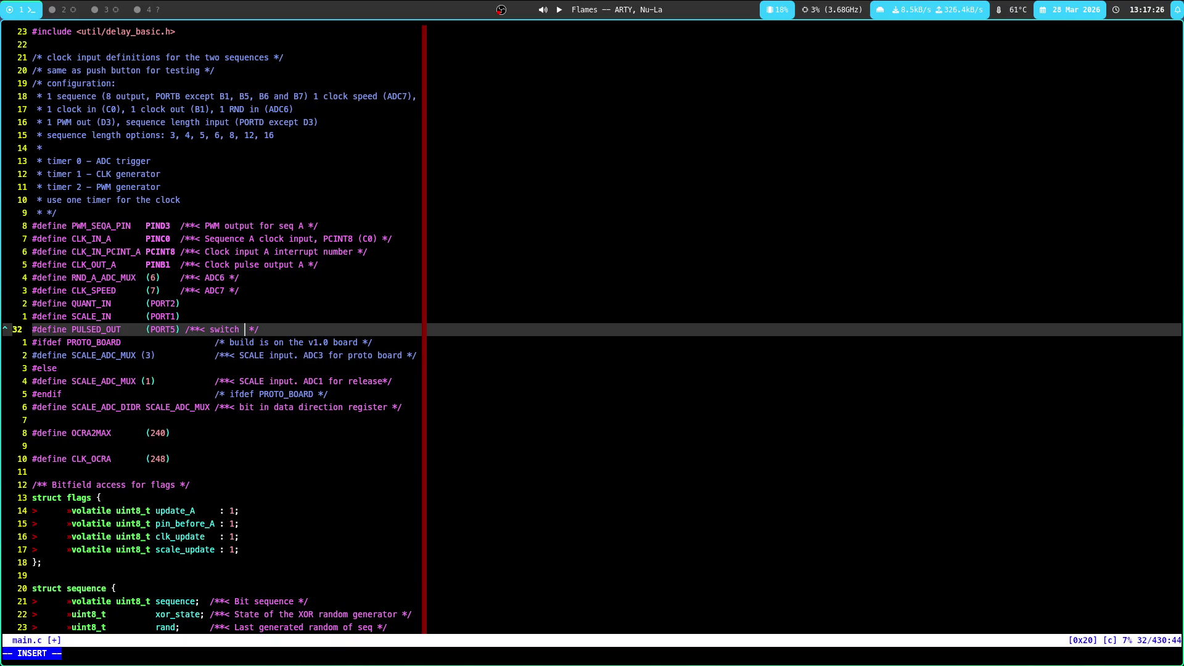
key(ctrl+w)
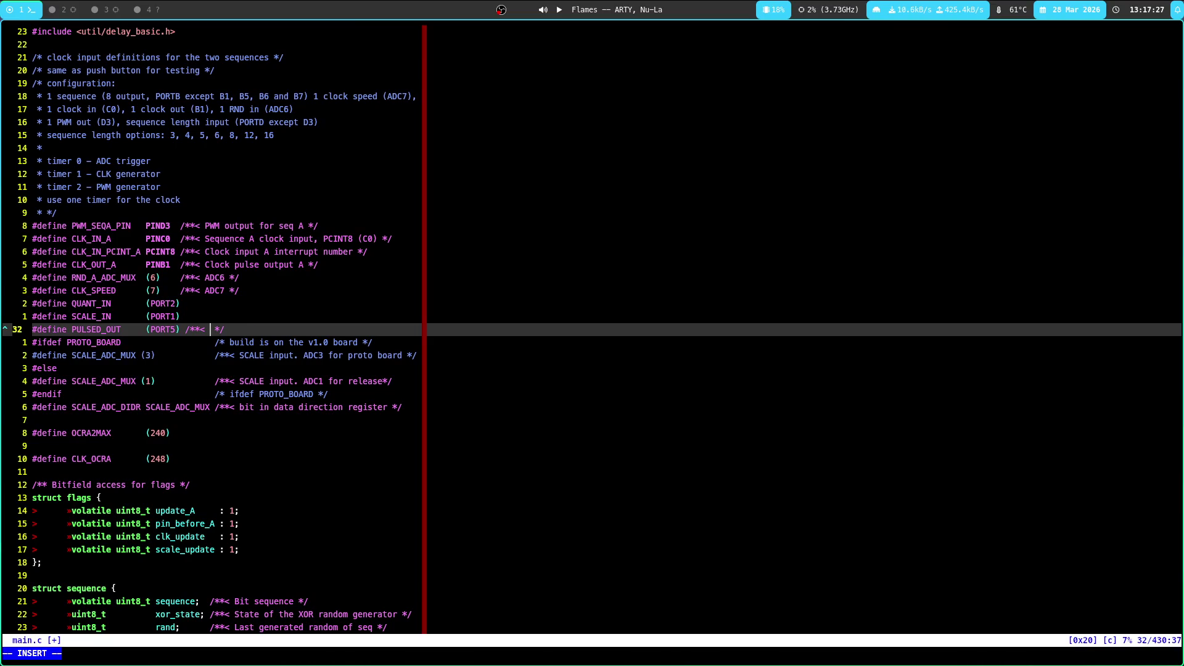
text(PORTC)
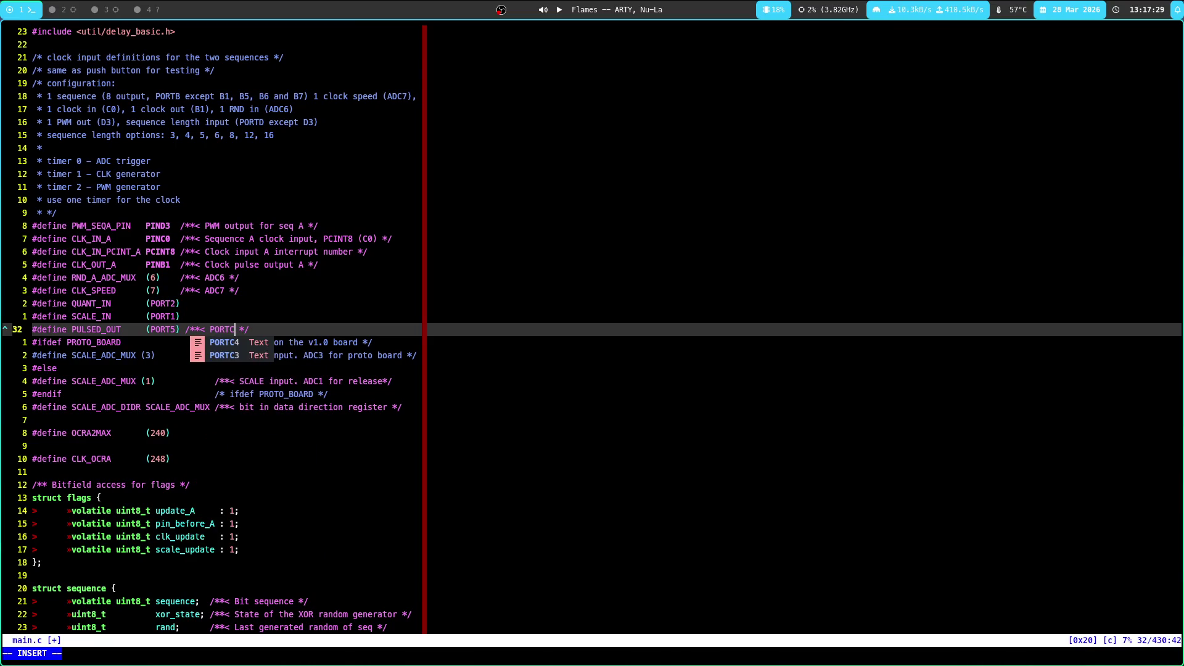
text( switch to)
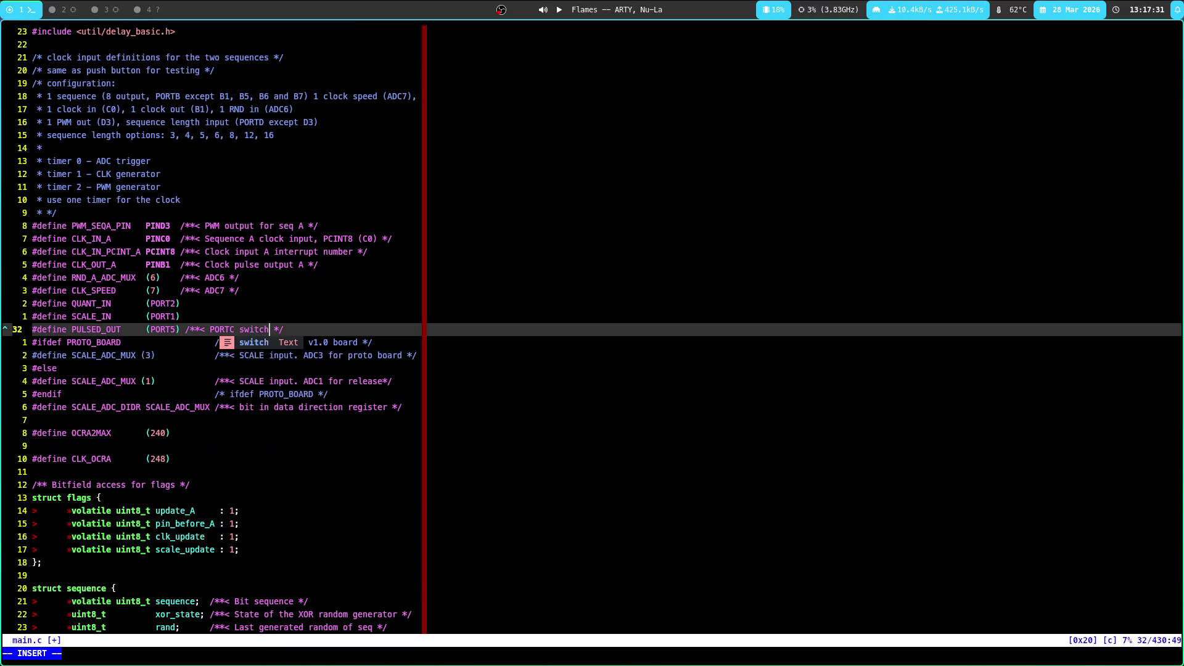
text( make outputs )
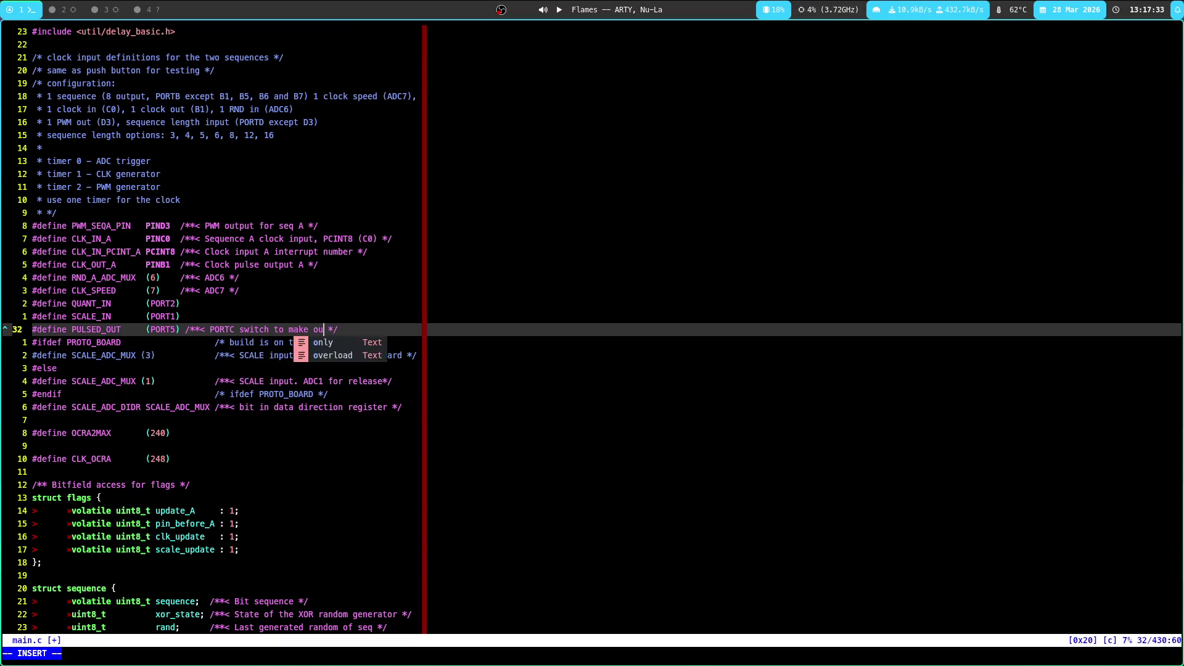
text(pulse)
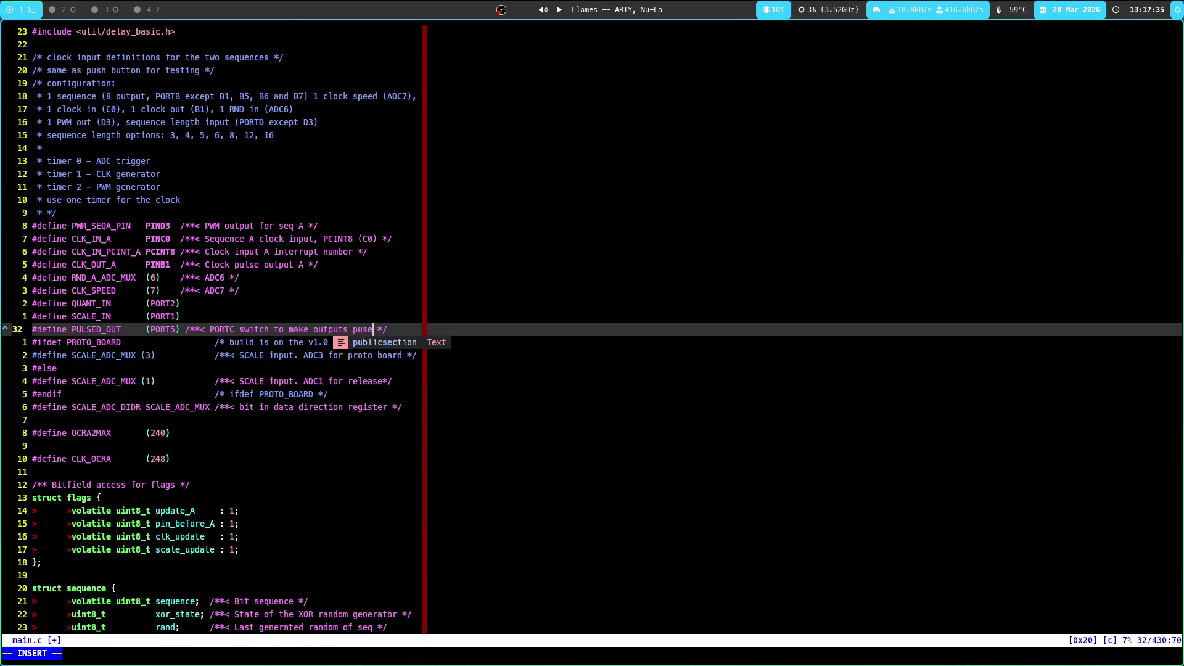
text( with CLK_)
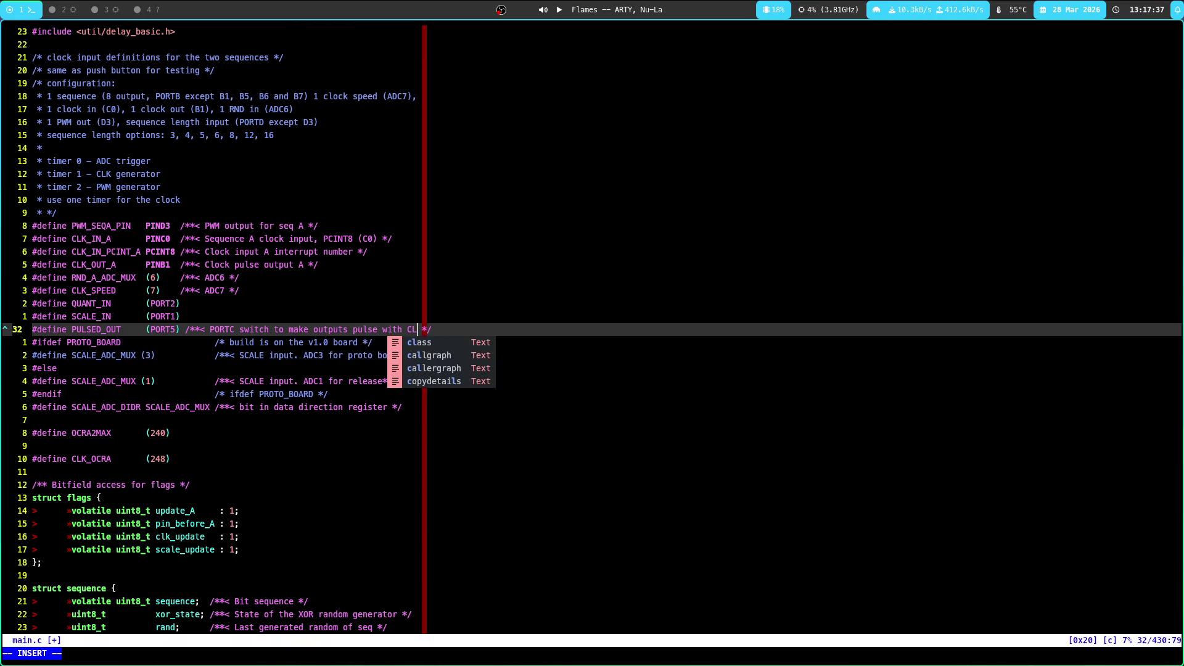
text(IN)
key(Escape)
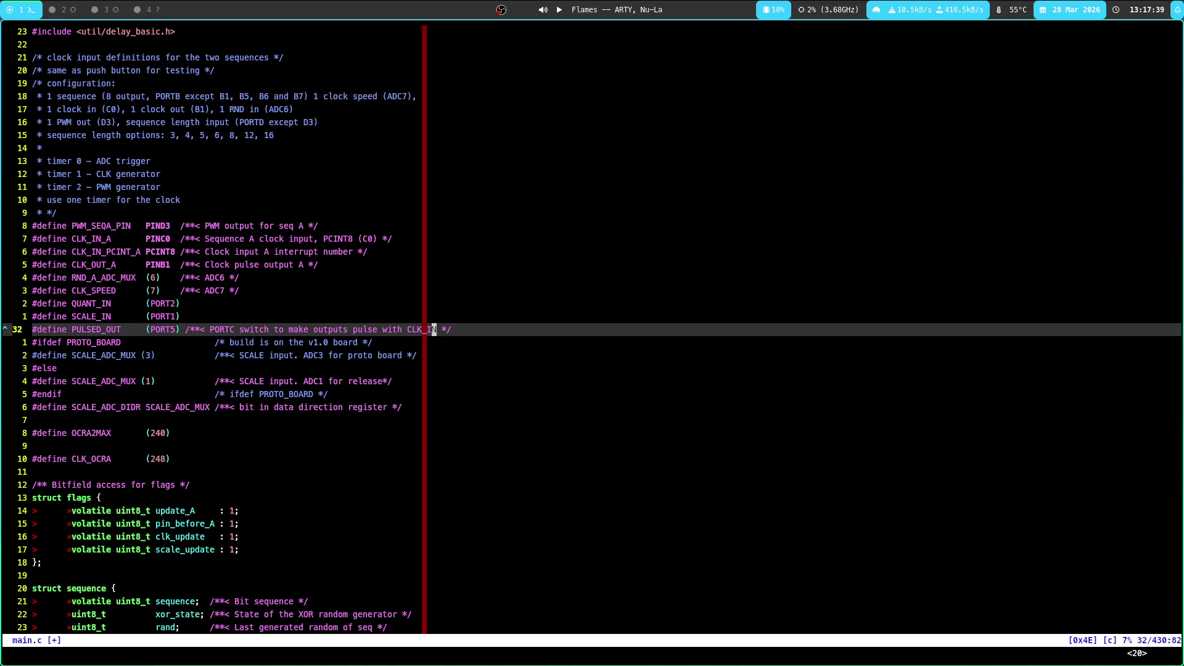
text(:w)
key(Return)
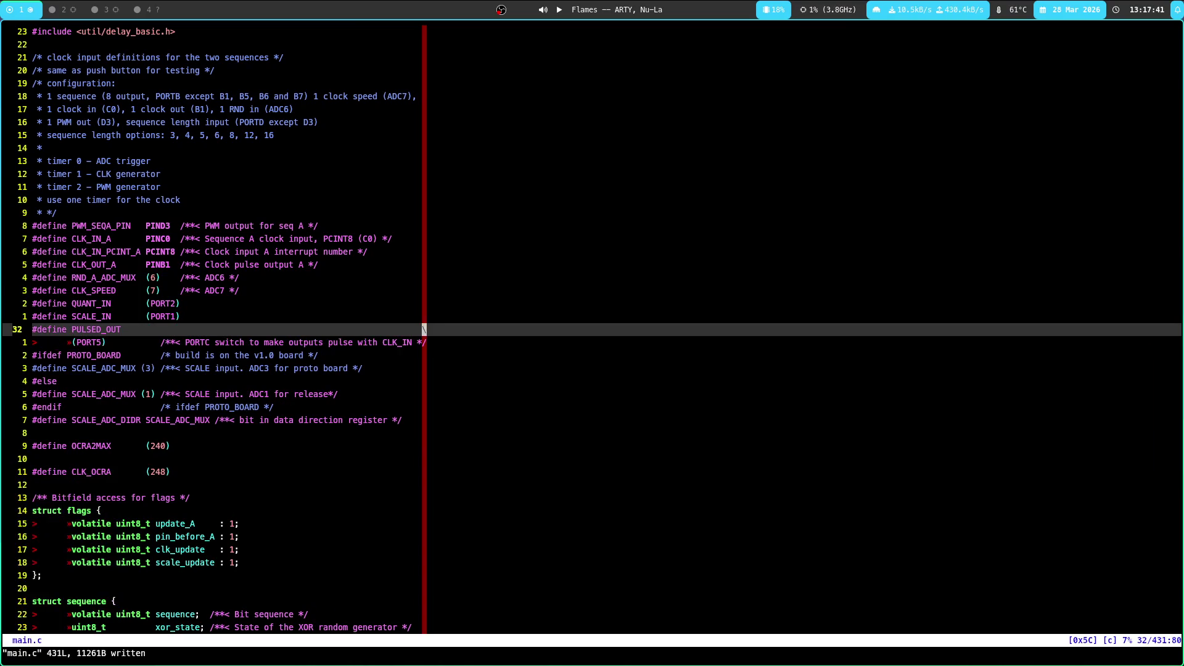
Add the comment 'ouput scale pot' to the SCALE_IN define and save
text(kA )
text(*)
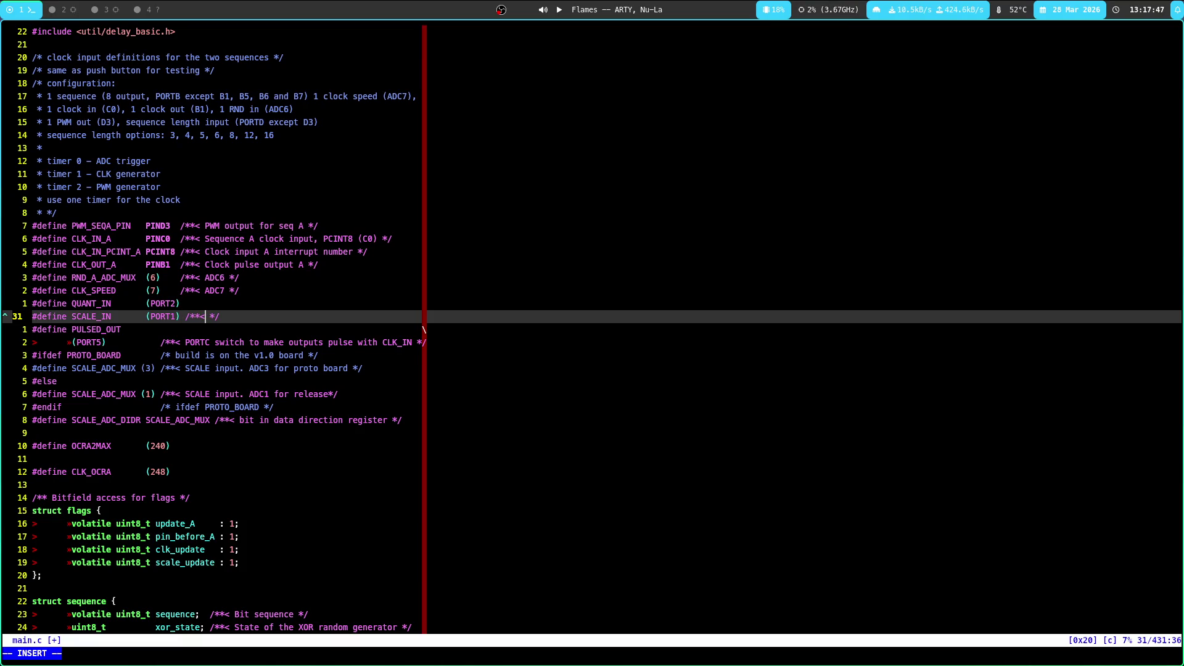
text(  input )
text(for the  )
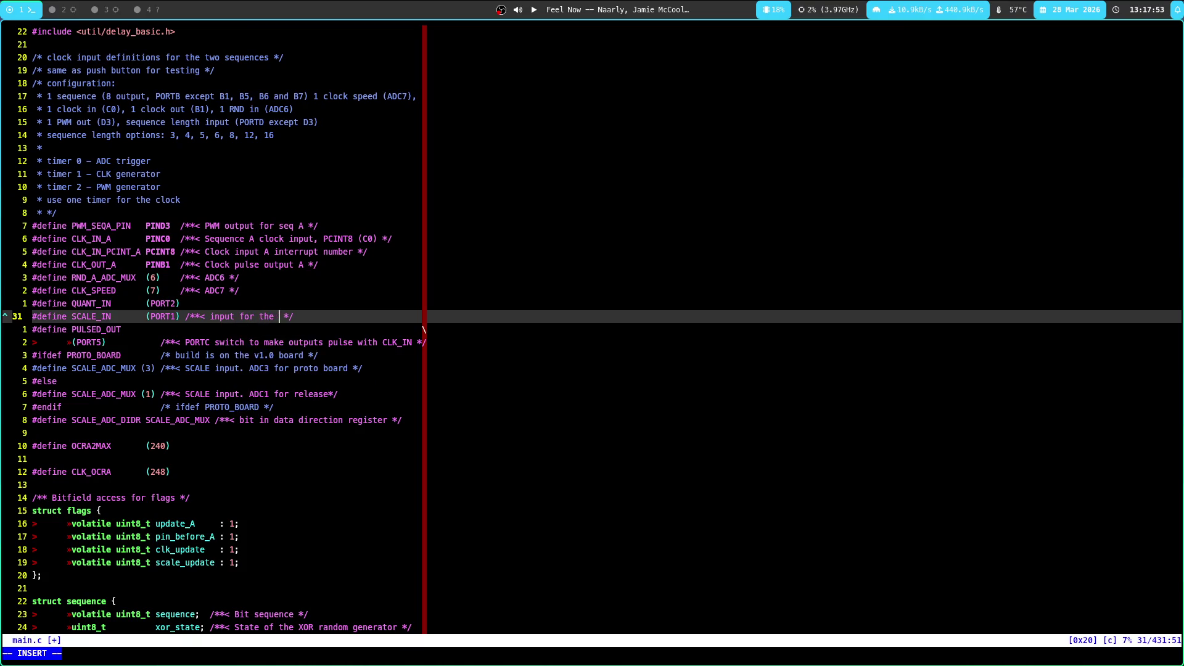
text(sca)
key(BackSpace)
key(BackSpace)
key(BackSpace)
text(ouput scale )
text(pot)
key(Escape)
text(k:w)
key(Return)
Add the comment 'output quantazation switch' to the QUANT_IN define and save
text(ANT_IN       (PORT2) /)
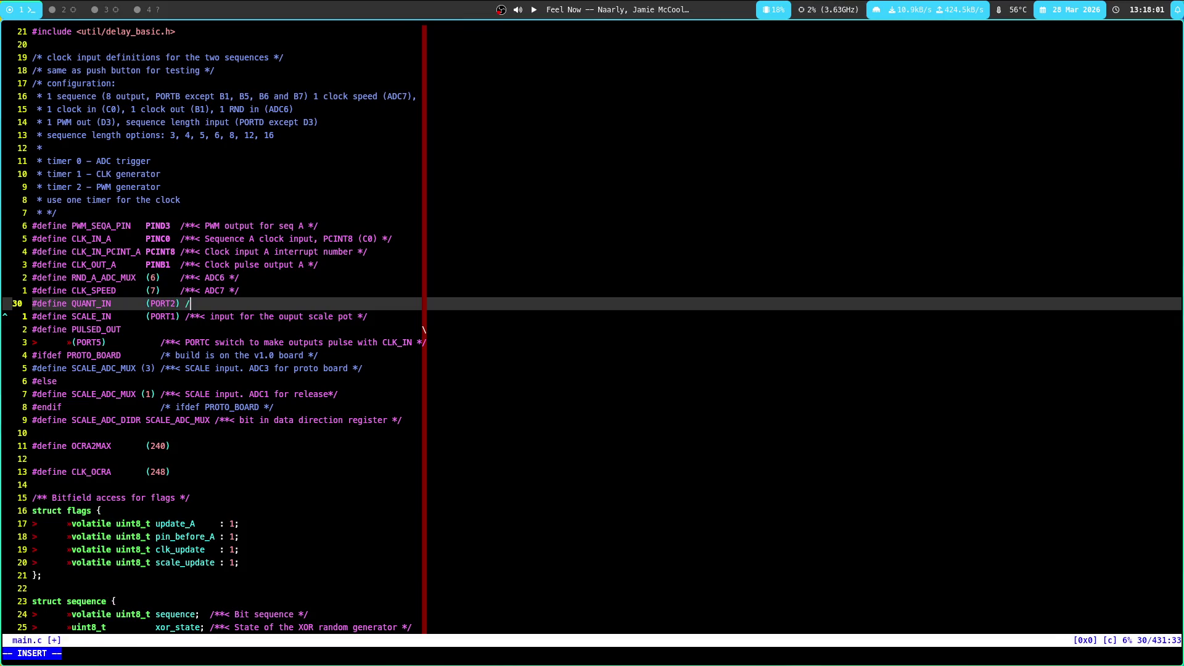
text(**< output quan */)
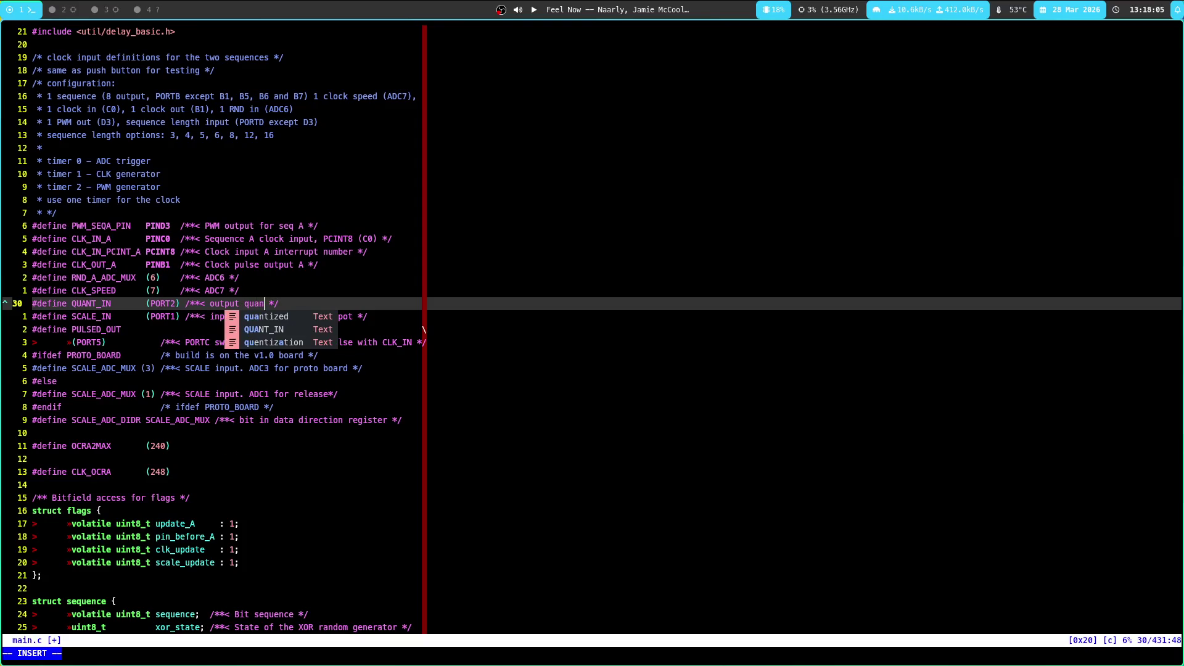
text(tazation switch)
key(Escape)
text(:w)
key(Return)
key(j)
key(j)
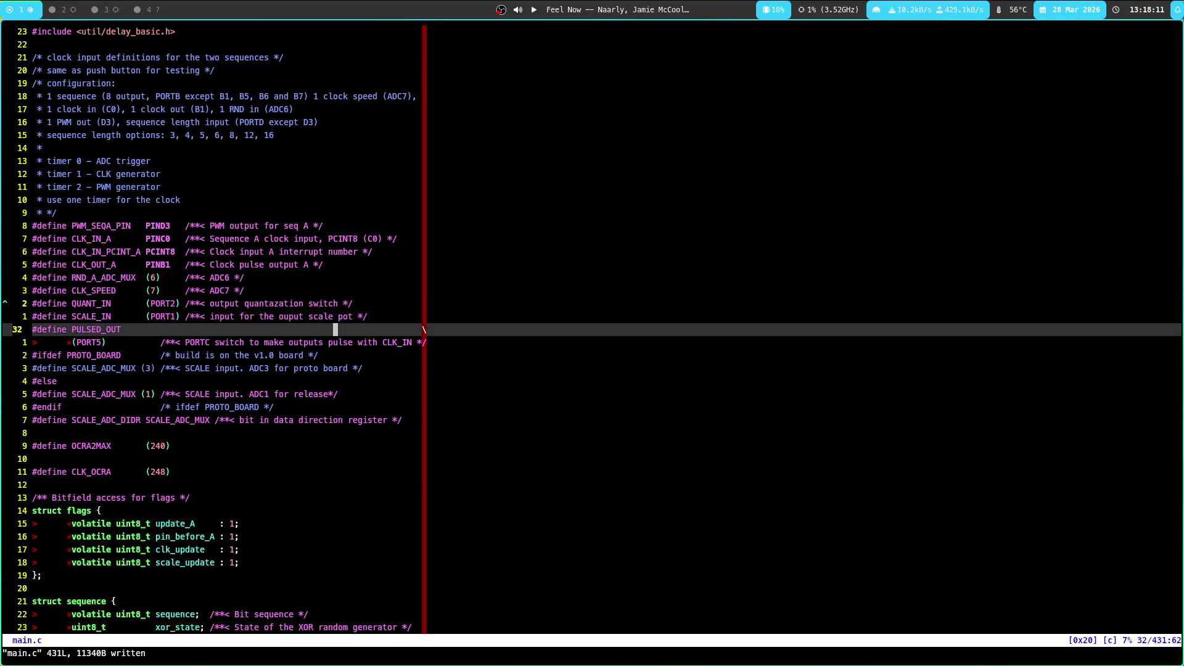
text(/@pi)
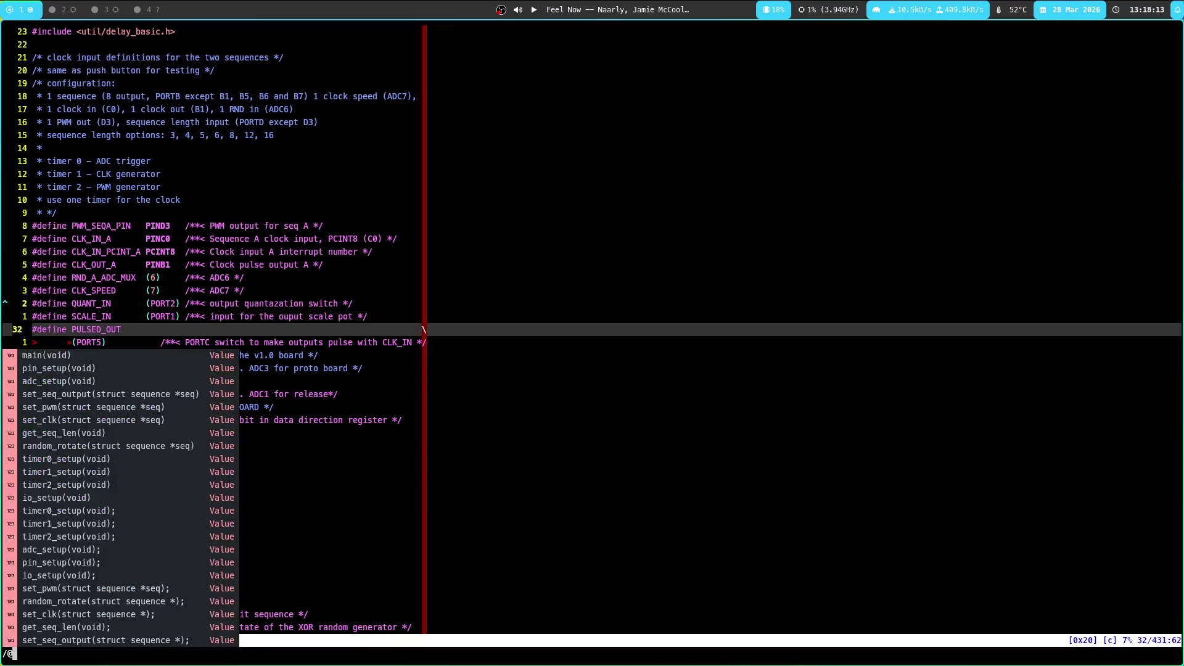
Jump to pin_setup and locate the commented-out AVR_IOC->ddr line
key(Return)
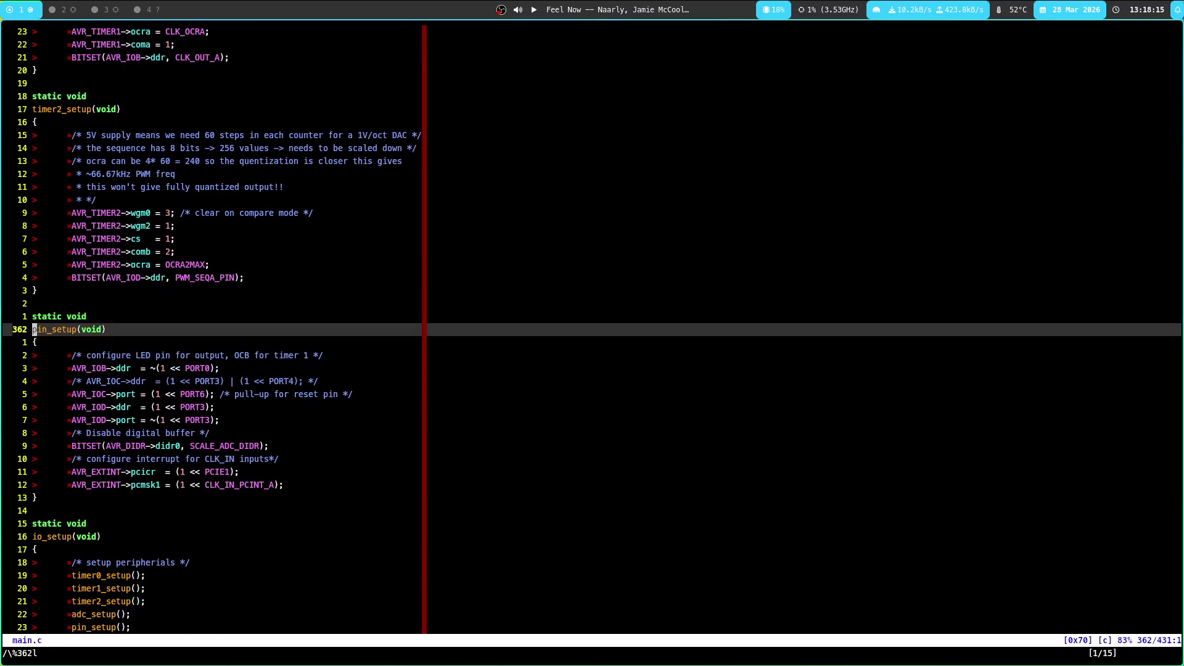
key(j)
key(j)
key(l)
key(l)
key(j)
key(j)
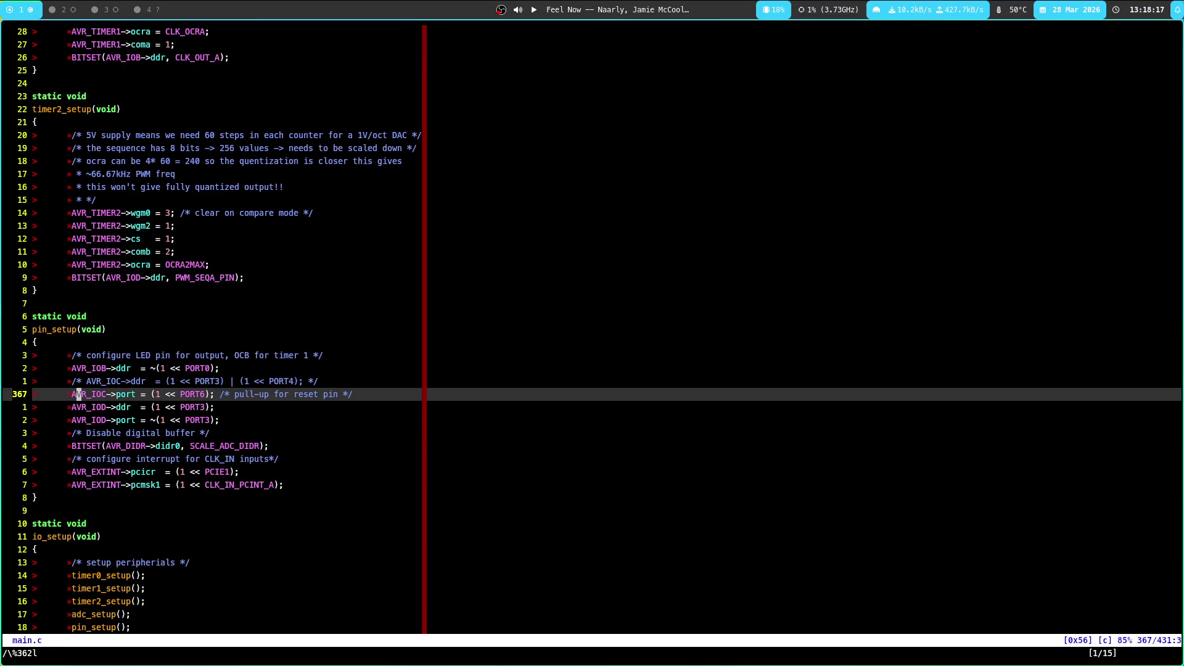
key(j)
key(k)
key(k)
key(l)
key(j)
key(k)
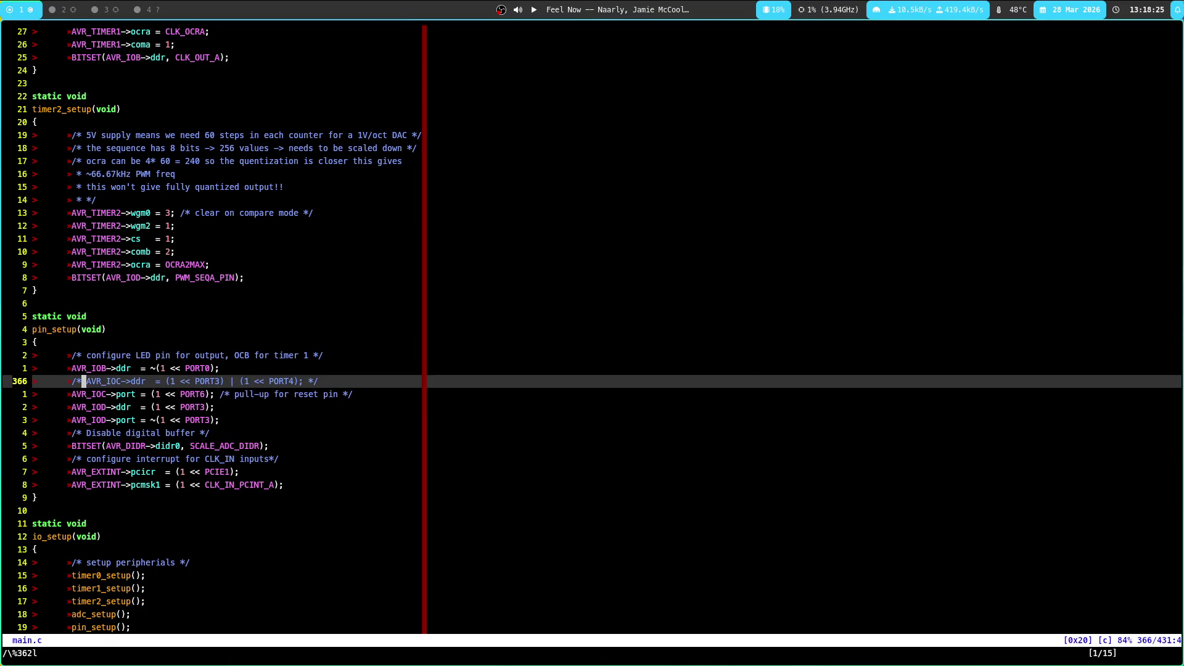
Uncomment the AVR_IOC->ddr line and split main.c into side-by-side views
key(g)
key(c)
key(c)
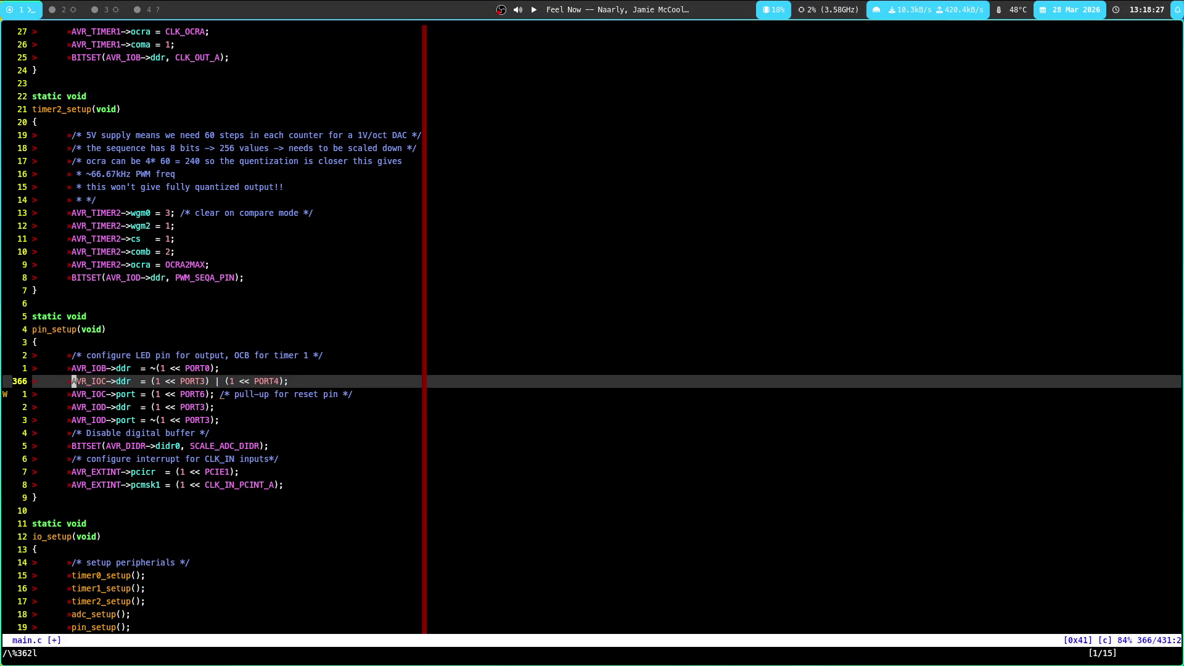
key(e)
key(e)
key(e)
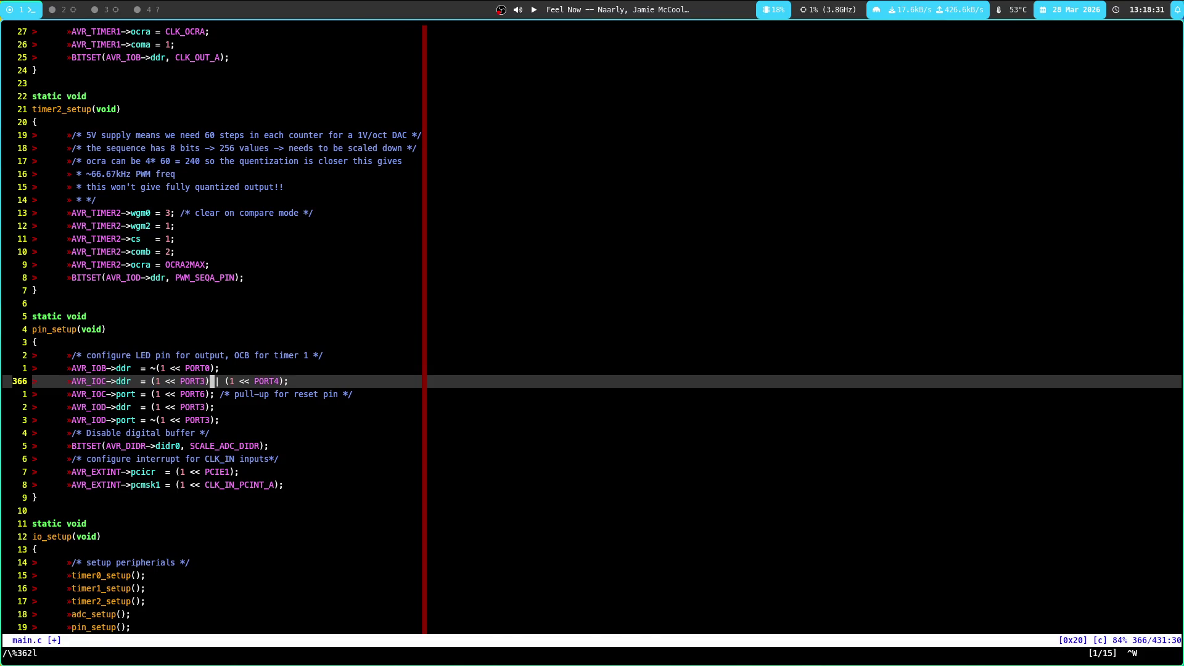
key(ctrl+w)
text(v:b)
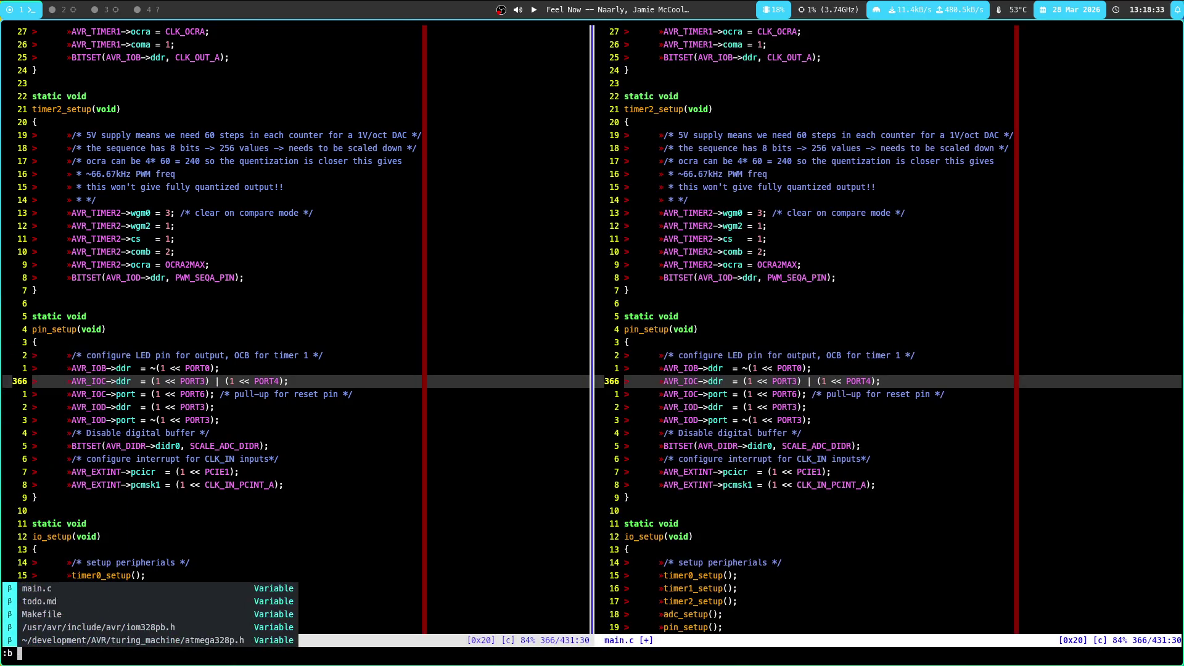
text( main)
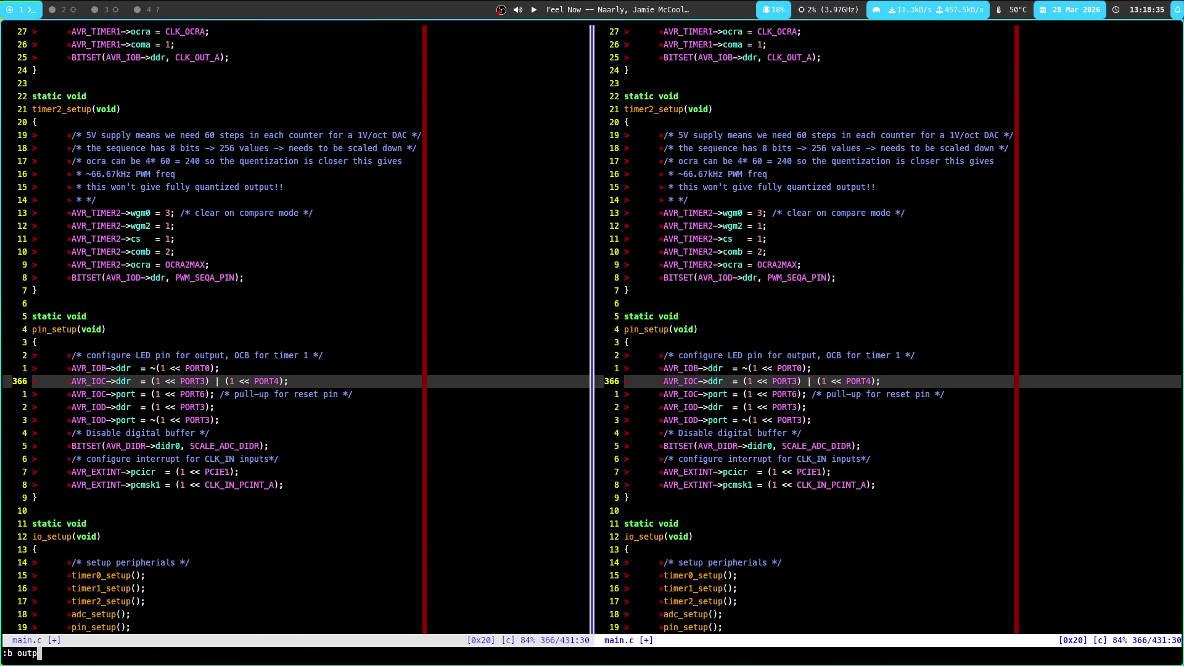
Show main.c in the right view, located at the PORTC3 output line above set_pwm
key(Return)
key(colon)
text(/@)
key(BackSpace)
text(/@)
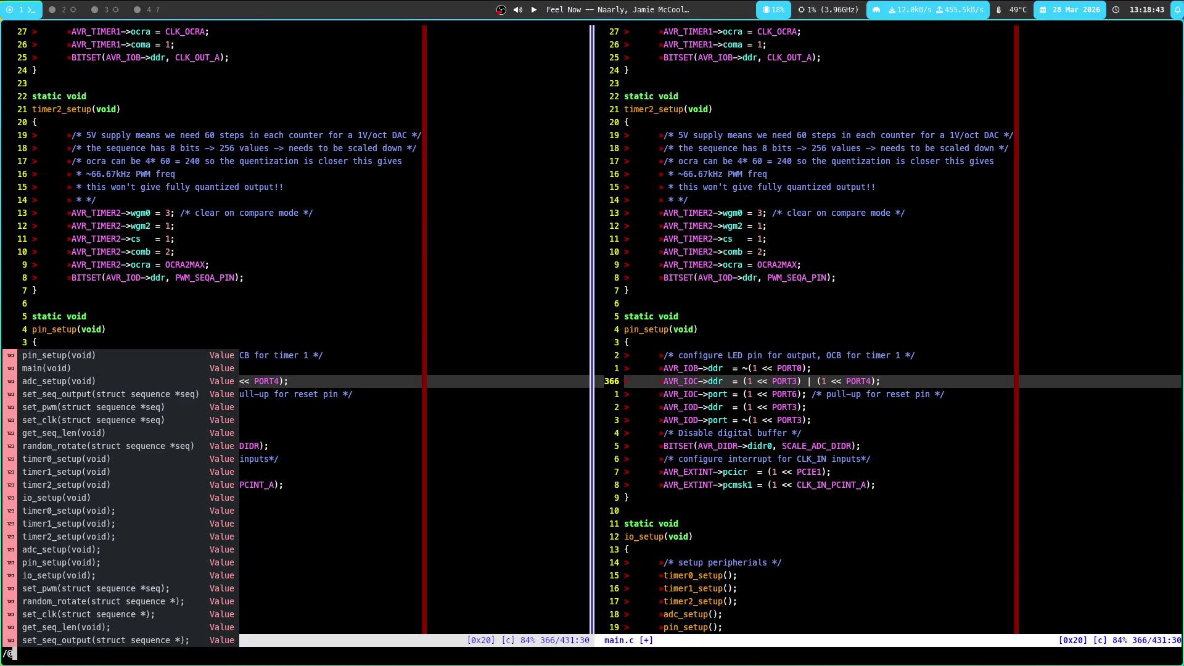
text(se)
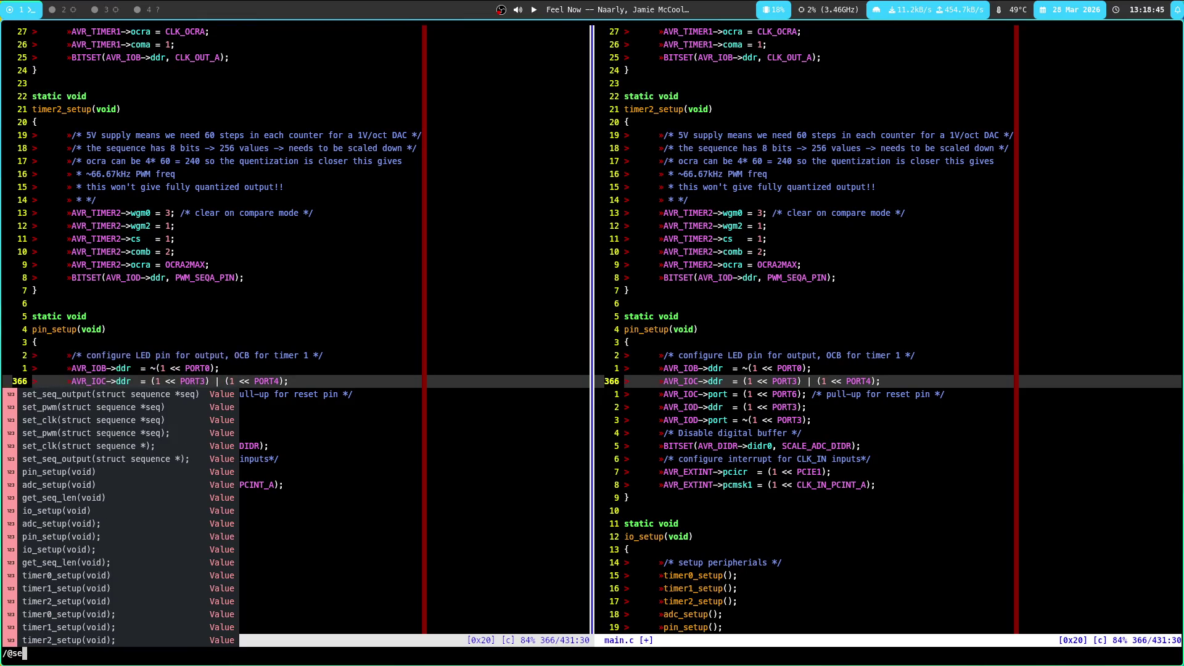
text(t_pwm)
key(Tab)
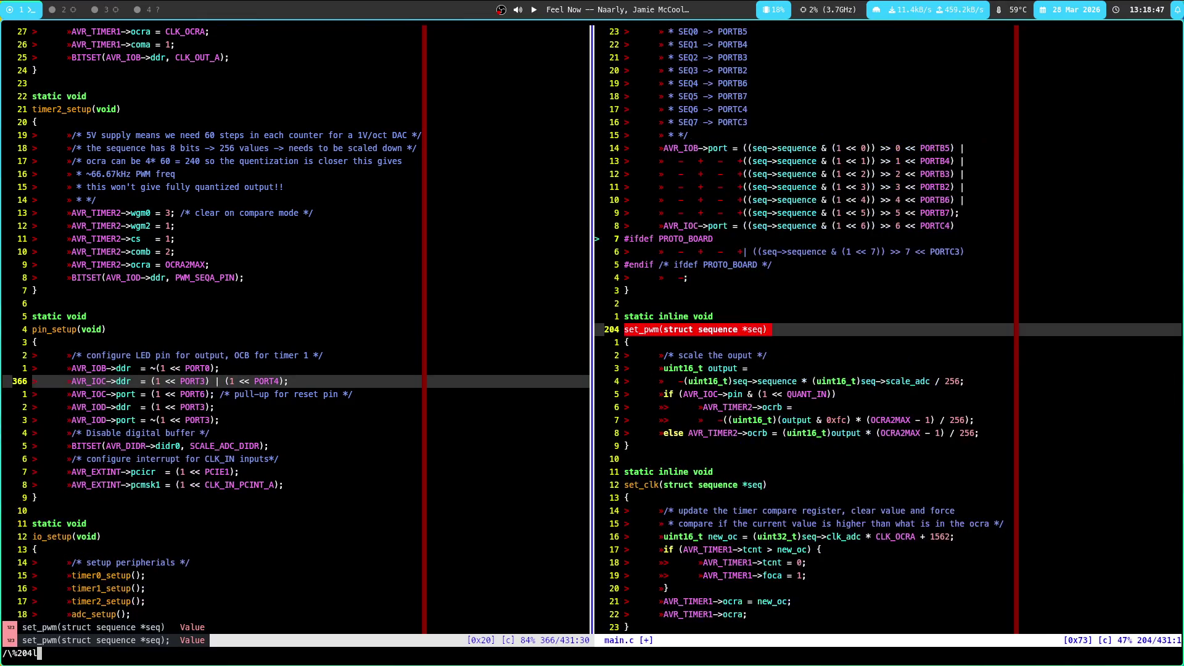
key(Return)
key(j)
key(j)
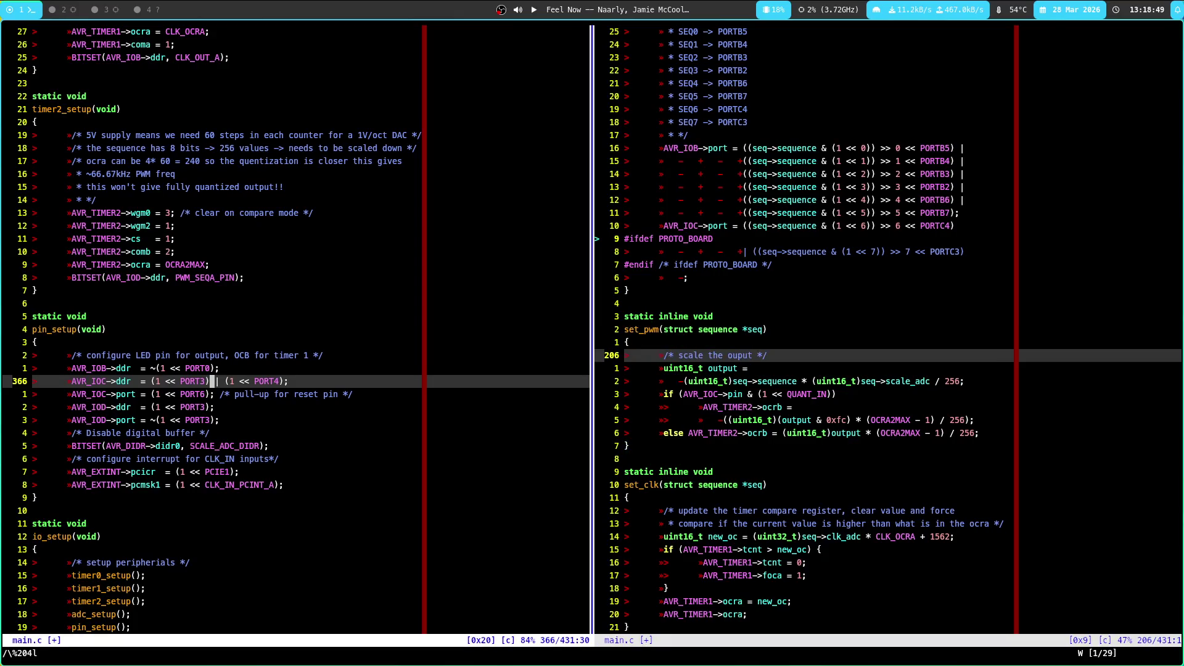
key(k)
key(ctrl+u)
key(j)
key(j)
key(j)
key(k)
key(ctrl+e)
key(ctrl+e)
key(ctrl+e)
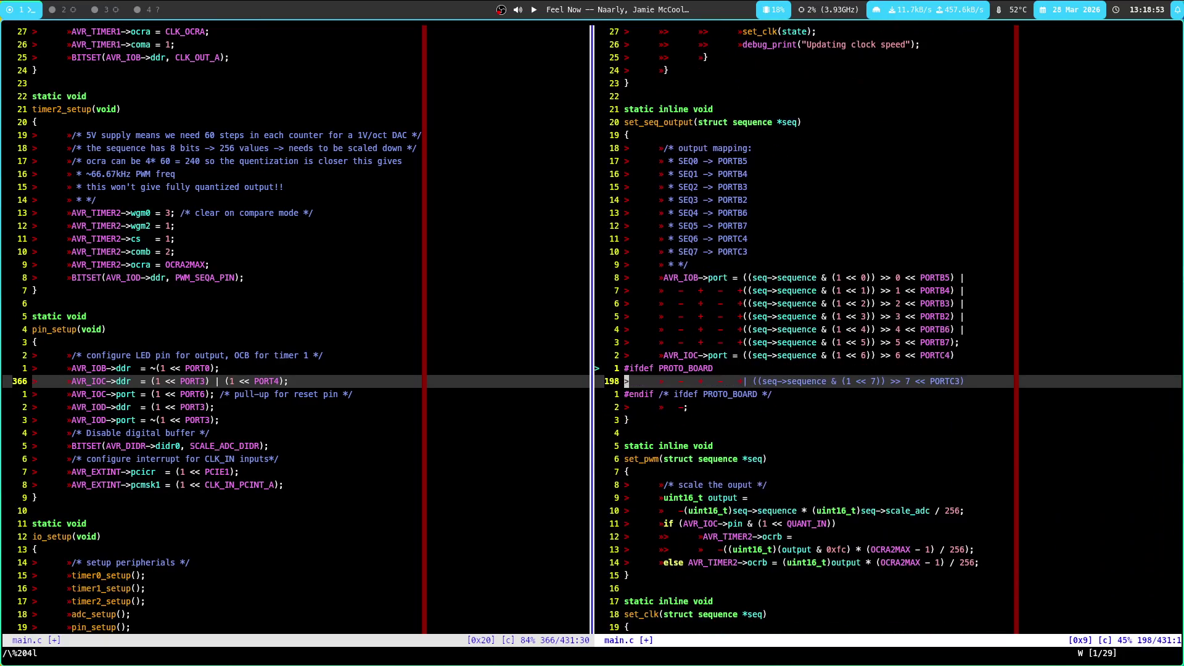
In pin_setup, cut the (1 << PORT3) term from the ddr assignment onto a new line
click(207, 381)
key(b)
key(percent)
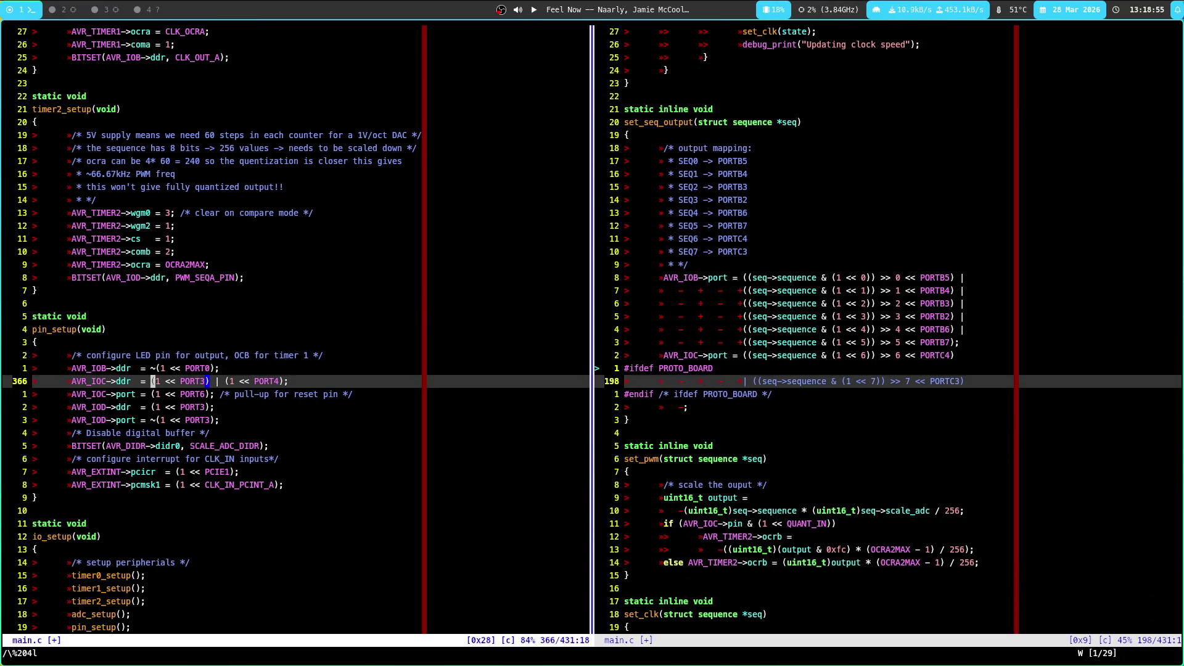
key(l)
click(183, 381)
key(b)
key(b)
key(b)
key(h)
key(d)
key(Escape)
key(Escape)
key(d)
key(f)
key(bar)
key(dollar)
key(i)
key(Return)
key(Escape)
Paste the '| (1 << PORT3)' term on its own line, with the semicolon on a separate line
key(p)
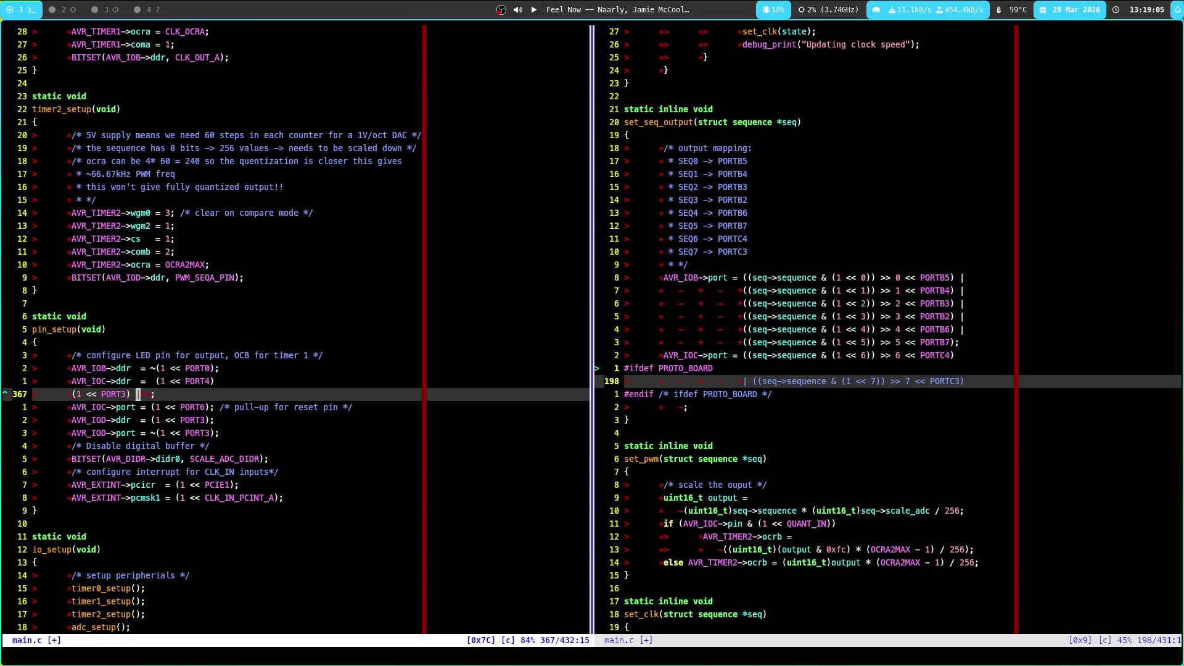
text(xI|)
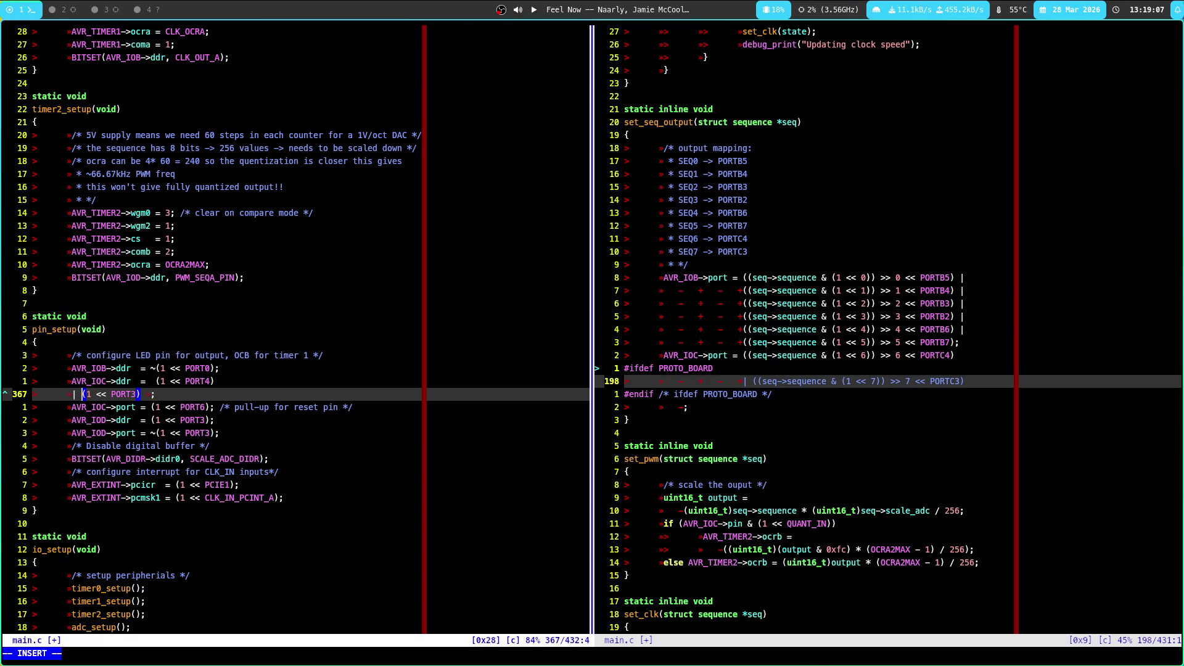
key(Escape)
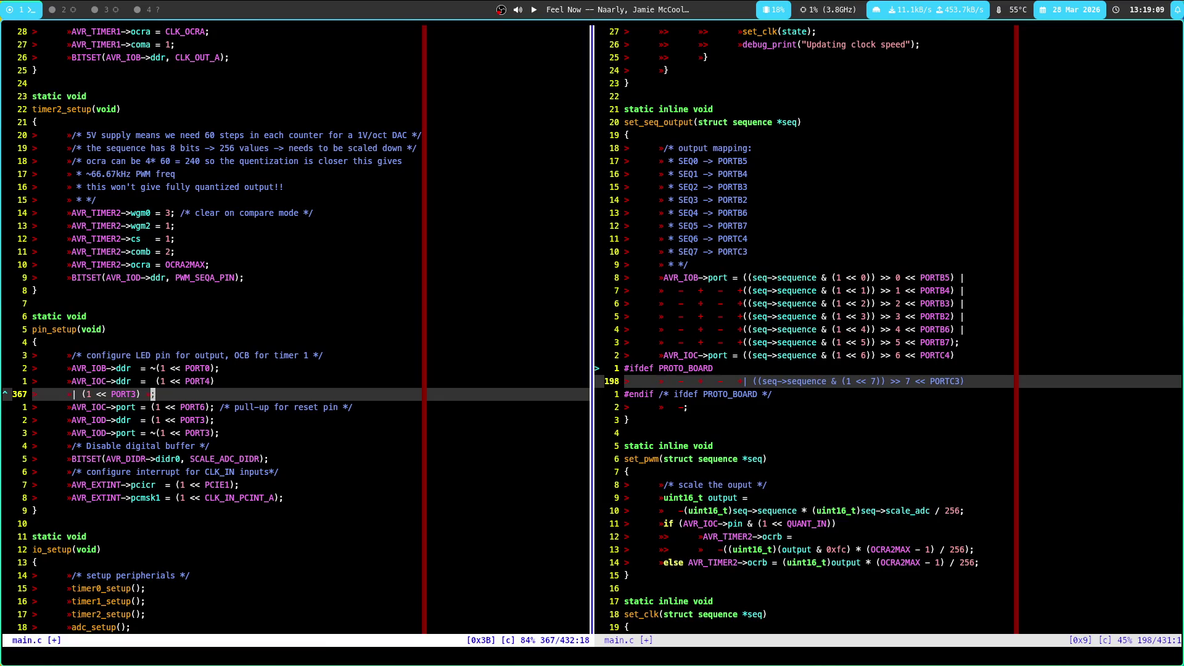
key(f)
key(semicolon)
key(i)
key(Return)
key(Escape)
Wrap the PORT3 term in #ifndef PROTO_BOARD / #endif and save main.c
text(k)
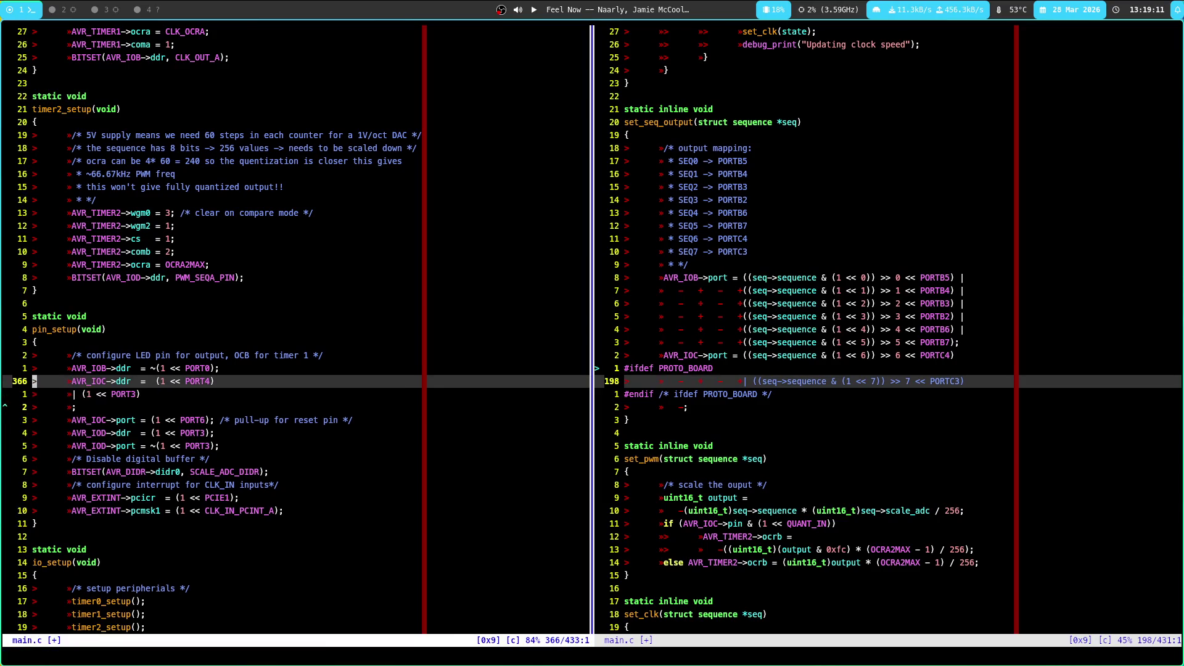
text(O#)
key(Escape)
key(u)
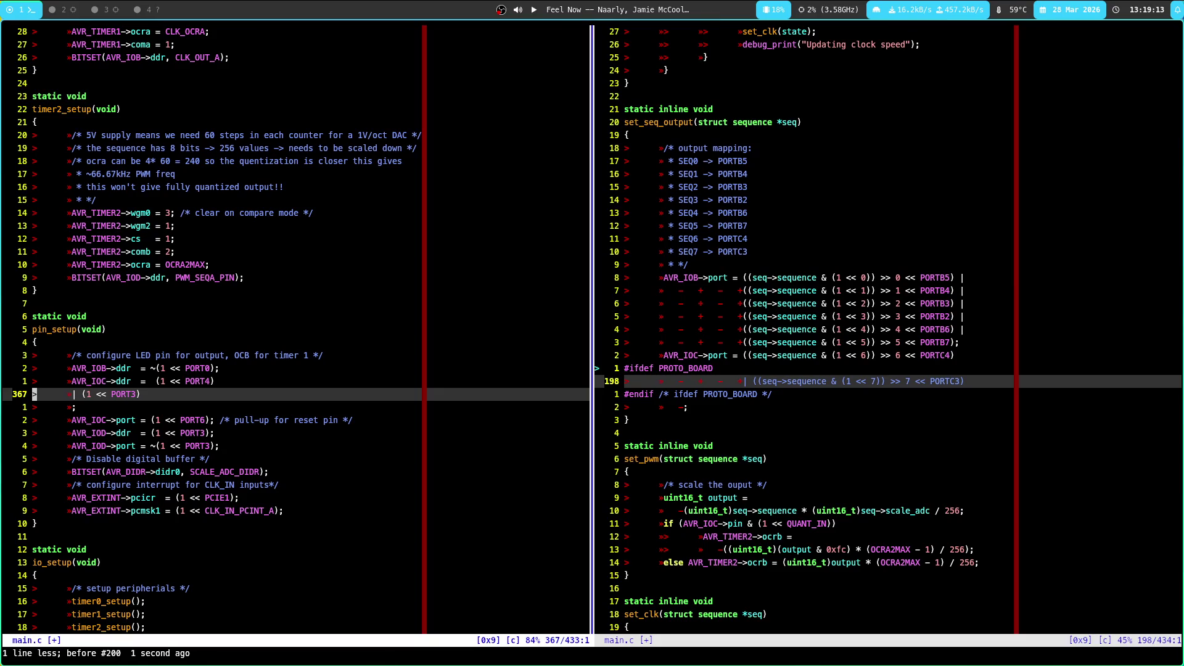
text(O#ifdef)
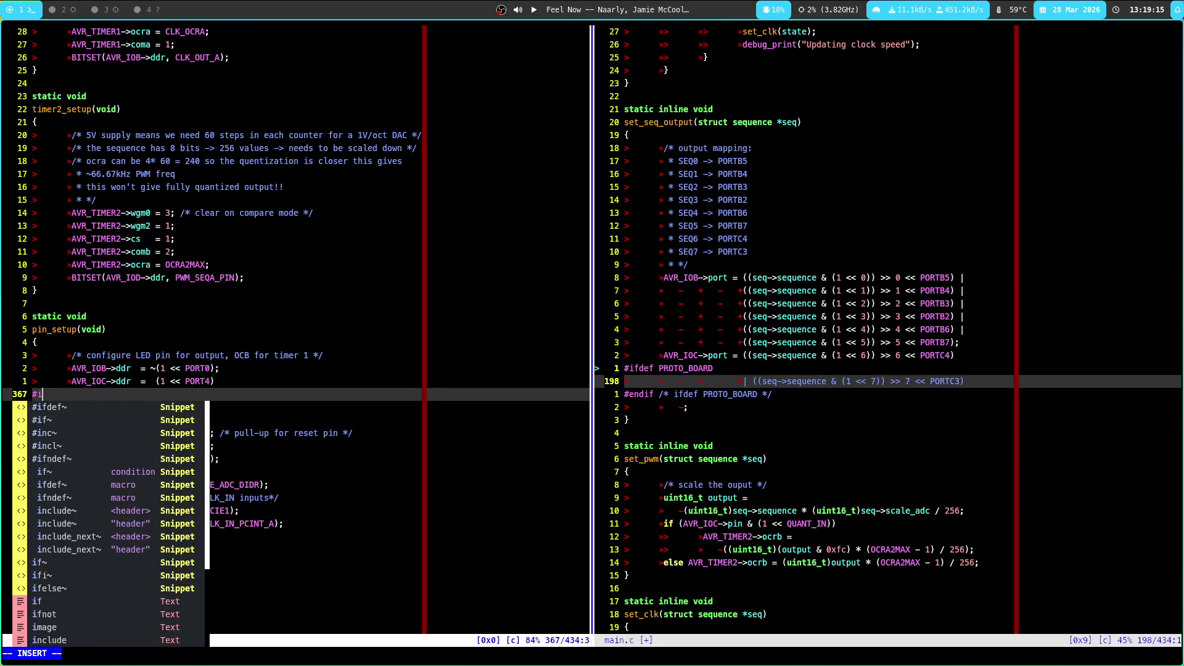
key(BackSpace)
key(BackSpace)
key(BackSpace)
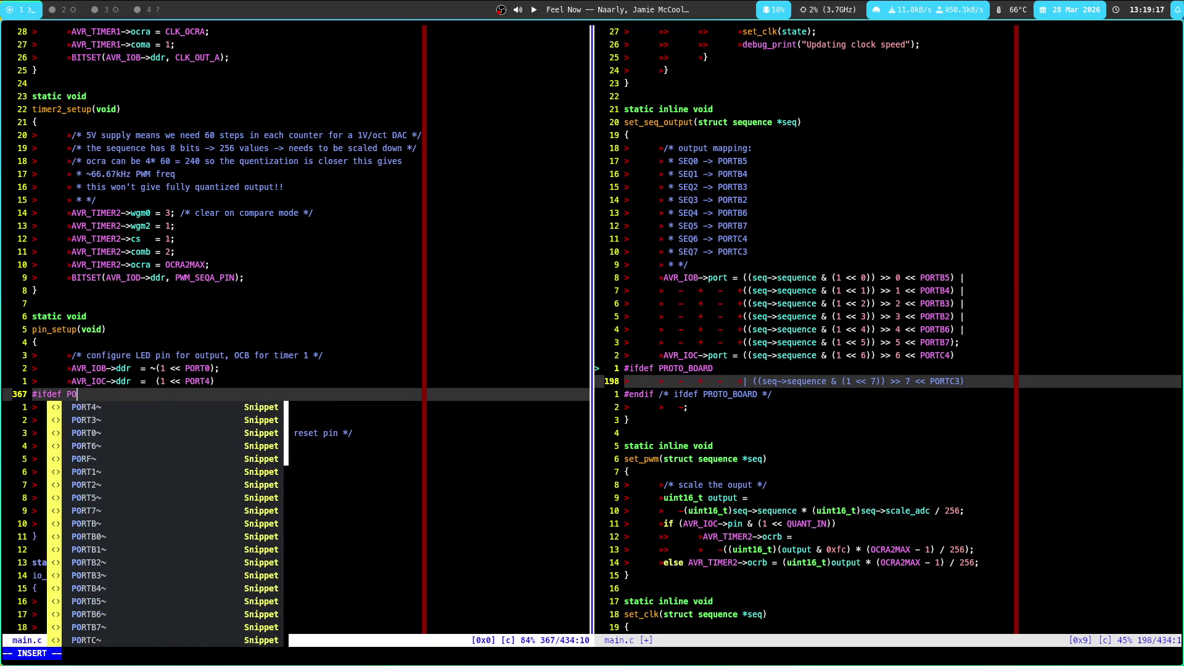
key(BackSpace)
text(ndef )
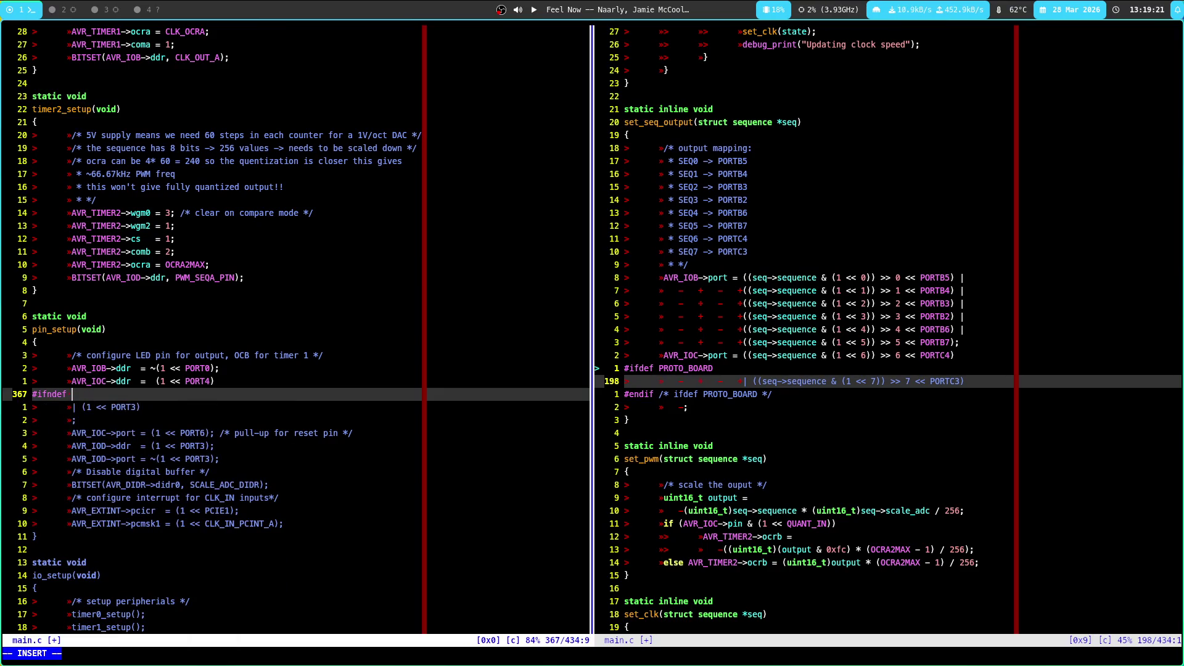
text(PROTO)
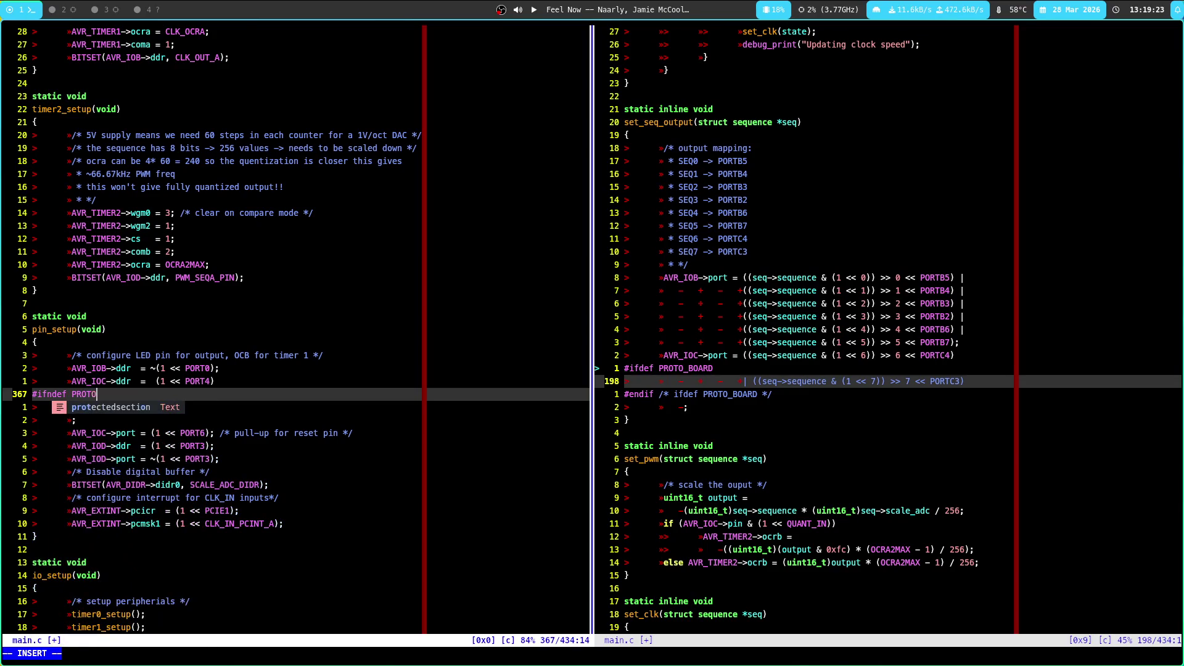
text(_BOARD)
key(Return)
text(| (1 << PORT3))
key(Return)
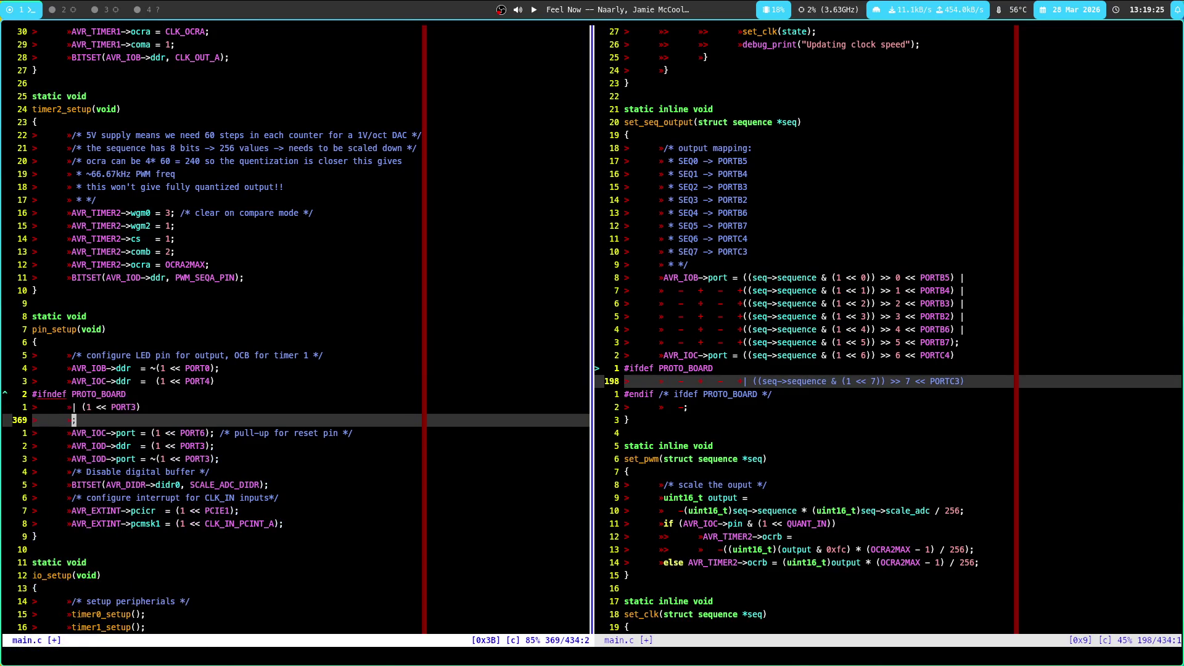
text(#endif)
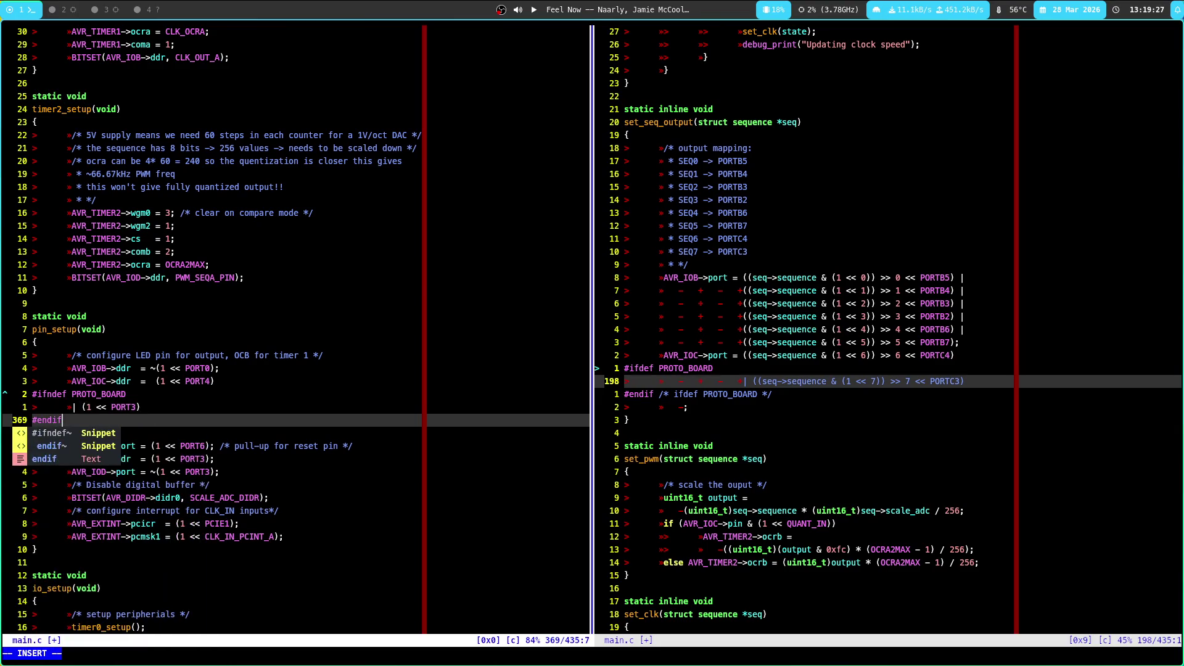
key(Escape)
text(:w)
key(Return)
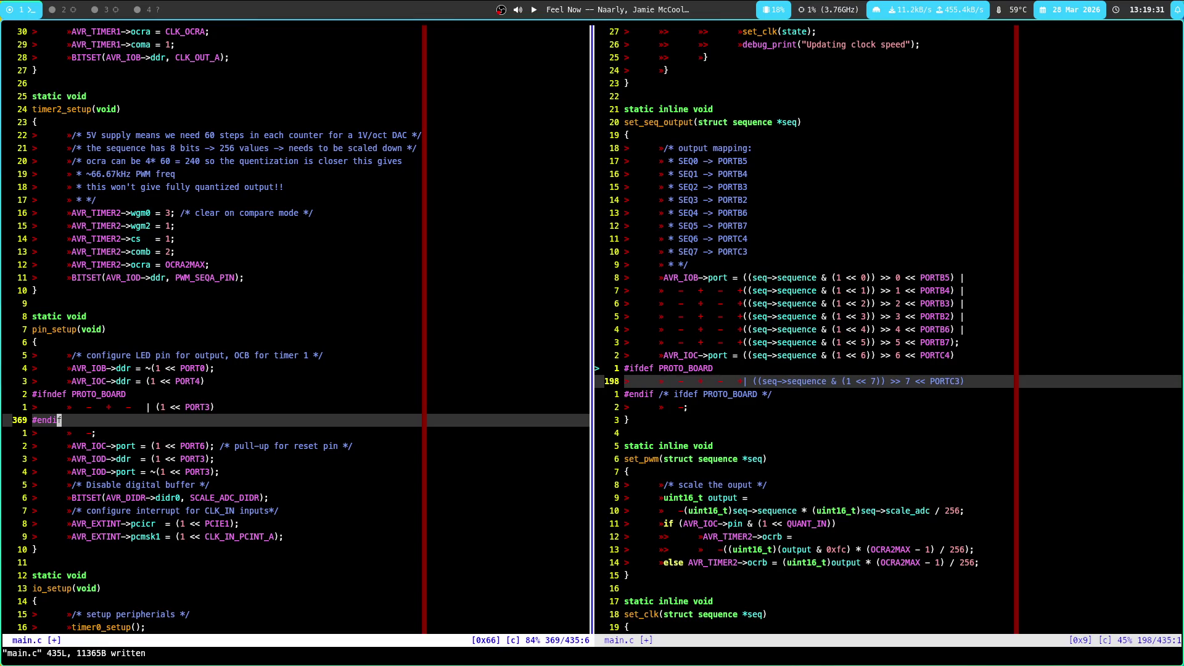
Undo the PORTC3 guard change and review the #ifndef PROTO_BOARD lines up to PORT4
key(u)
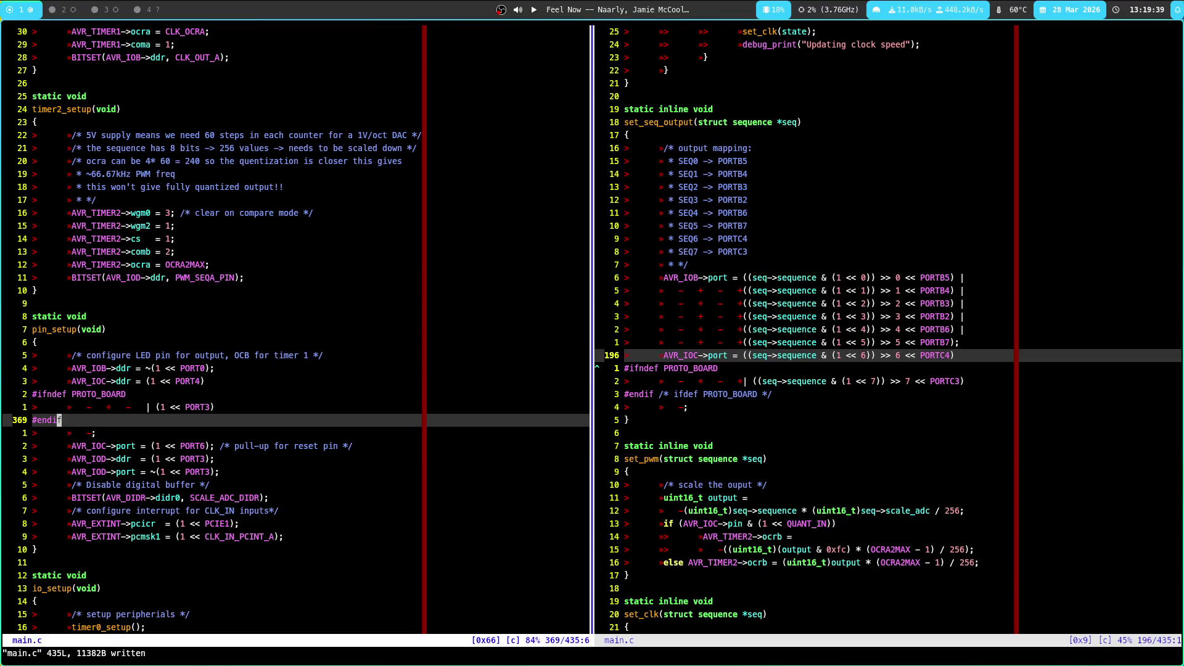
key(ctrl+e)
key(ctrl+e)
key(ctrl+e)
key(k)
key(k)
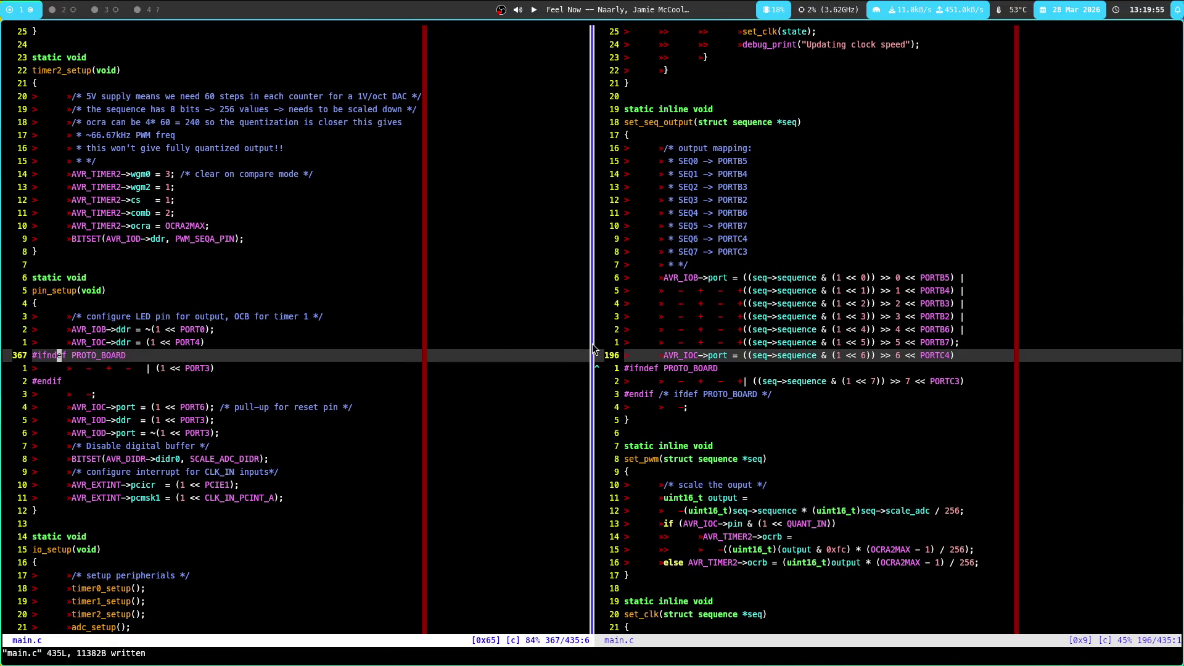
key(k)
key(k)
key(j)
key(j)
key(j)
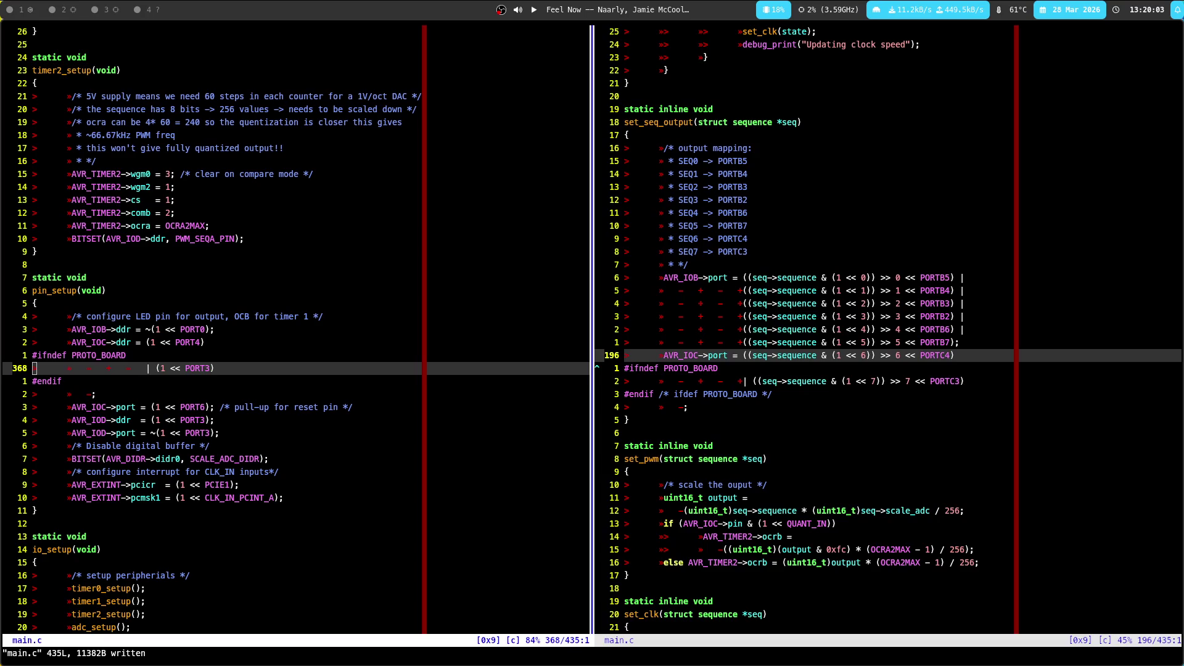
key(k)
key(k)
key(dollar)
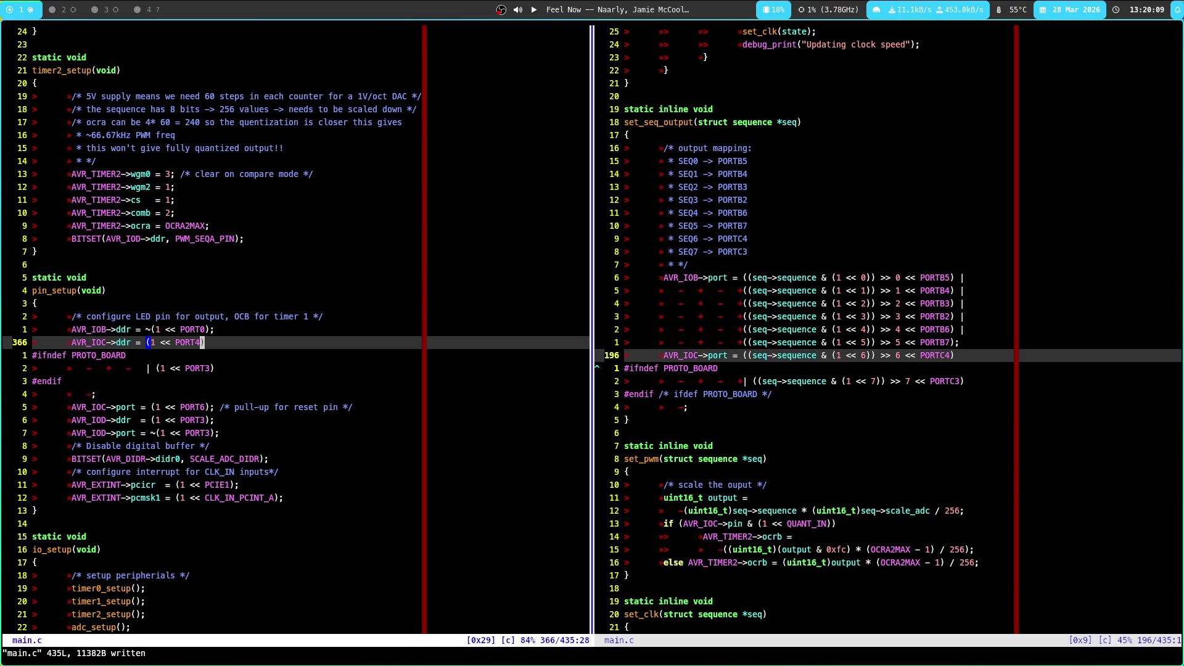
Step through the guarded pin_setup lines to #endif, then return to the #ifndef PROTO_BOARD line
key(j)
key(j)
key(k)
key(k)
key(j)
key(j)
key(j)
key(j)
key(j)
key(j)
key(k)
key(k)
key(k)
key(k)
key(k)
key(h)
key(h)
key(h)
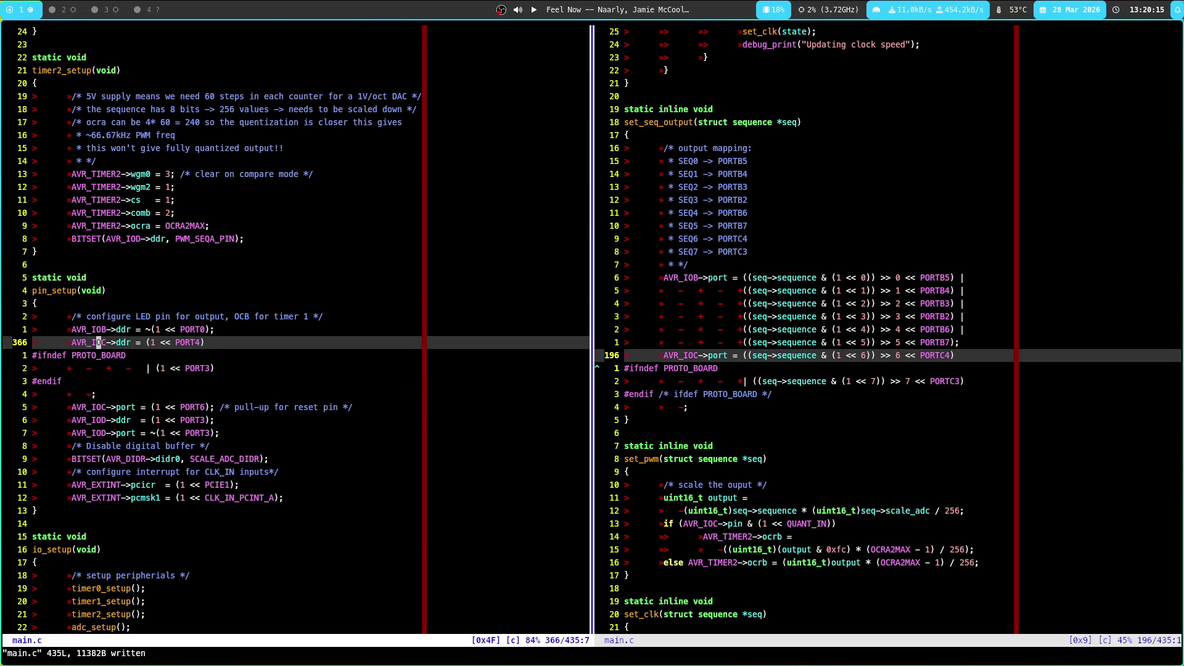
key(j)
key(g)
key(g)
key(apostrophe)
key(apostrophe)
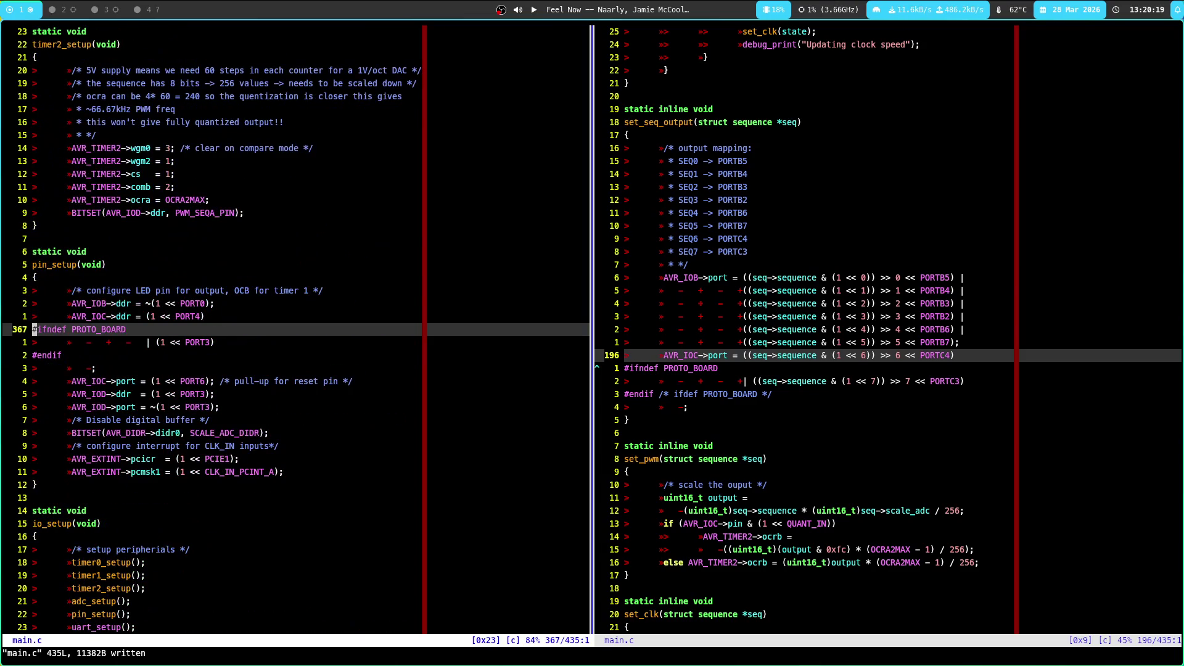
key(ctrl+w)
Insert 'if(AVR_IOC->pin & (1 << PULSED_OUT)) {' above set_seq_output's AVR_IOB->port writes
key(l)
key(j)
key(j)
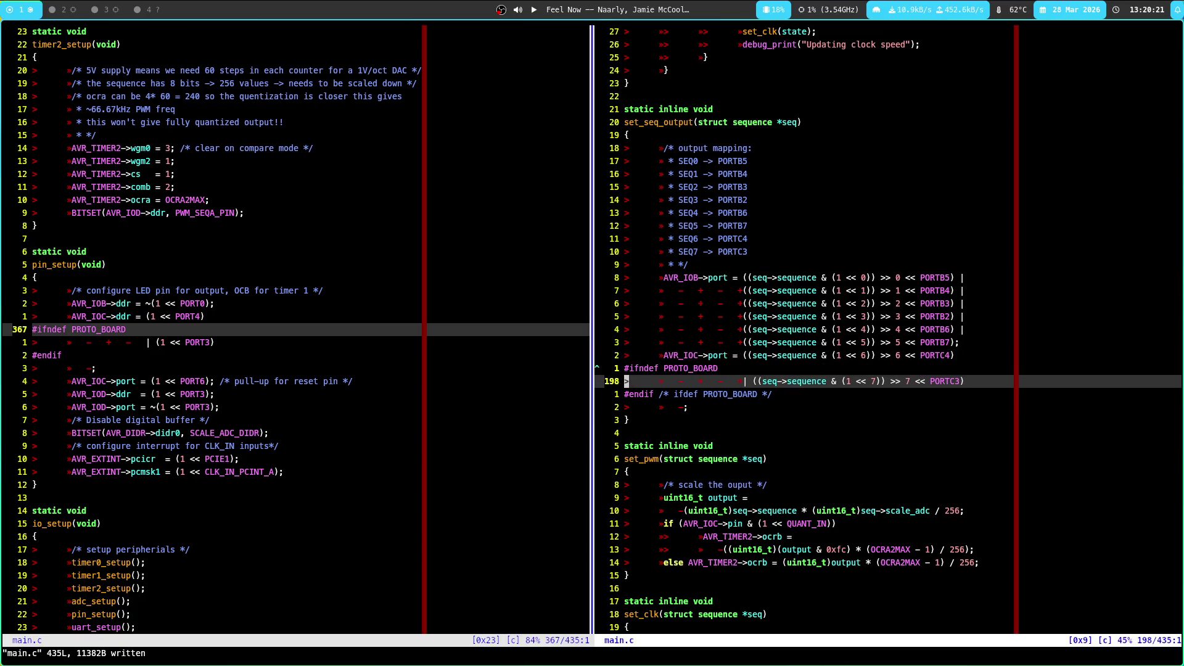
key(7)
key(k)
key(k)
key(O)
key(Tab)
text(if()
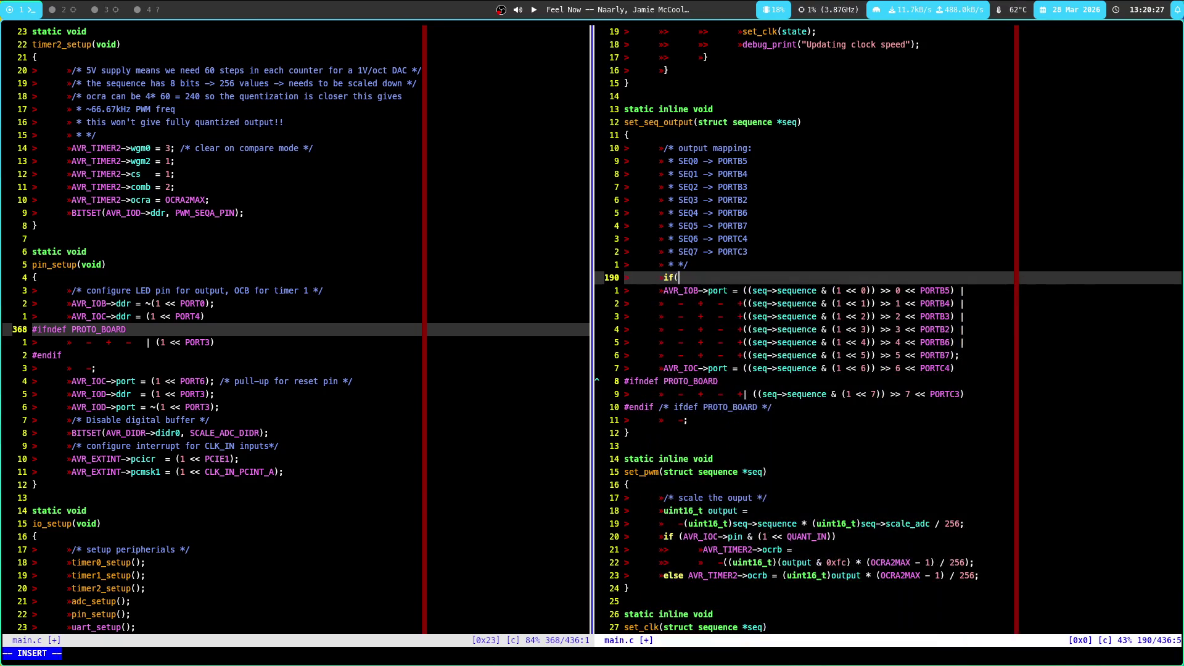
text(AVR_C)
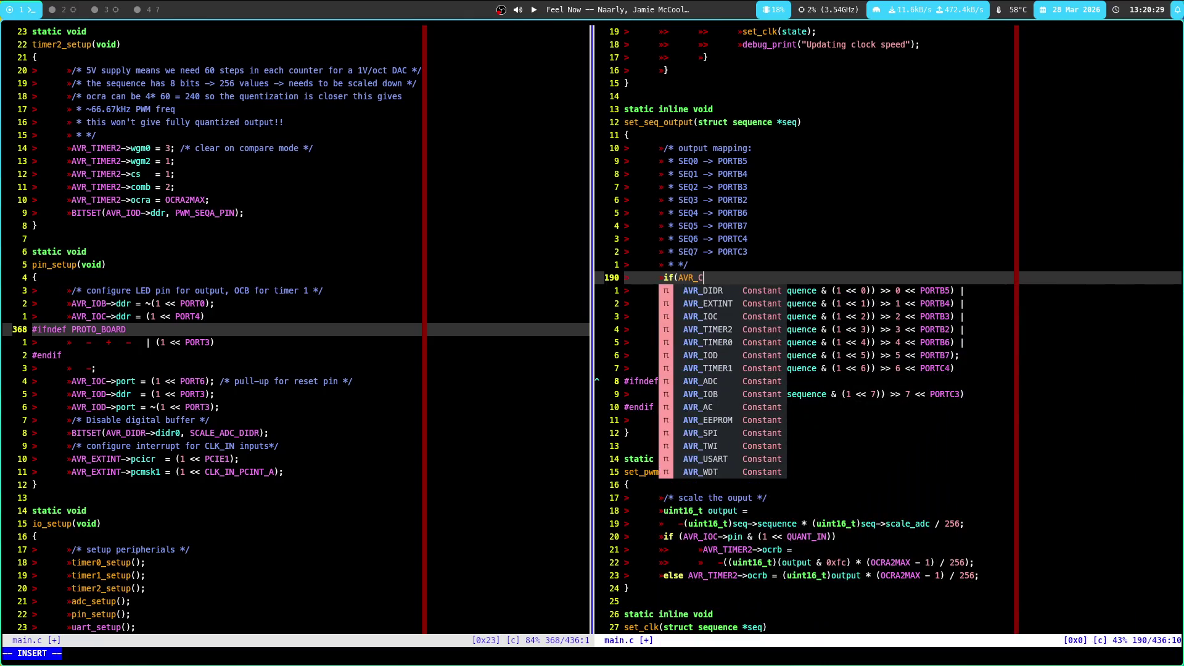
key(BackSpace)
text(IOC->pin )
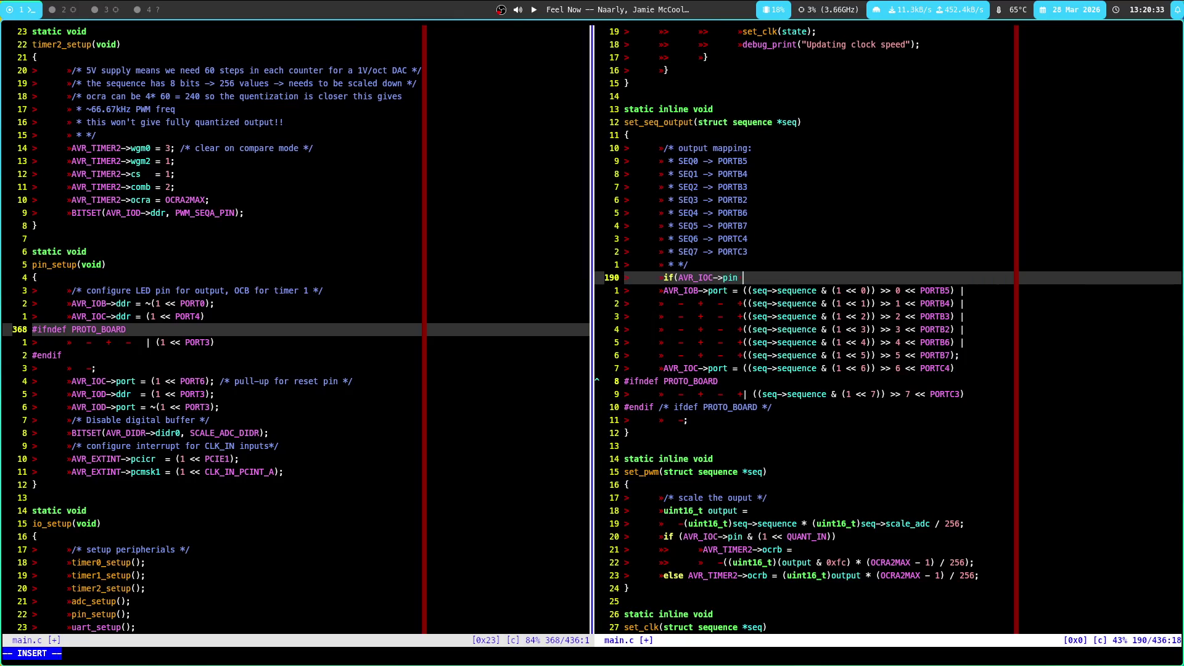
text(& (1 << )
text(PU)
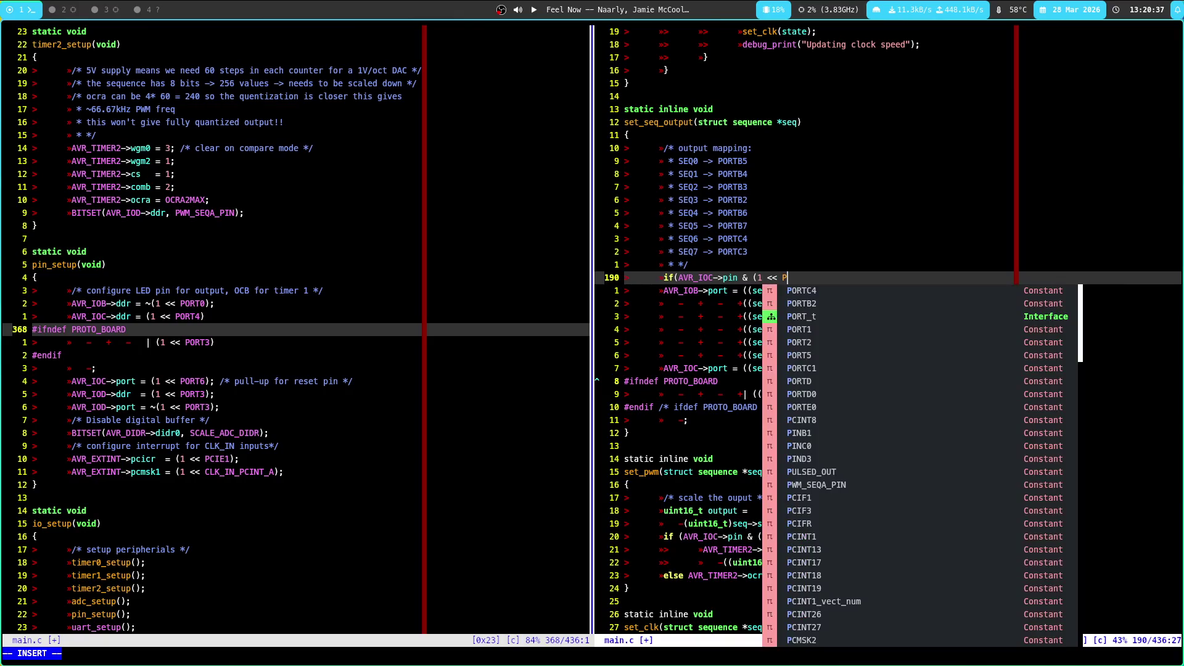
key(Tab)
text()) )
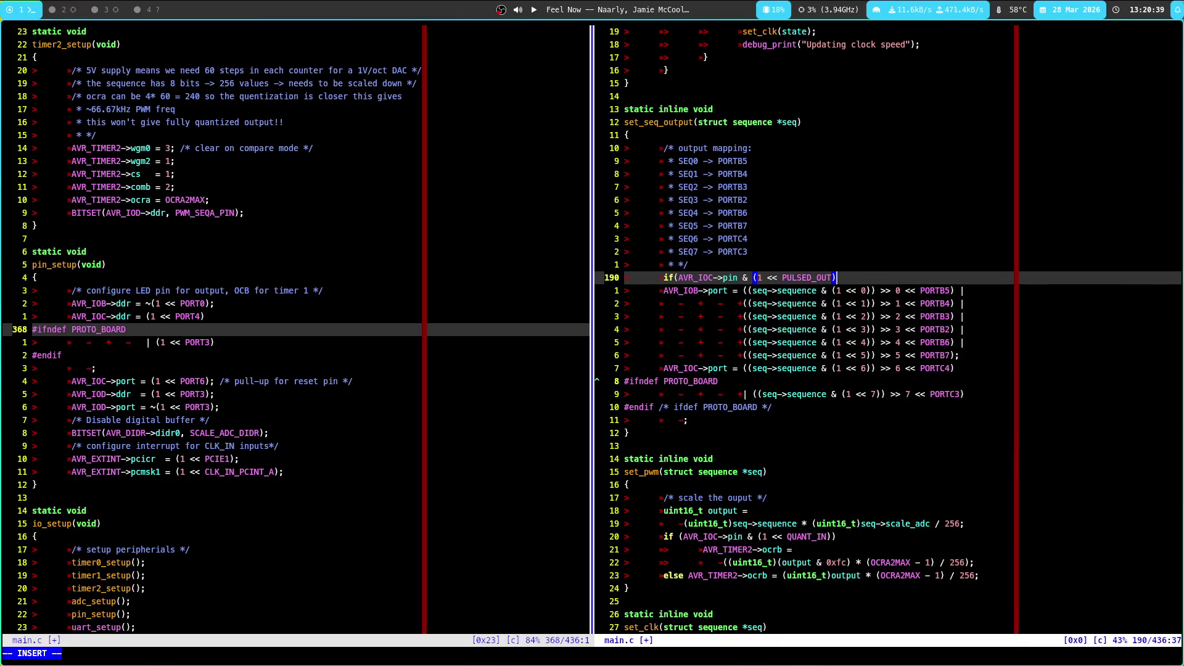
text({)
Close the wrapped port block with '}' after the #endif
key(Down)
key(Down)
key(Down)
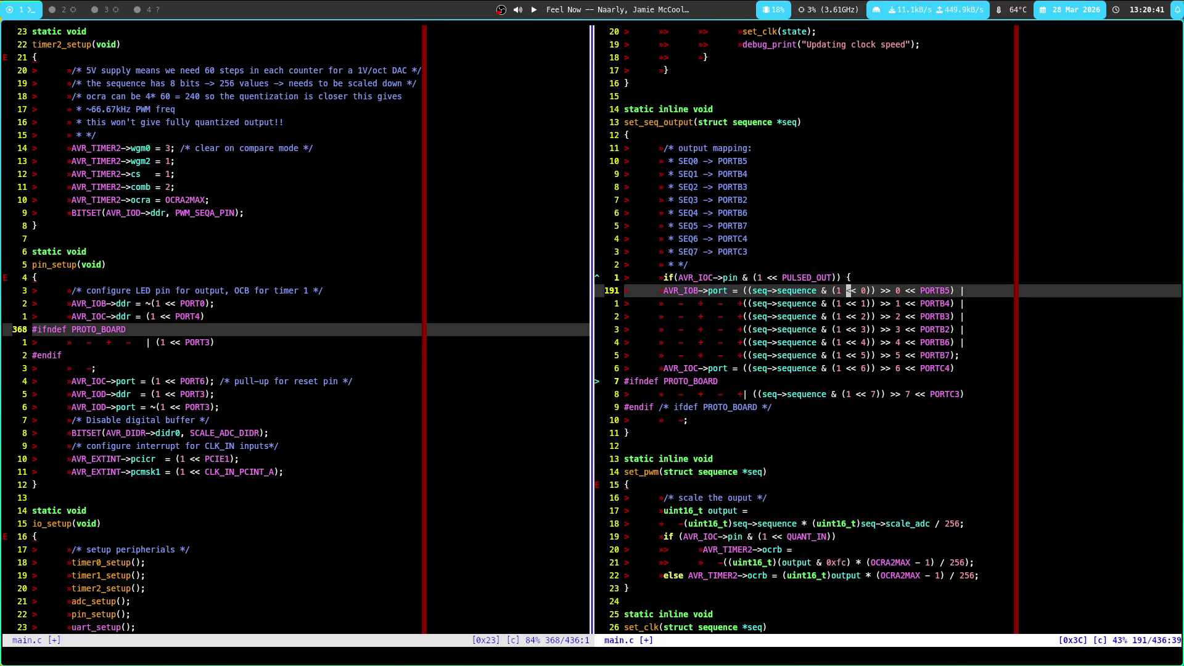
key(End)
key(Return)
text(})
key(Escape)
key(k)
key(k)
key(k)
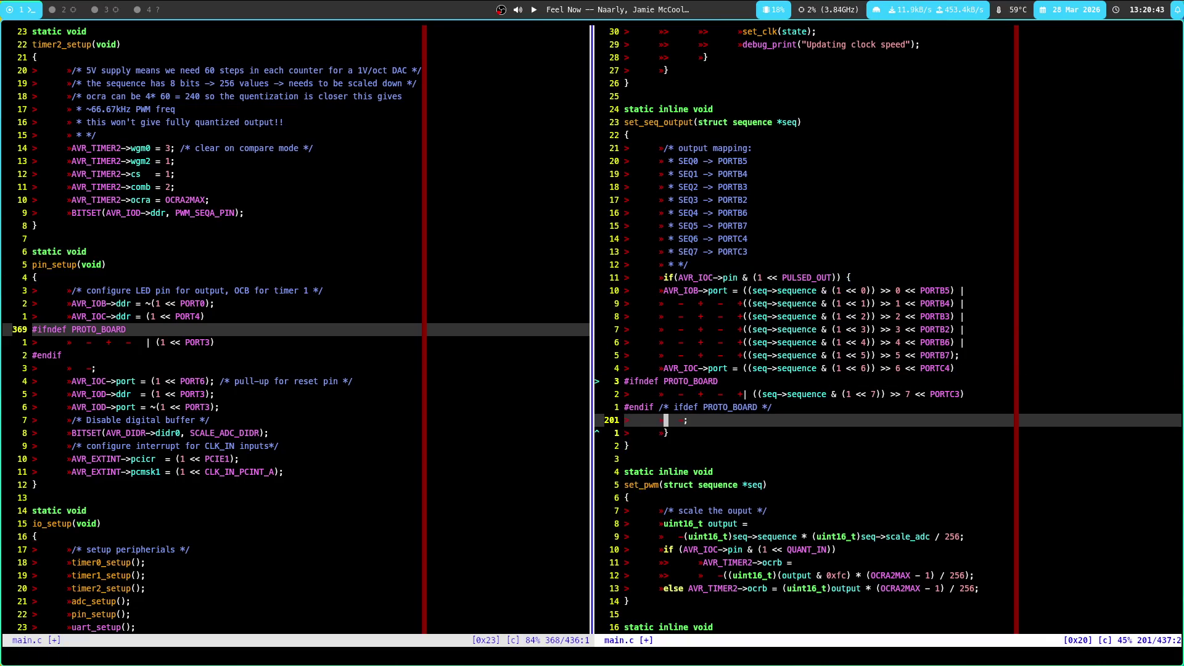
key(k)
key(k)
key(k)
Try adding 'a &&' inside the if condition, then undo it
key(f)
key(parenright)
text(a )
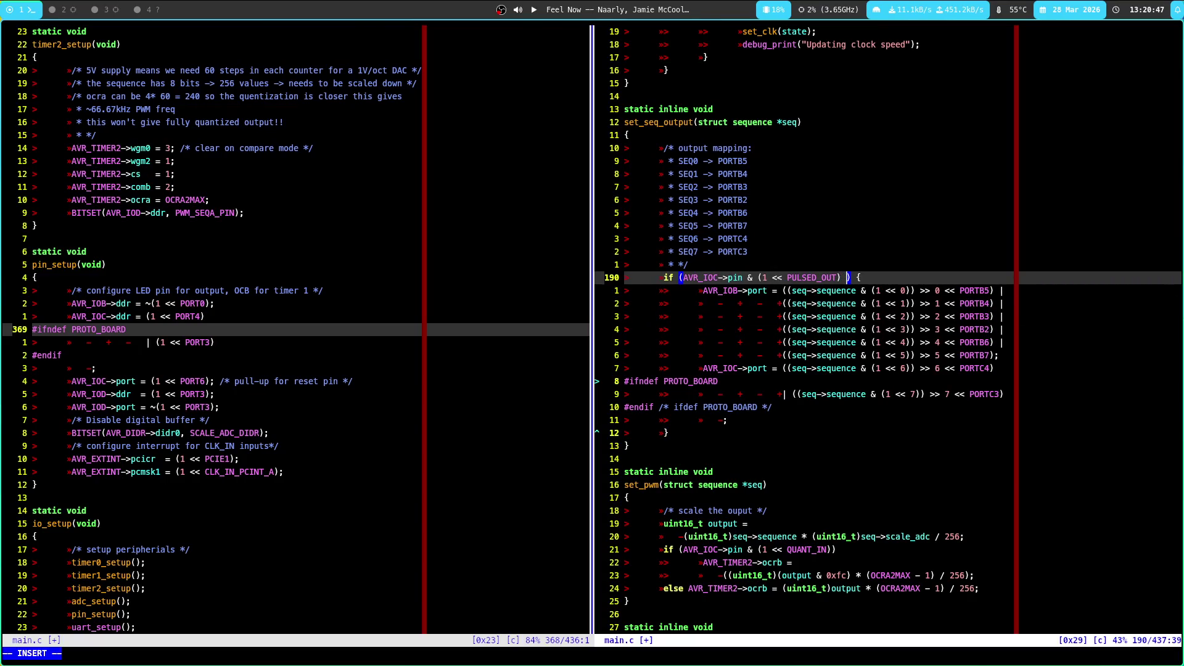
text(&&)
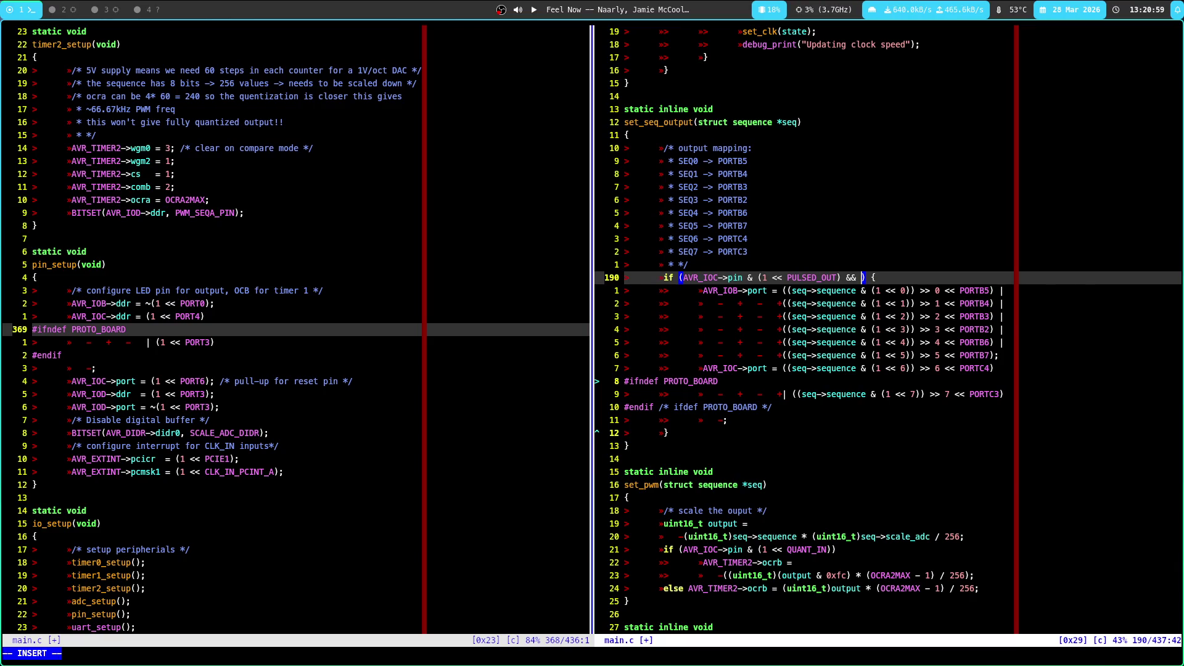
key(Escape)
key(u)
key(u)
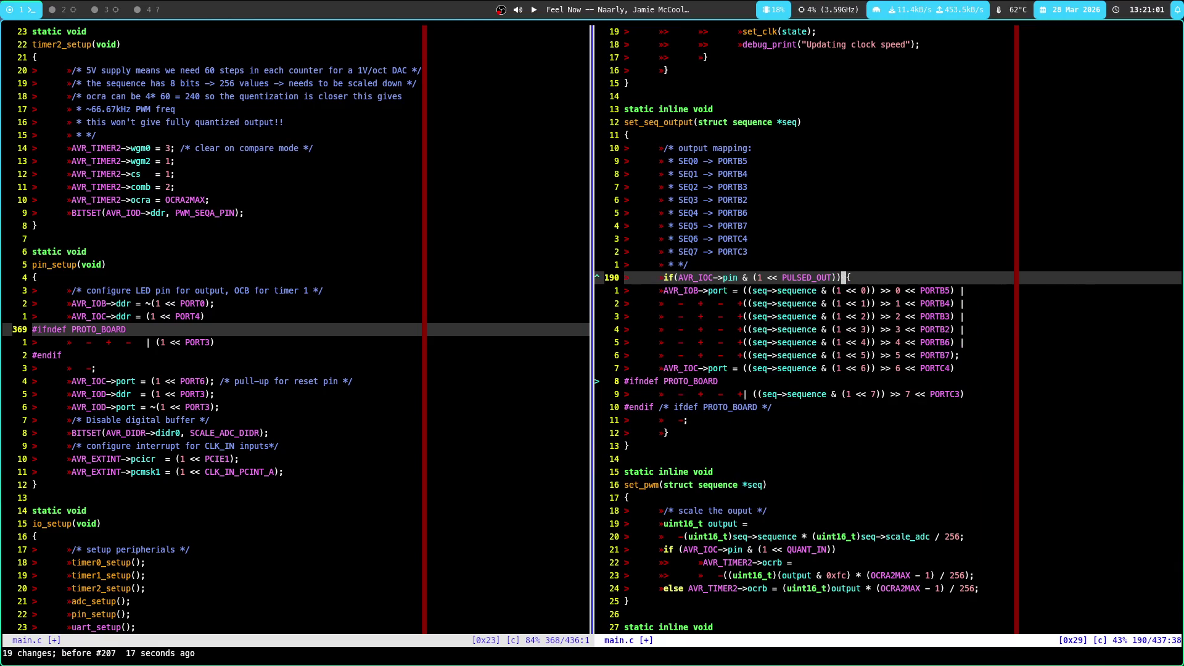
Delete the if condition, keeping its opening brace
key(asciicircum)
key(d)
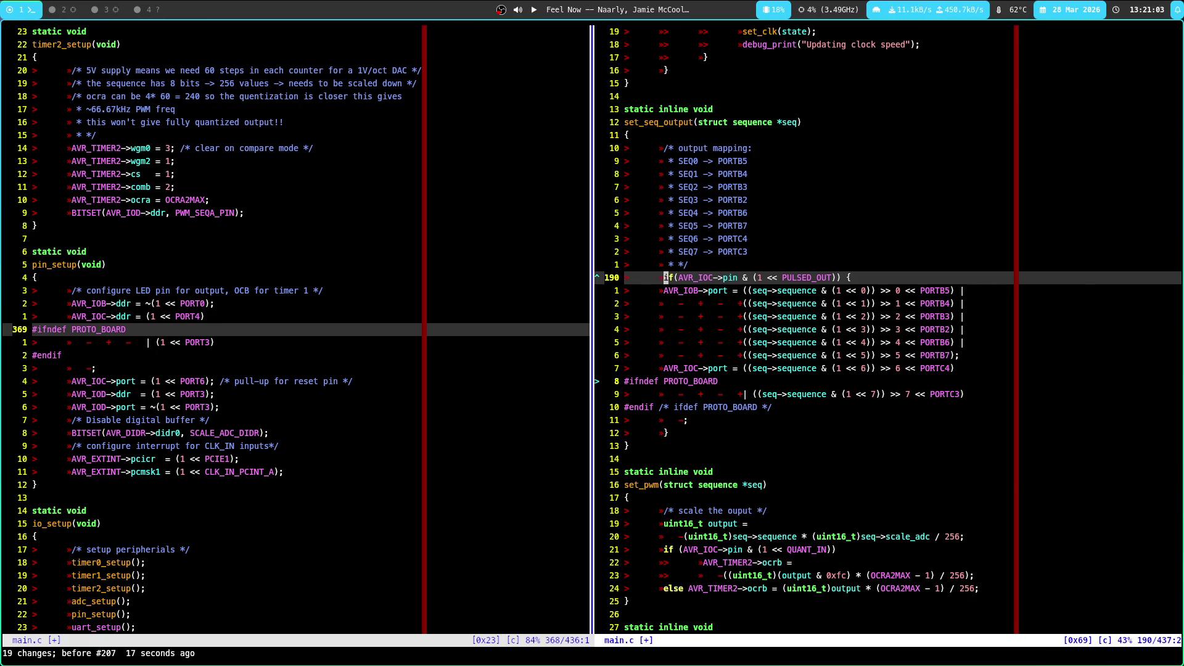
key(f)
key(parenright)
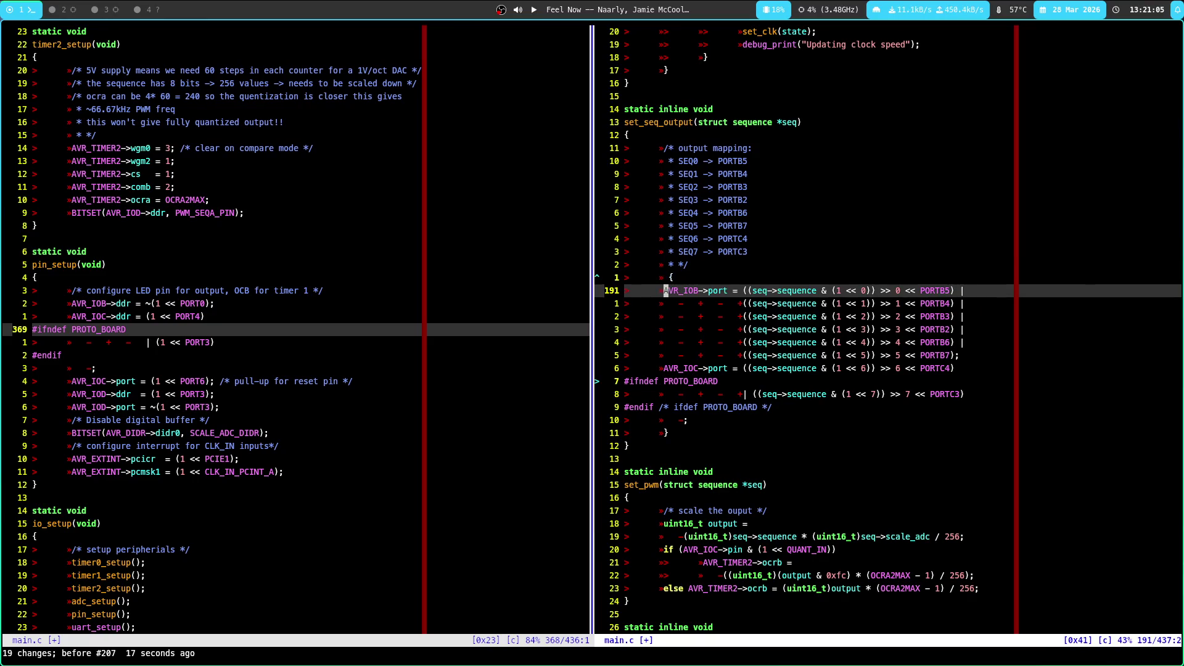
key(percent)
Add 'if(AVR_IOC->pin & (1 << PULSED_OUT) && !flag_reg->pin_before_A) {' below the port block
key(o)
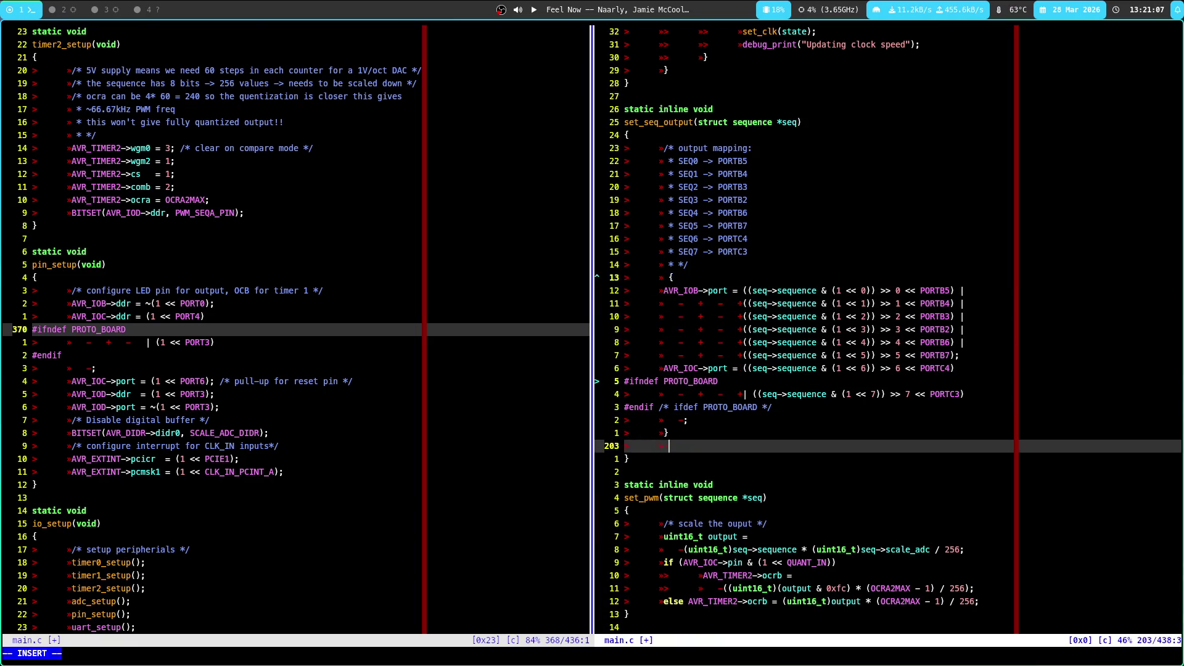
key(ctrl+r)
key(quotedbl)
text(&&)
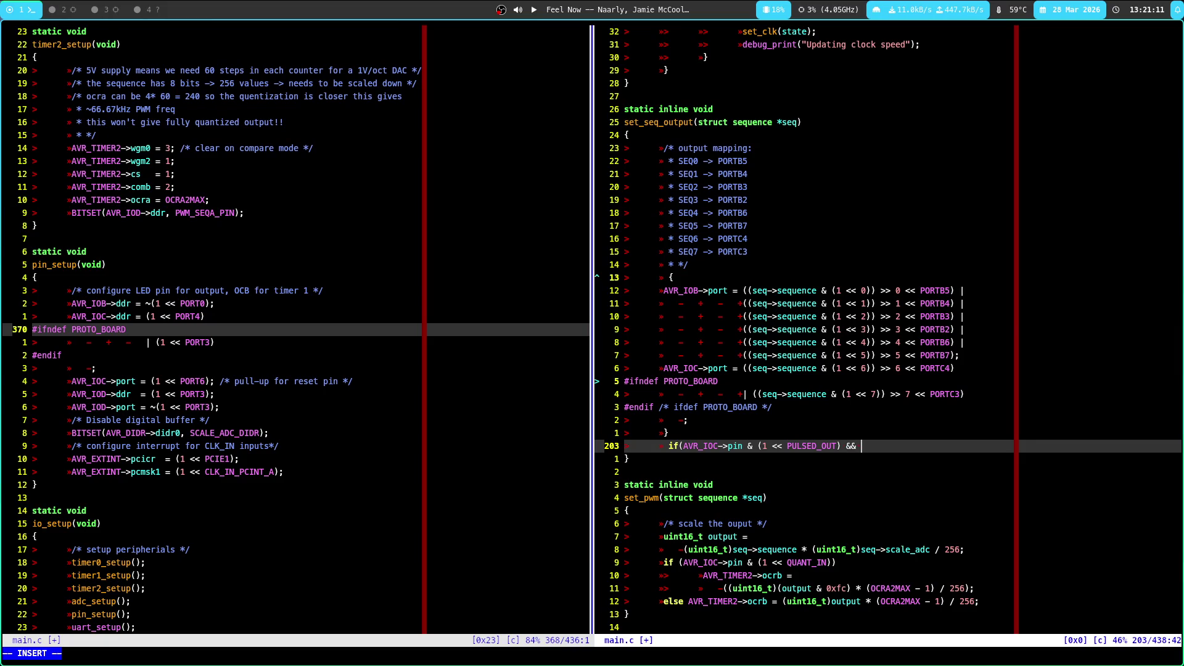
text( flag)
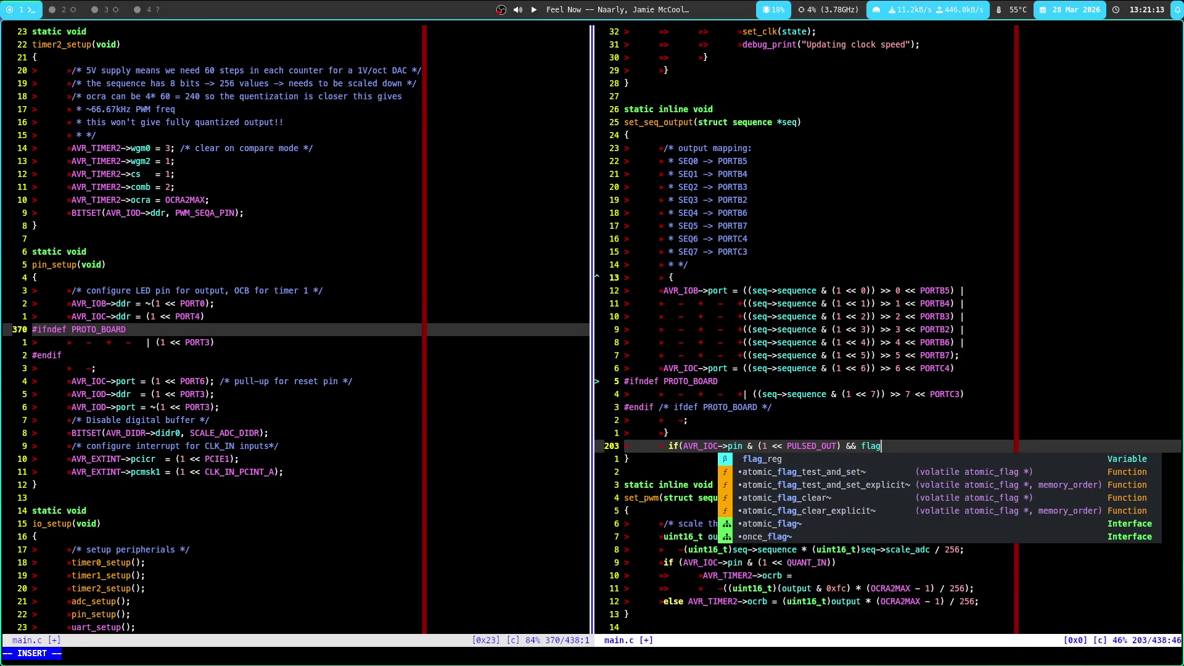
text(_reg->)
key(Tab)
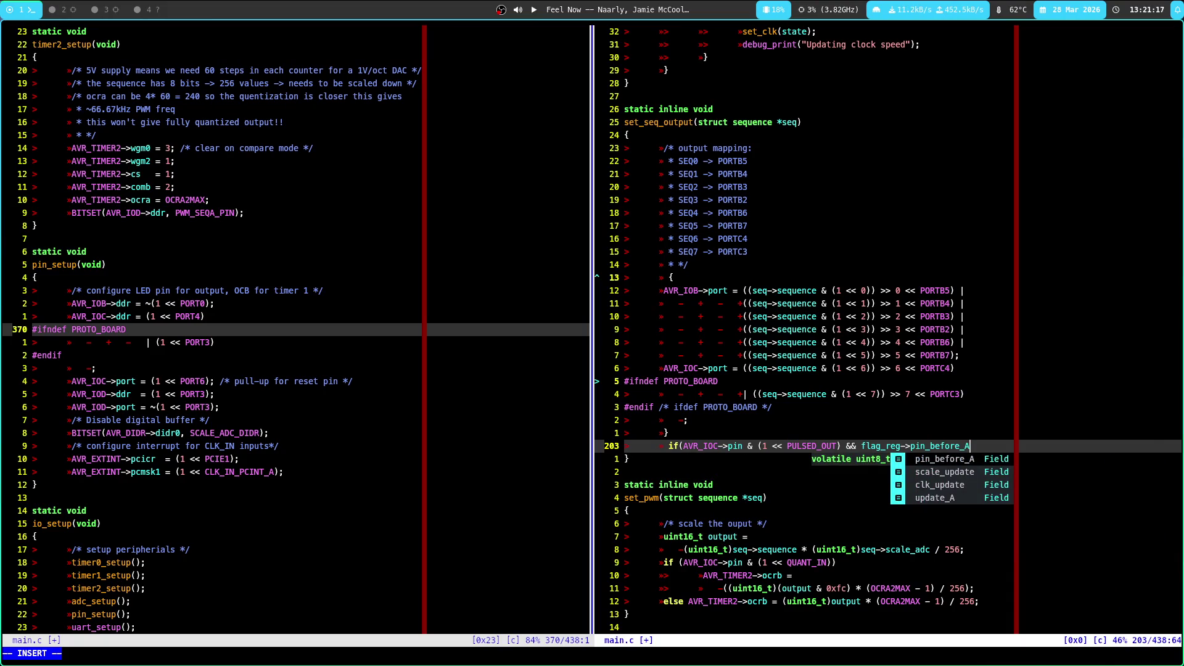
text())
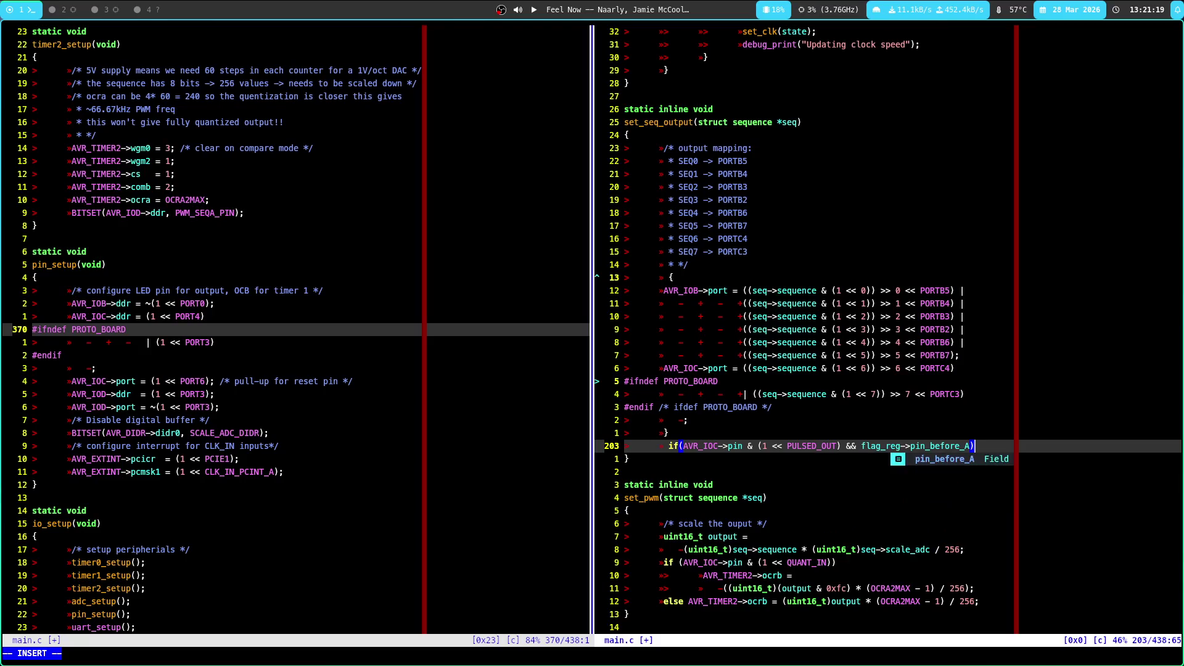
text( {)
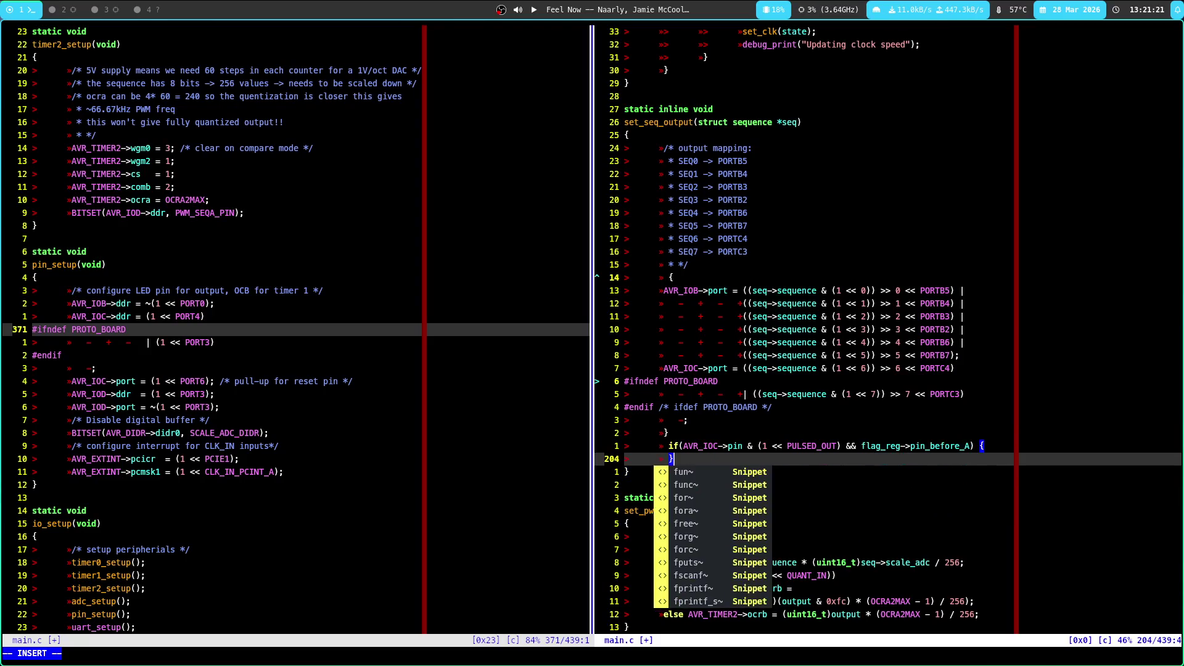
key(Escape)
key(b)
key(b)
key(b)
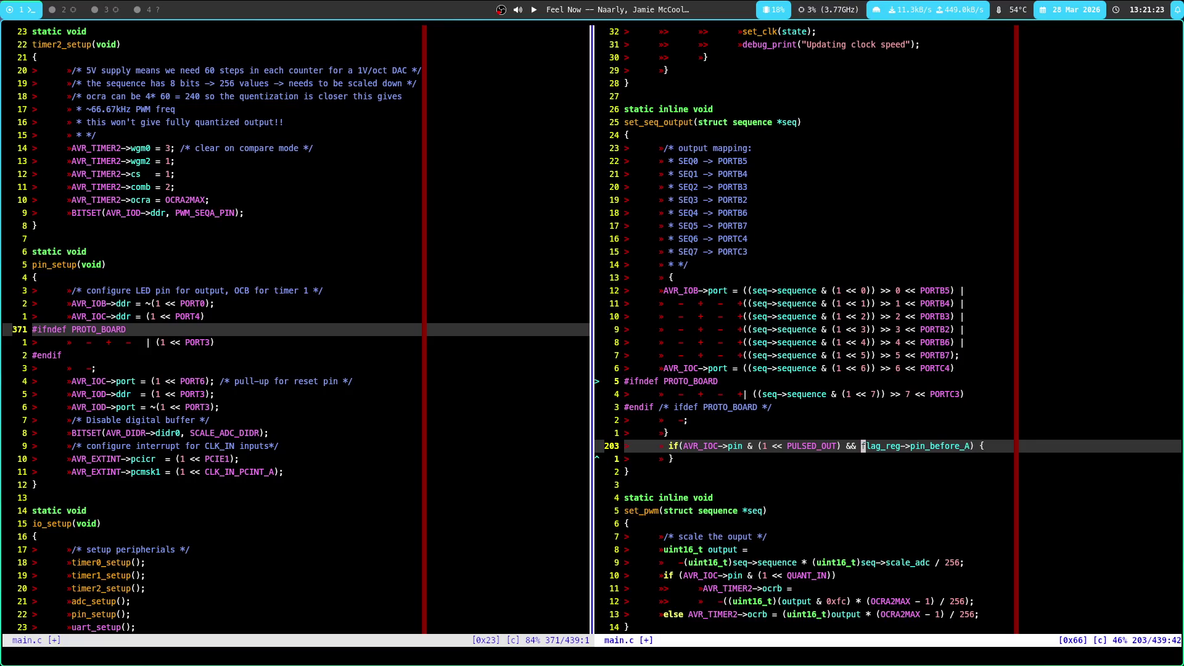
text(i!)
key(Escape)
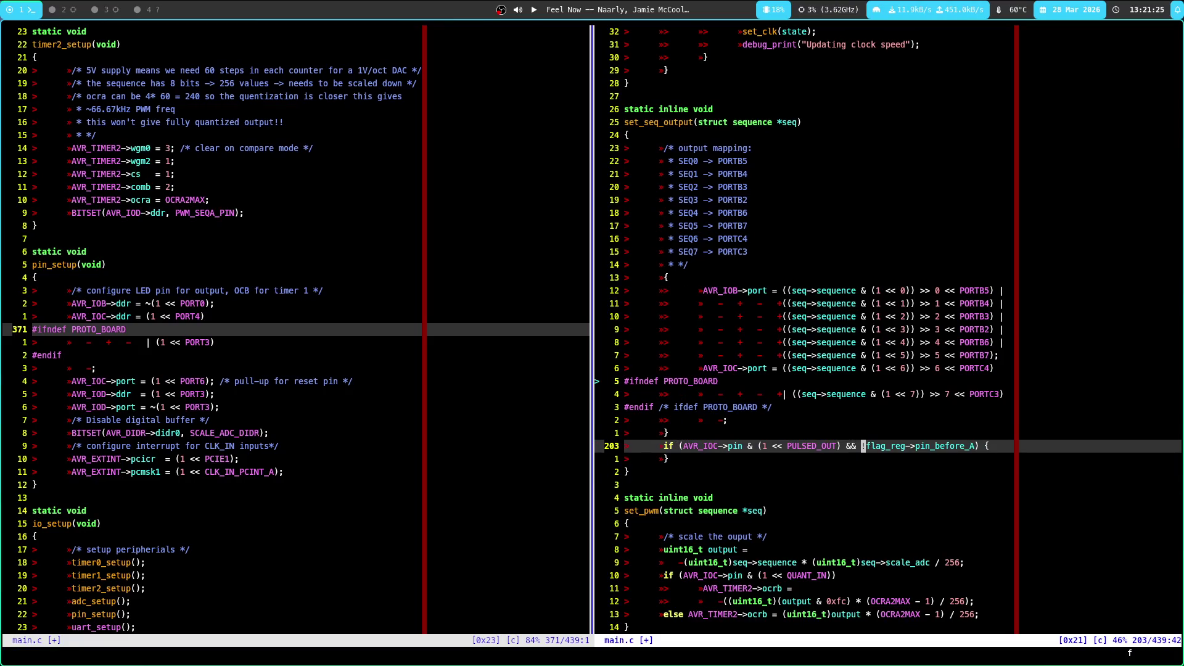
key(j)
Remove the braces around the port assignments and open a line inside the new if block
key(k)
key(k)
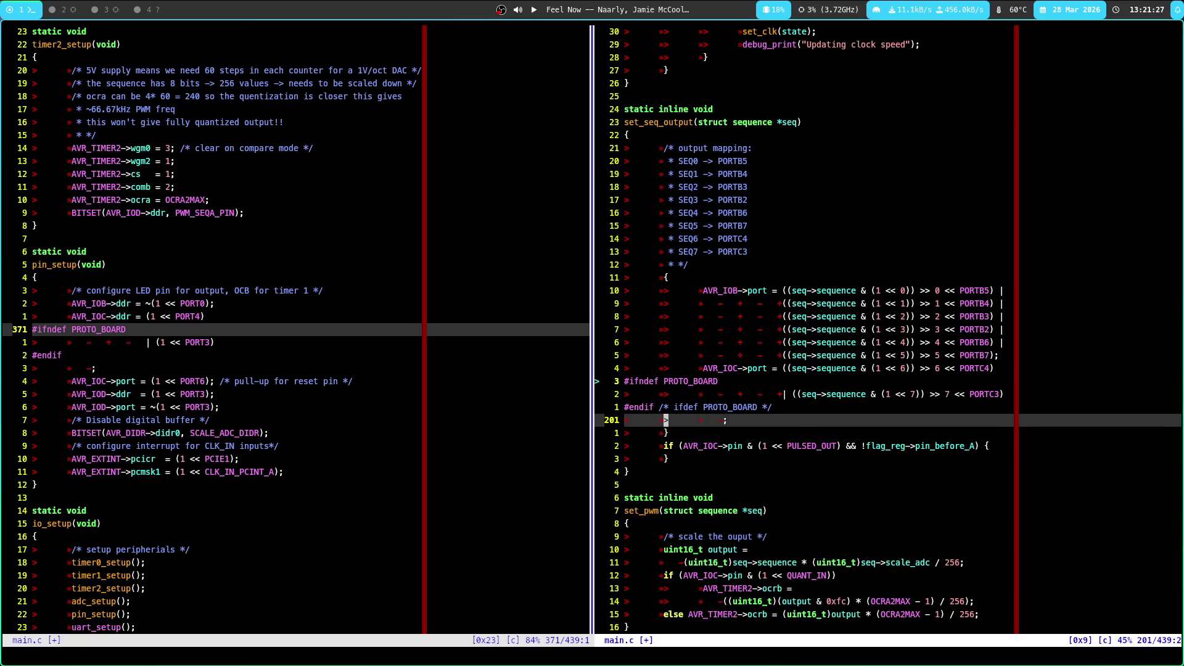
key(d)
key(s)
key({)
key(j)
key(j)
key(j)
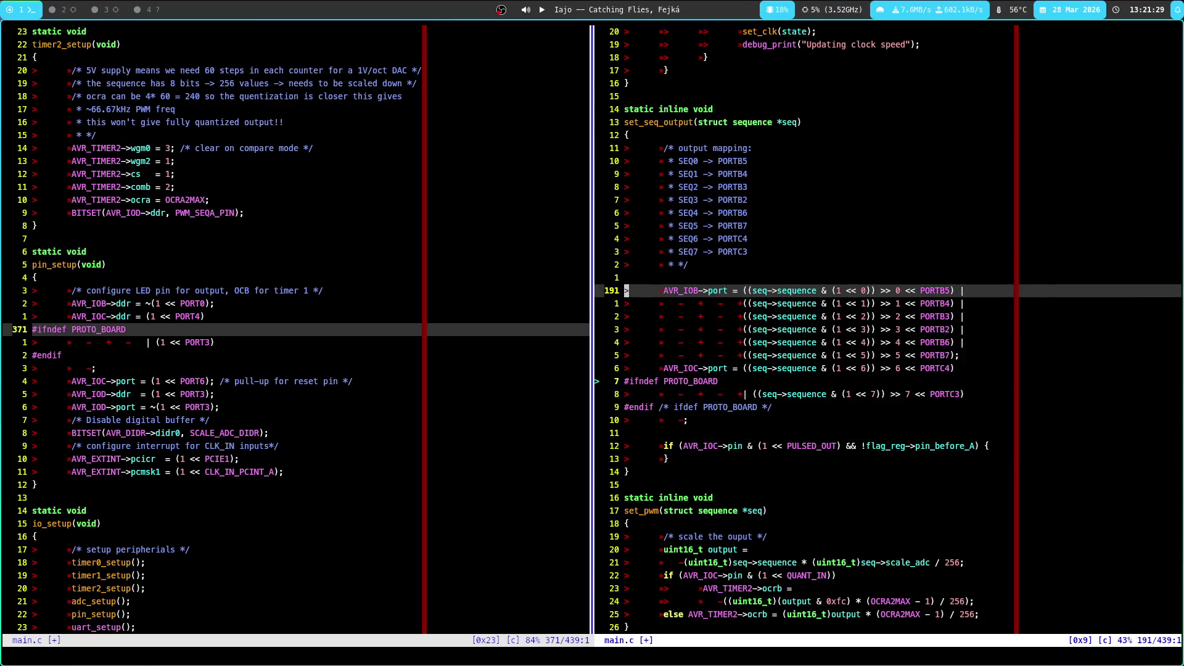
key(j)
key(o)
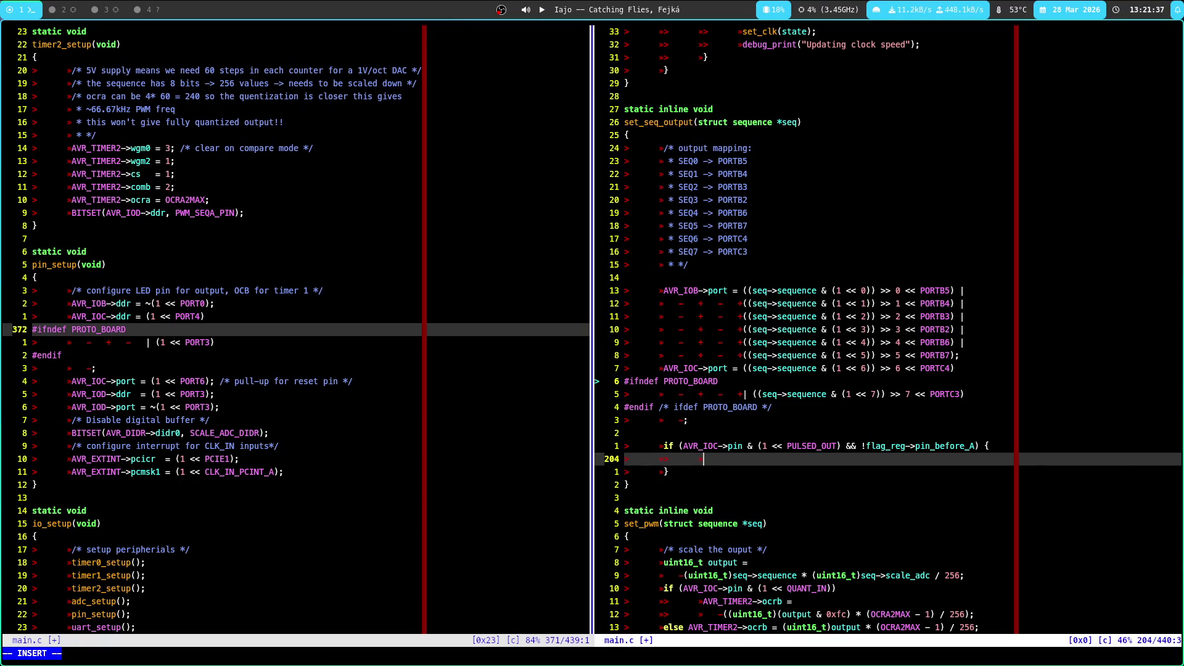
Write 'AVR_IOB->port = ~3;' inside the if block and save main.c
text(AVR_IOB-)
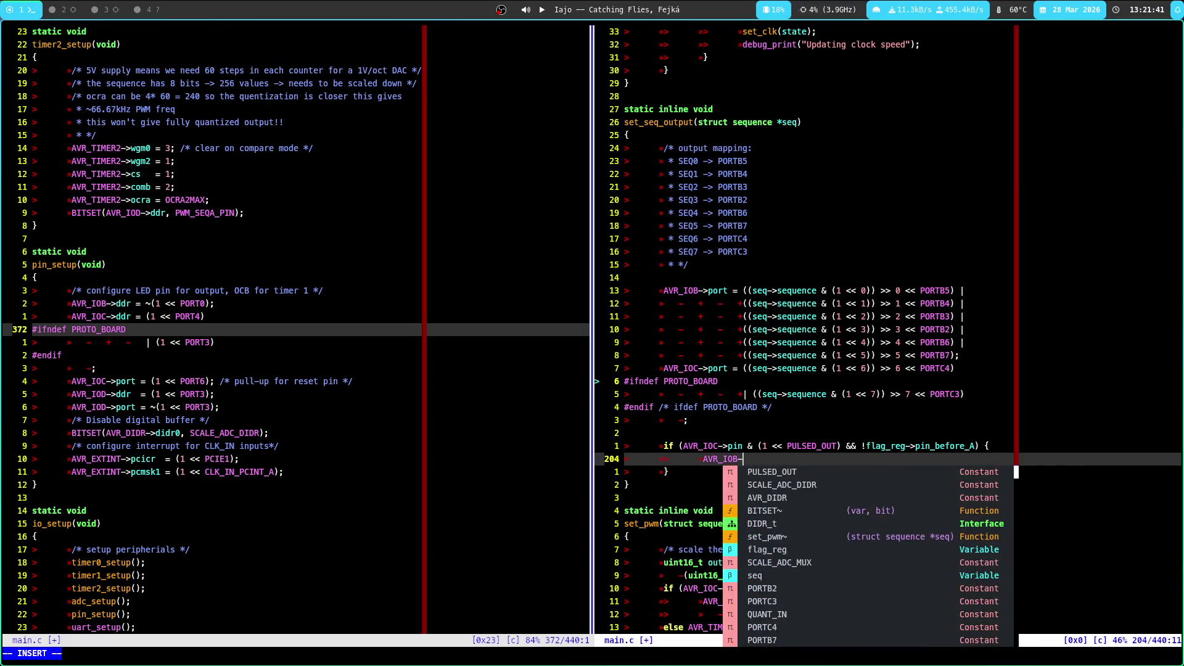
text(> = ~)
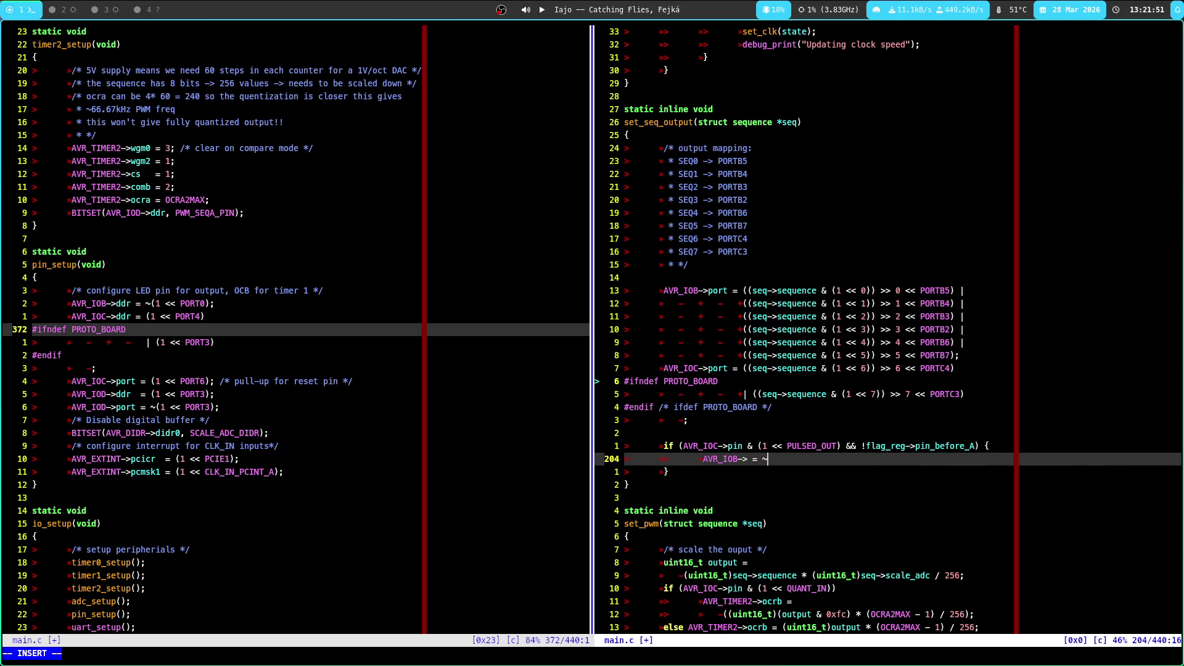
text(0x)
key(BackSpace)
key(BackSpace)
key(BackSpace)
text(= ~3;)
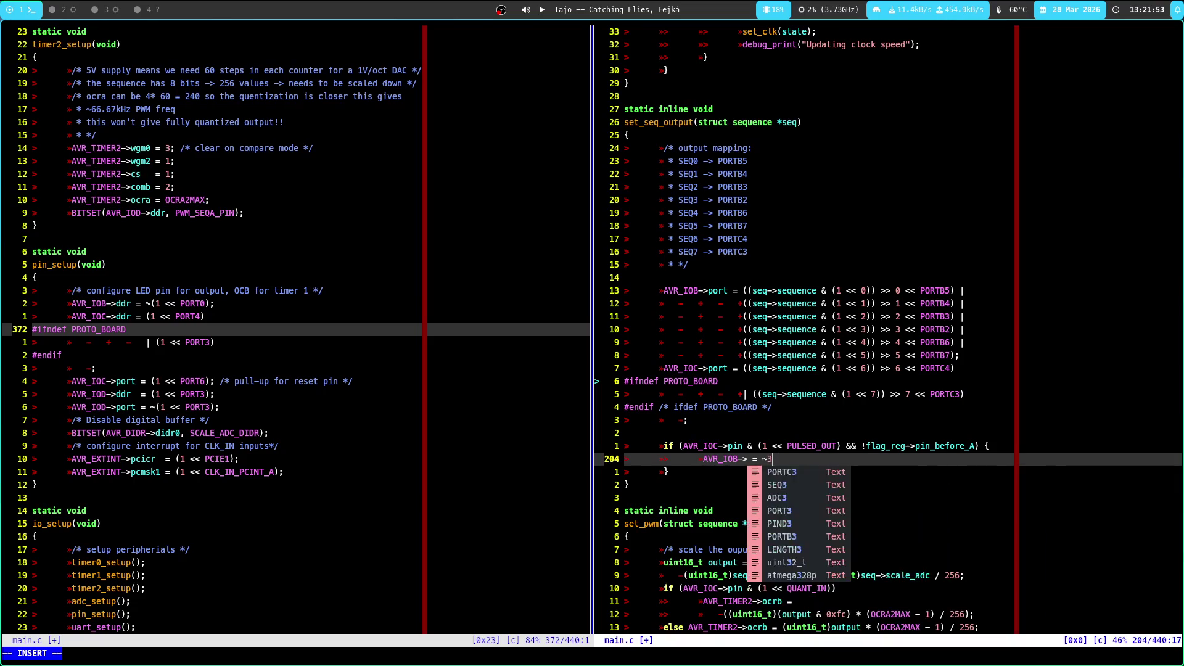
key(Escape)
key(h)
text(iport)
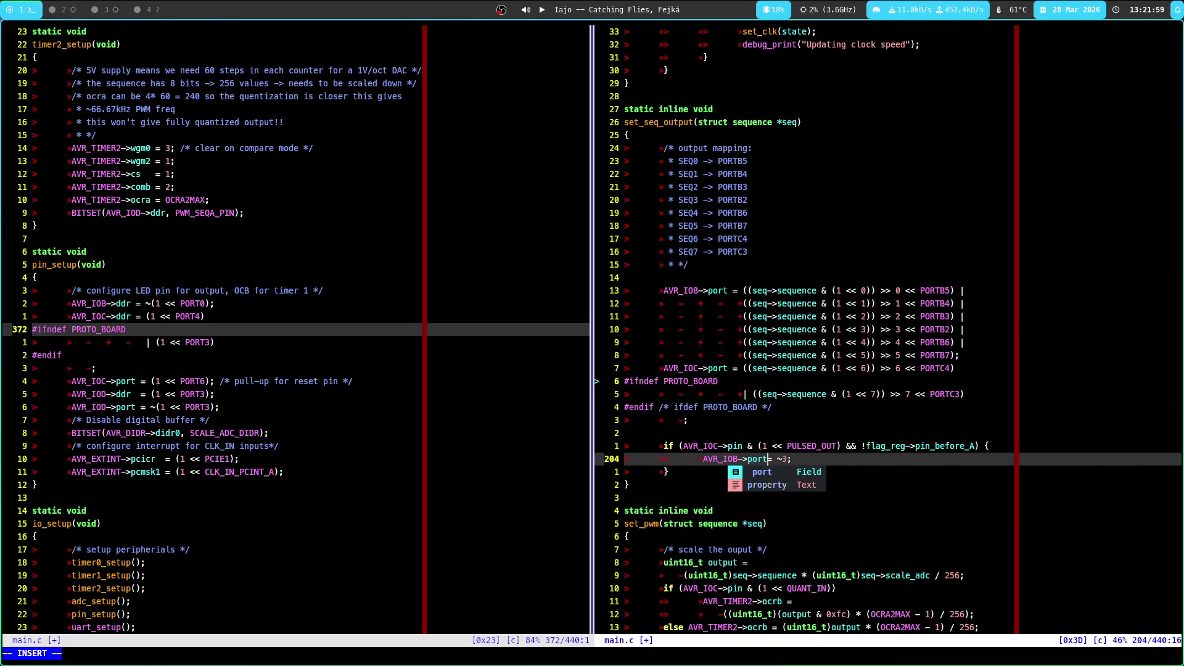
key(Escape)
text(:w)
key(Return)
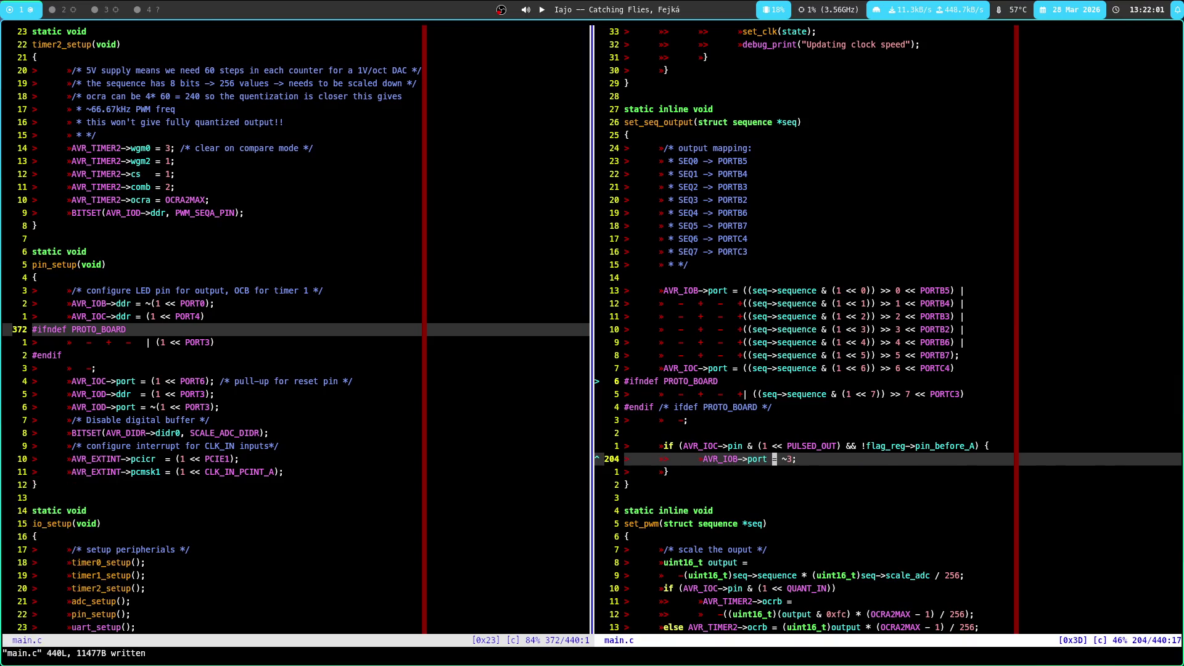
Start an 'AVR_IOC->port =' line below the ~3 assignment, then go to the KiCad PCB editor
key(j)
key(k)
key(f)
key(3)
key(o)
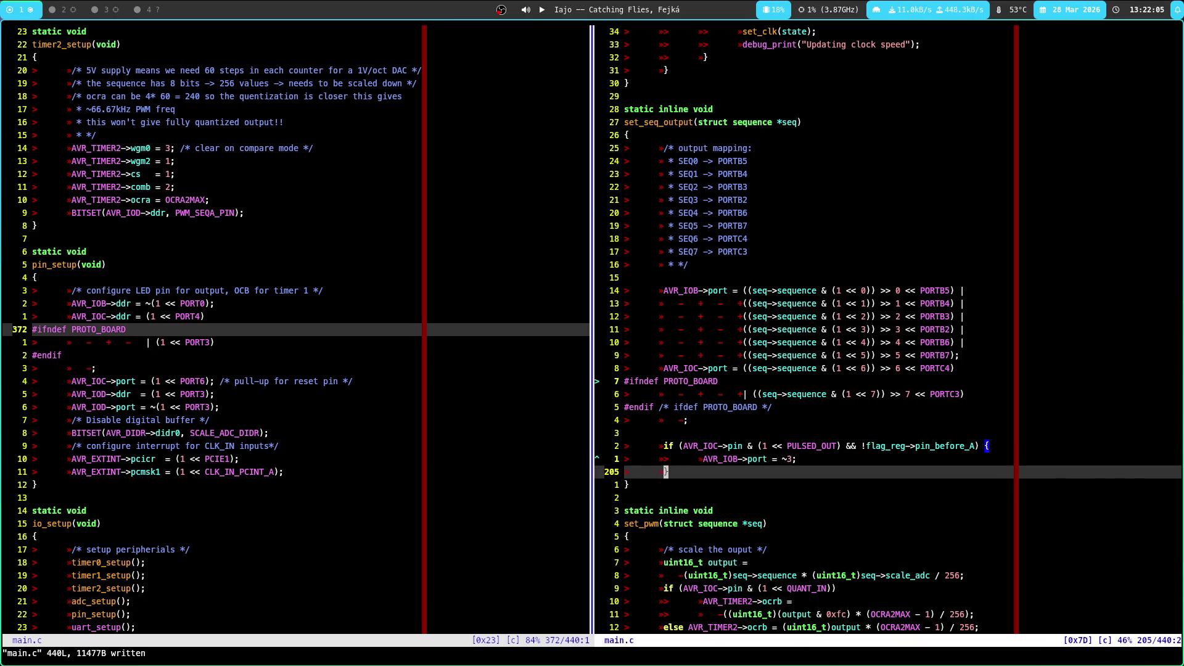
text(AVR)
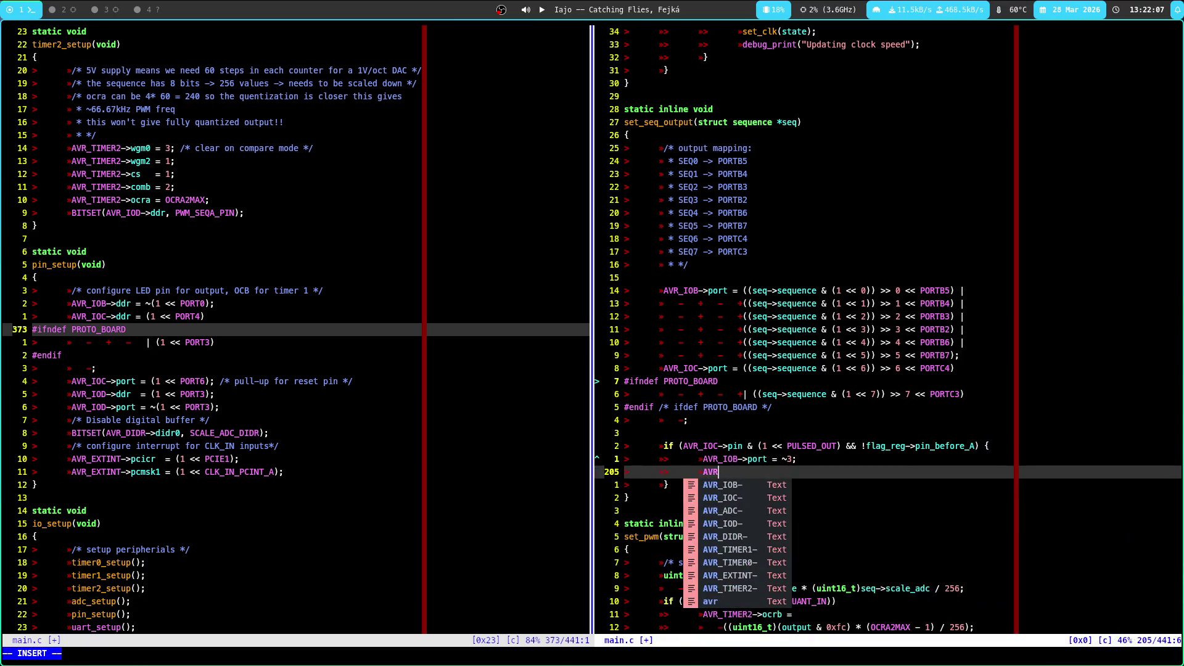
text(_IOC-> port =)
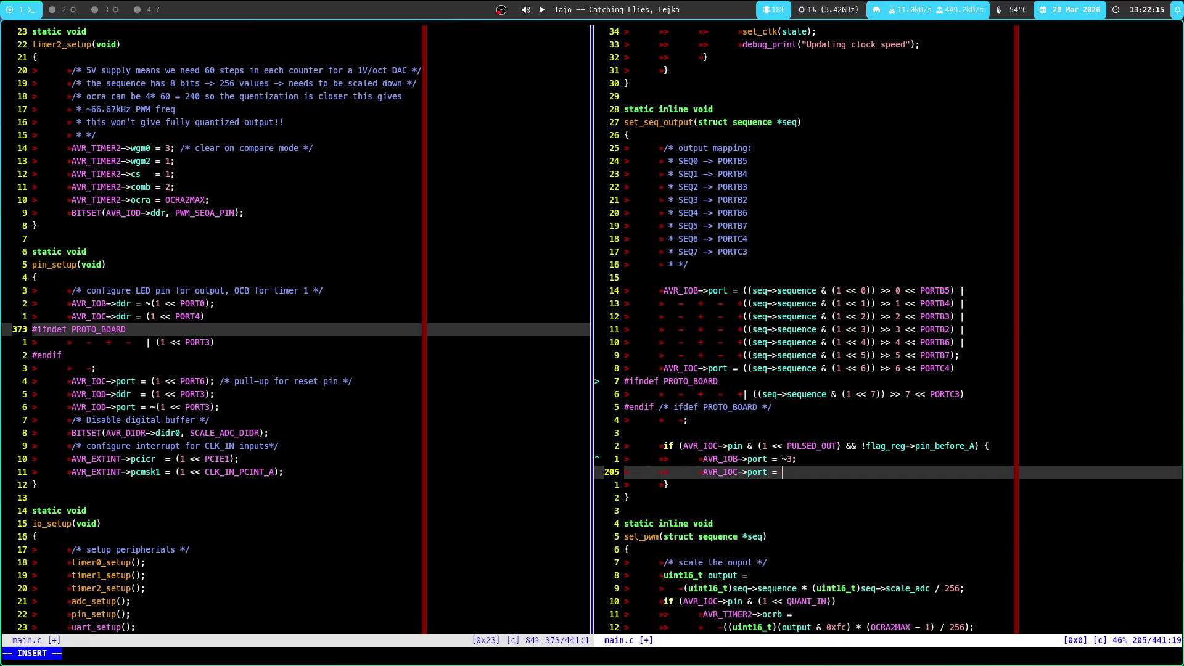
key(Escape)
key(k)
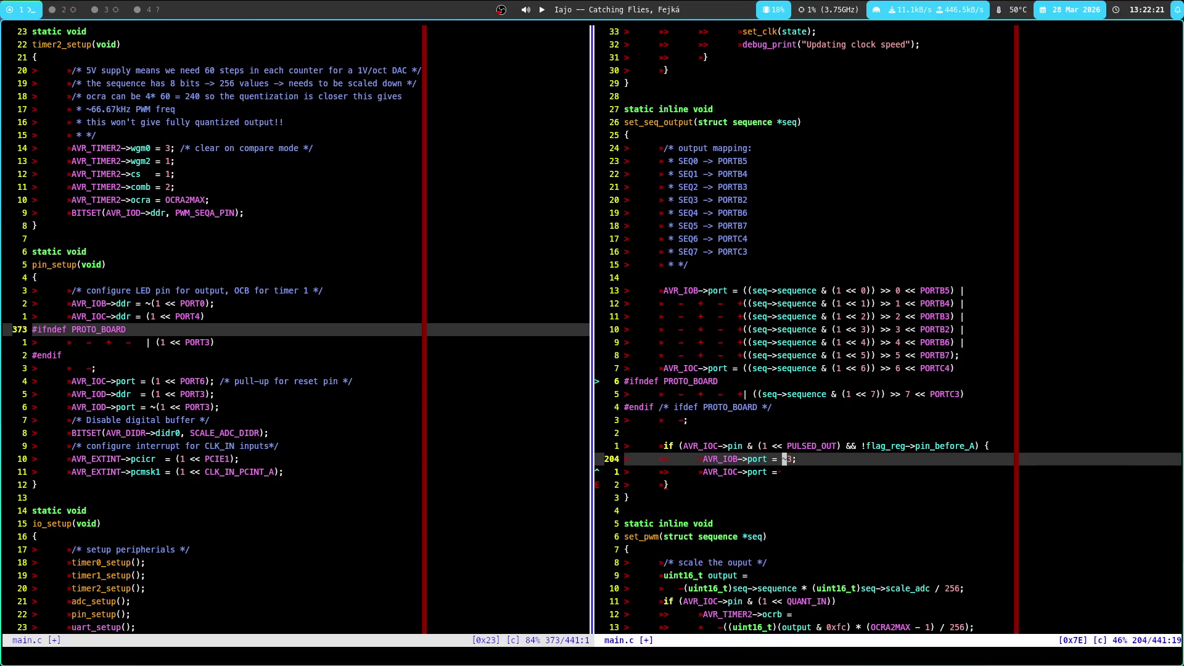
key(super+3)
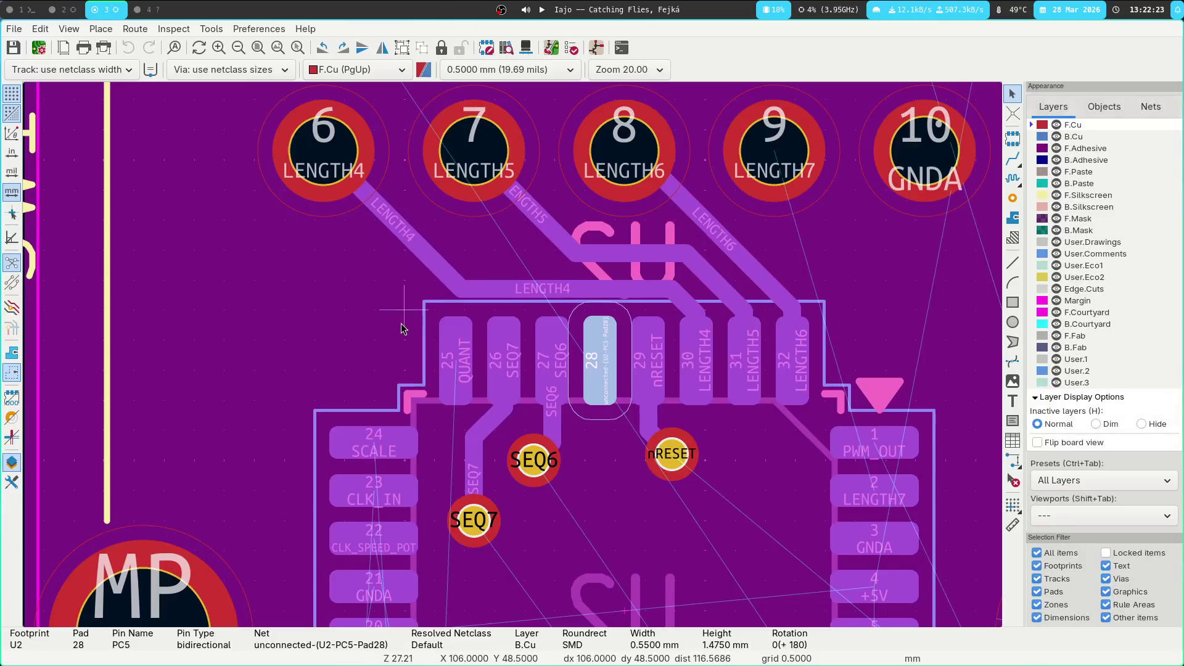
Glance at the PC5 pin in the schematic, FreeCAD panel and PCB, then return to main.c
key(super+2)
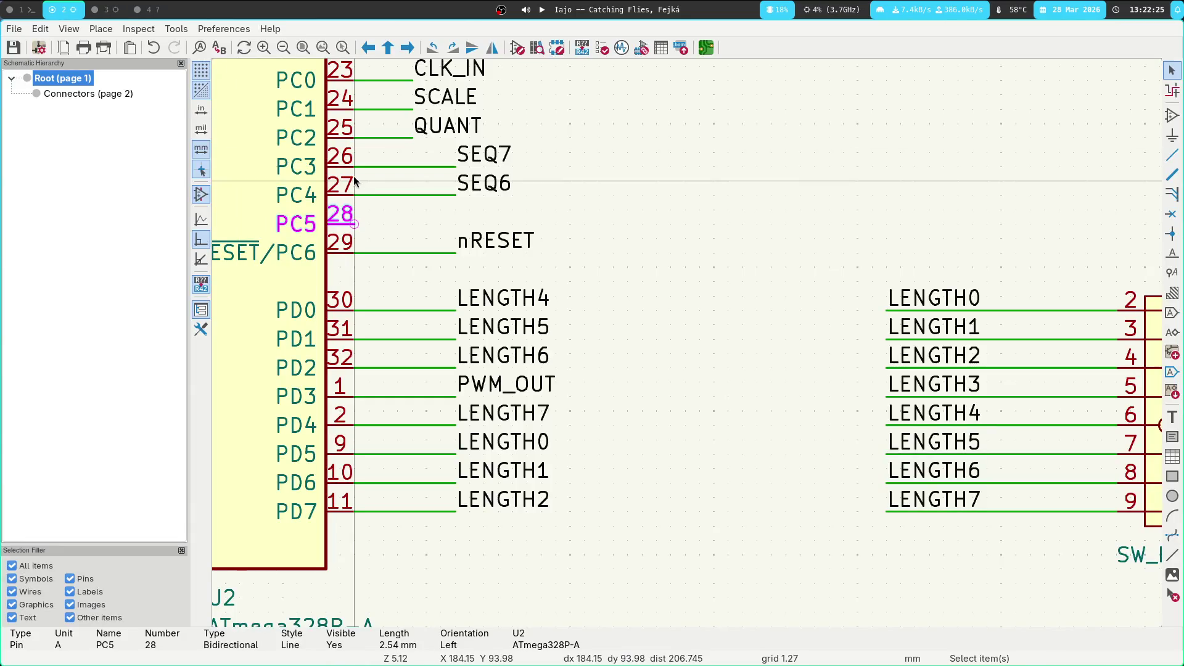
key(super+1)
click(139, 9)
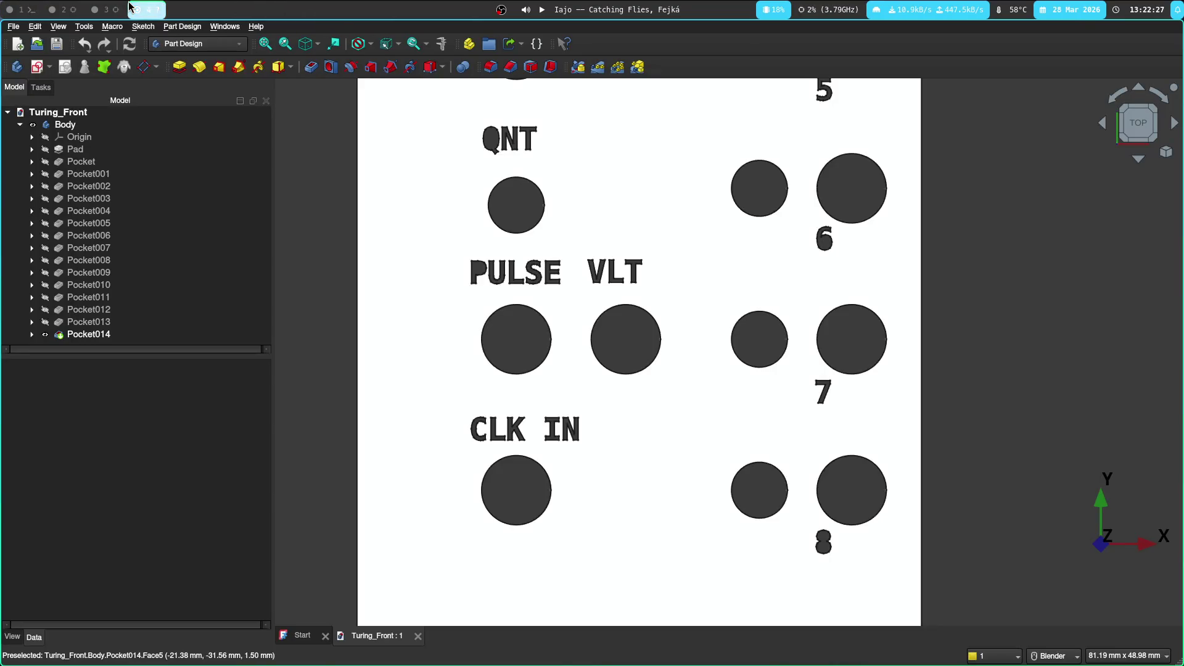
key(super+1)
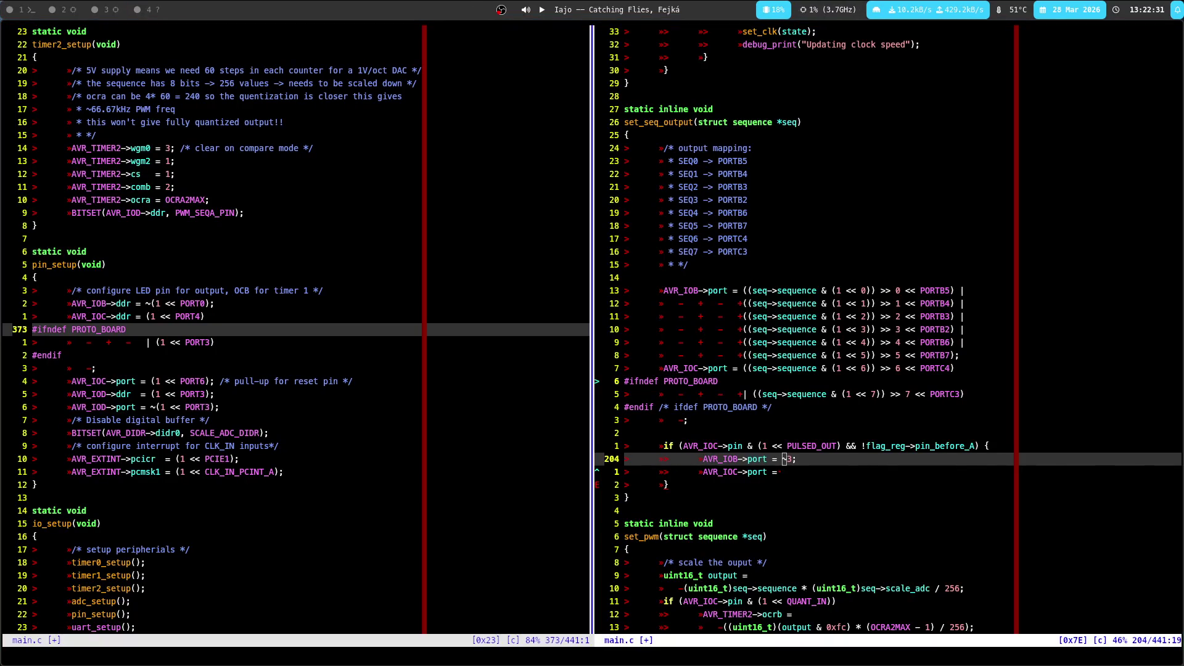
click(148, 10)
click(96, 11)
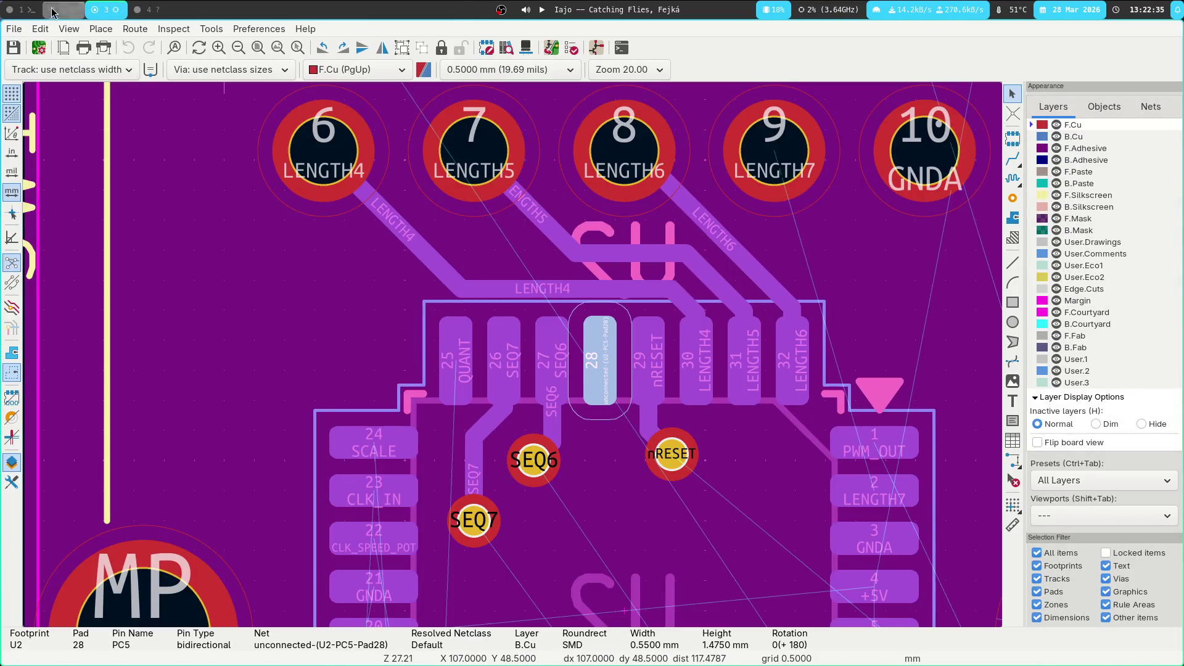
click(22, 9)
click(808, 393)
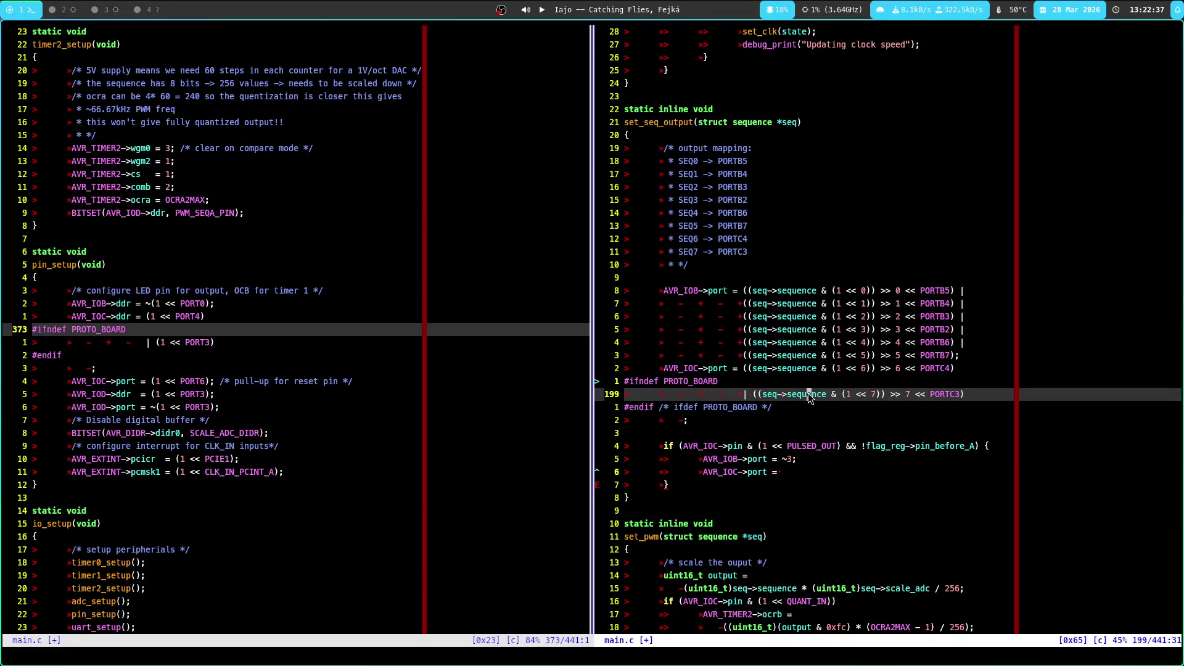
Jump to line 368 and step through pin_setup's port B and port C direction lines
text(\%368l)
key(Return)
key(j)
key(j)
key(j)
key(j)
key(l)
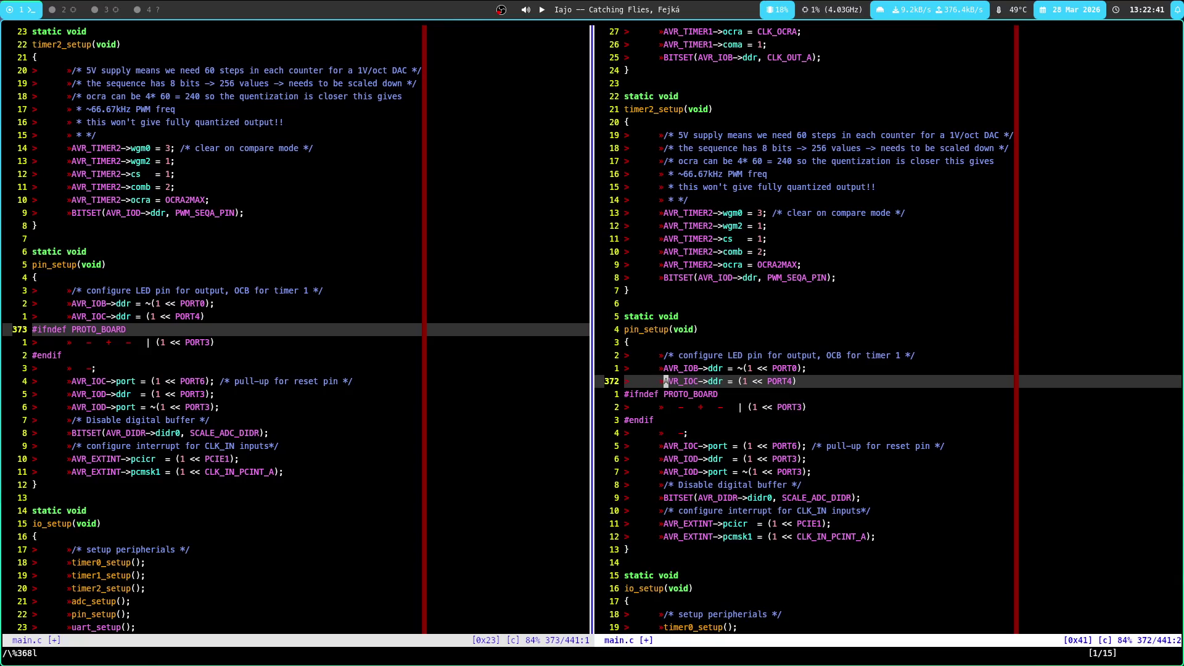
key(k)
key(k)
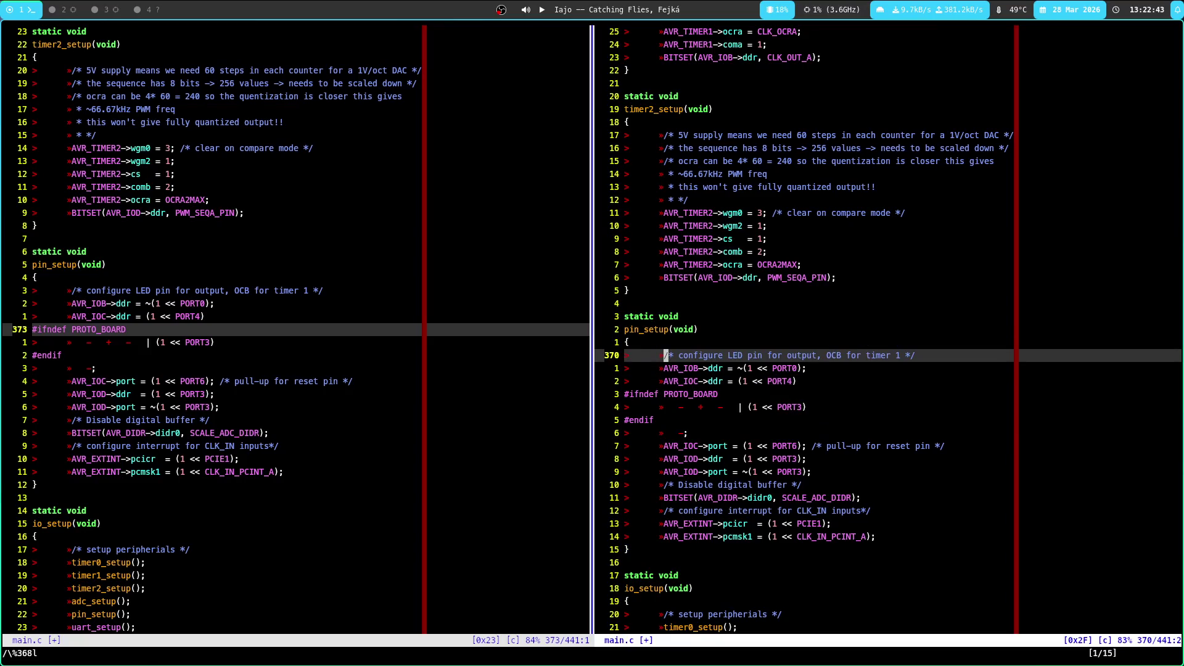
key(j)
key(k)
key(j)
key(k)
key(j)
key(k)
key(j)
key(j)
key(k)
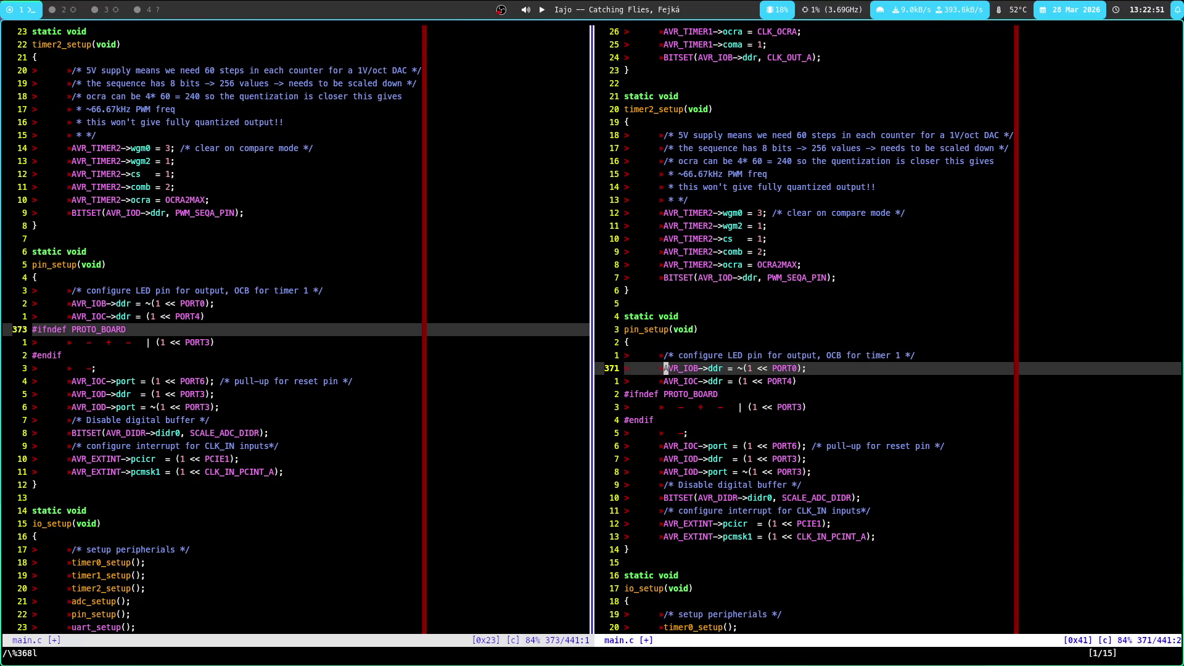
key(j)
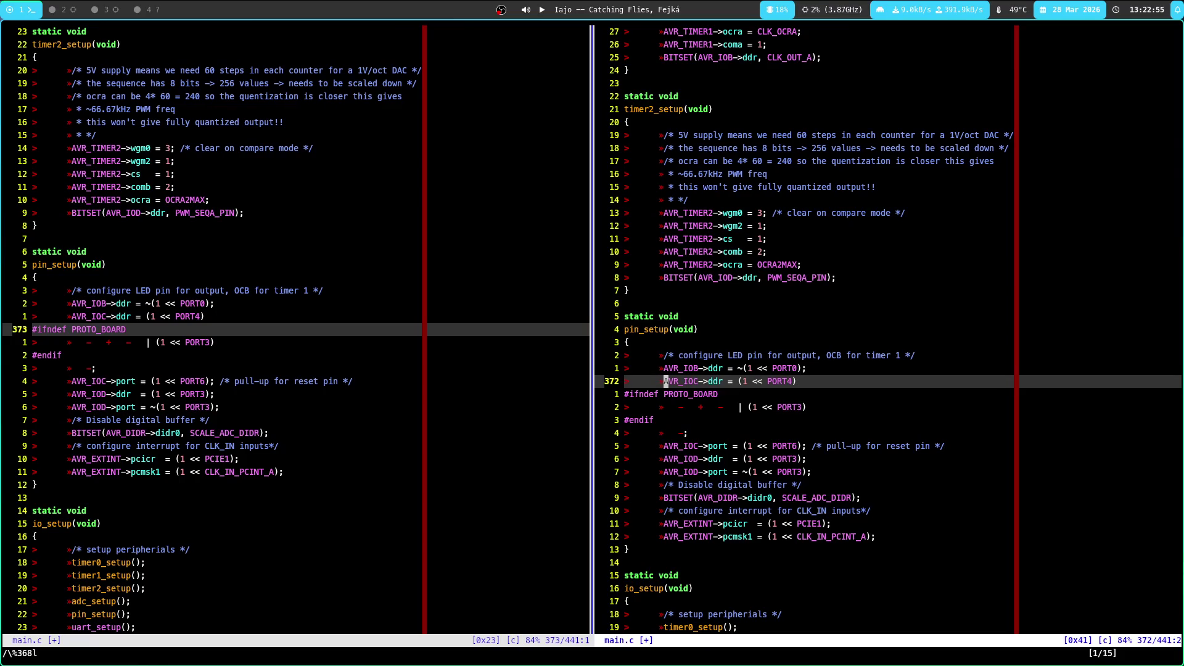
key(super+2)
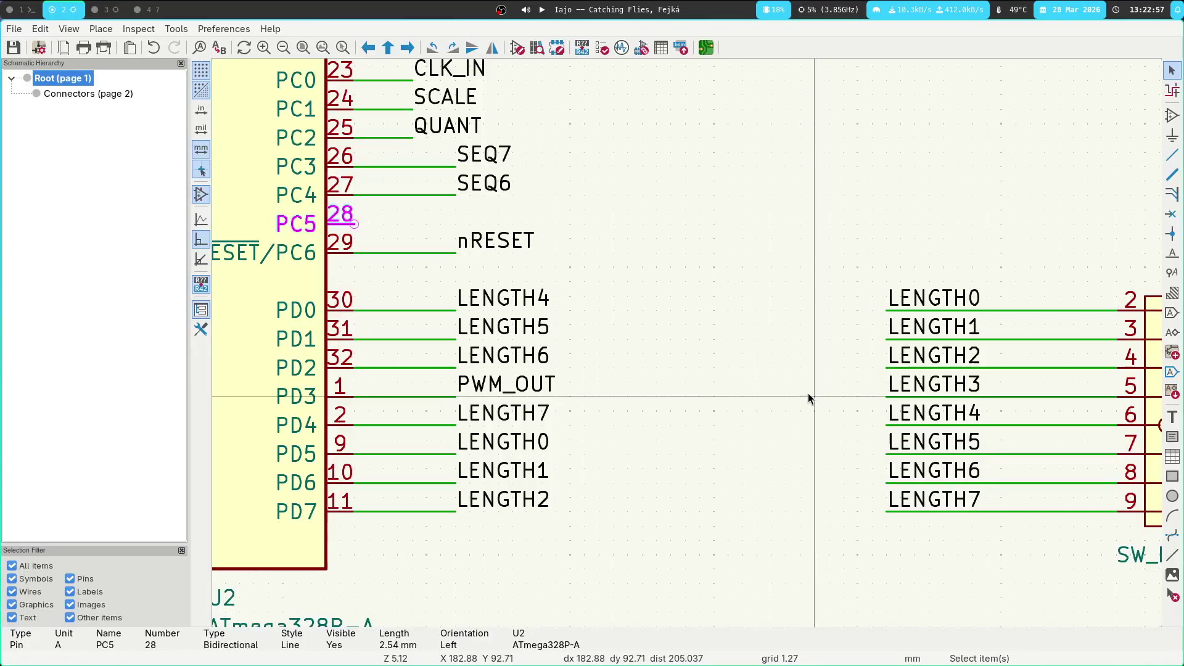
Zoom and pan the schematic over U2's port B and C pins, briefly selecting the LENGTH3 label
middle_drag(499, 264, 572, 410)
scroll(573, 410, down, 2)
middle_drag(632, 124, 632, 235)
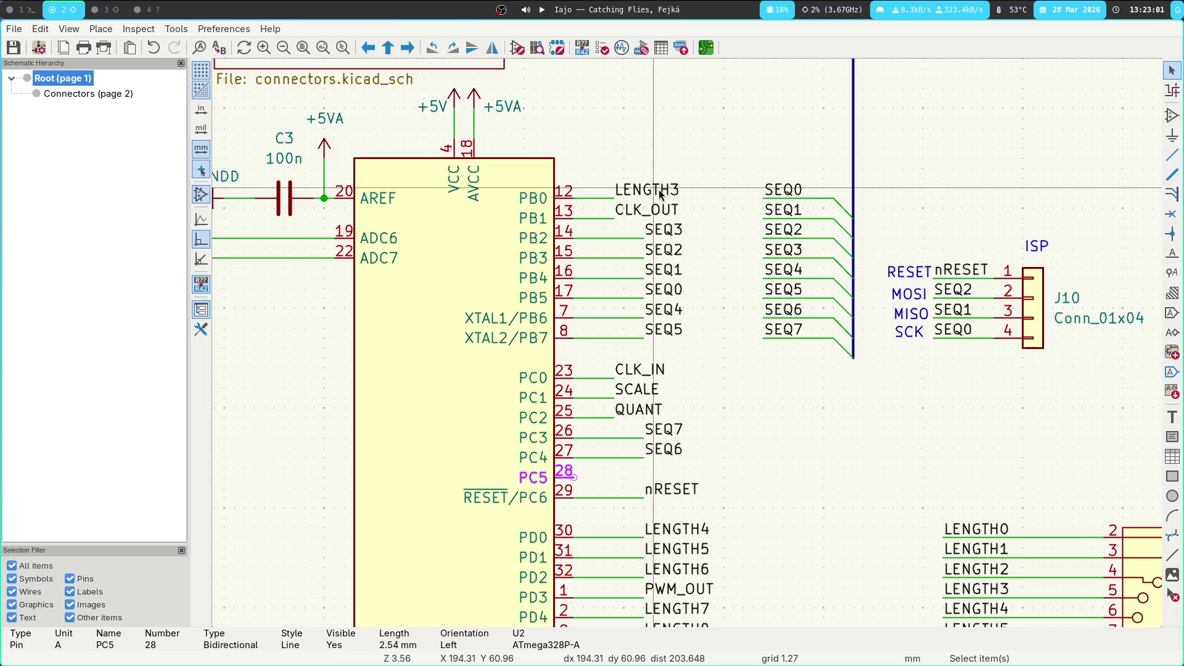
drag(685, 179, 609, 198)
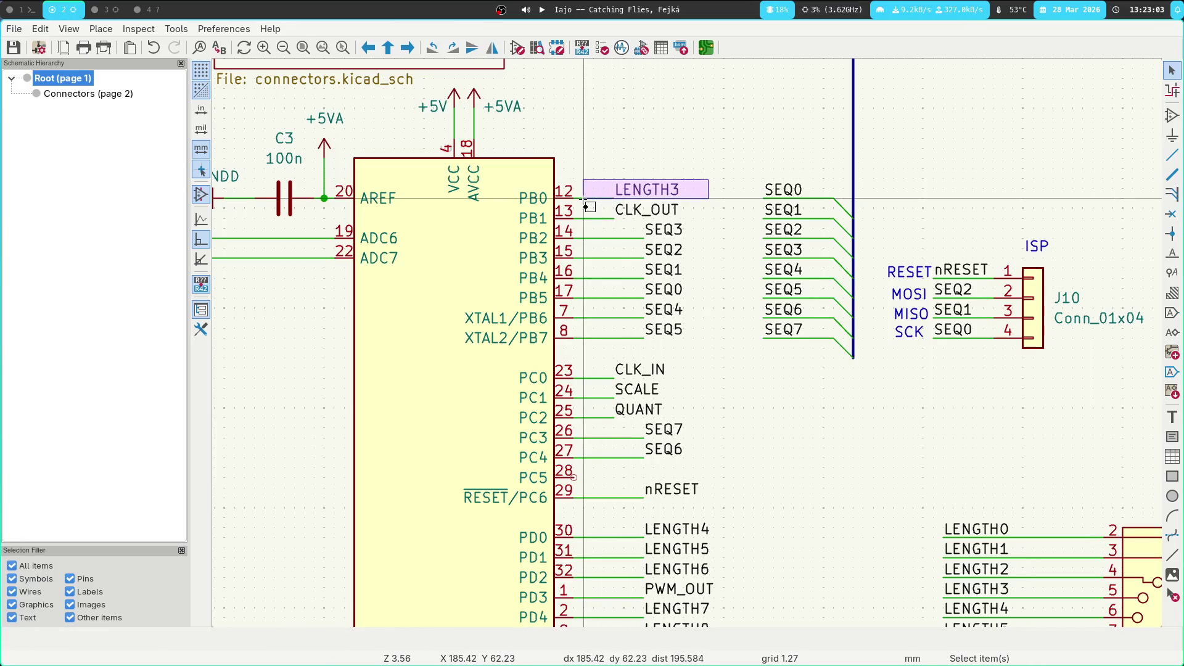
click(671, 139)
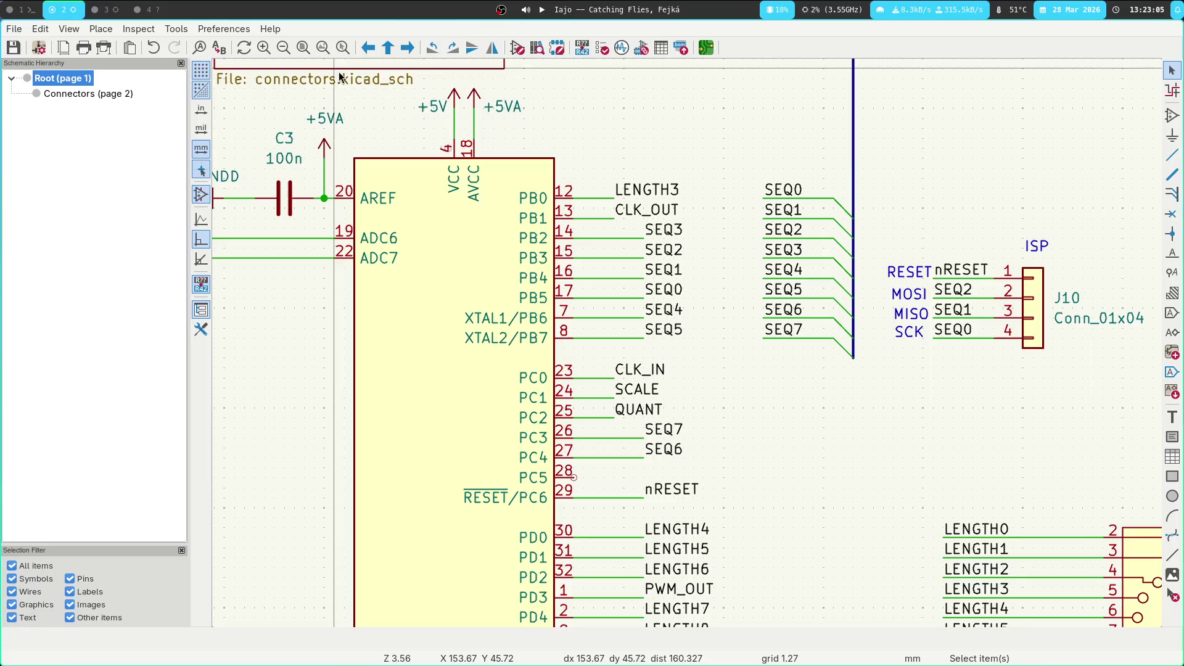
key(super+1)
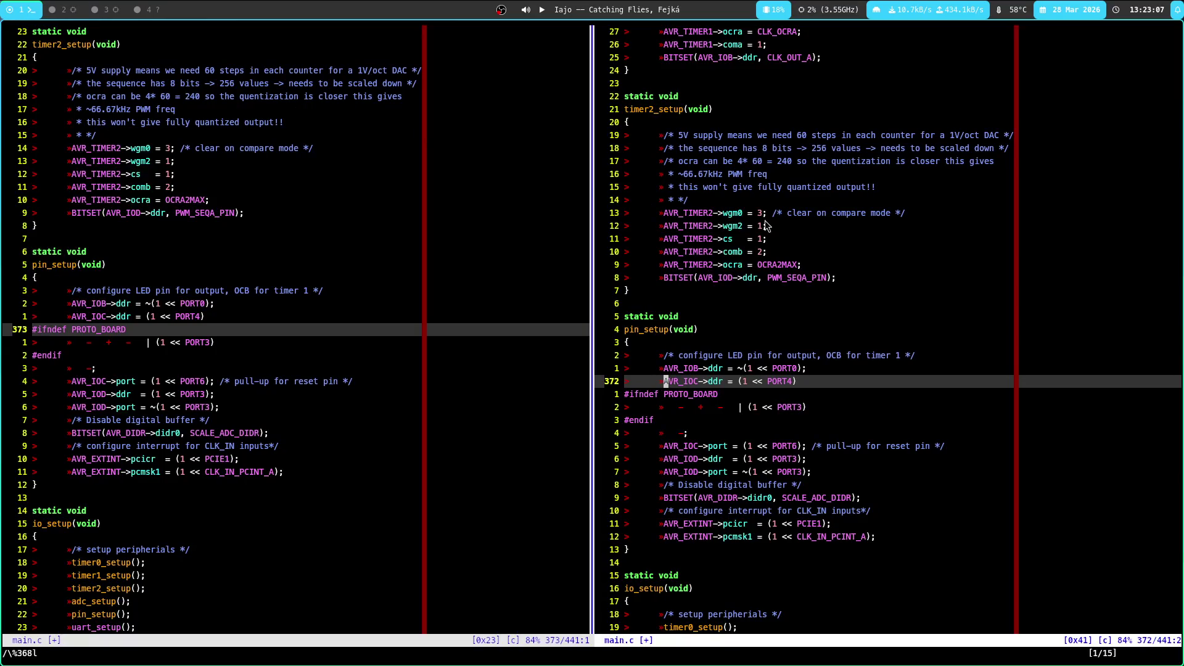
Scroll the right pane up to set_seq_output and place the cursor on the AVR_IOB->port line
scroll(798, 196, up, 15)
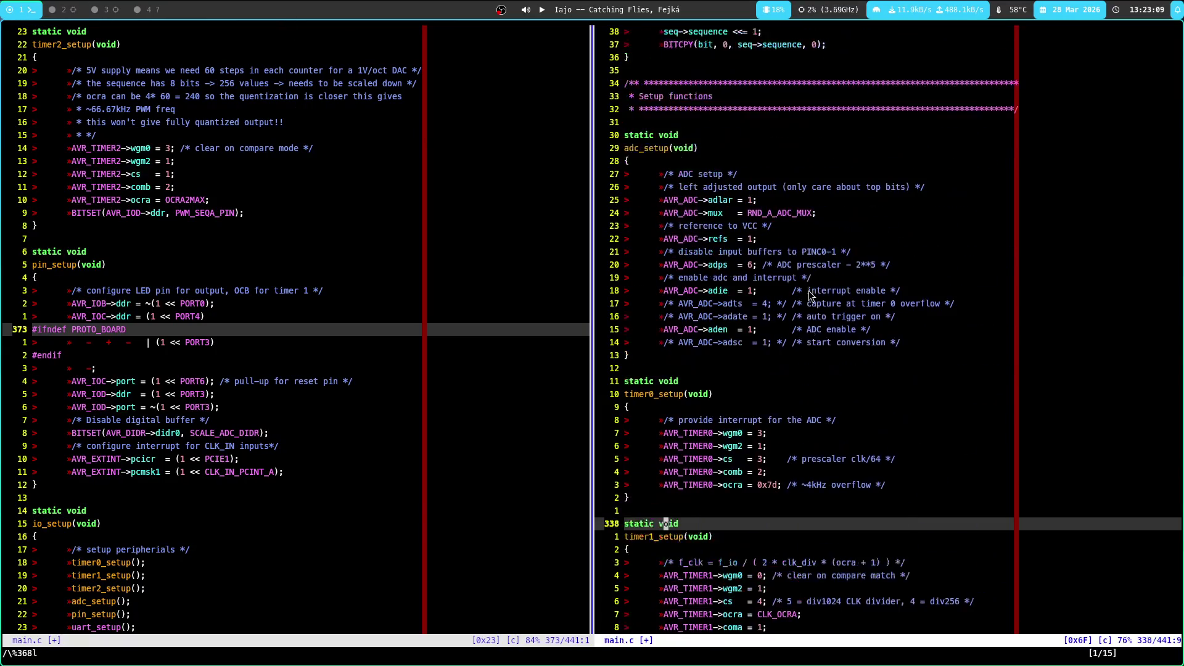
key(ctrl+u)
key(braceleft)
key(braceleft)
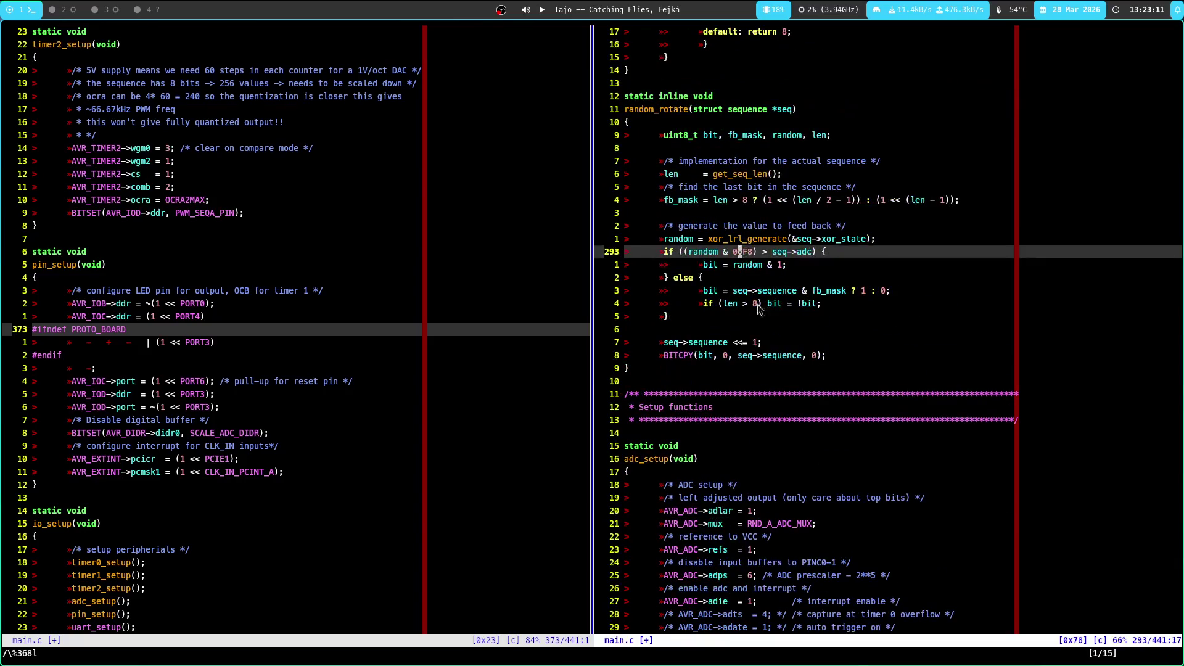
scroll(767, 370, up, 2)
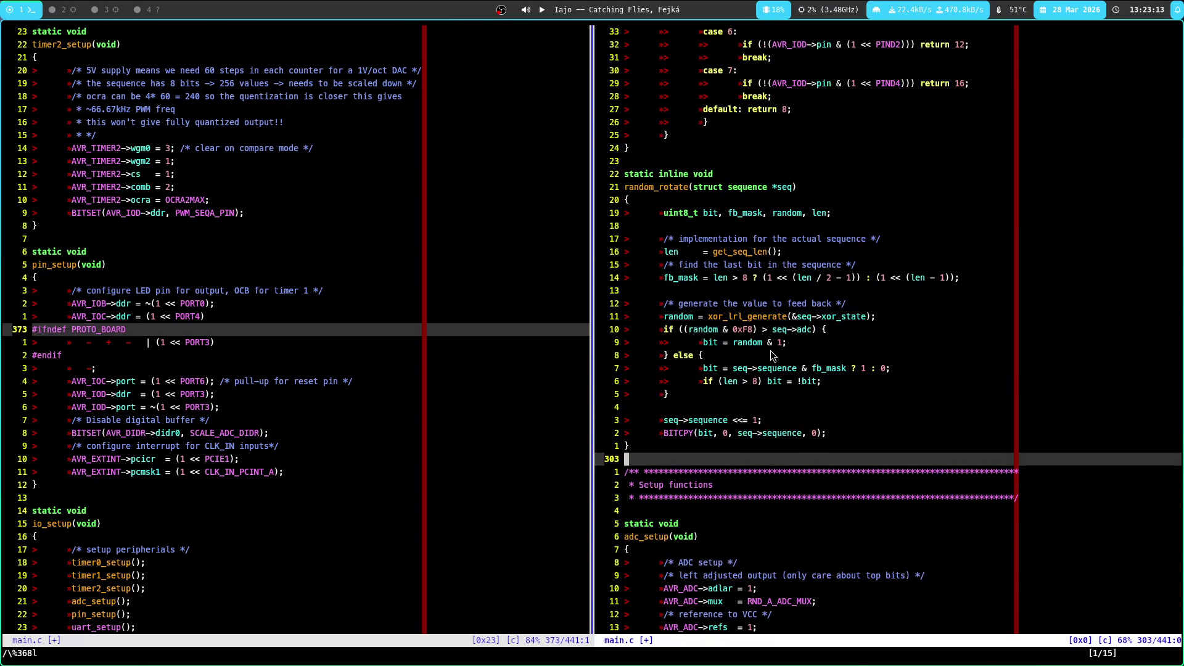
scroll(771, 349, up, 20)
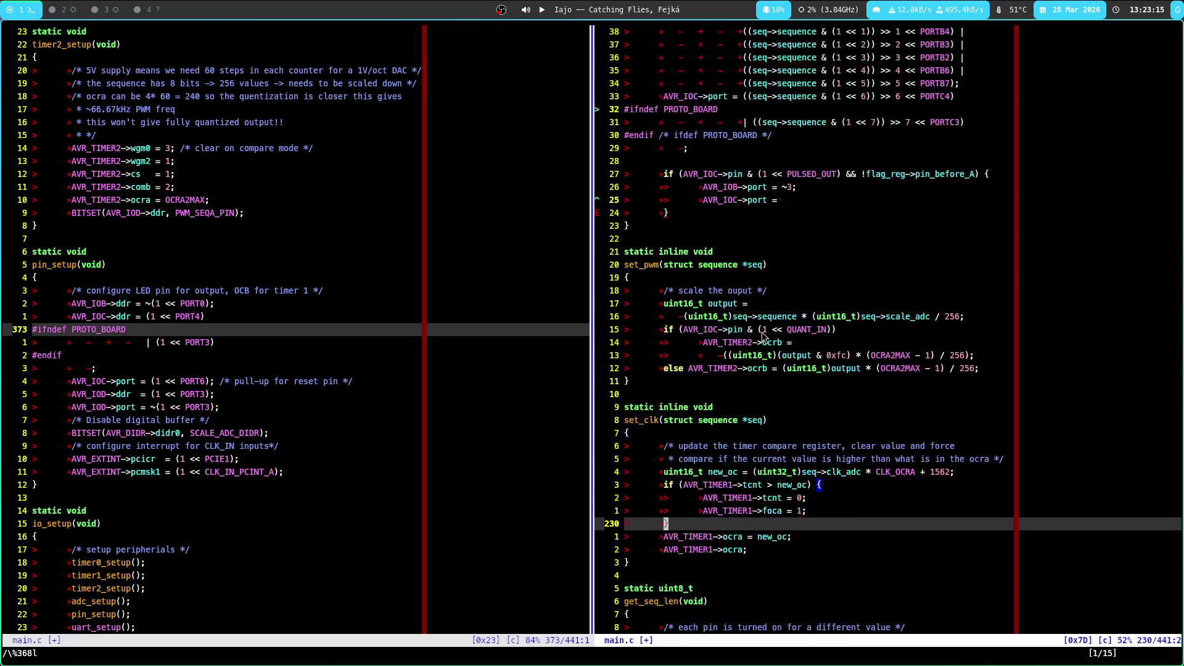
scroll(762, 336, up, 6)
click(760, 264)
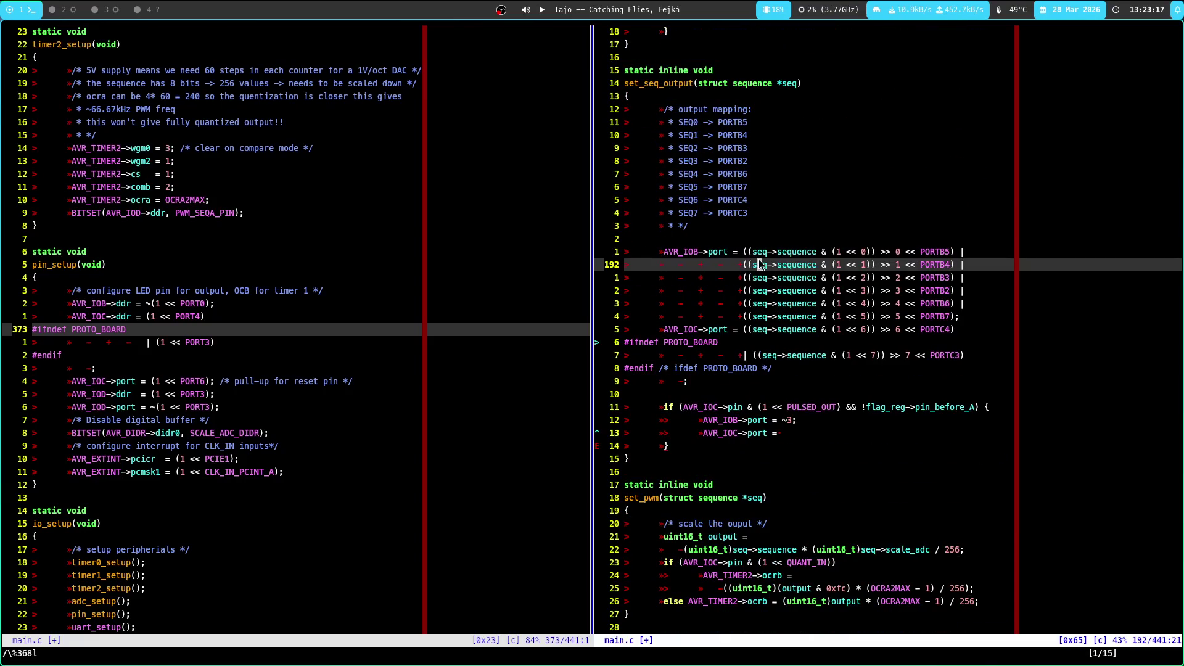
click(727, 252)
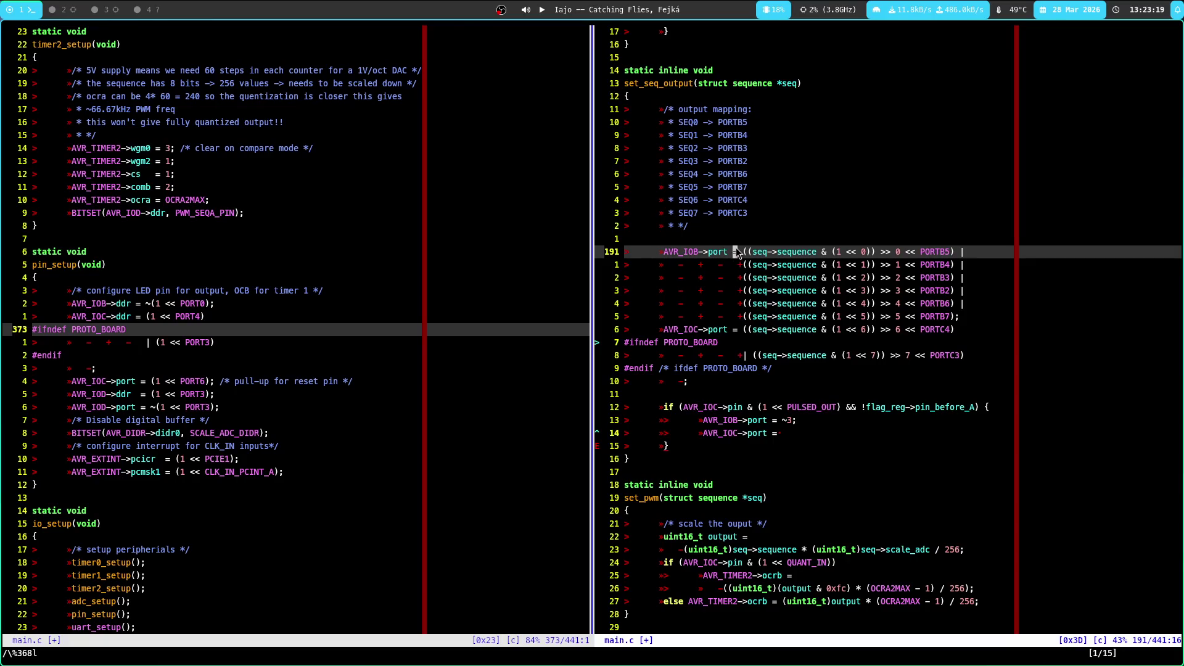
Turn both set_seq_output port writes into |= OR-assignments and save main.c
key(a)
key(Escape)
key(j)
key(j)
key(j)
key(j)
key(j)
text(i|)
key(Escape)
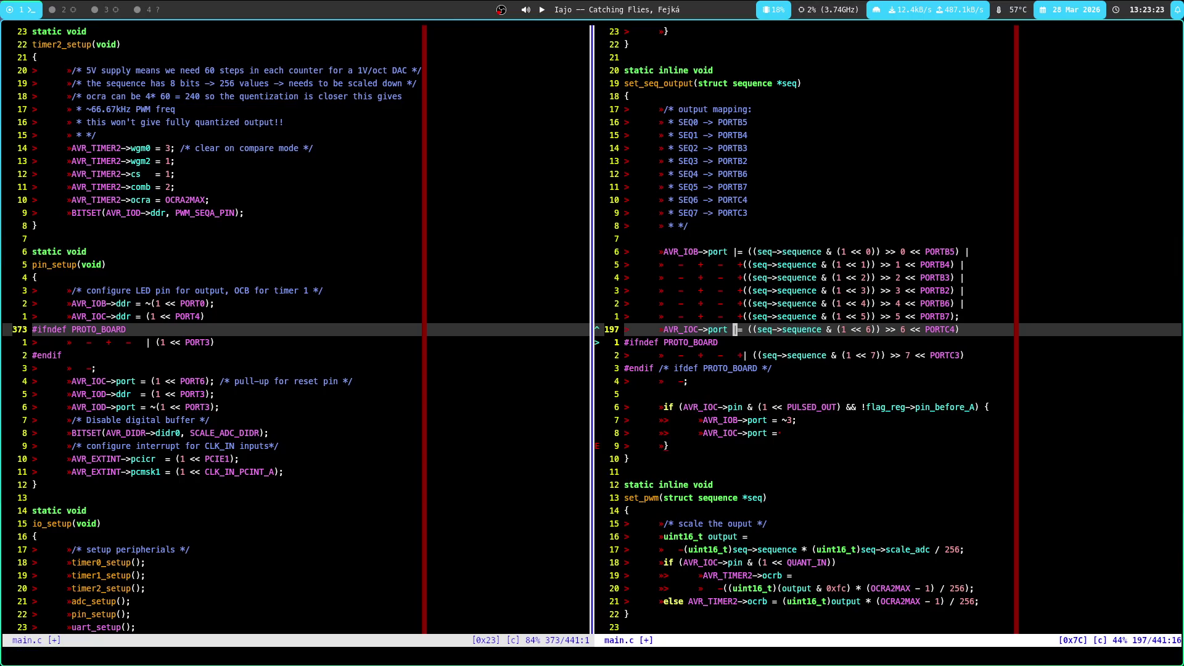
text(:w)
key(Return)
key(j)
key(j)
key(j)
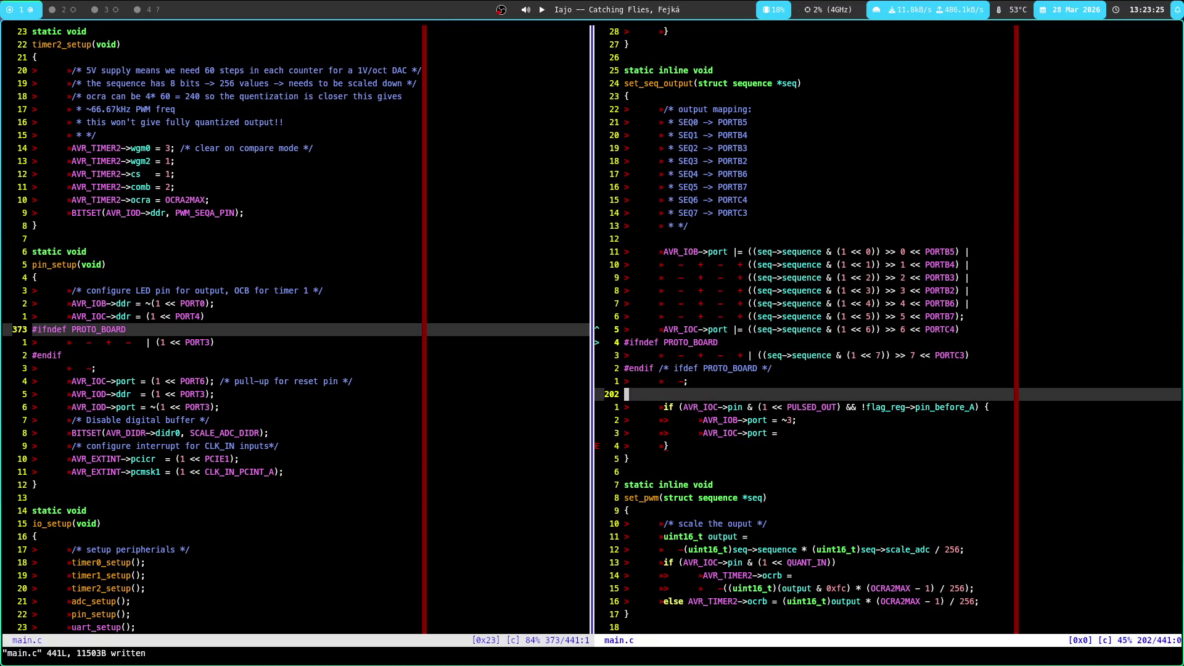
Make the PULSED_OUT port B line an &= clearing assignment and save
click(739, 420)
text(wi&)
key(Escape)
text(:w)
key(Return)
Change the PULSED_OUT port C line to 'AVR_IOC->port &= ~(1<< PORTC4);' using PORTC4 completion
text(ji)
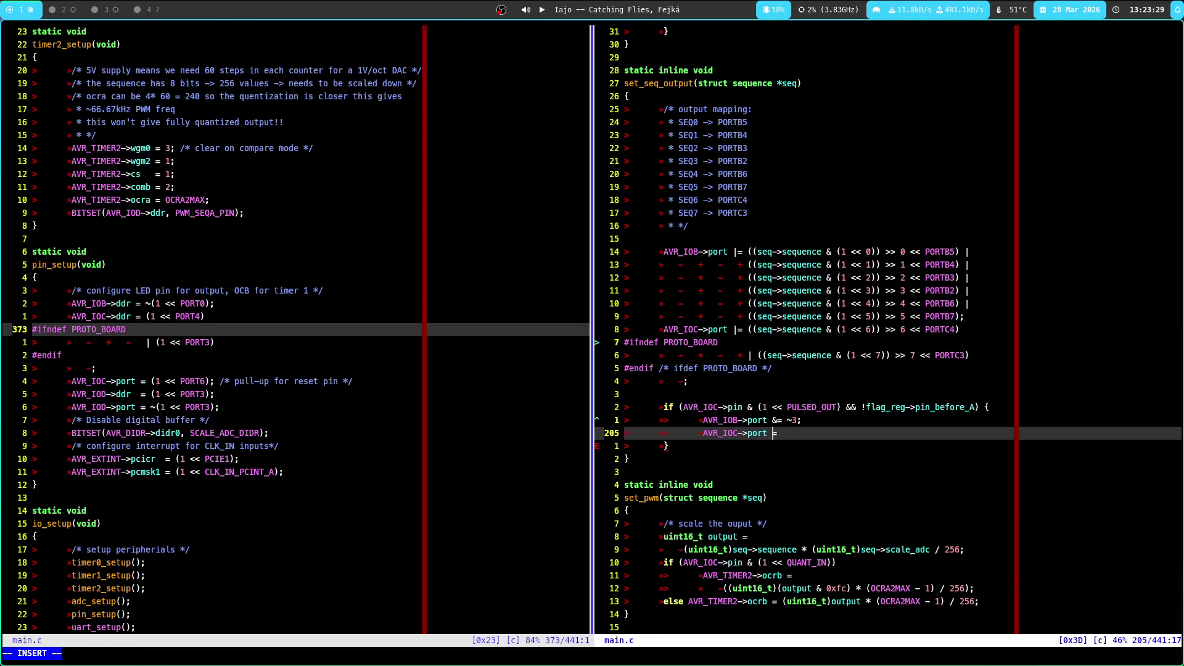
text(&)
key(End)
text(()
key(BackSpace)
text(~)
key(BackSpace)
text(~(1<)
key(BackSpace)
text(PO)
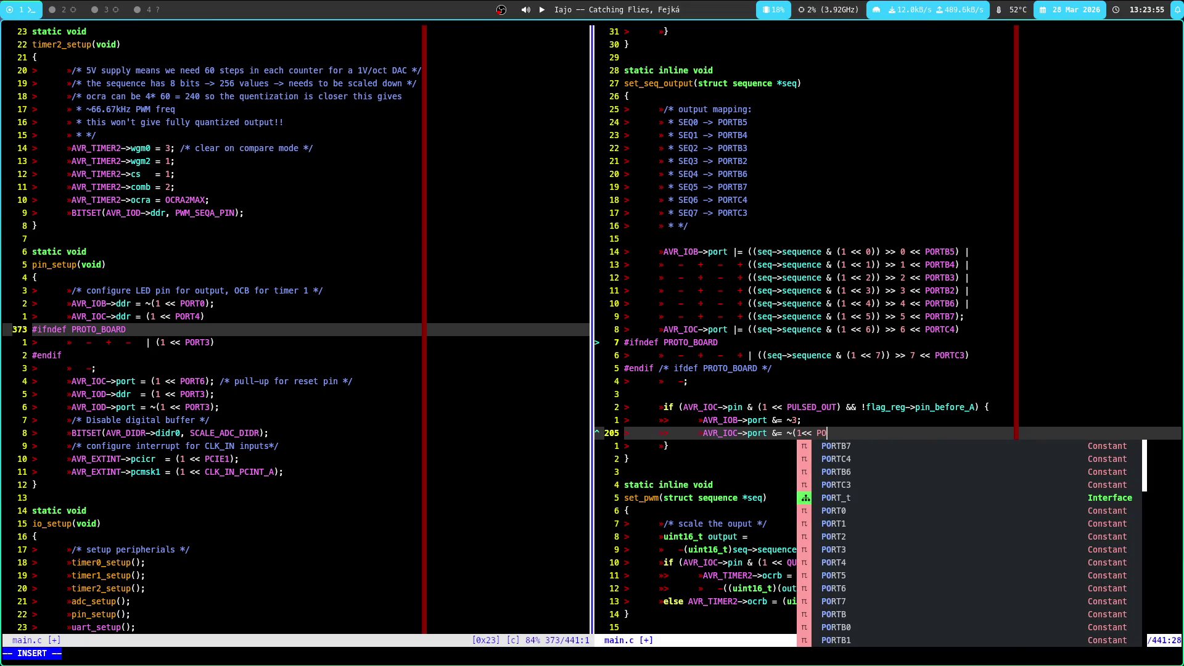
key(Tab)
key(Tab)
key(Tab)
key(Tab)
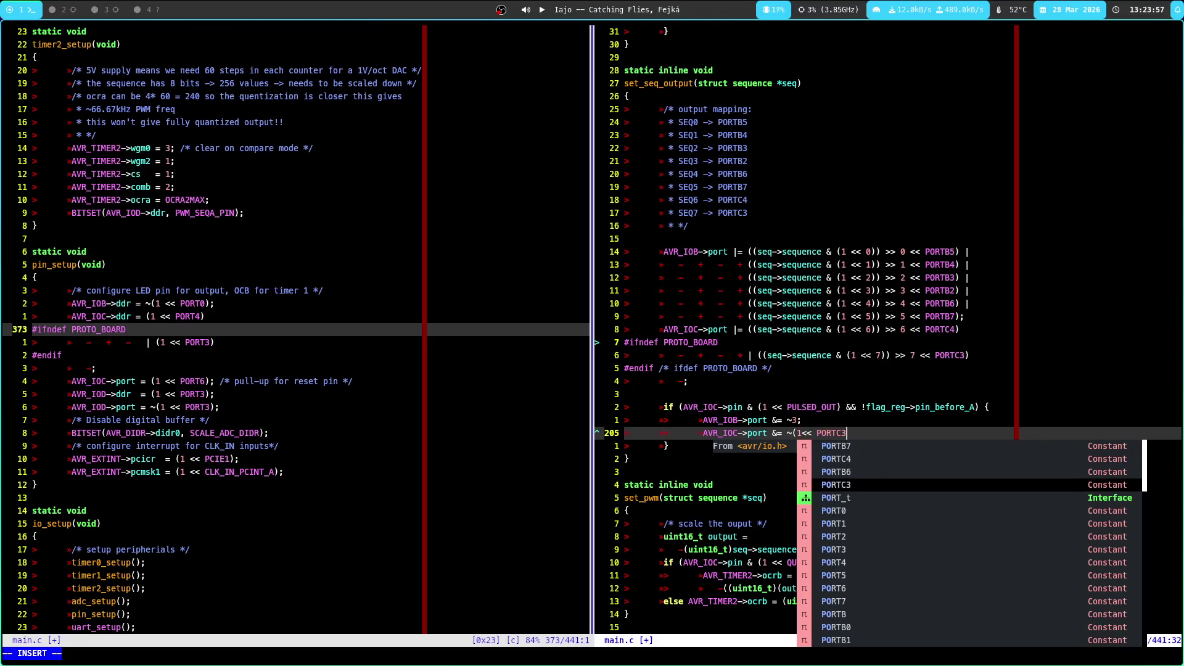
key(shift+Tab)
key(shift+Tab)
text())
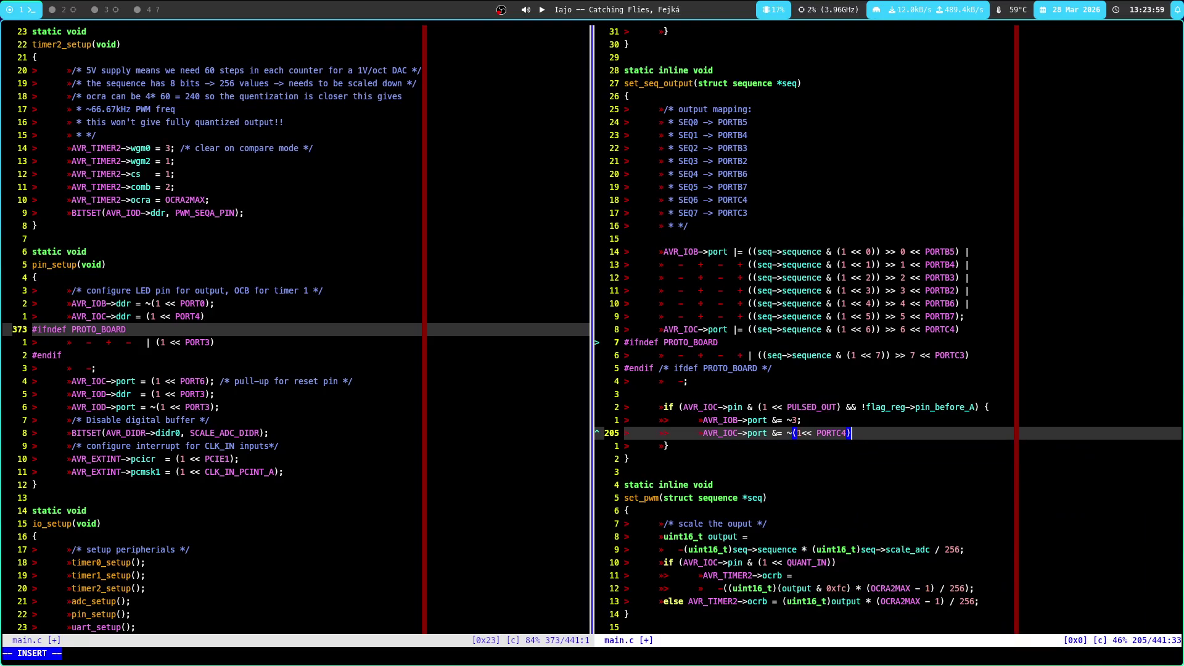
key(Return)
text(|)
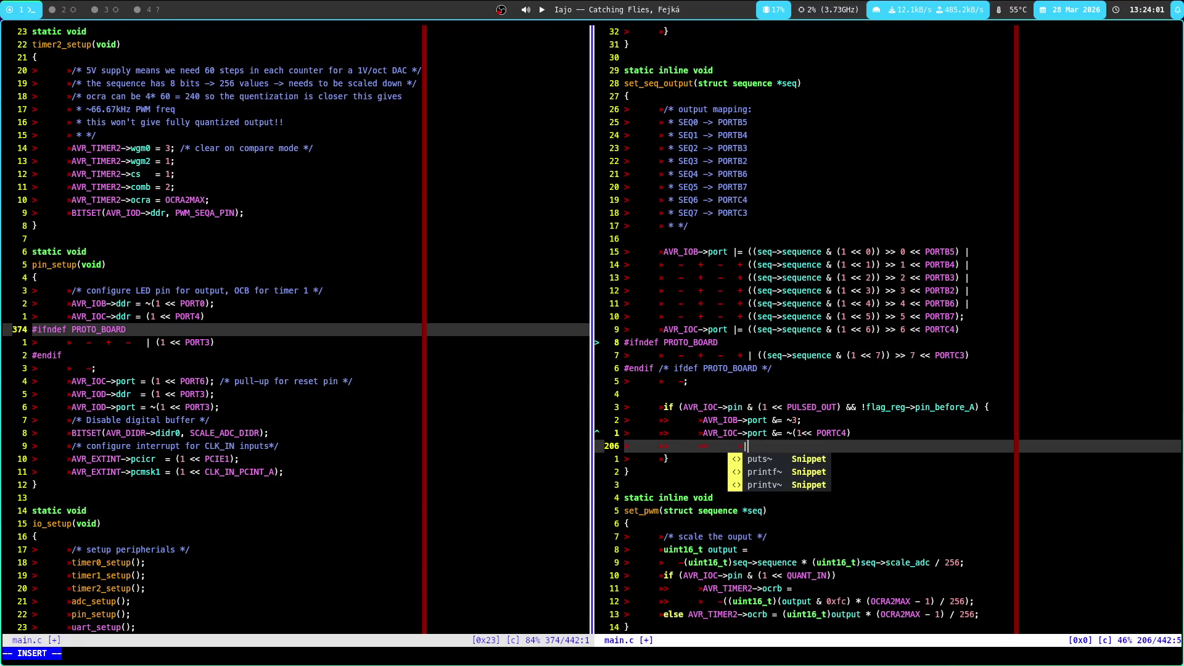
key(BackSpace)
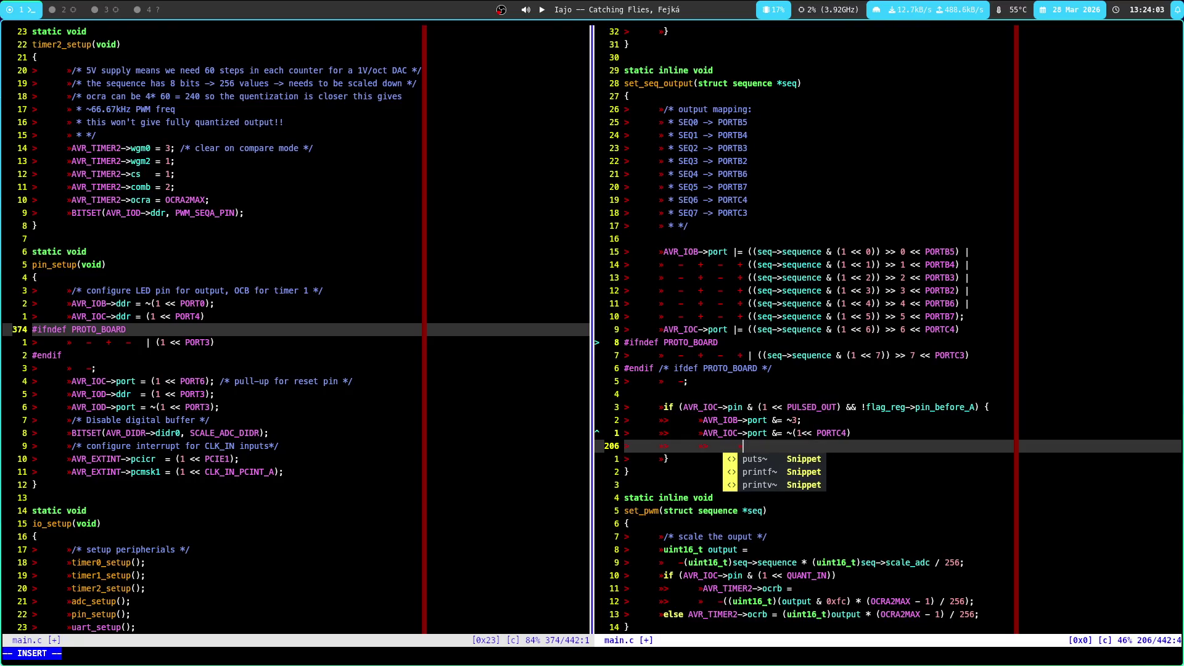
key(BackSpace)
key(BackSpace)
key(BackSpace)
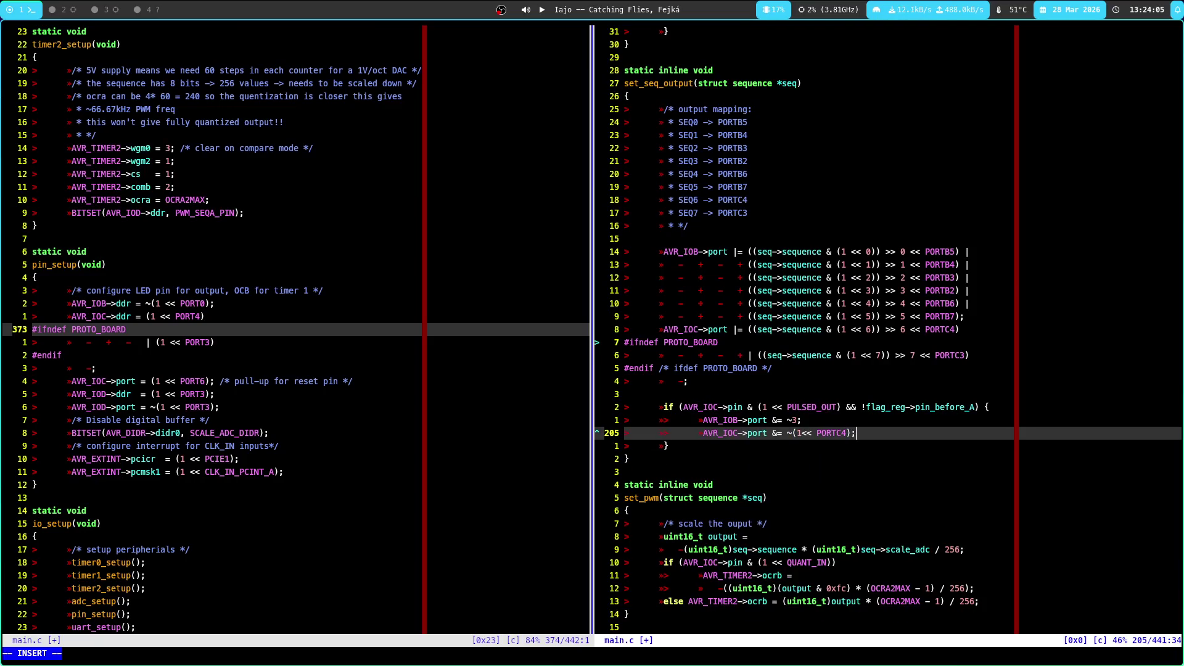
key(Escape)
key(k)
key(k)
key(k)
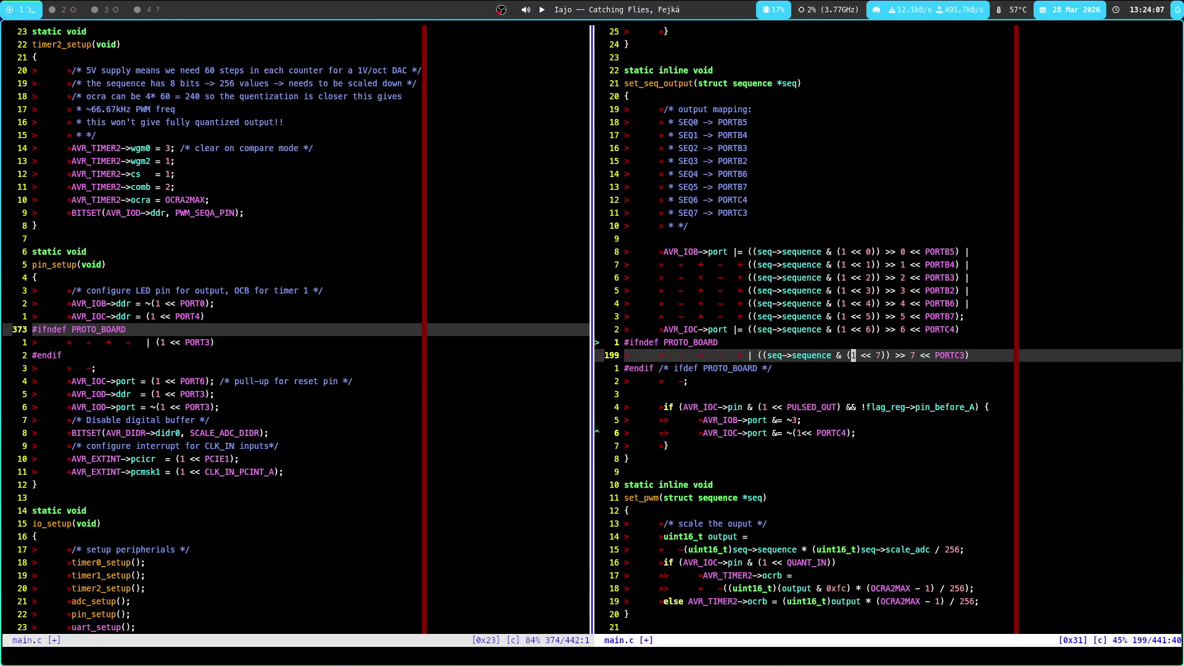
Add an '#ifdef PROTO_BOARD' block below the port C line
key(b)
key(j)
key(j)
key(j)
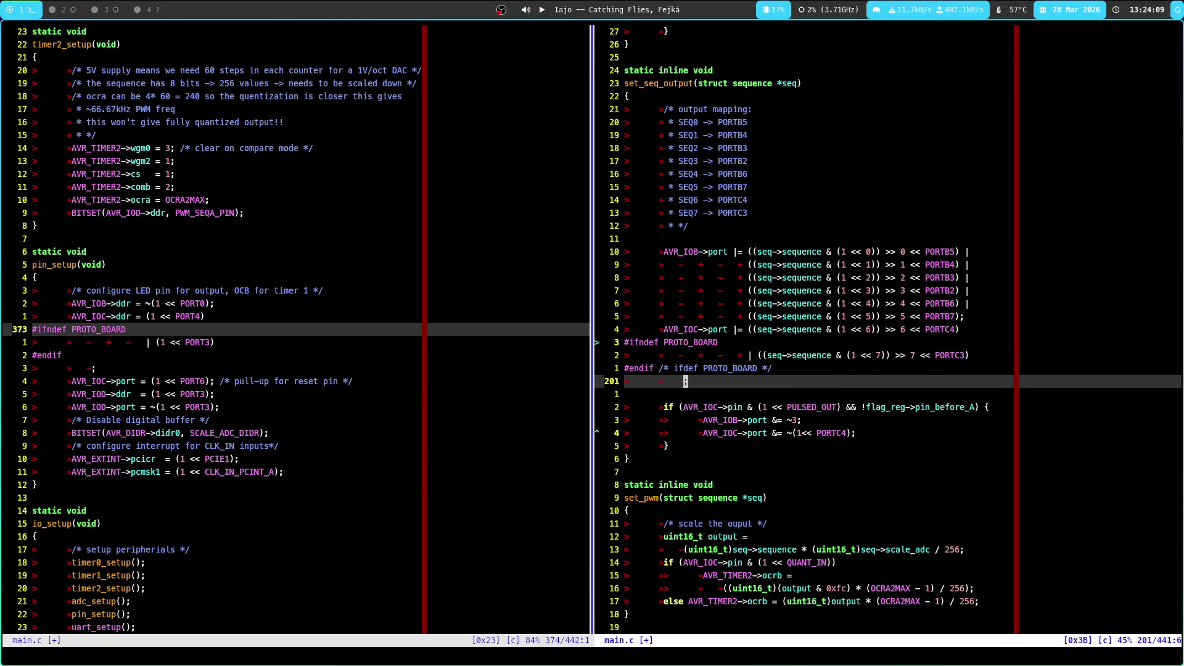
text(o#i)
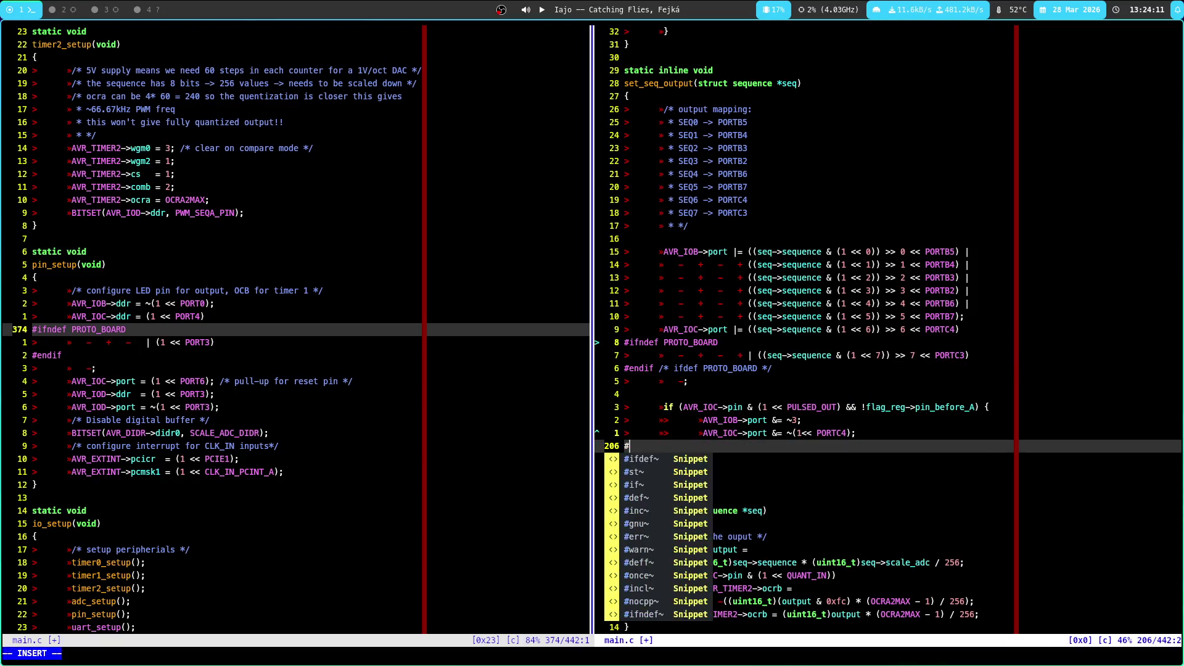
key(Tab)
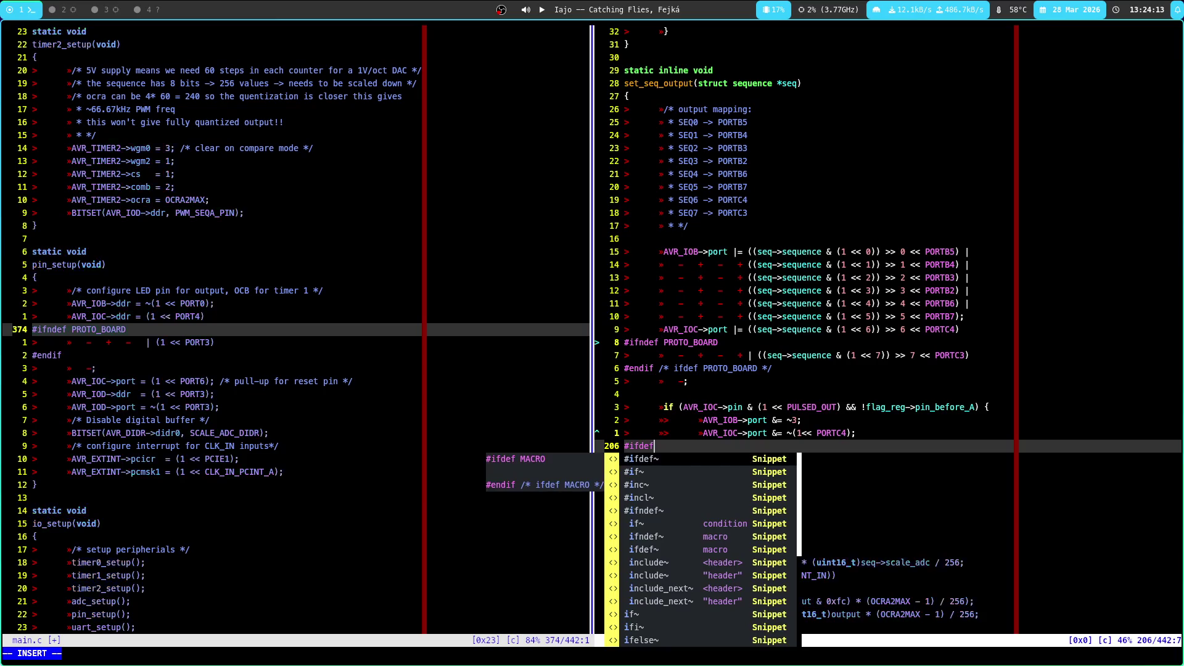
key(Return)
key(Escape)
key(u)
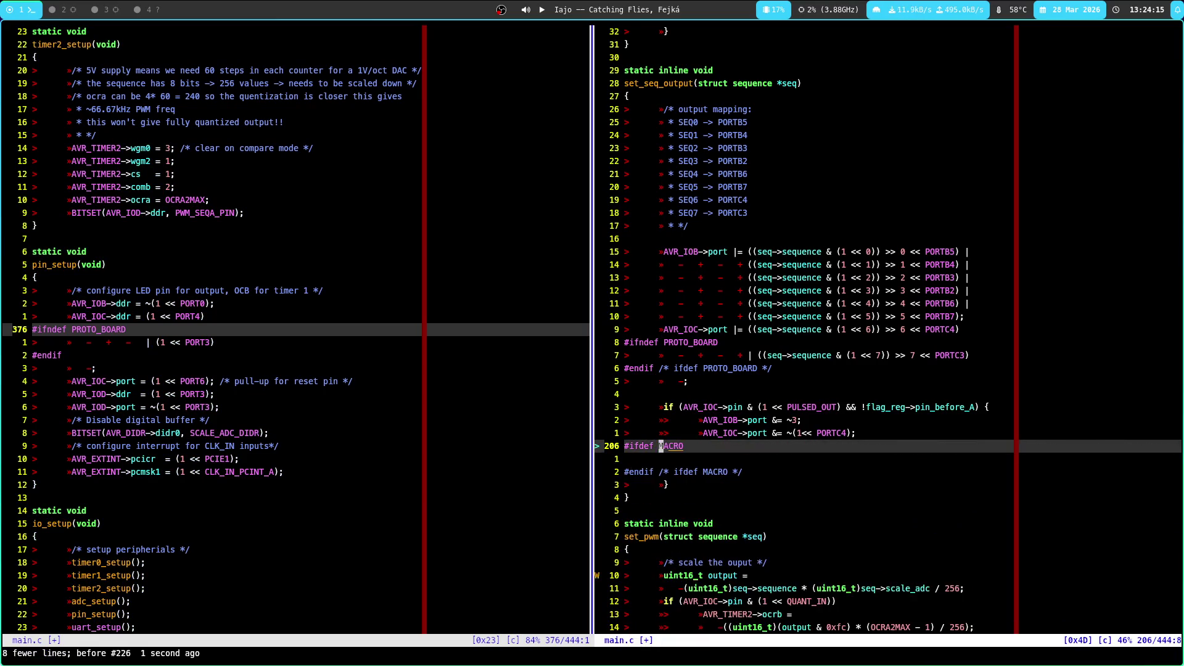
key(3)
key(c)
key(c)
text(#)
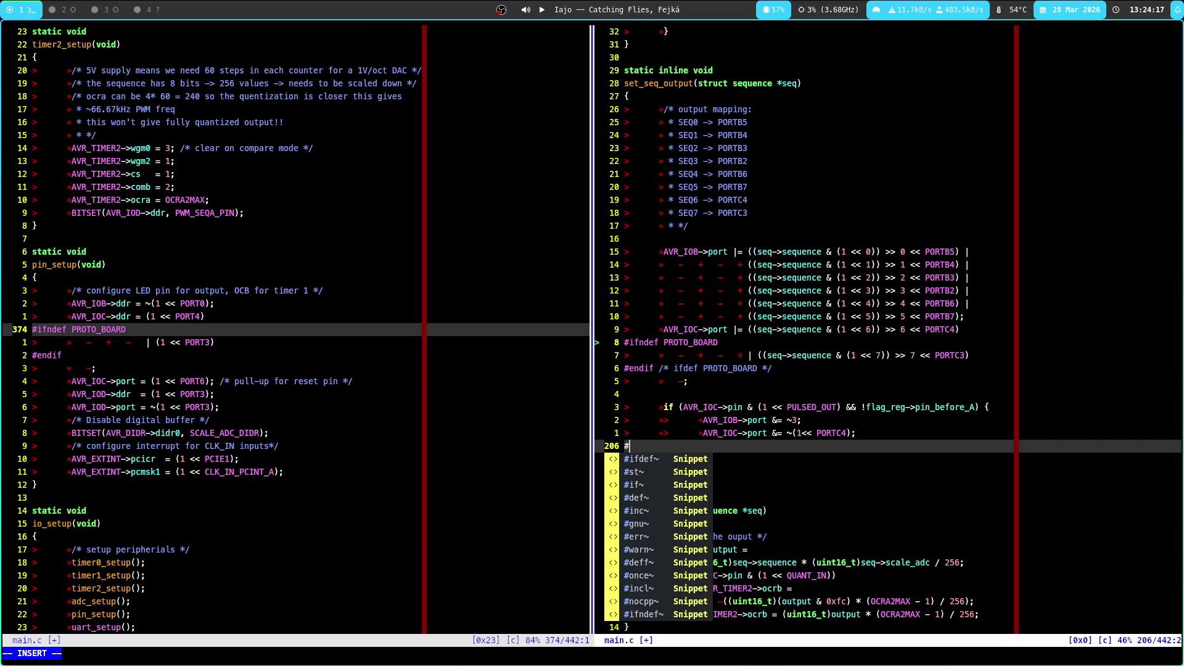
key(Tab)
key(Return)
text(PRO)
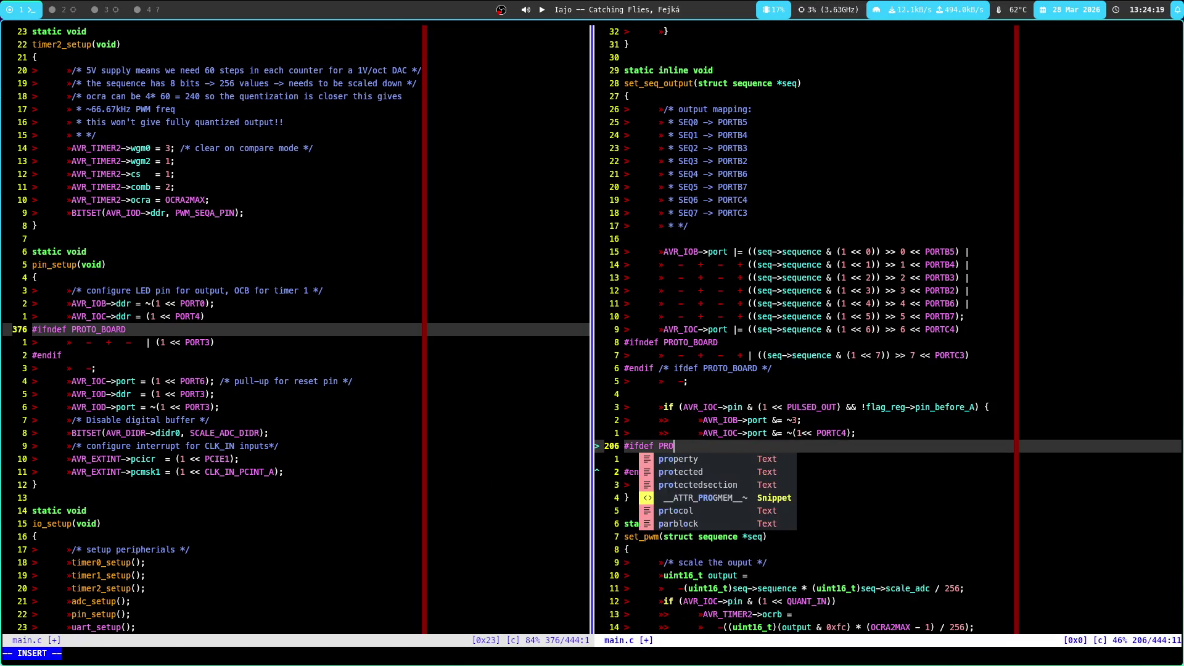
text(TO)
key(Return)
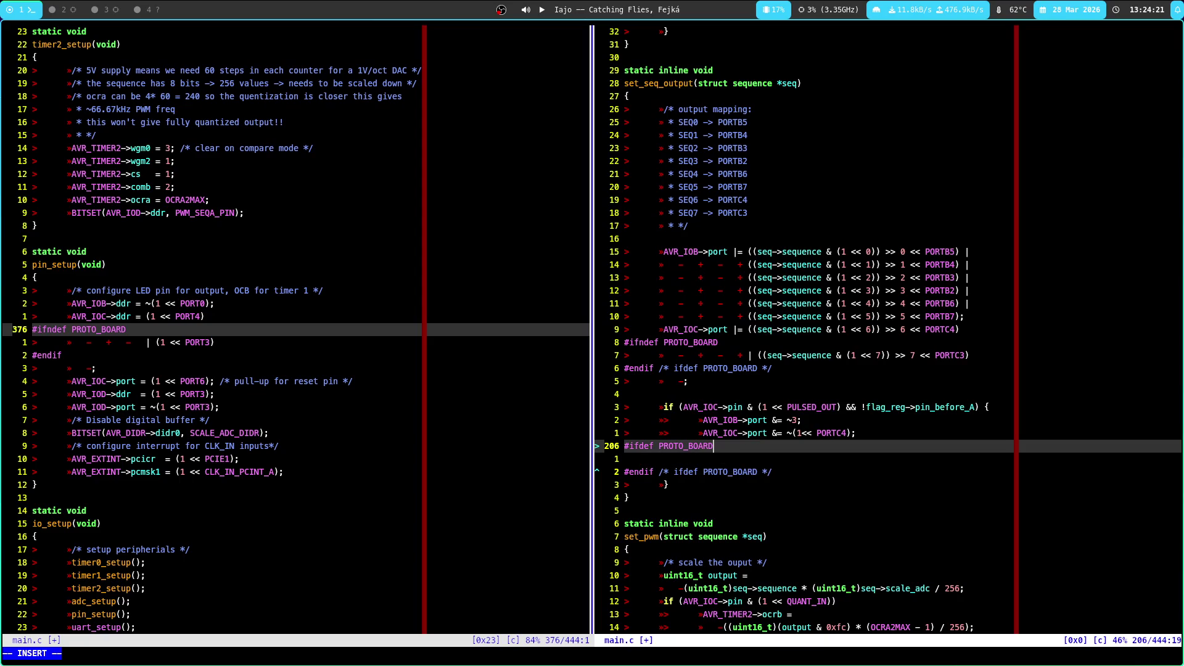
key(Escape)
Move the PORTC4-clearing line inside the PROTO_BOARD block
key(k)
key(d)
key(d)
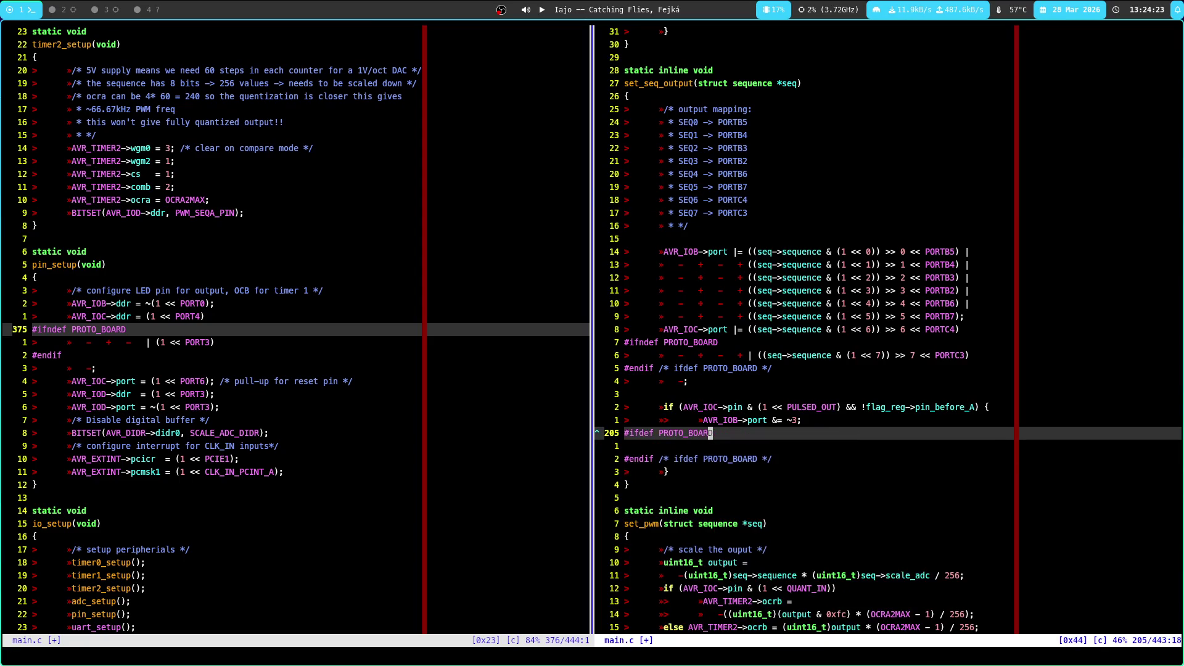
key(j)
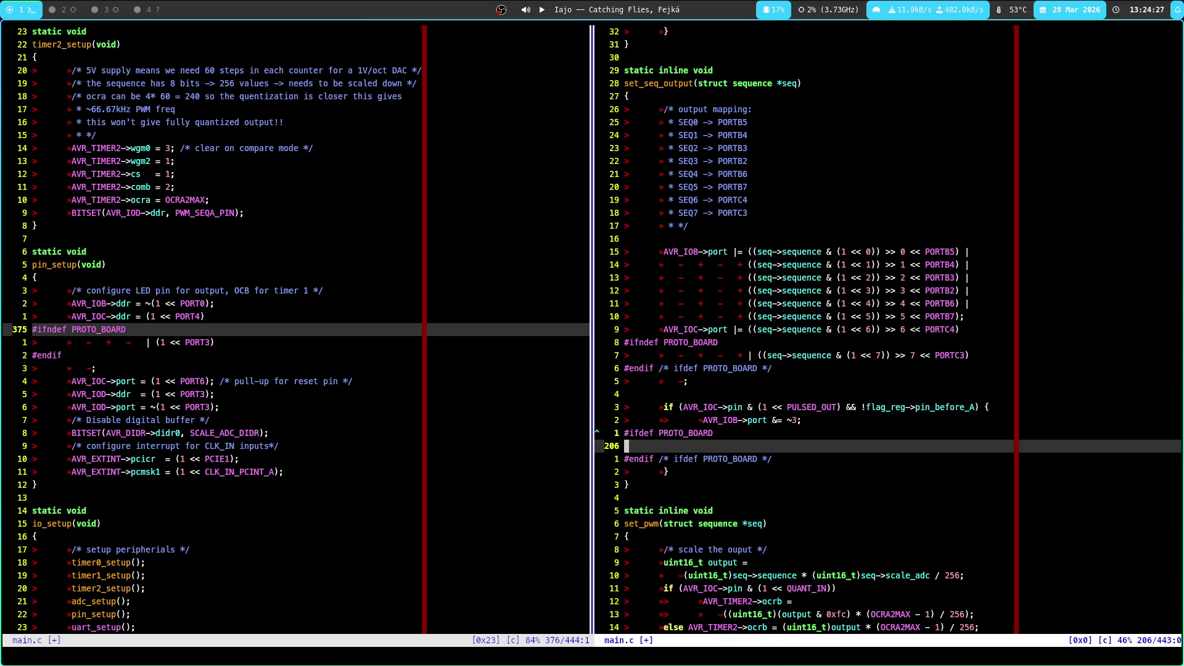
key(p)
key(k)
Add an #else line after the PROTO_BOARD branch
text(do#ele)
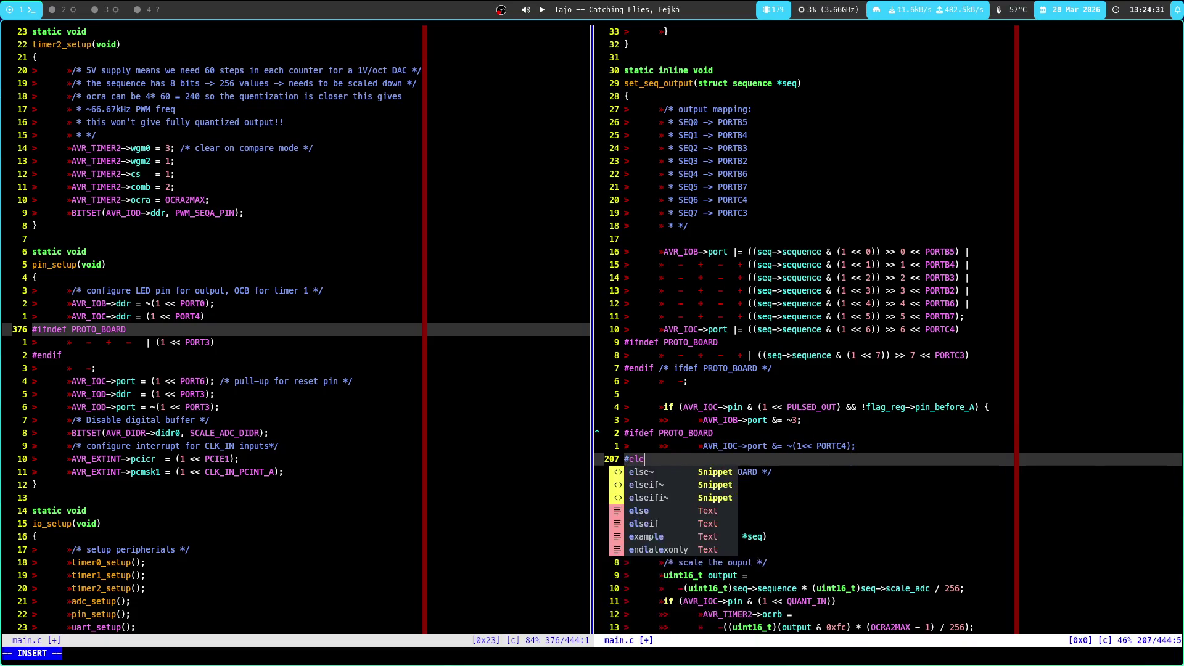
text(s)
key(Escape)
key(k)
key(j)
key(o)
key(Escape)
key(k)
key(k)
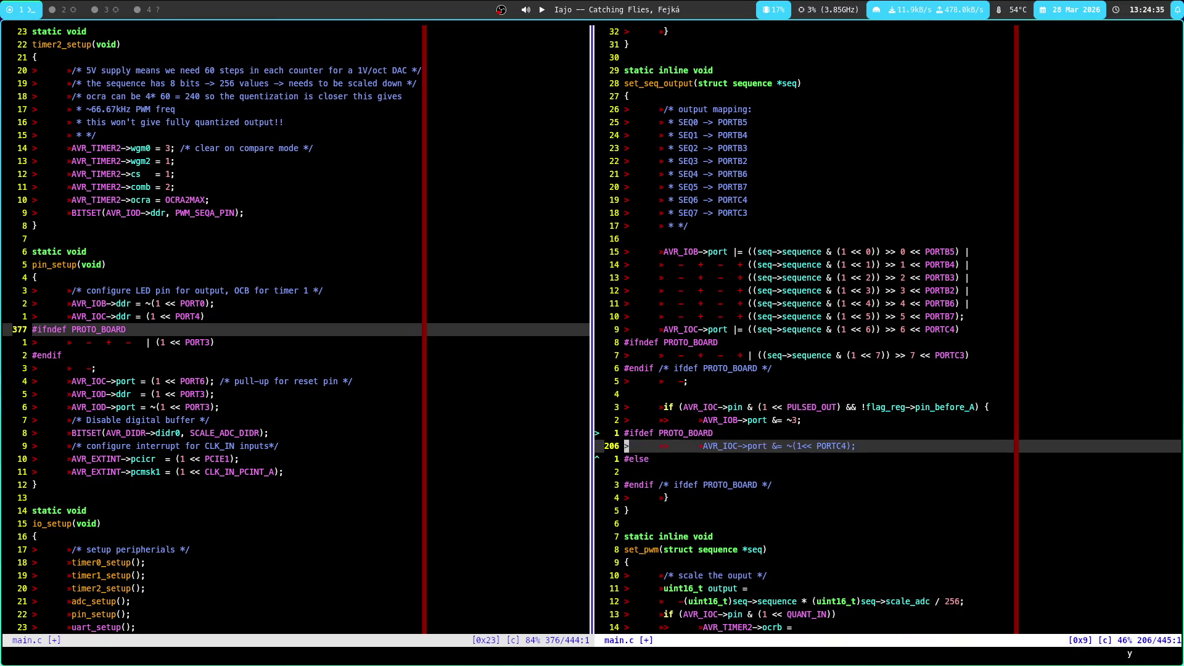
Make the #else branch clear both PORTC4 and PORTC3 on port C
key(j)
key(j)
key(l)
key(l)
key(e)
key(e)
key(e)
key(h)
key(h)
key(h)
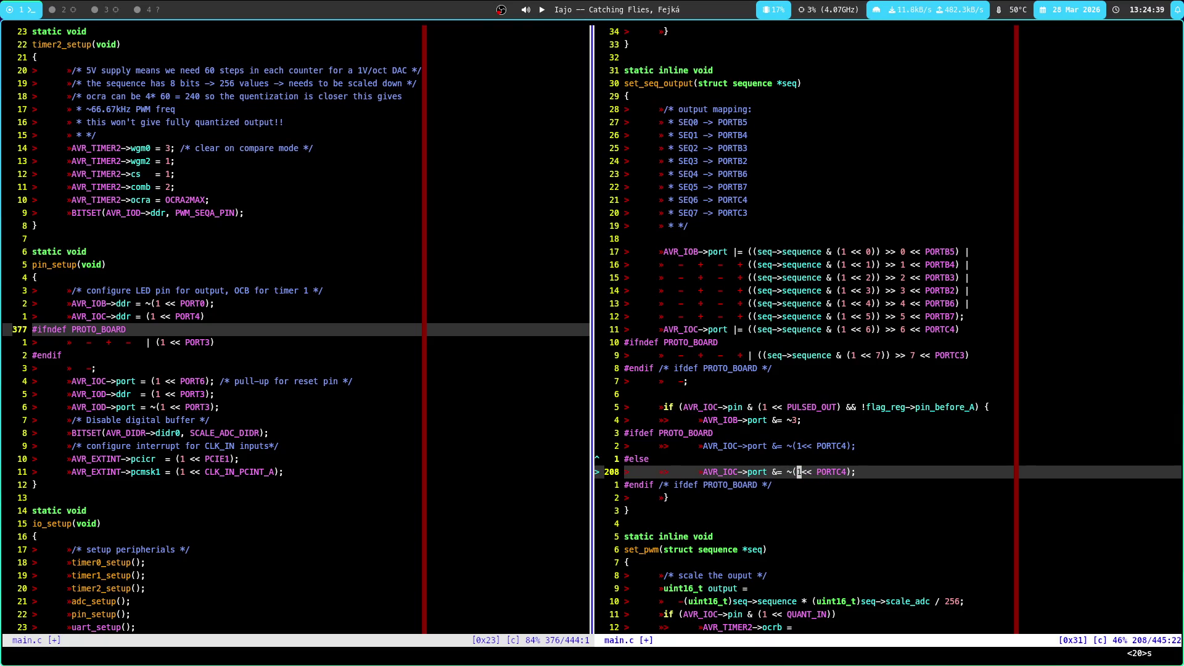
key(Escape)
key(semicolon)
key(parenright)
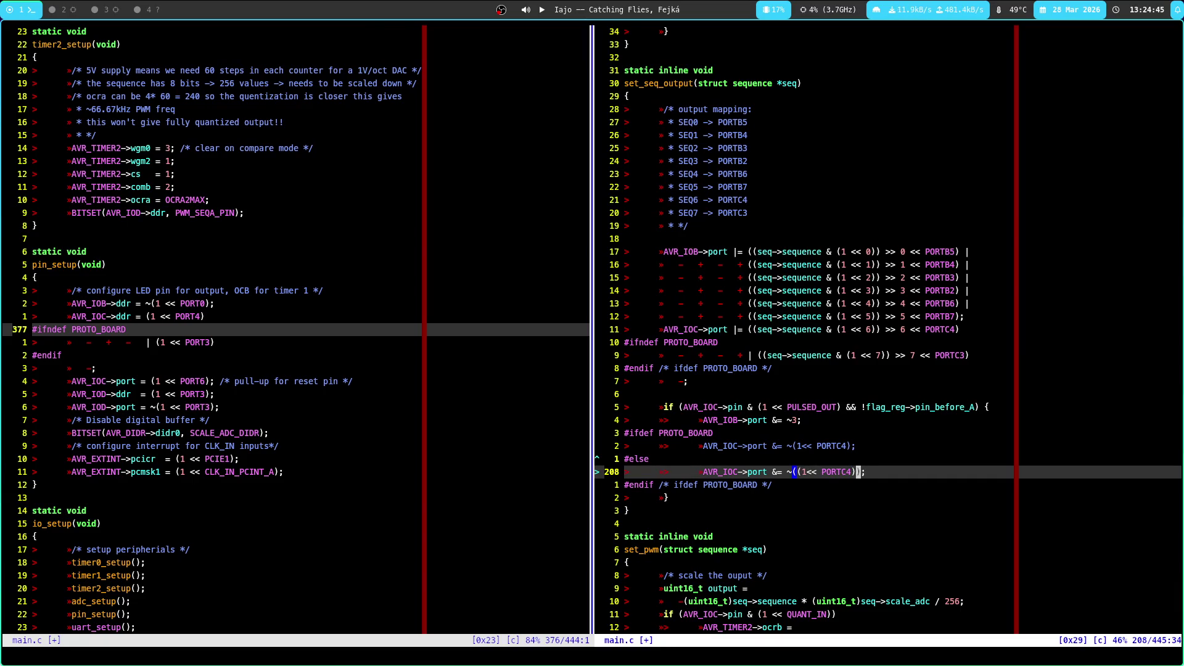
text(a )
text(*)
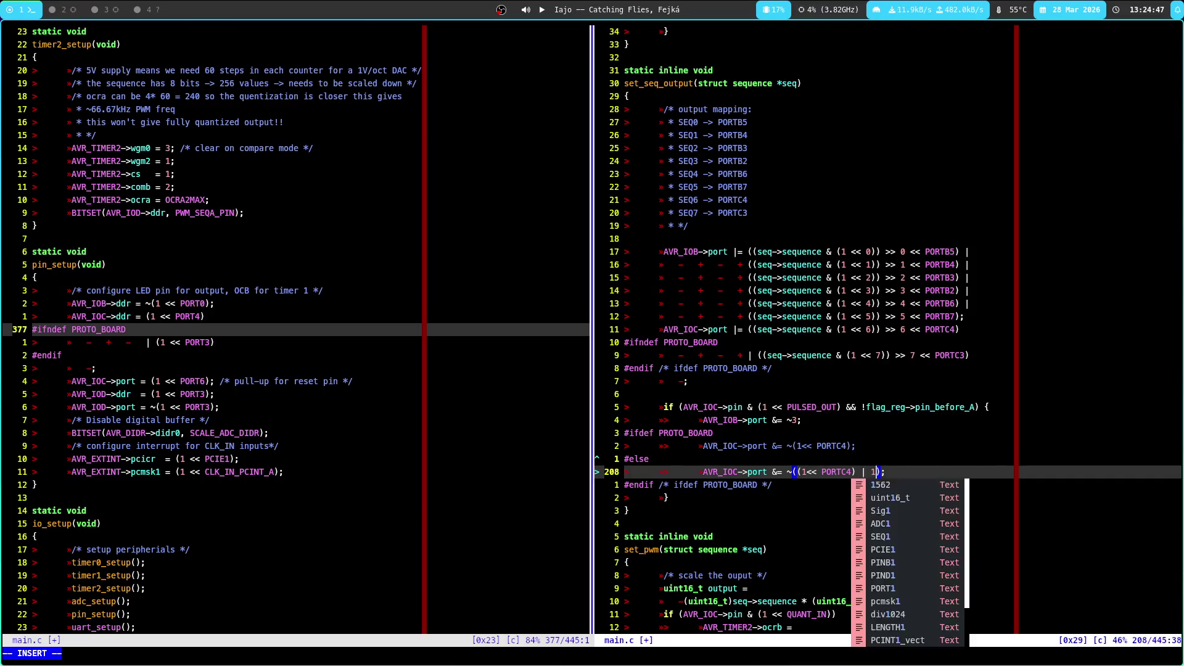
text((!)
text(<PO)
text(RTC3))
key(Escape)
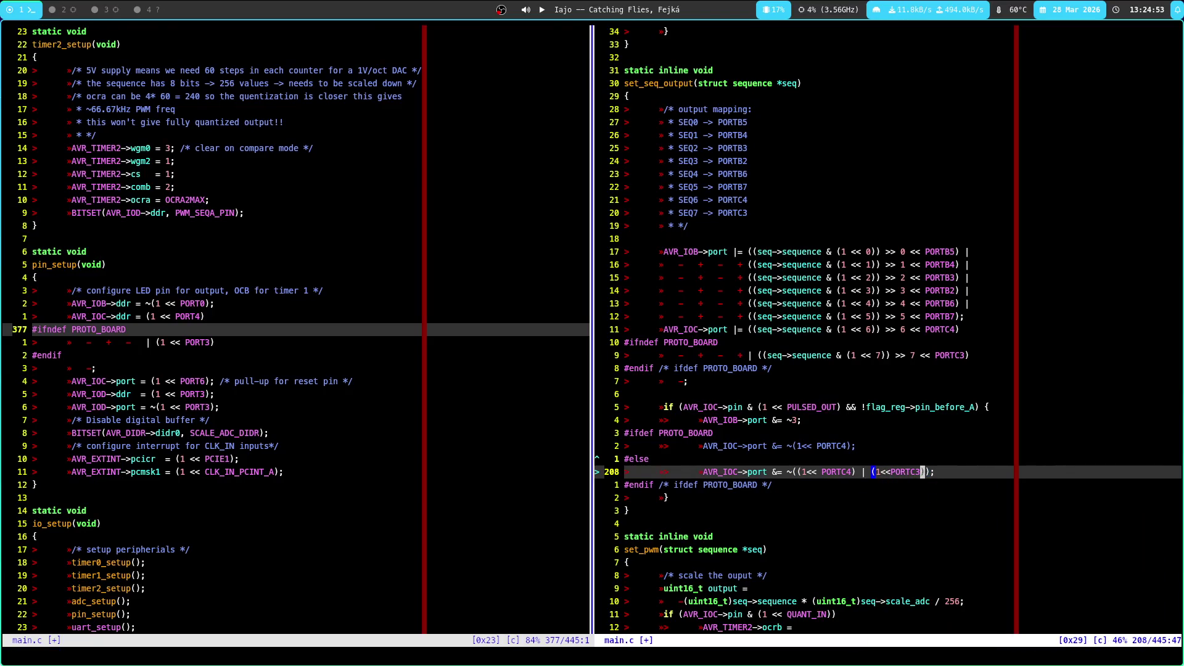
Save main.c and look over the new #else branch
text(:w)
key(Return)
key(k)
key(j)
key(k)
key(k)
key(j)
key(j)
key(k)
key(k)
key(j)
key(j)
key(k)
key(k)
key(k)
key(j)
key(j)
key(k)
key(k)
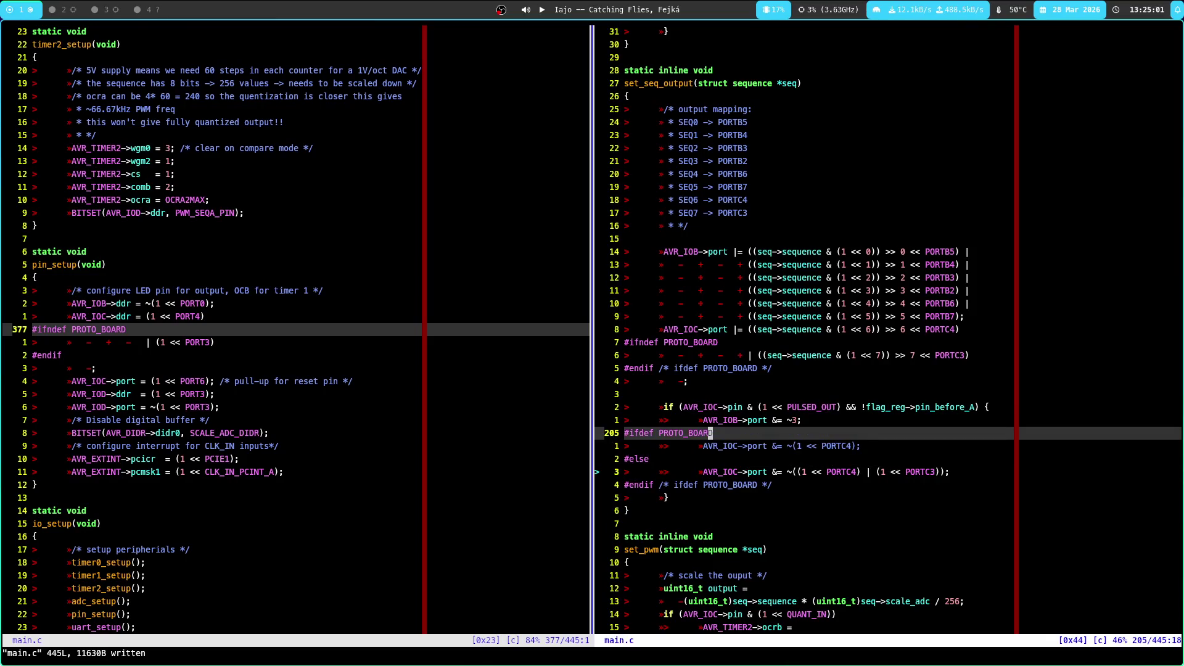
Insert the comment '/*insert a 0 part if switch is on' above the PULSED_OUT if and save main.c
text(5kjjjO/*)
text(insert a p */)
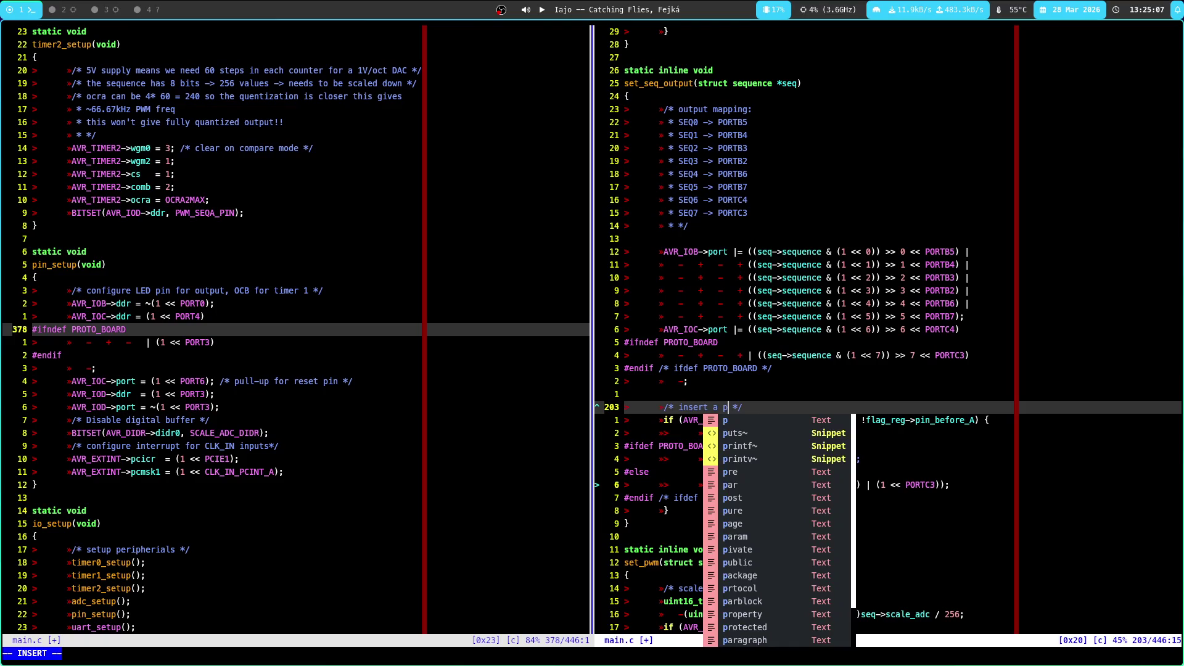
text(0 par)
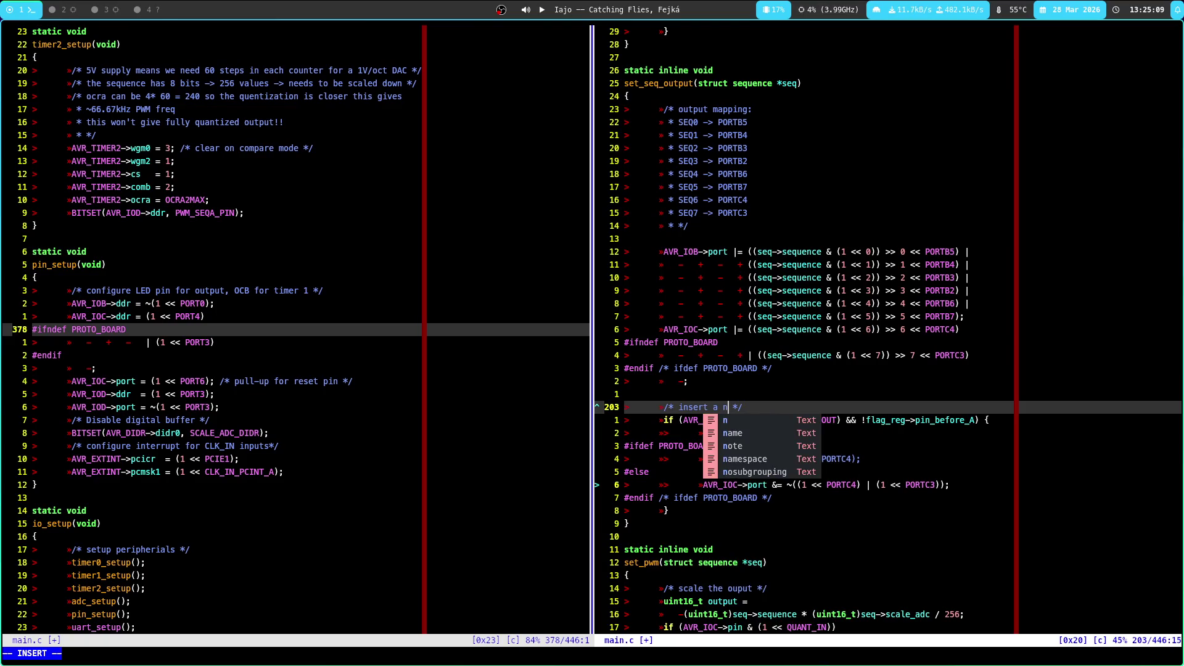
text(t if sw)
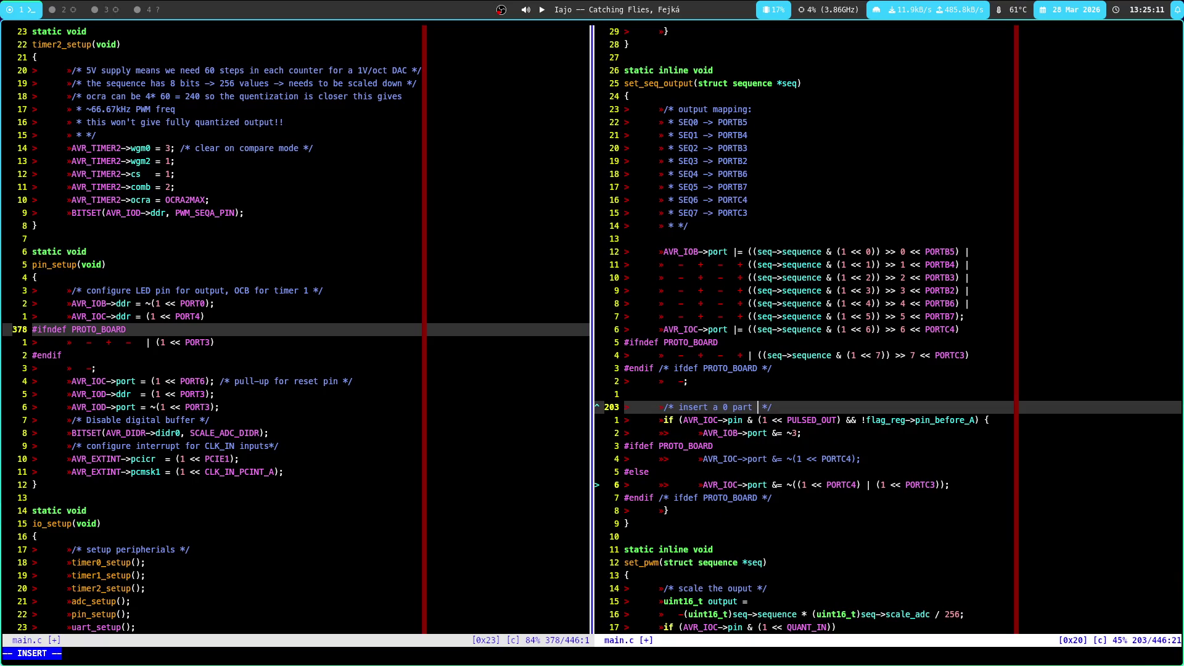
text(itch is )
text(on)
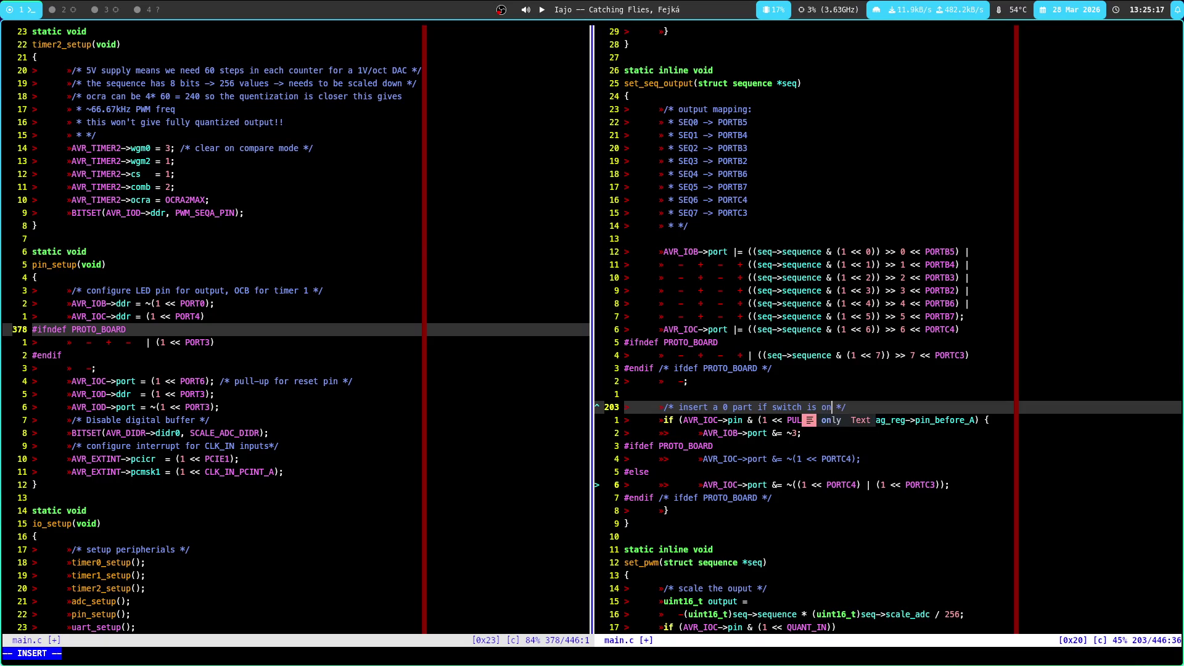
key(Escape)
text(:w)
key(Return)
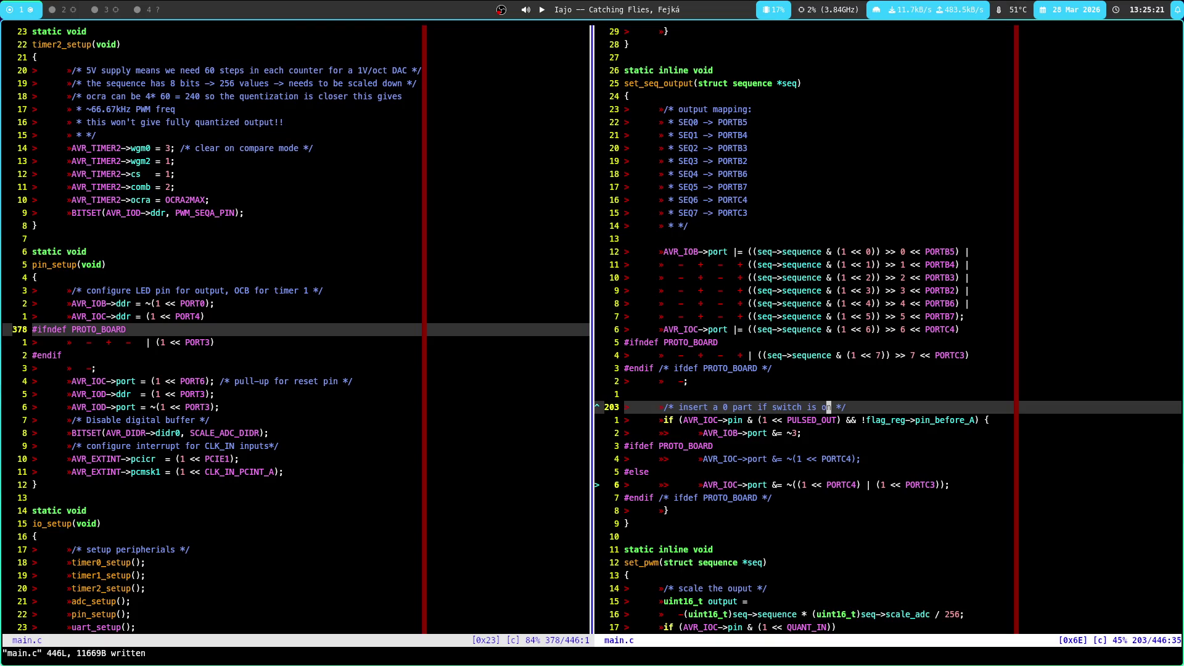
key(super+3)
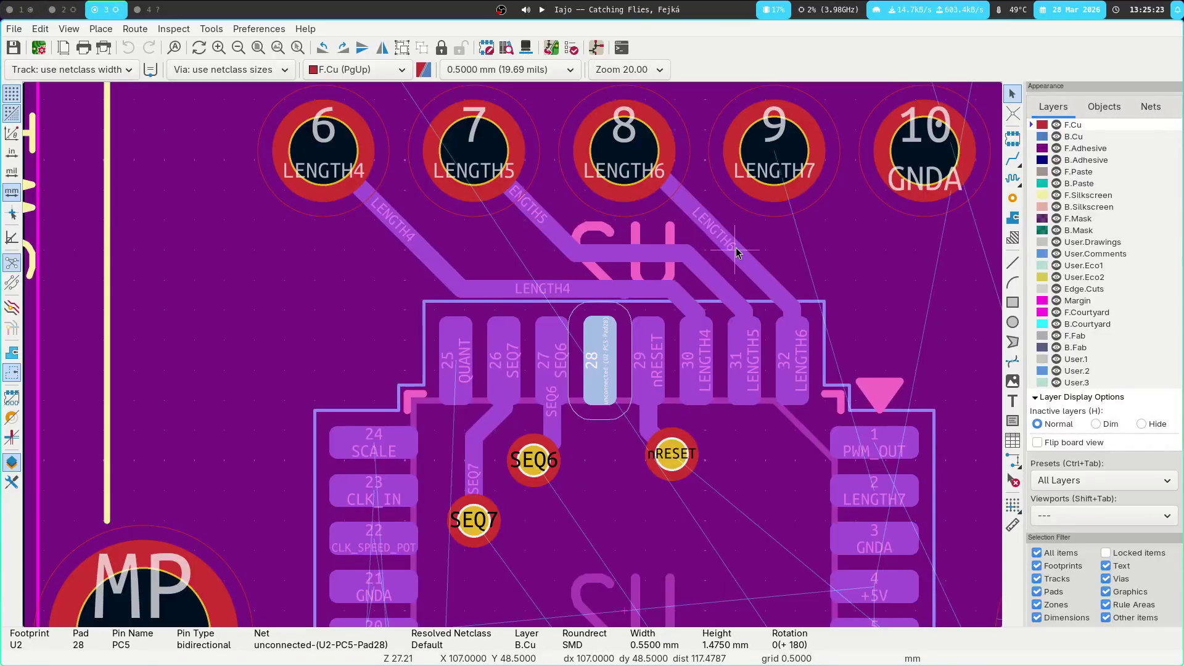
In the KiCad schematic, draw a short wire stub from U2's PC5 pin 28 and start a text item beside it
key(super+4)
key(super+2)
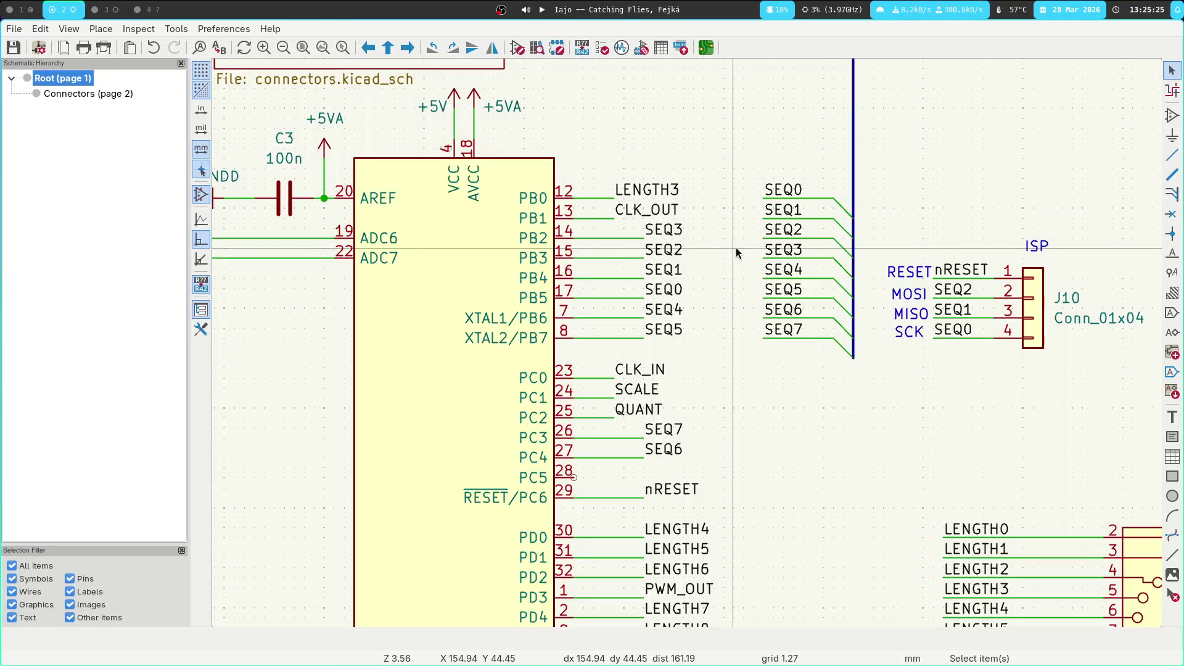
key(w)
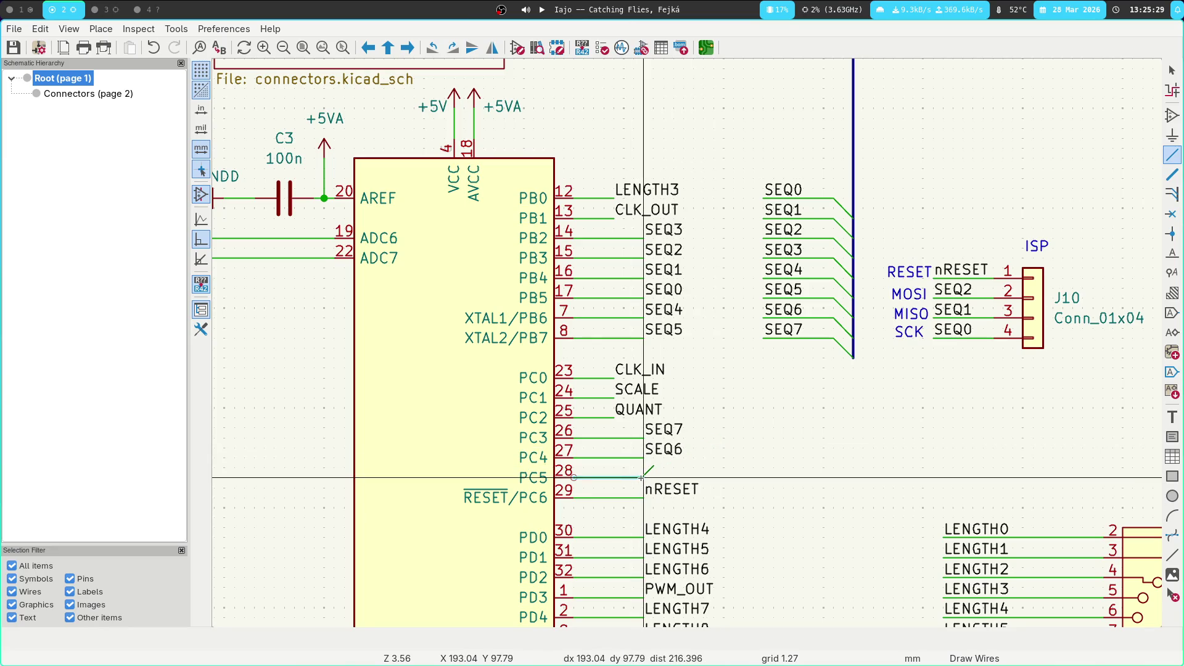
double_click(641, 477)
key(t)
click(655, 467)
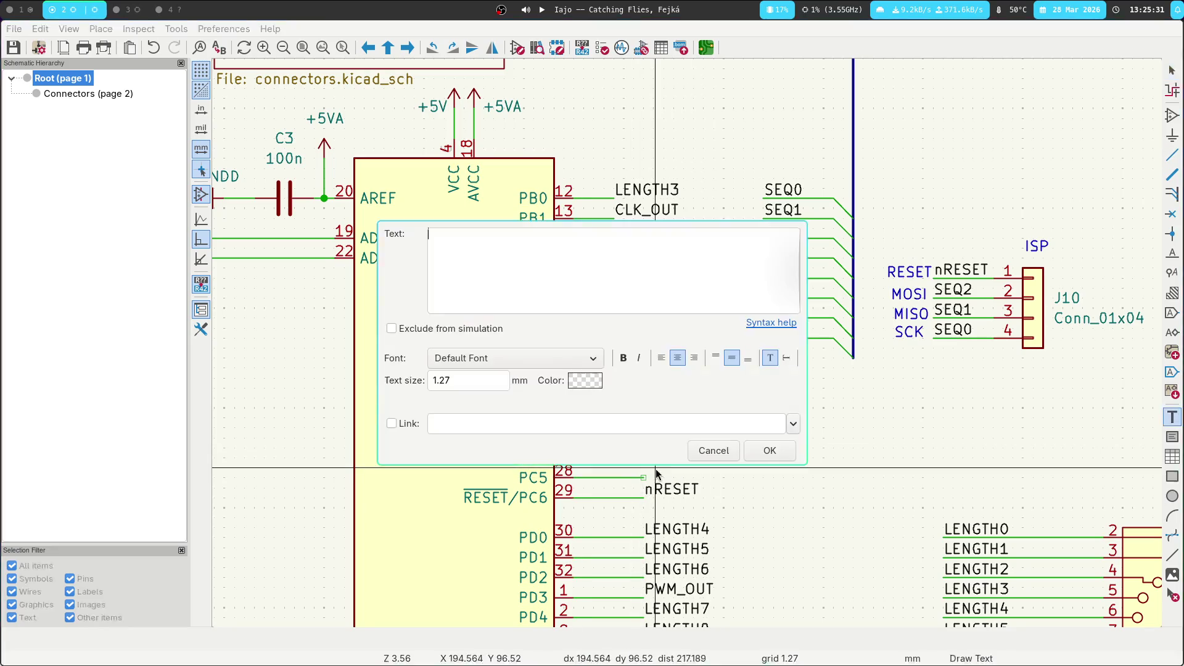
Place a PULSED_OUT text note near the PC5 wire
click(721, 454)
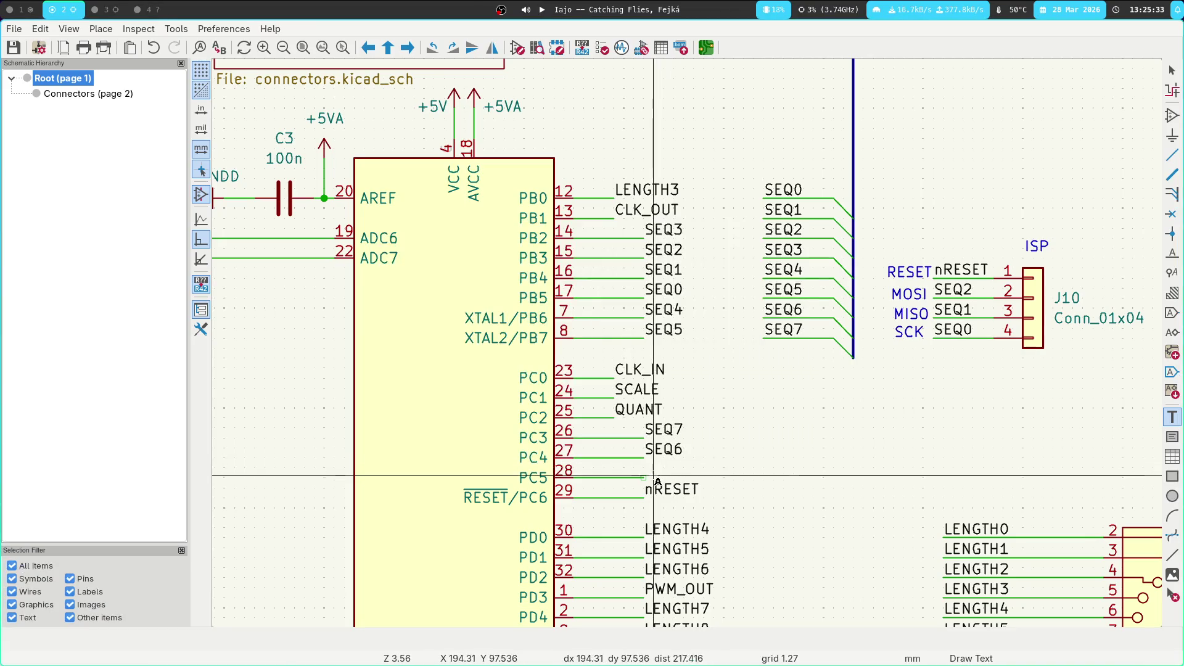
click(651, 480)
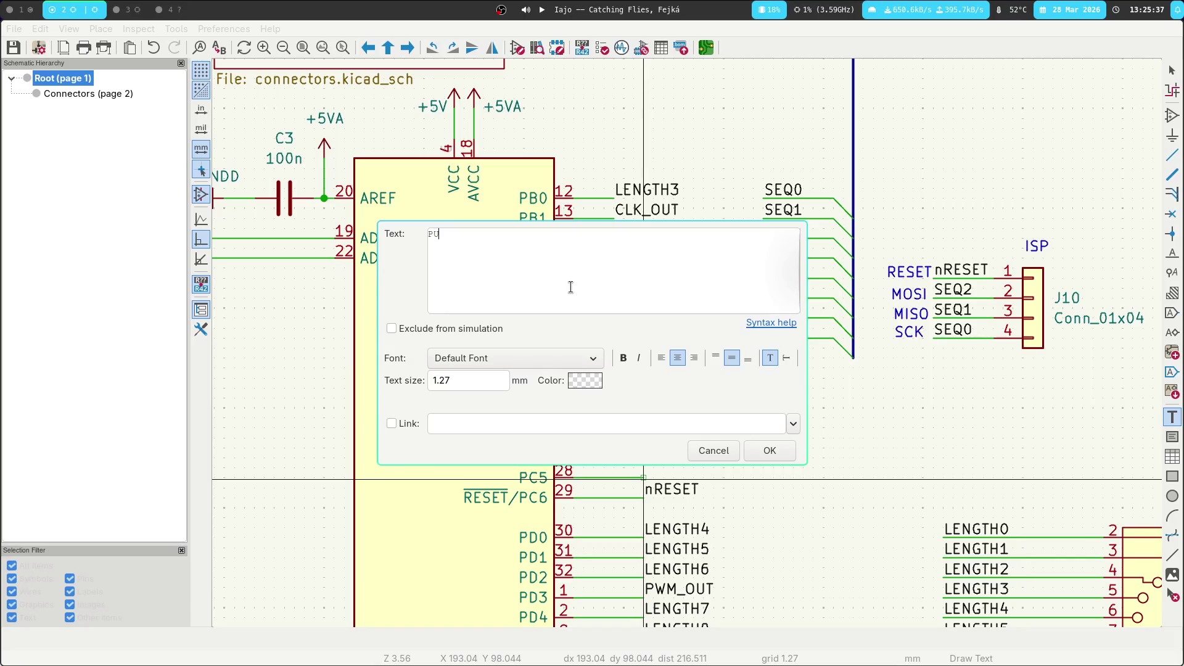
text(LSED_OUT)
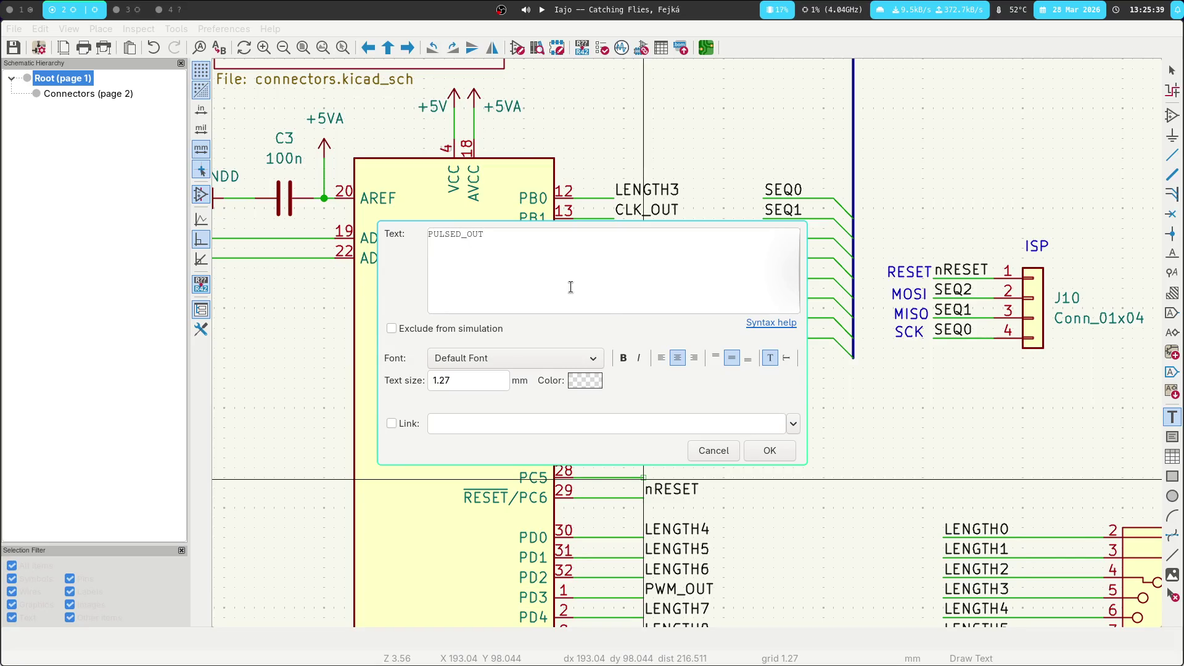
click(768, 451)
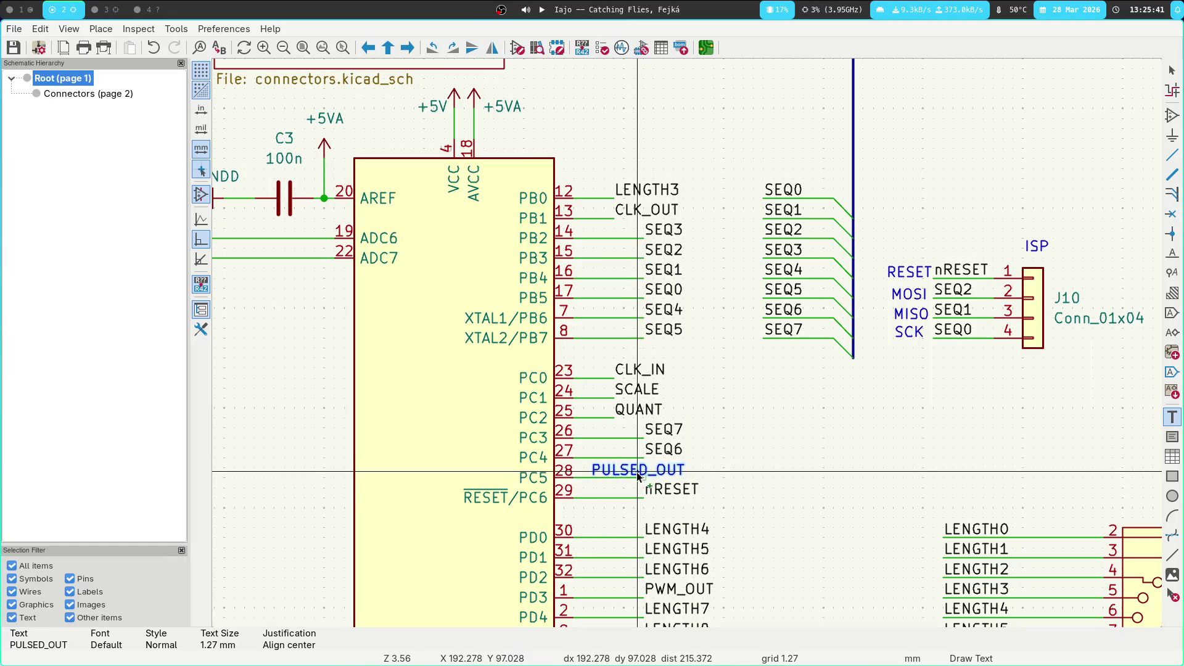
click(862, 426)
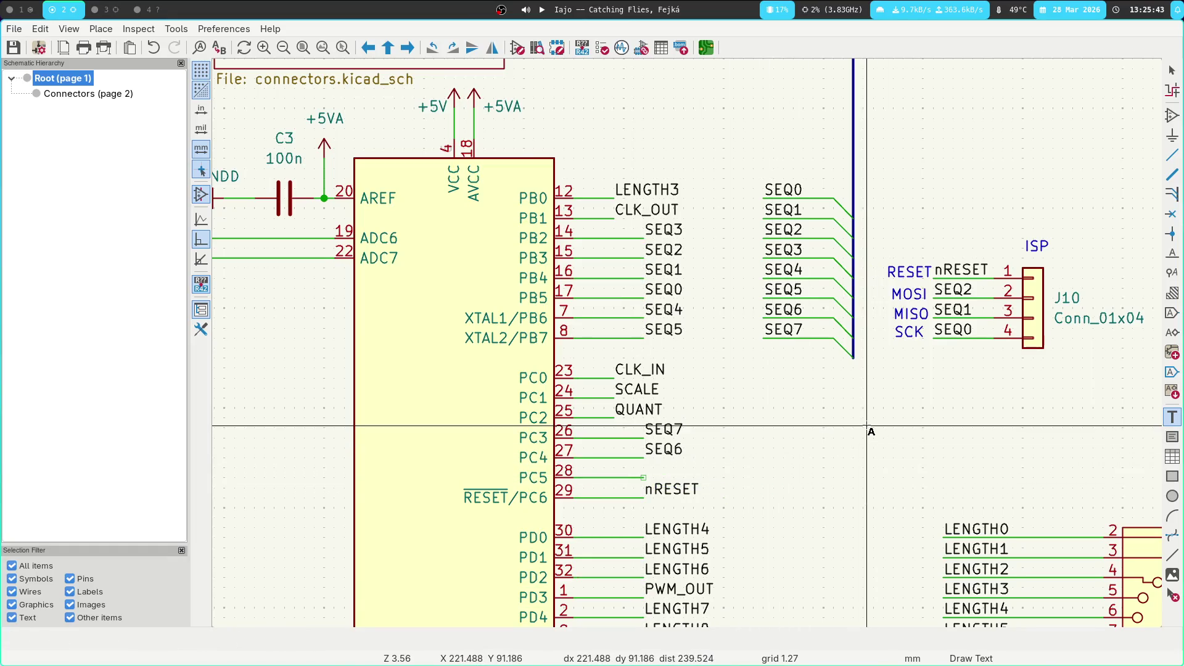
Attach a PULSED_OUT net label to the wire end at pin 28
key(l)
text(PULSED_OU)
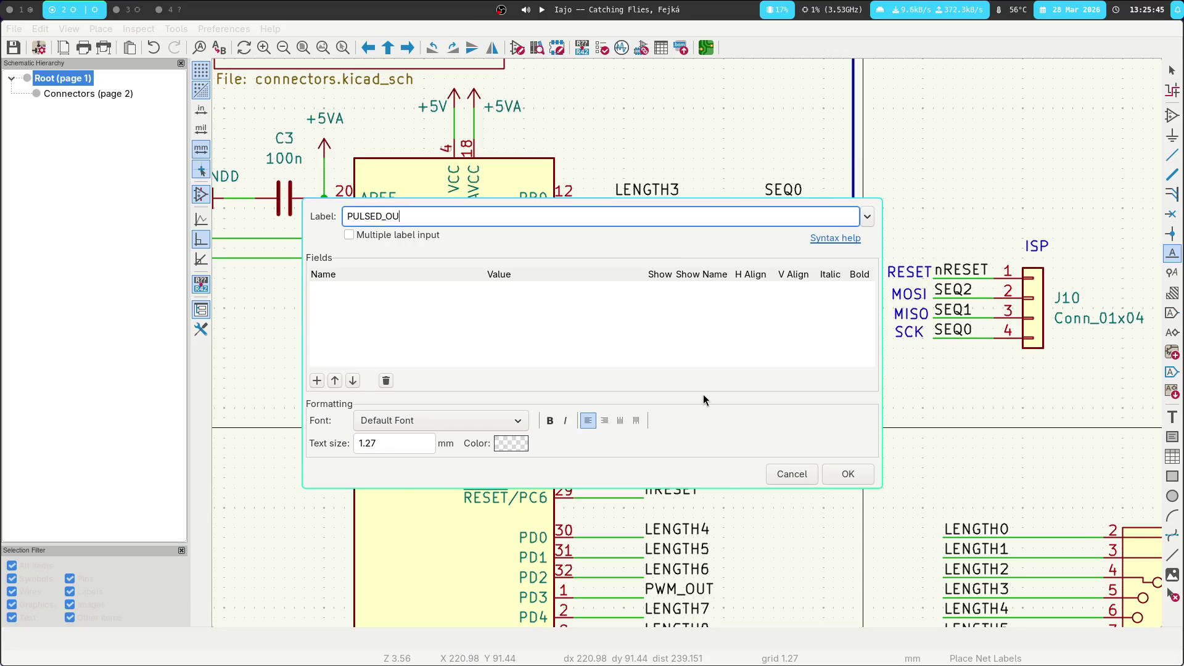
text(T)
click(848, 474)
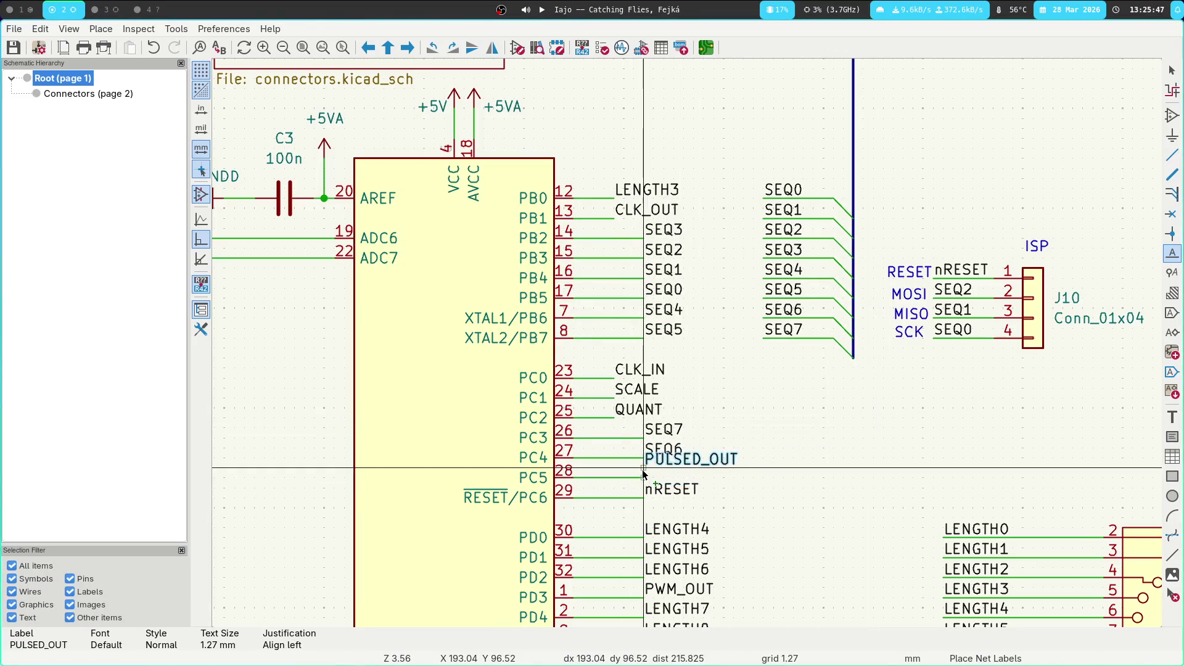
click(644, 483)
key(Escape)
scroll(659, 353, down, 2)
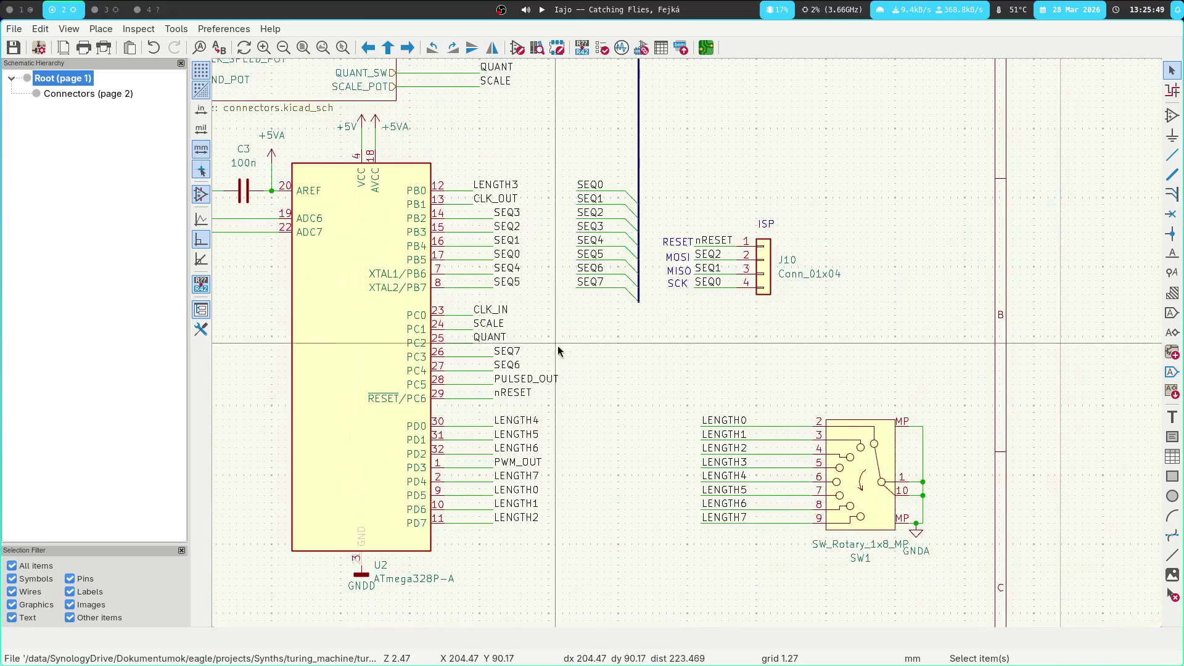
Open the Connectors sheet and select the SW2 switch
shift+scroll(658, 352, up, 3)
scroll(506, 462, down, 2)
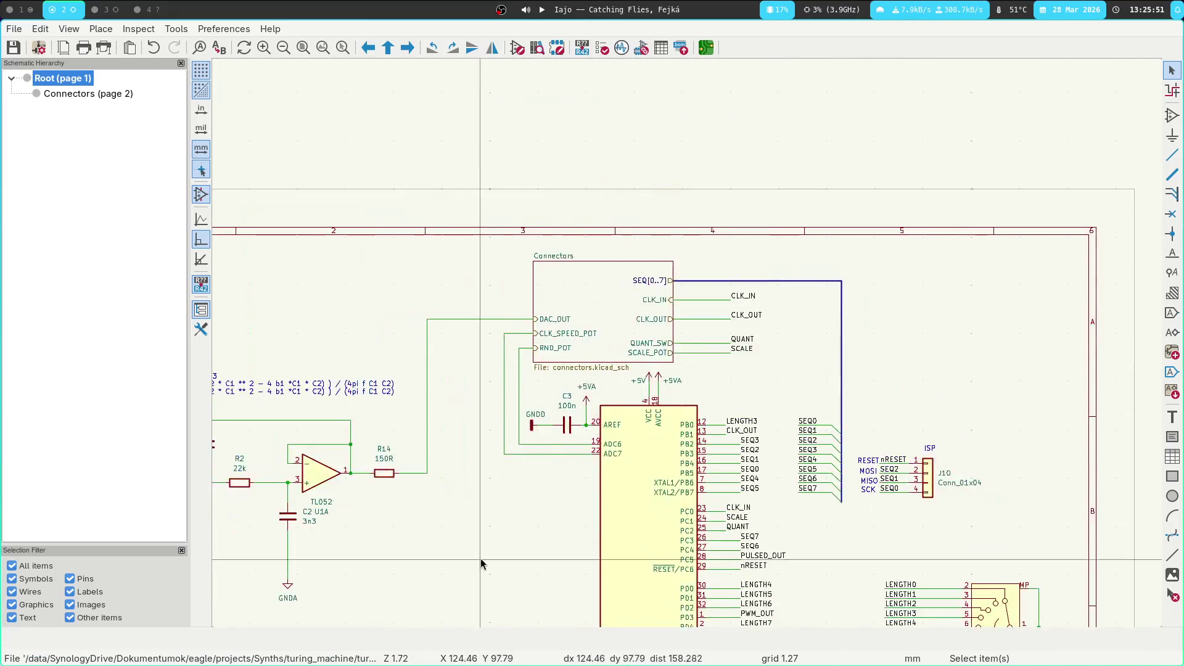
shift+scroll(555, 370, left, 2)
scroll(568, 330, down, 3)
scroll(574, 417, up, 1)
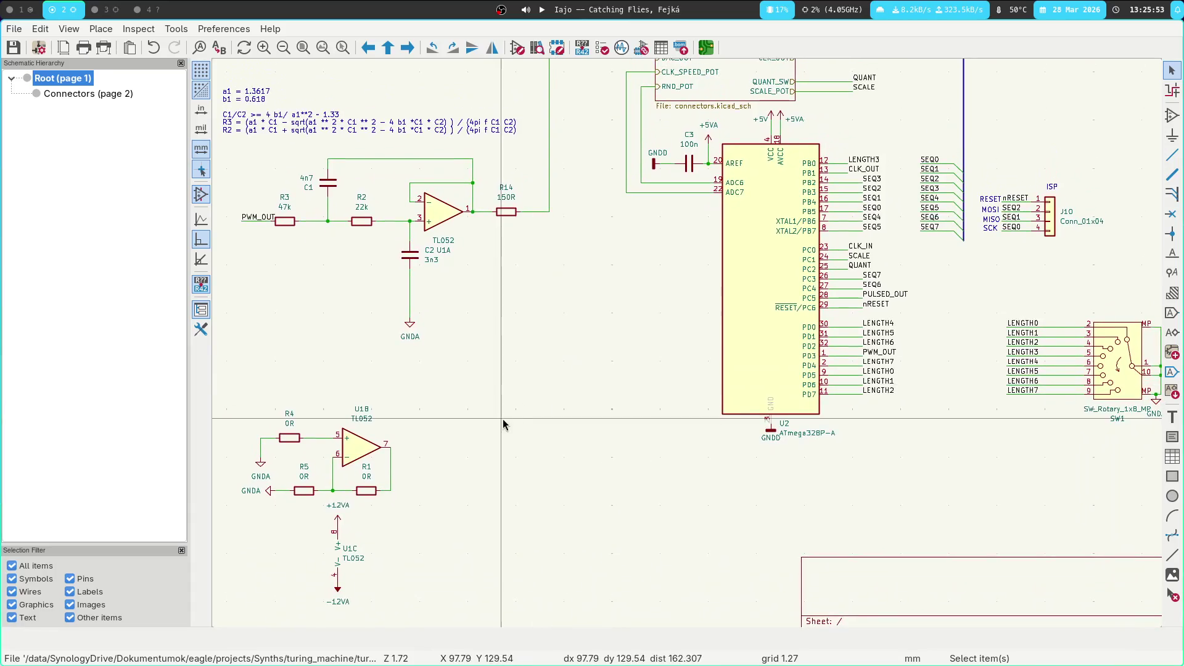
click(88, 93)
scroll(432, 296, up, 2)
scroll(531, 337, down, 2)
scroll(530, 338, up, 4)
scroll(530, 338, up, 3)
drag(620, 304, 440, 397)
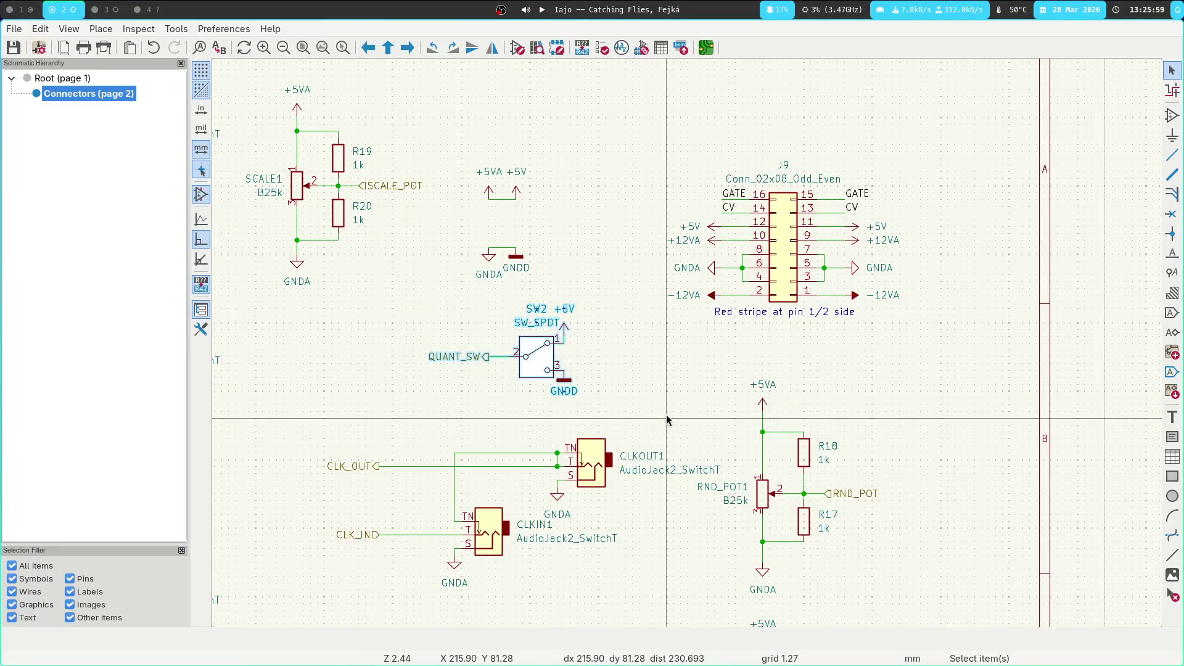
Duplicate SW2 and place the copy, SW3, below DAC_OUT1
middle_drag(666, 418, 650, 205)
shift+scroll(615, 330, down, 3)
scroll(668, 330, down, 3)
key(ctrl+d)
click(677, 377)
key(Escape)
Rename the copied QUANT_SW hierarchical label to PULSED_OUT and return to the root sheet
double_click(667, 350)
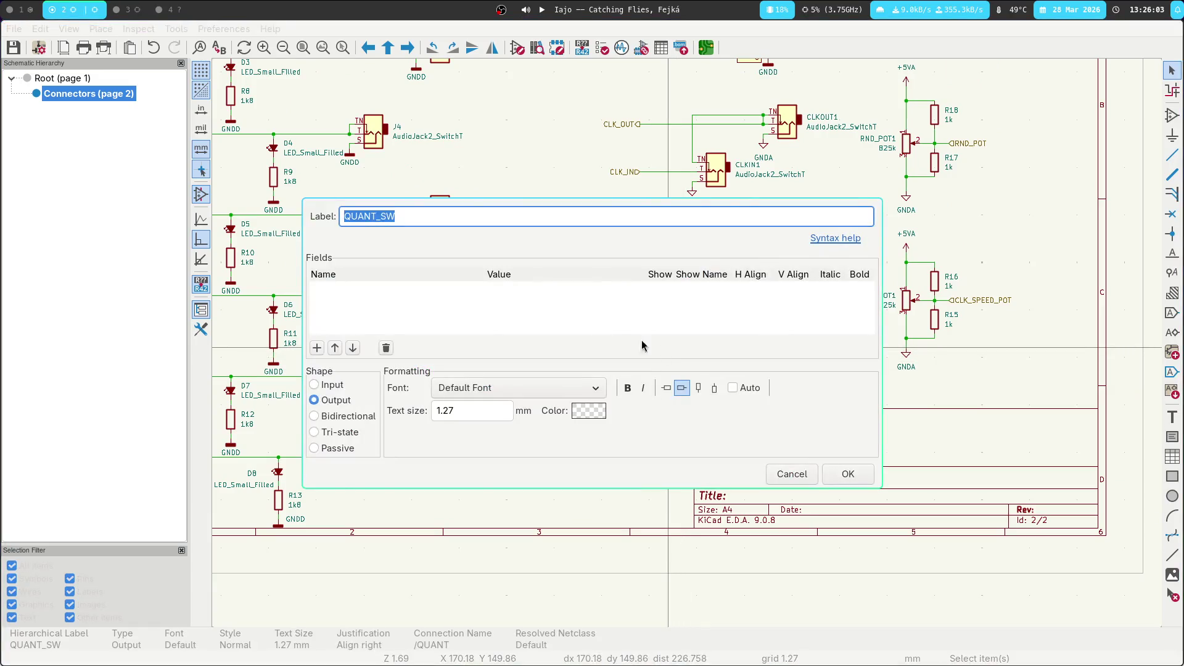
text(PULSED_OUT)
key(Return)
scroll(540, 197, up, 5)
scroll(541, 198, left, 2)
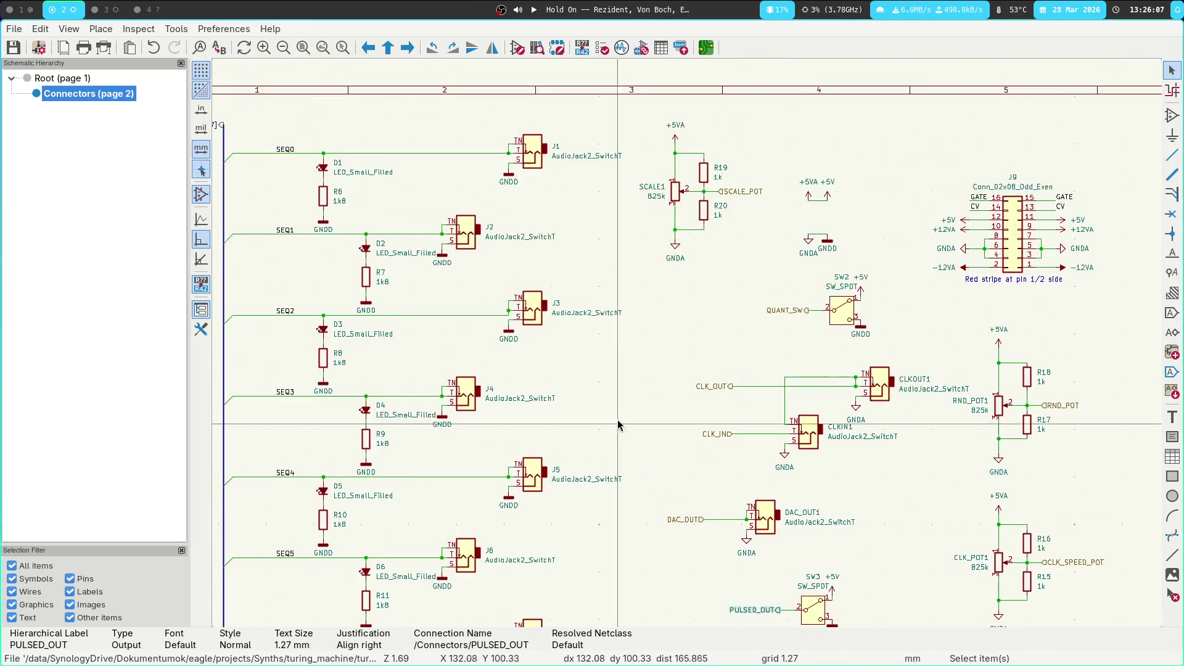
click(59, 76)
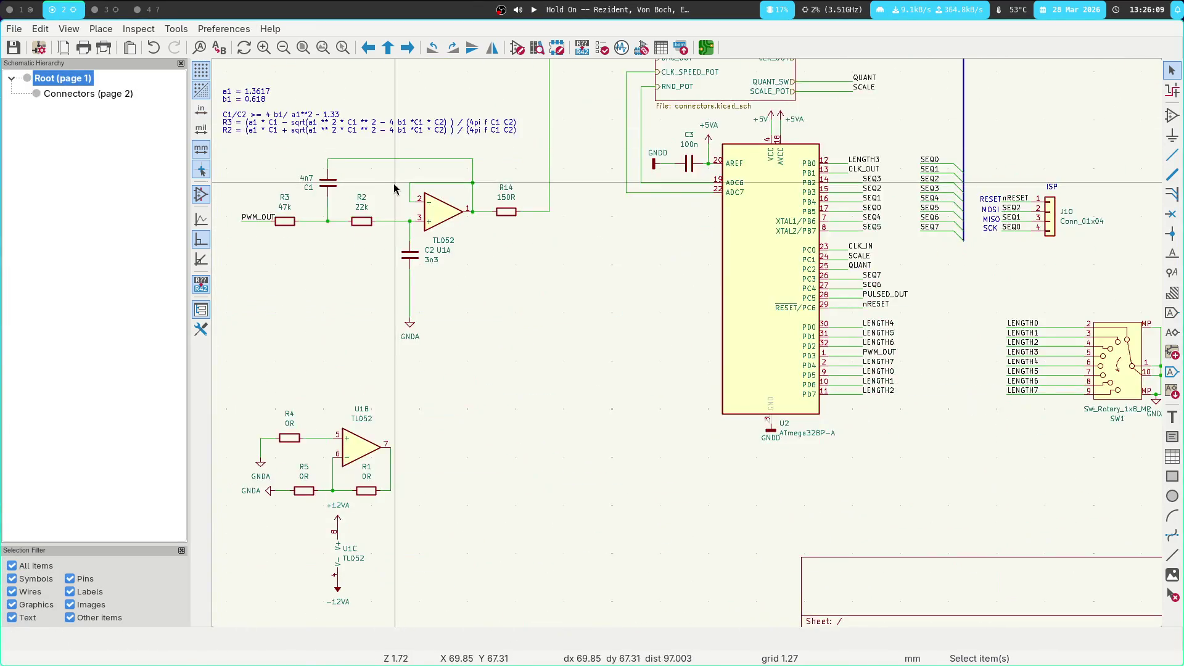
scroll(709, 339, down, 3)
scroll(687, 347, up, 5)
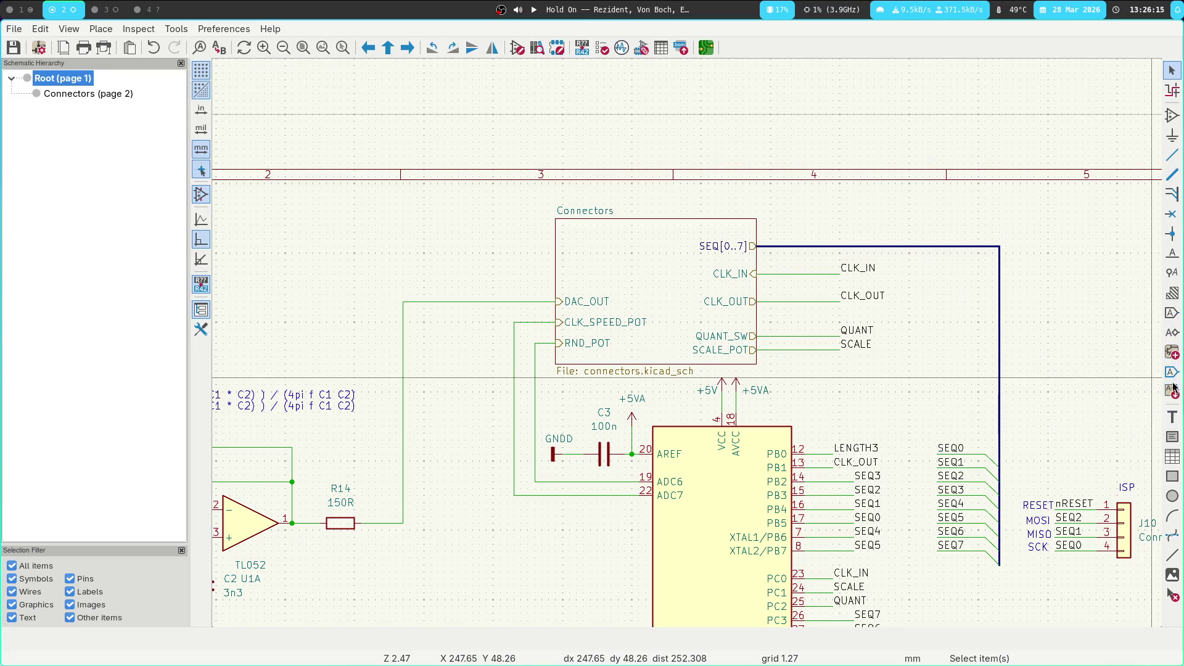
Import a PULSED_OUT sheet pin onto the Connectors sheet block below CLK_OUT
click(1172, 372)
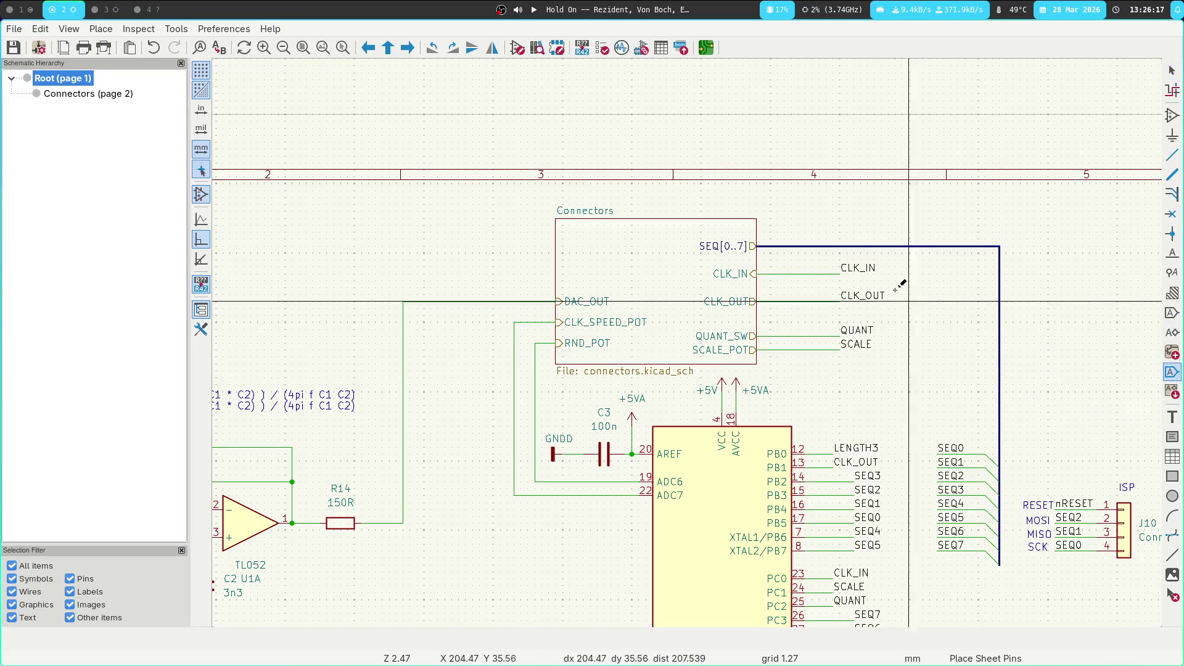
click(743, 234)
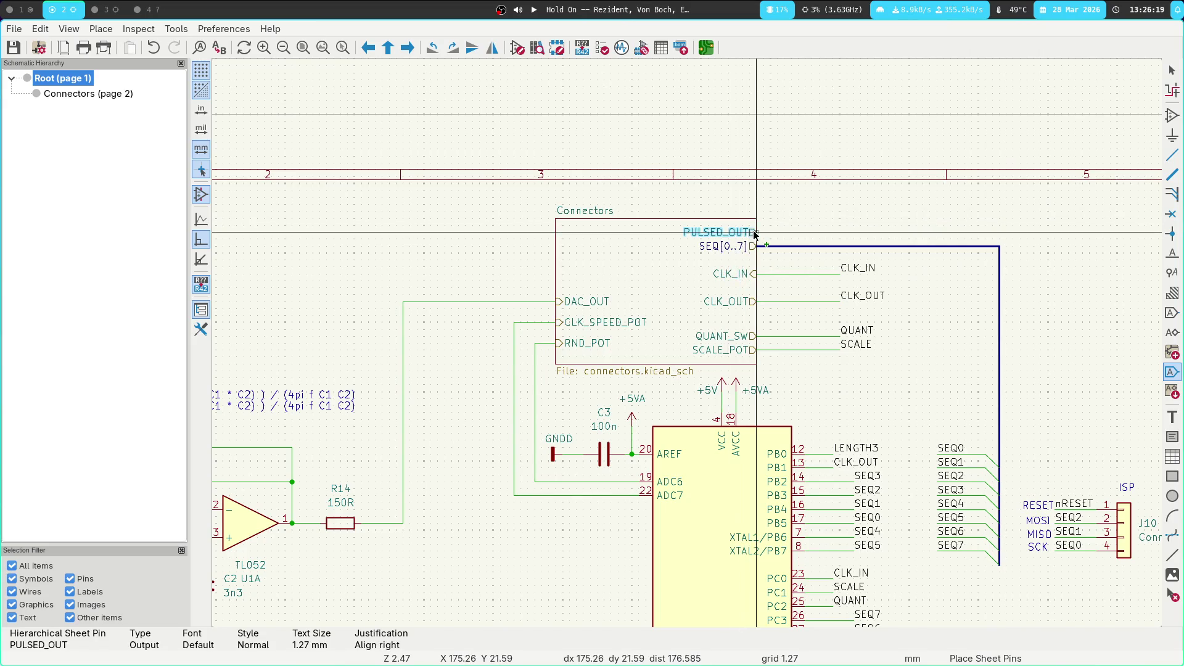
click(756, 322)
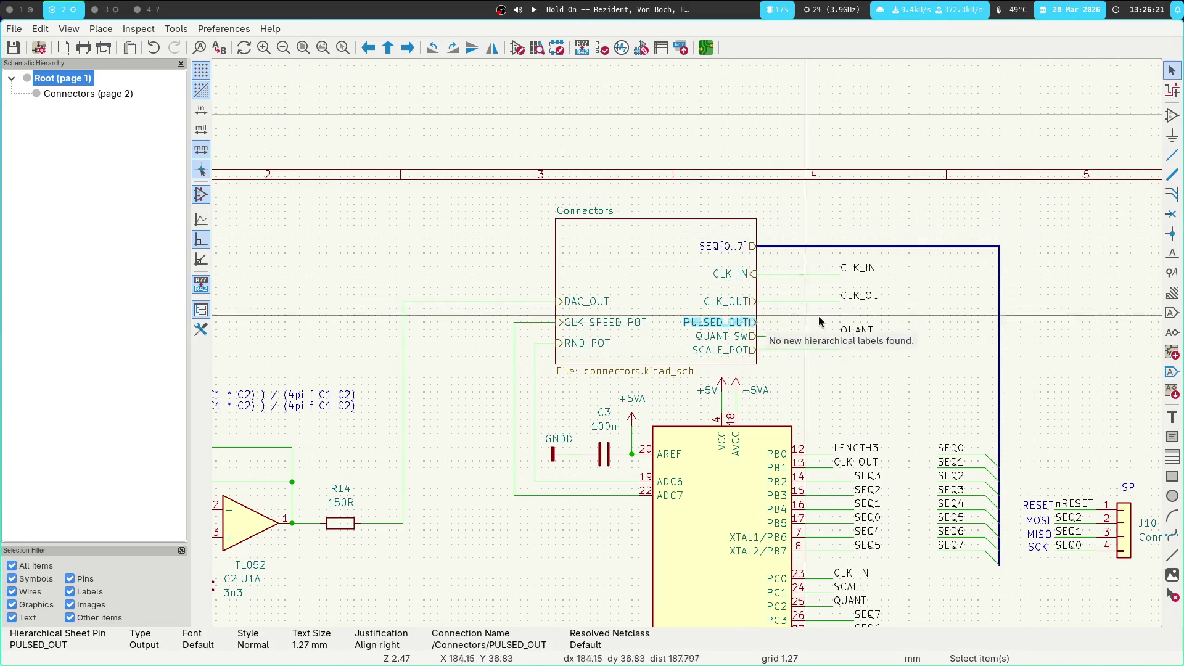
scroll(863, 346, down, 5)
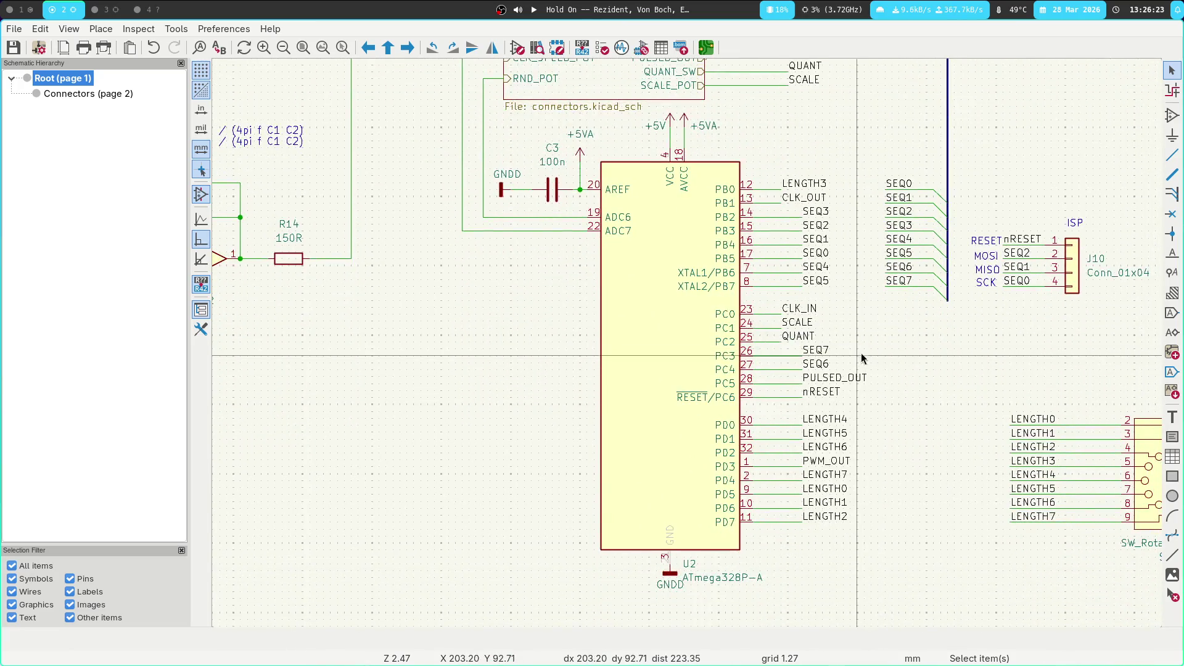
Copy the PULSED_OUT net label beside the new sheet pin and wire them together
click(847, 382)
key(ctrl+d)
scroll(792, 379, up, 4)
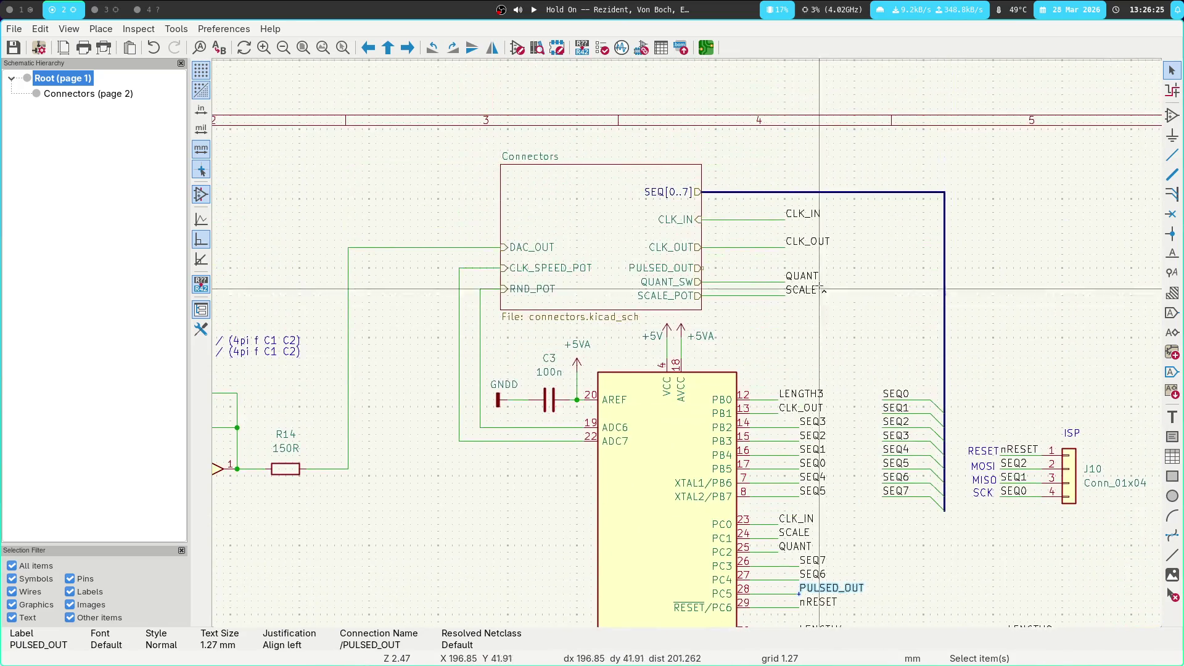
click(792, 271)
key(w)
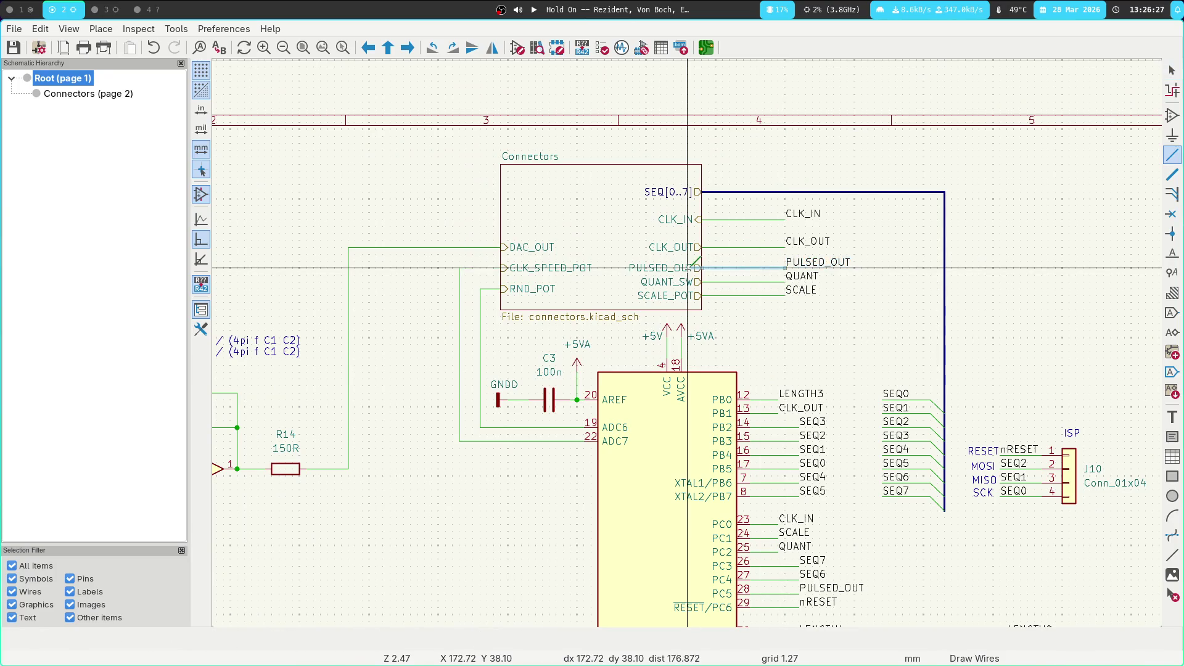
click(706, 268)
key(Escape)
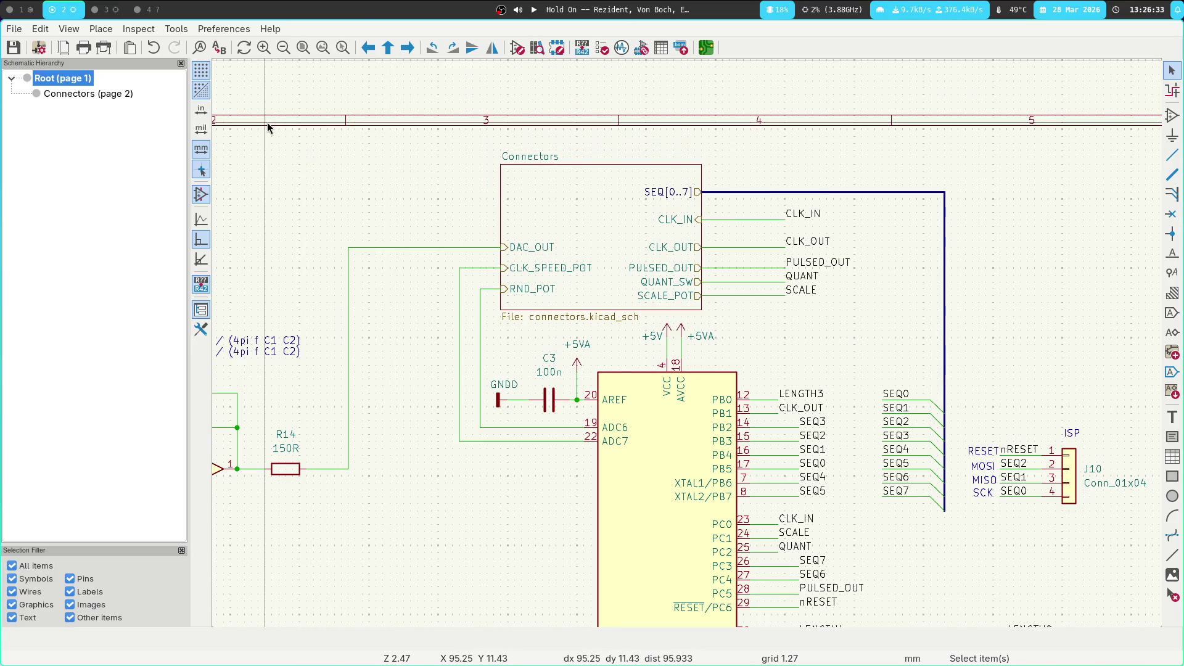
scroll(402, 128, down, 1)
Update the board from the schematic, adding SW3 and /PULSED_OUT and reconnecting U2 pin 28
middle_drag(687, 343, 536, 191)
key(super+3)
scroll(605, 188, up, 2)
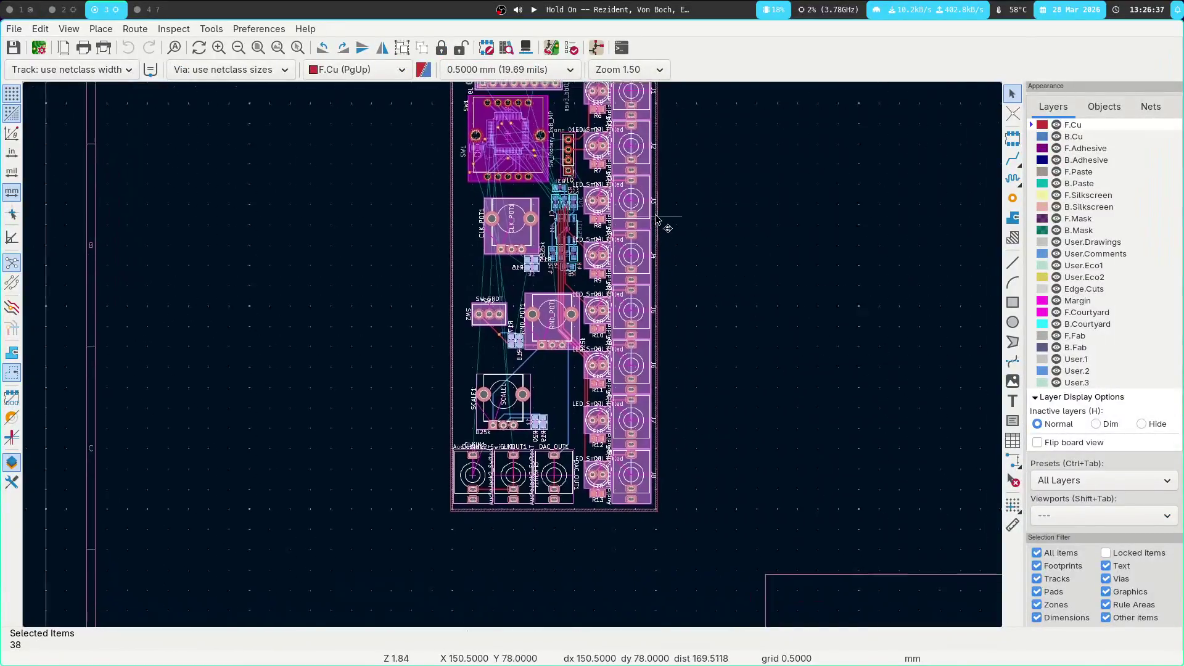
scroll(606, 189, up, 3)
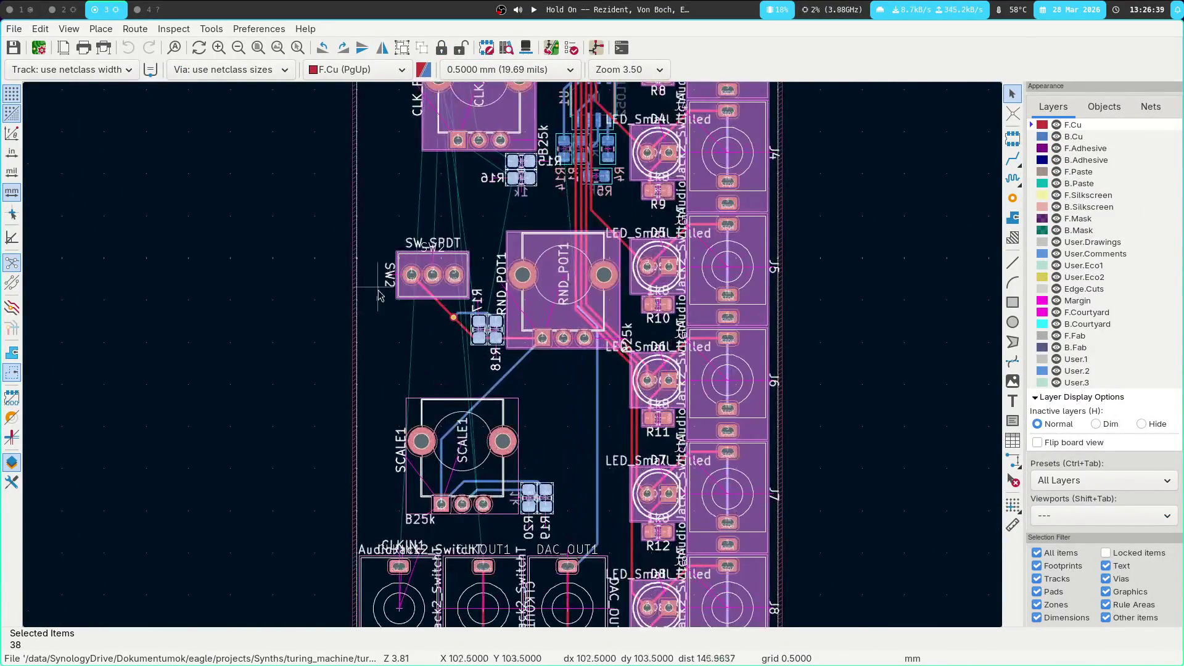
click(552, 47)
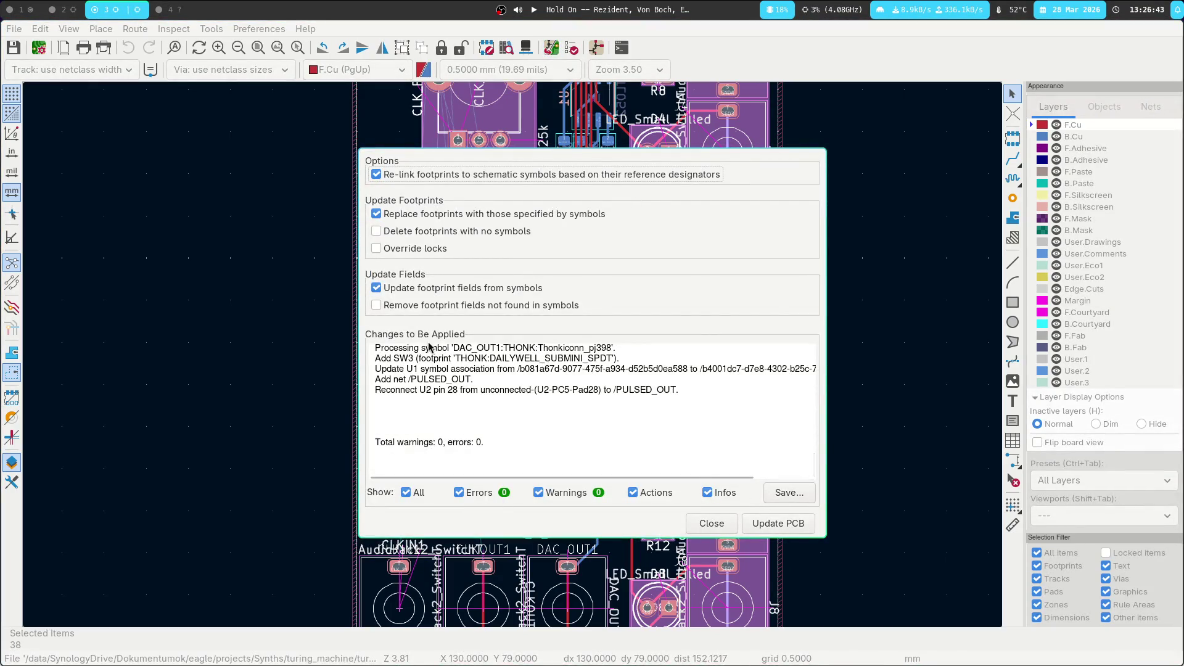
drag(376, 348, 670, 365)
mouse_move(538, 369)
mouse_down()
mouse_move(490, 384)
mouse_move(617, 370)
mouse_move(681, 394)
mouse_up()
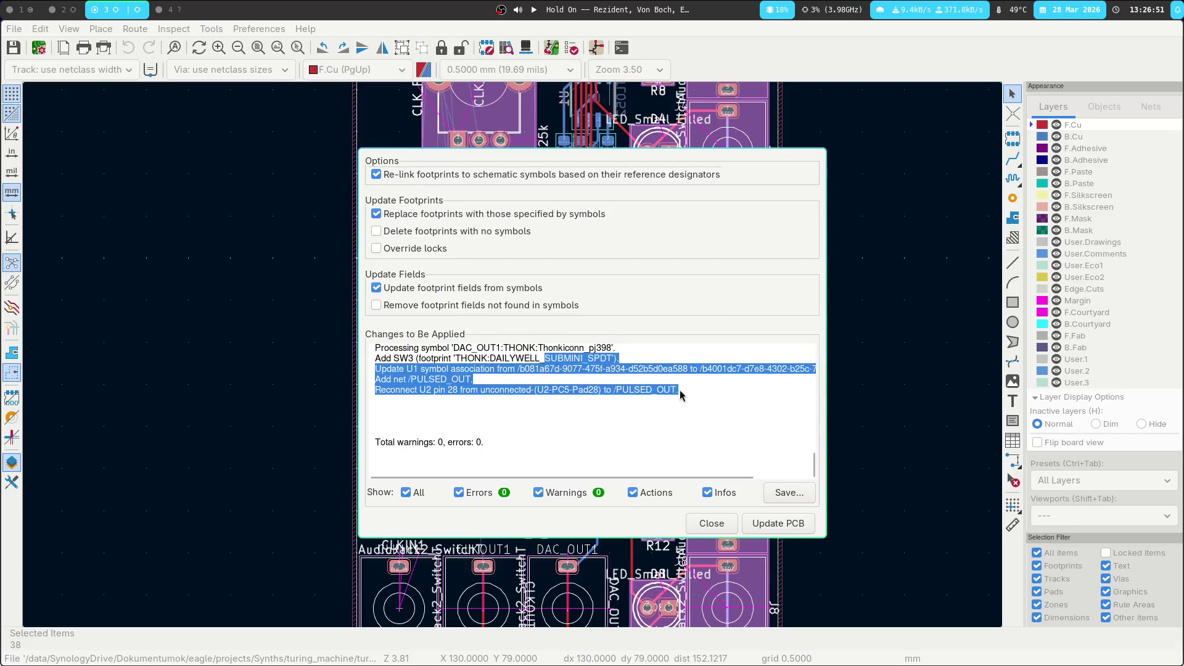
click(802, 526)
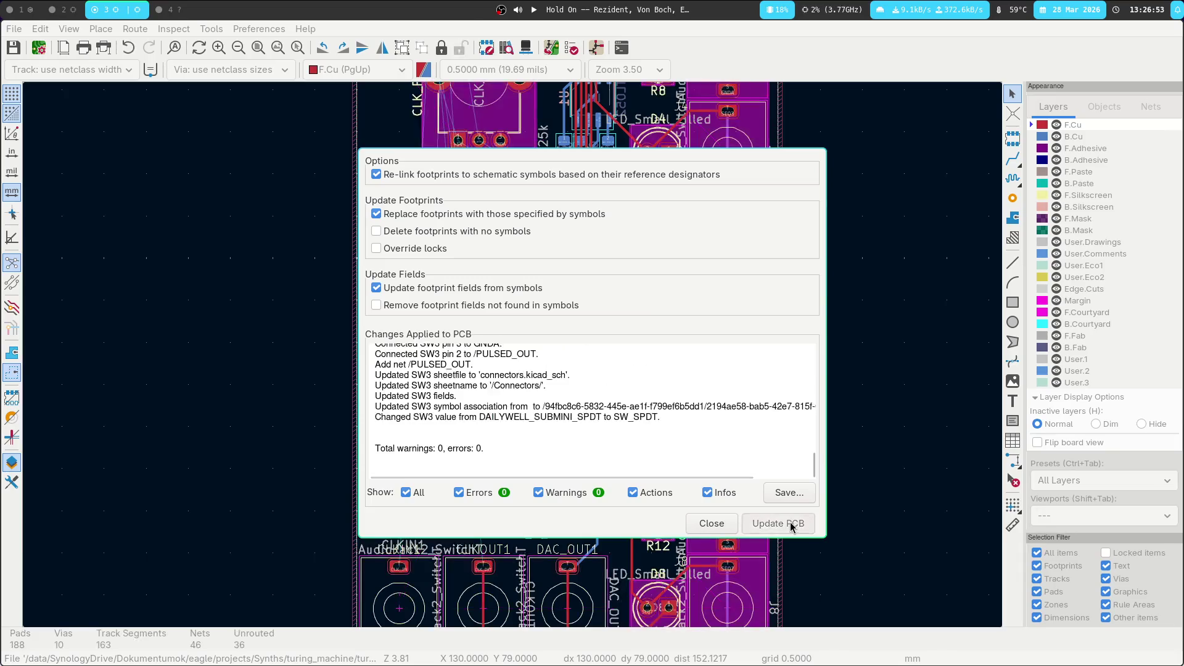
Place the SW_SPDT footprint for SW3 just below SW2, rotated -90°
click(720, 523)
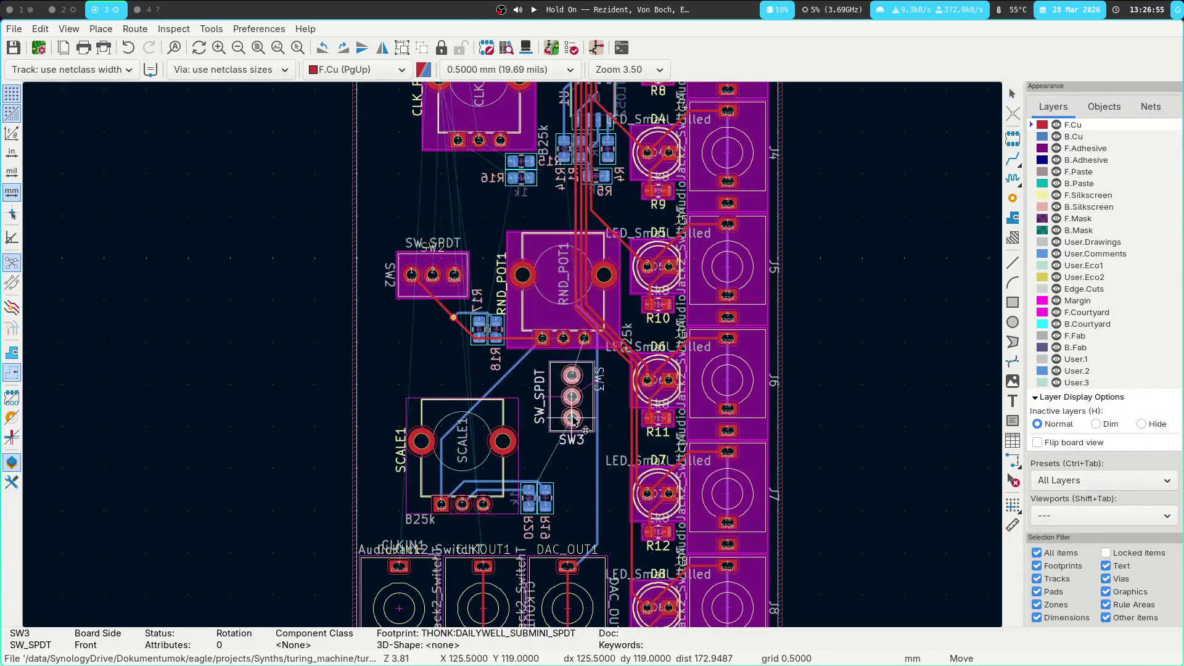
key(r)
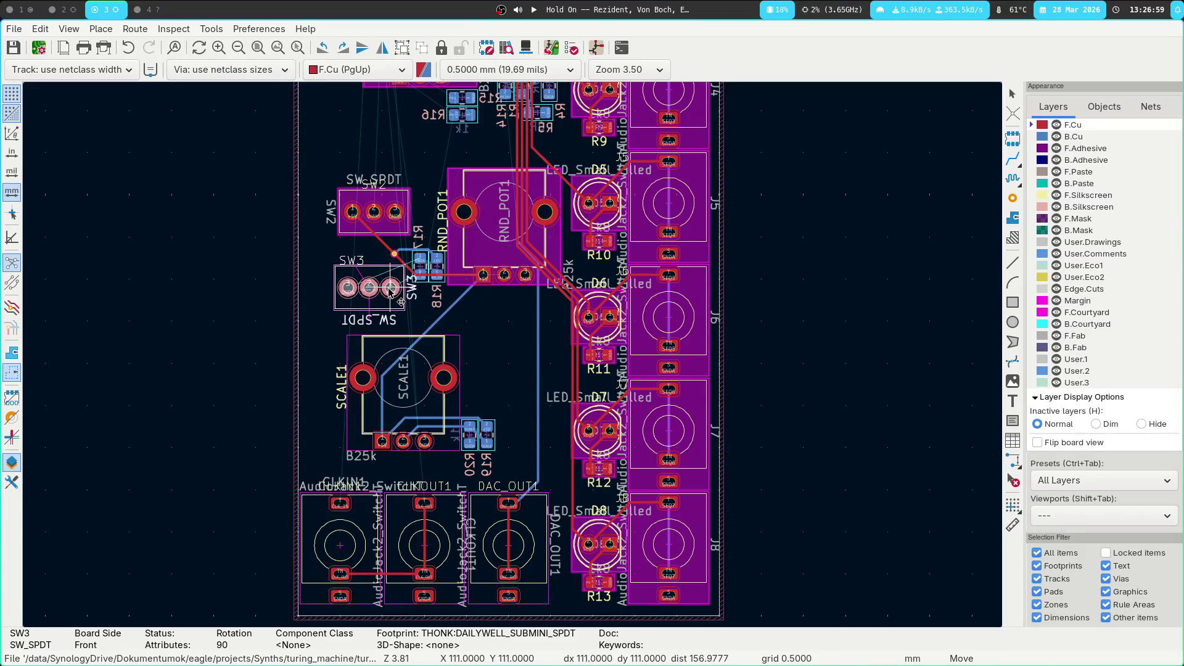
key(r)
key(r)
click(349, 286)
scroll(352, 173, up, 4)
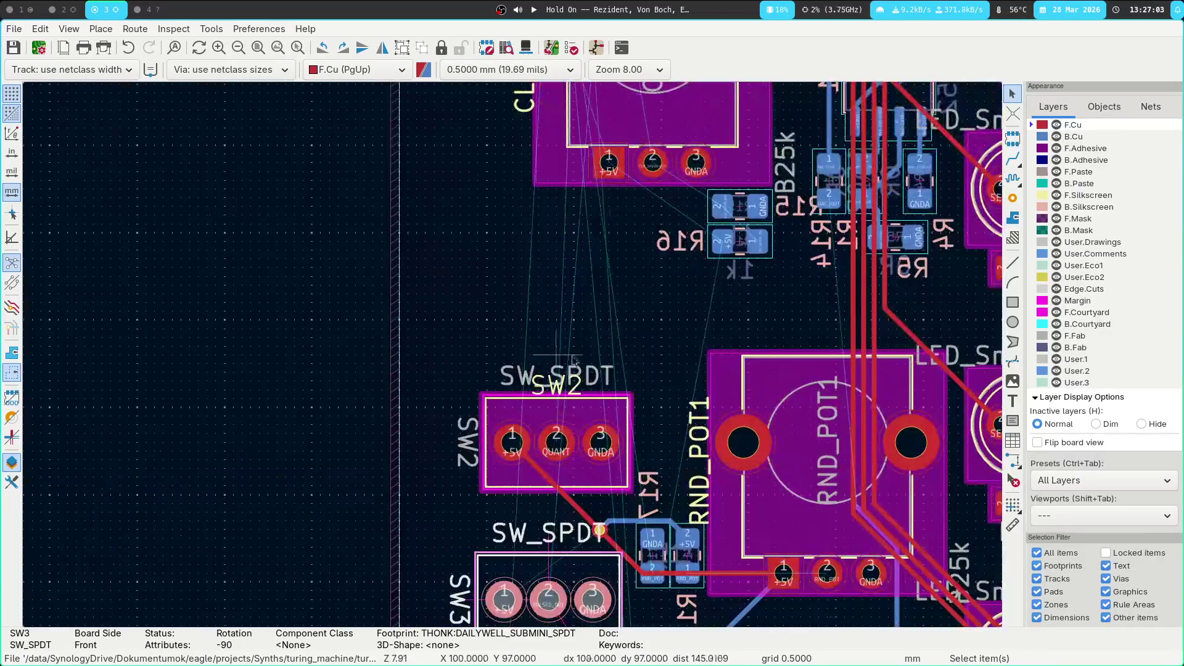
scroll(544, 362, down, 4)
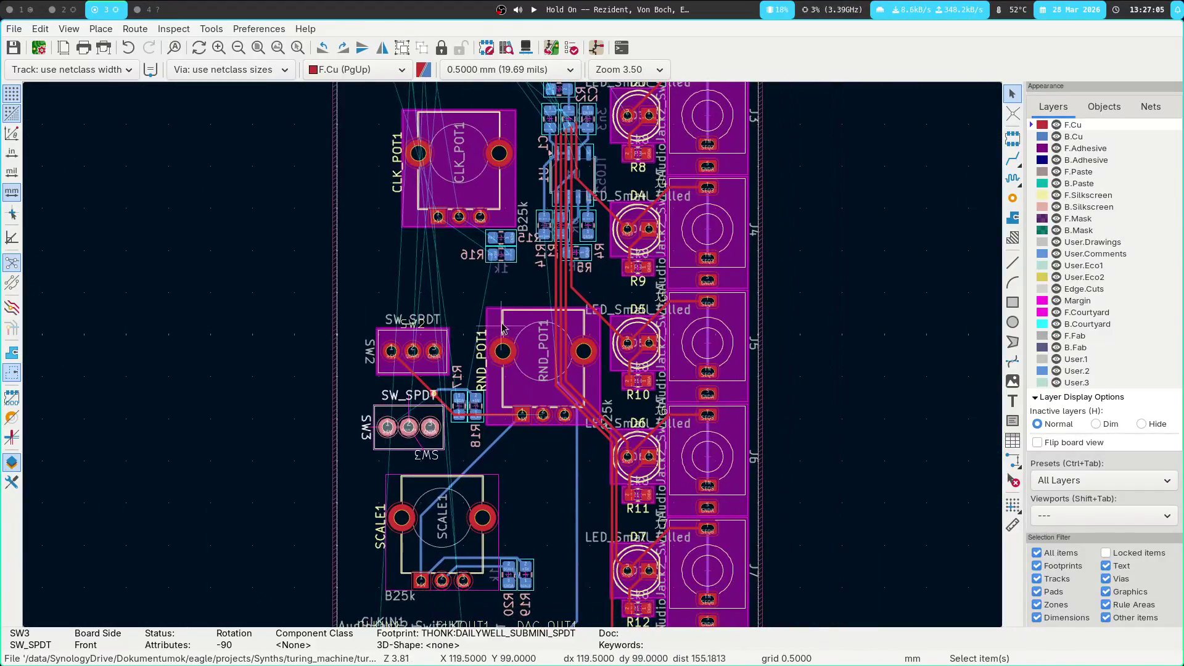
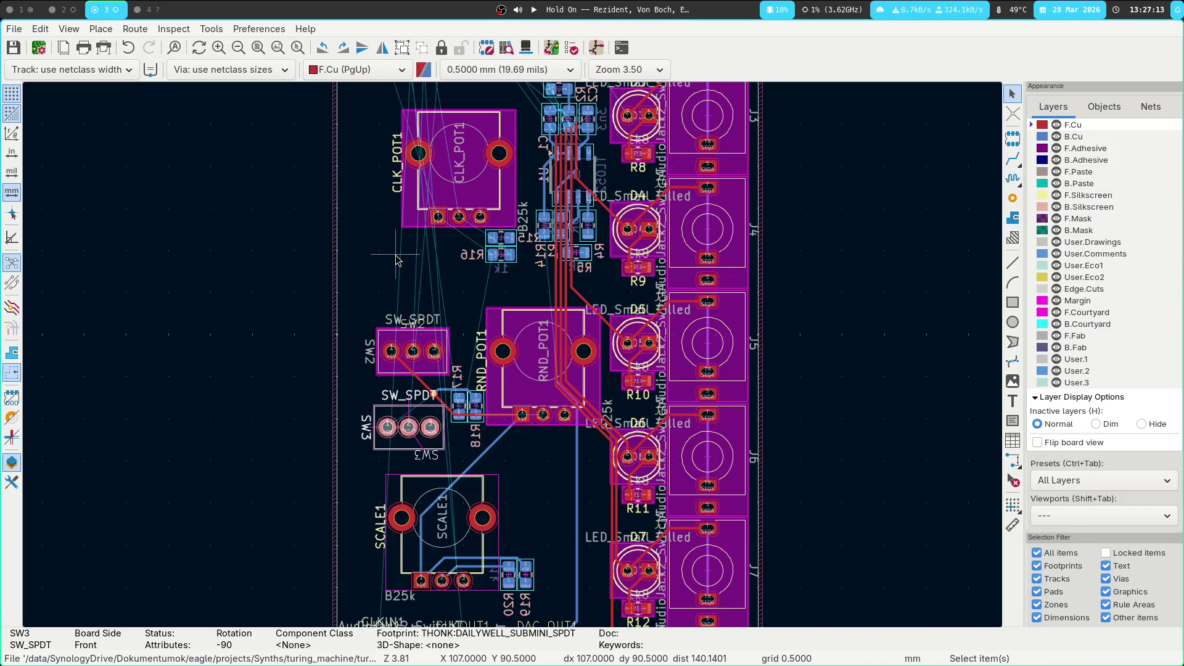
Move switch SW3 toward the LED column and place it up beside SW2
scroll(392, 234, up, 3)
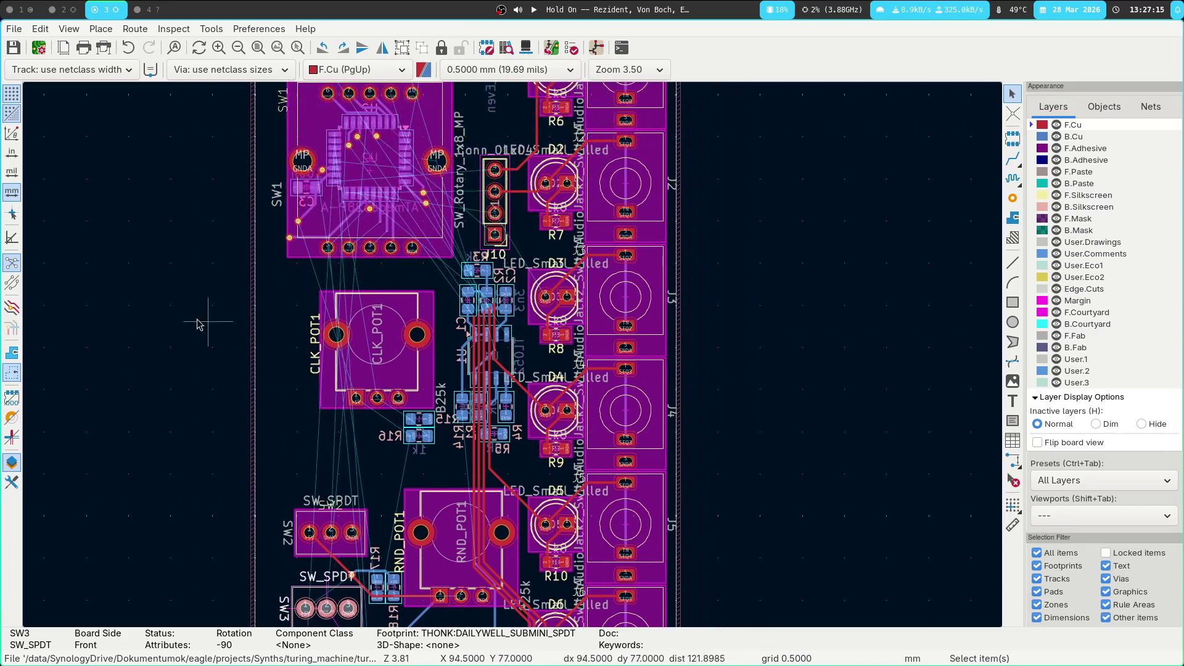
scroll(208, 329, up, 3)
scroll(193, 289, down, 3)
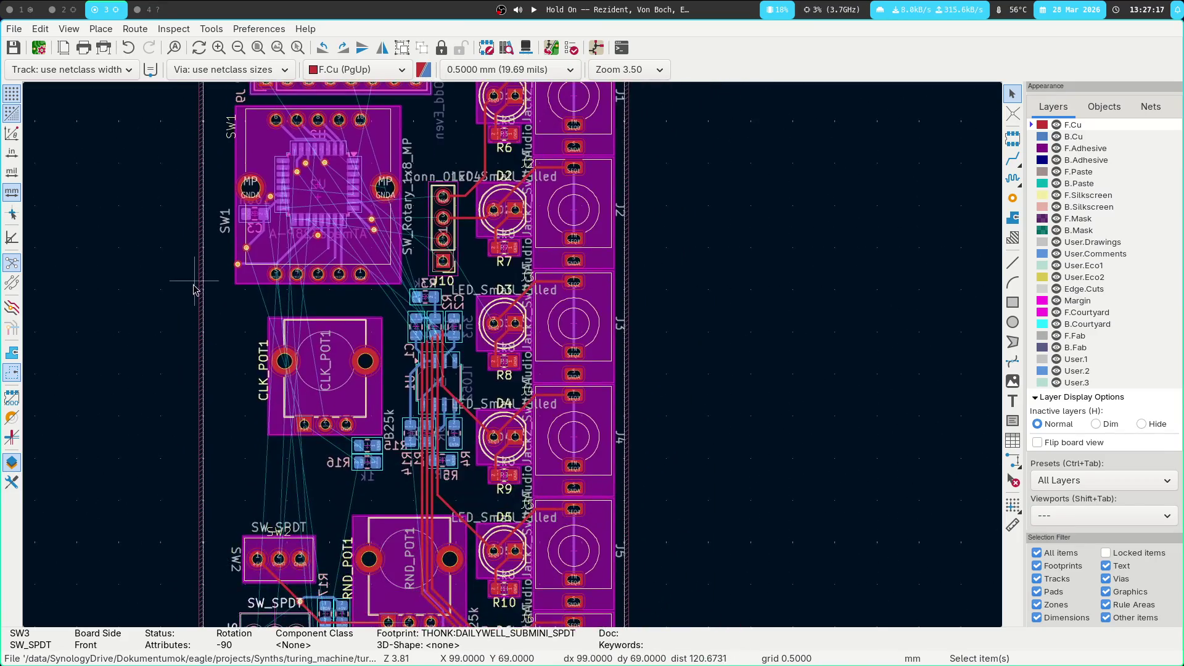
scroll(161, 229, down, 4)
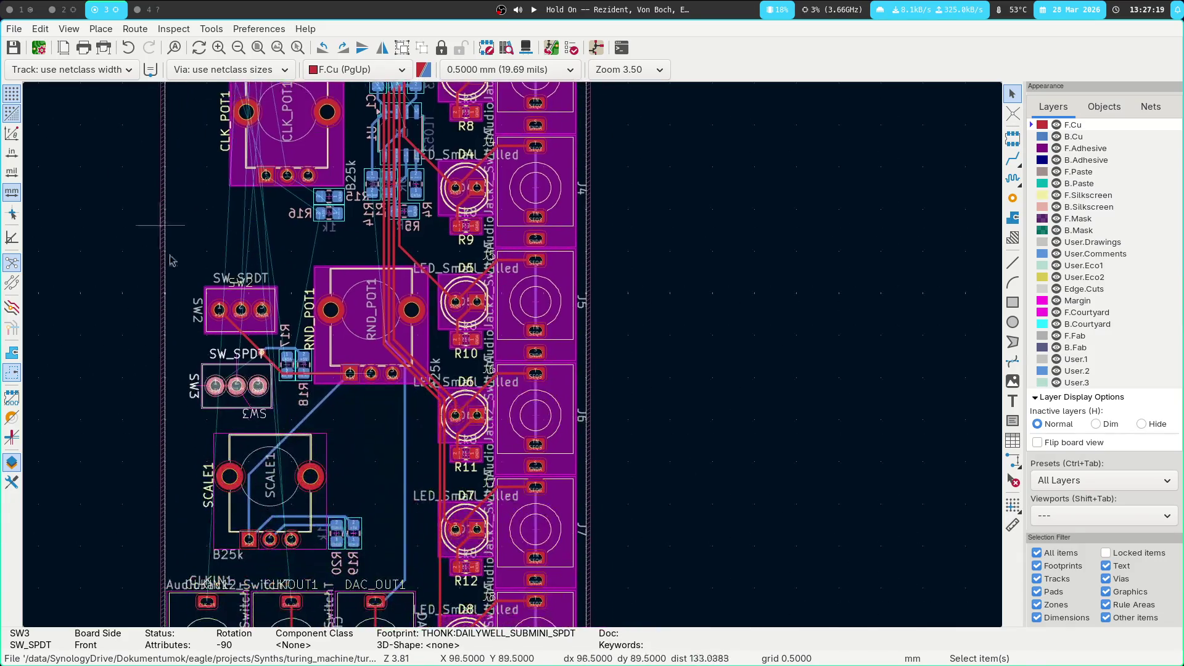
scroll(161, 230, down, 3)
scroll(219, 398, up, 3)
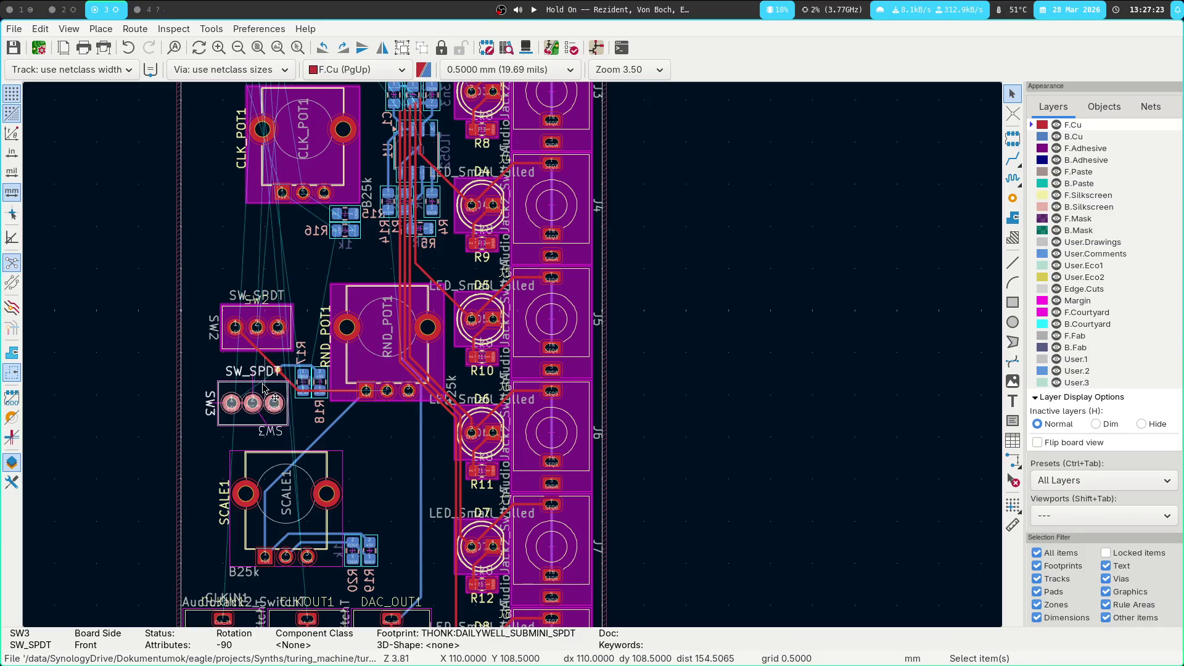
mouse_move(263, 387)
mouse_down()
mouse_move(272, 488)
mouse_move(407, 503)
mouse_up()
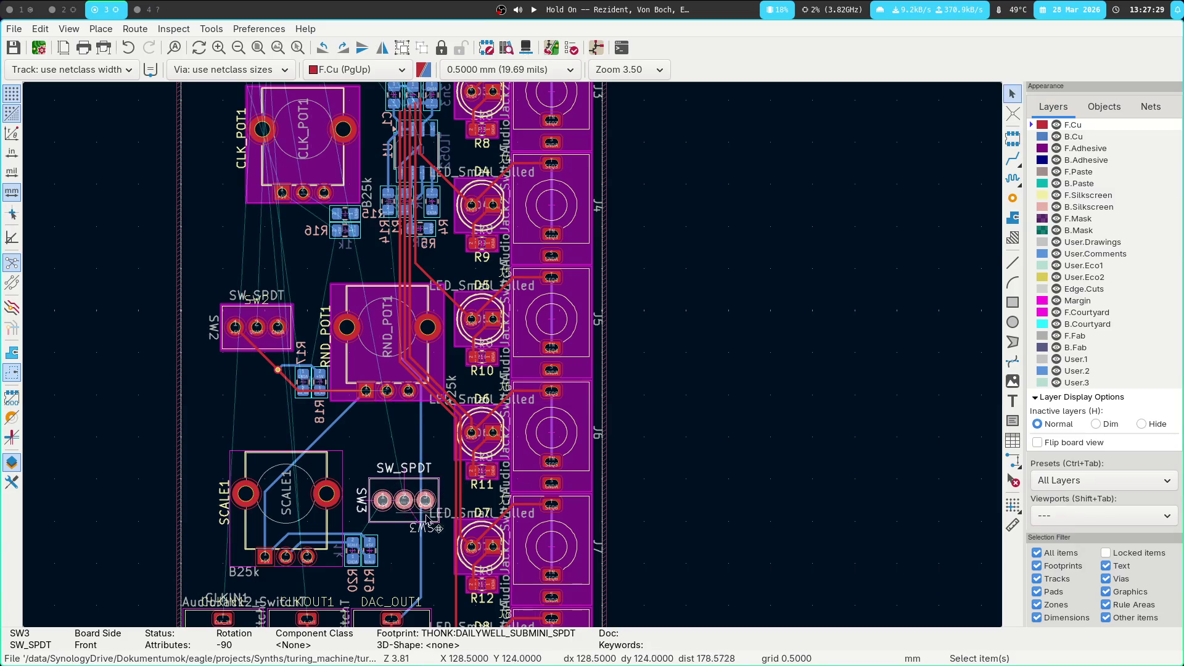
scroll(616, 370, down, 4)
scroll(728, 351, up, 1)
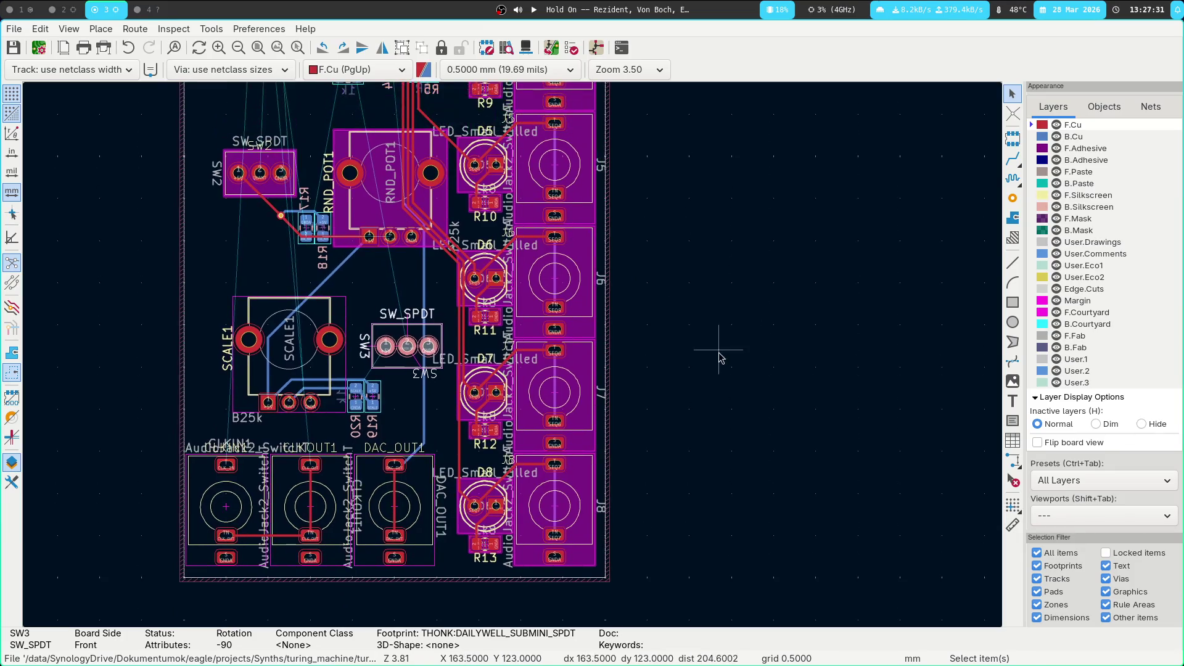
mouse_move(433, 304)
mouse_down()
mouse_move(296, 247)
mouse_move(359, 384)
mouse_up()
Delete the +5V back-copper track segments near SCALE1
scroll(296, 247, up, 5)
scroll(359, 384, down, 3)
click(349, 383)
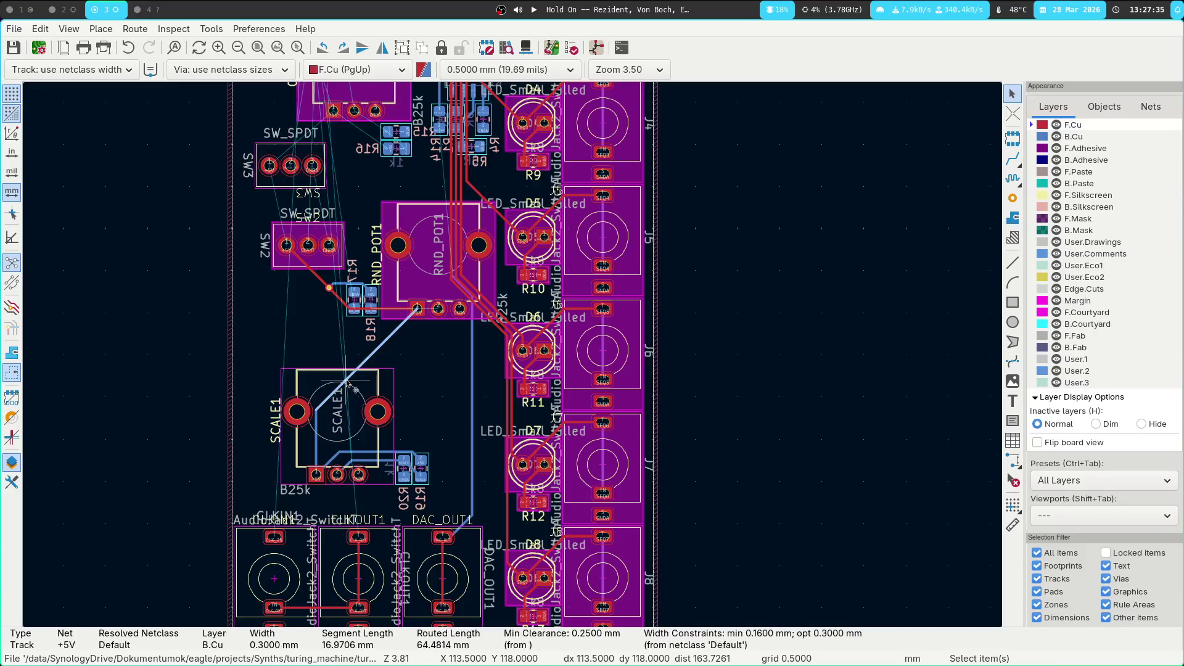
key(Delete)
Look over the SCALE1 area, then fetch SW2 with Get and Move Footprint
drag(242, 344, 461, 522)
key(Escape)
middle_drag(428, 396, 453, 457)
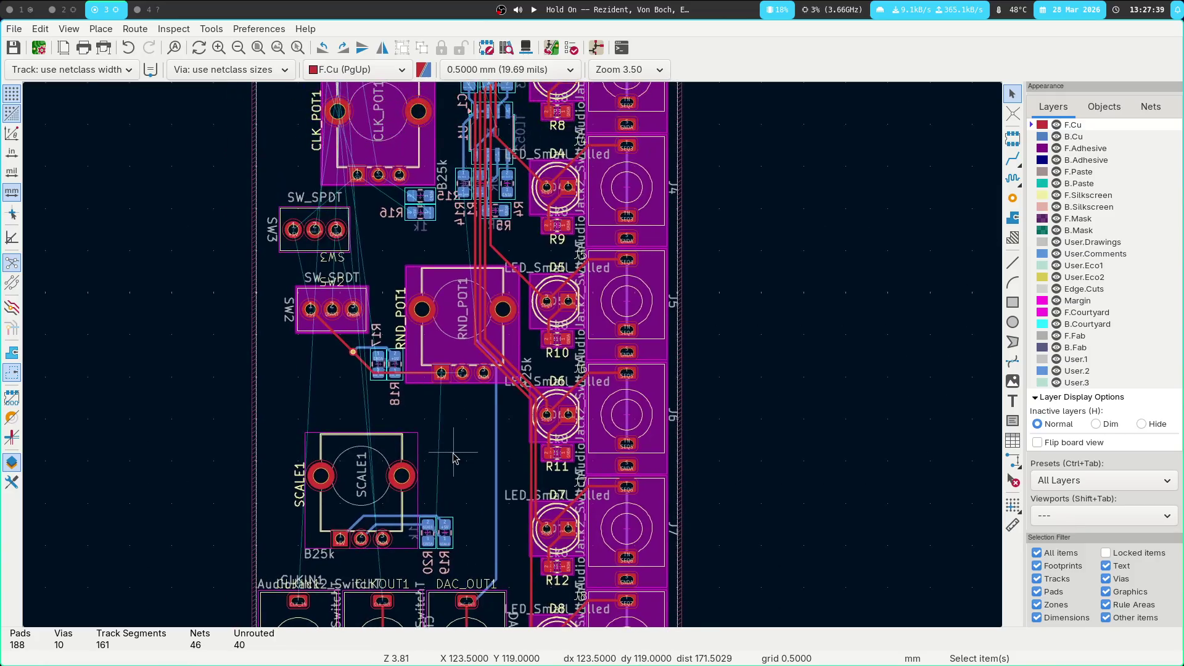
key(t)
key(Return)
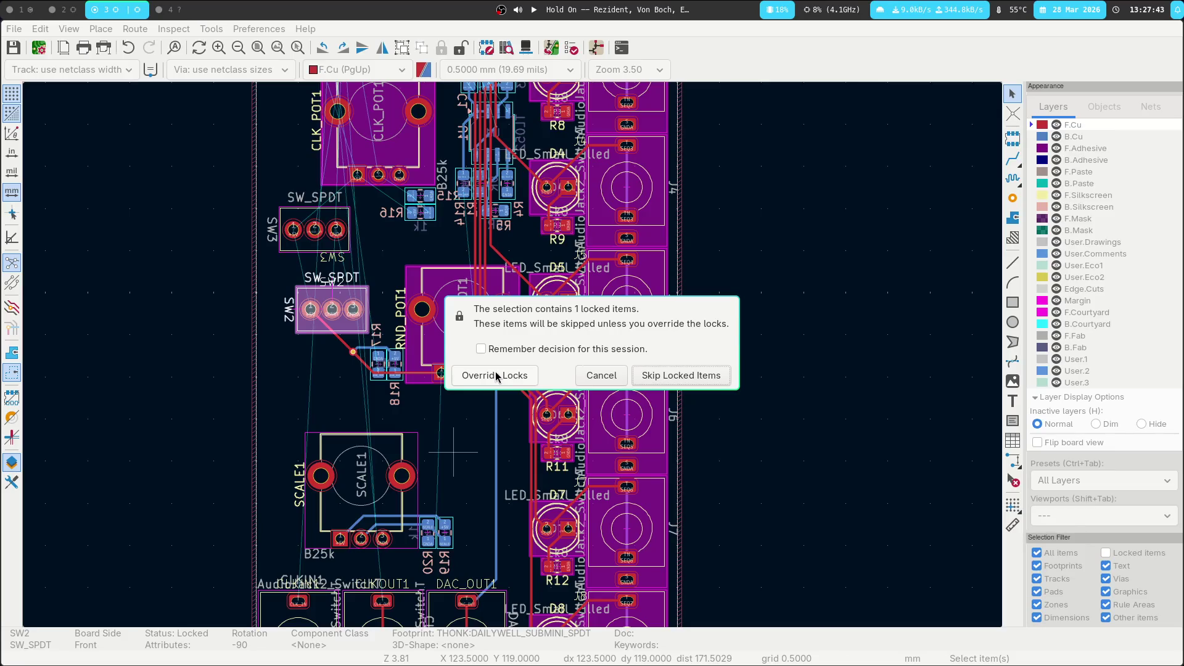
Override the lock on SW2, then fetch and unlock RND_POT1
click(497, 376)
key(Escape)
click(488, 438)
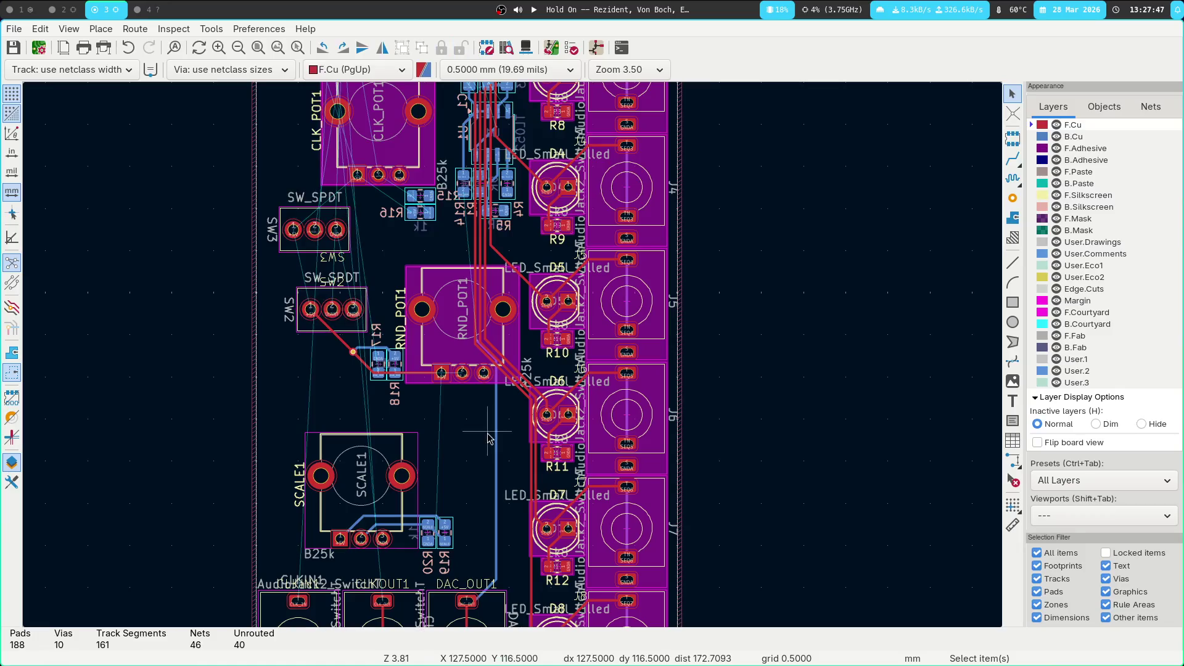
key(t)
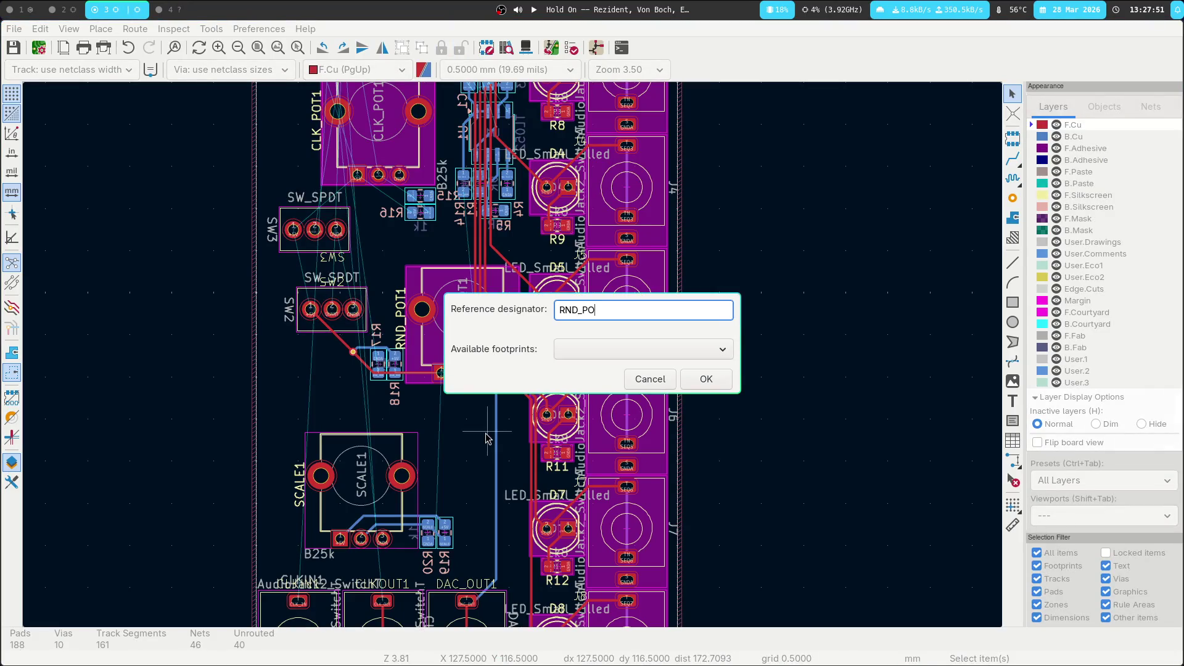
click(705, 378)
click(495, 375)
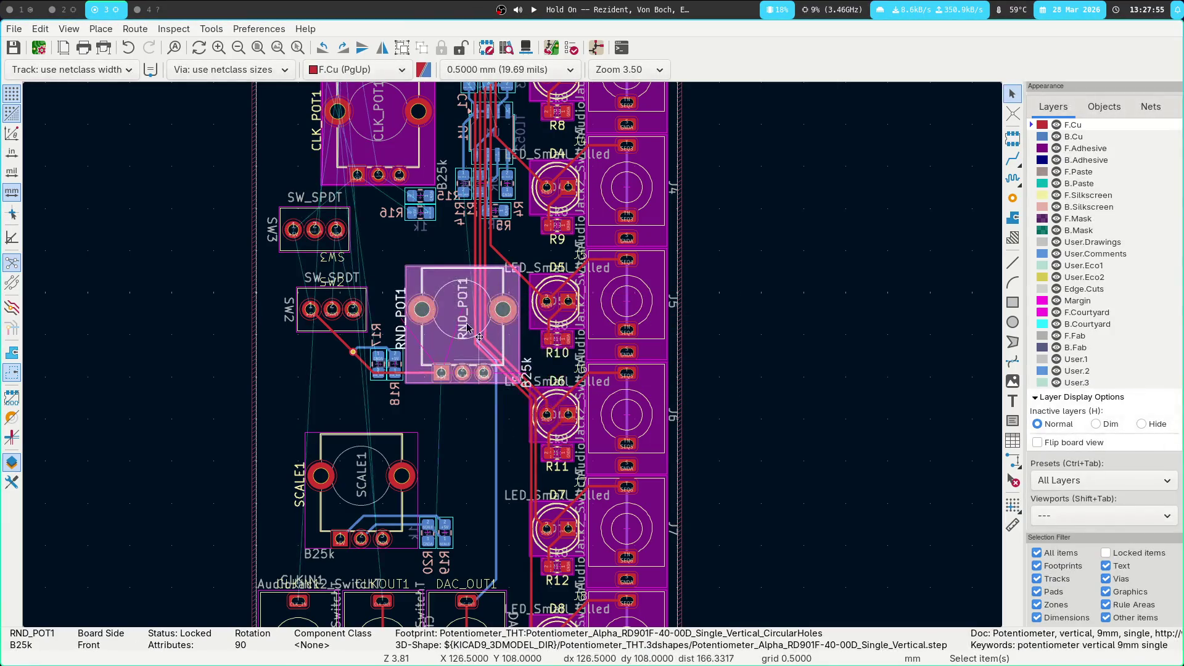
middle_drag(414, 179, 473, 427)
Find CLK_POT1 by designator, drop it in place and unlock it
text(t)
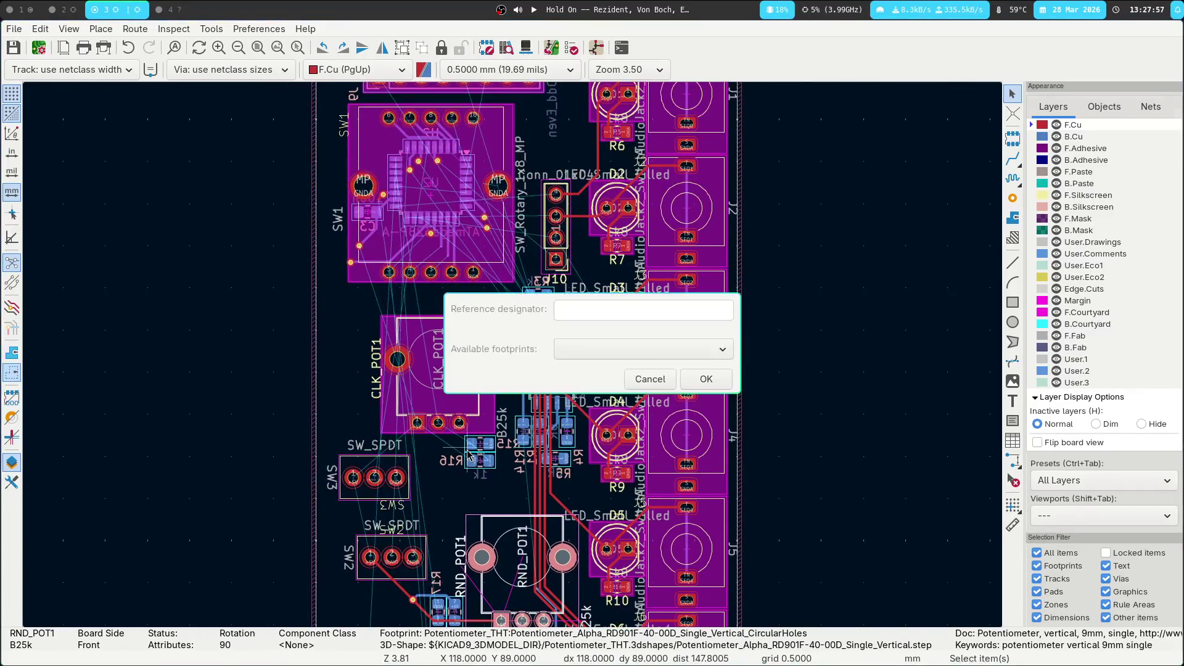
text(CLK_OUT1)
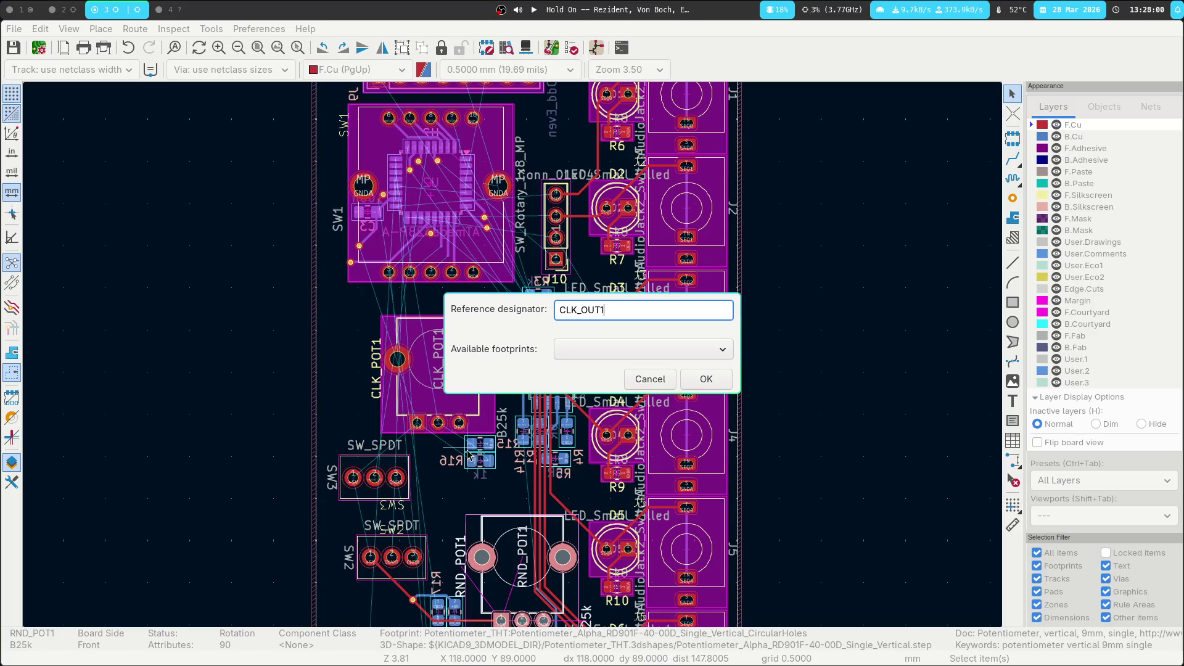
key(Return)
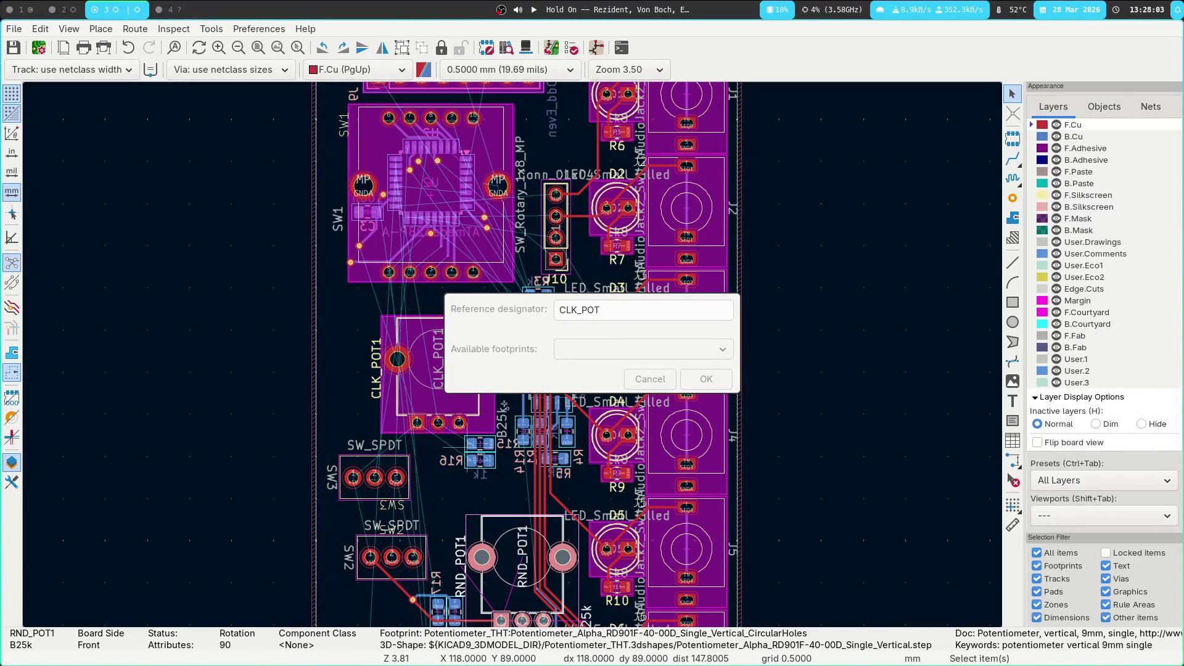
click(707, 379)
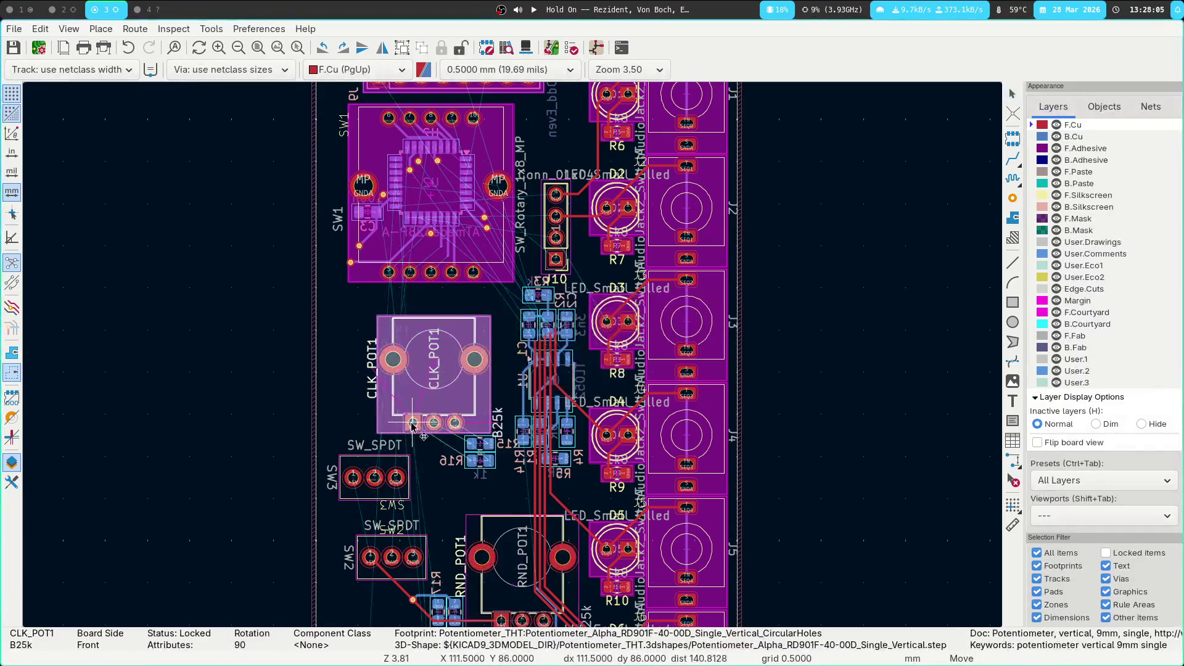
click(461, 50)
middle_drag(380, 137, 361, 253)
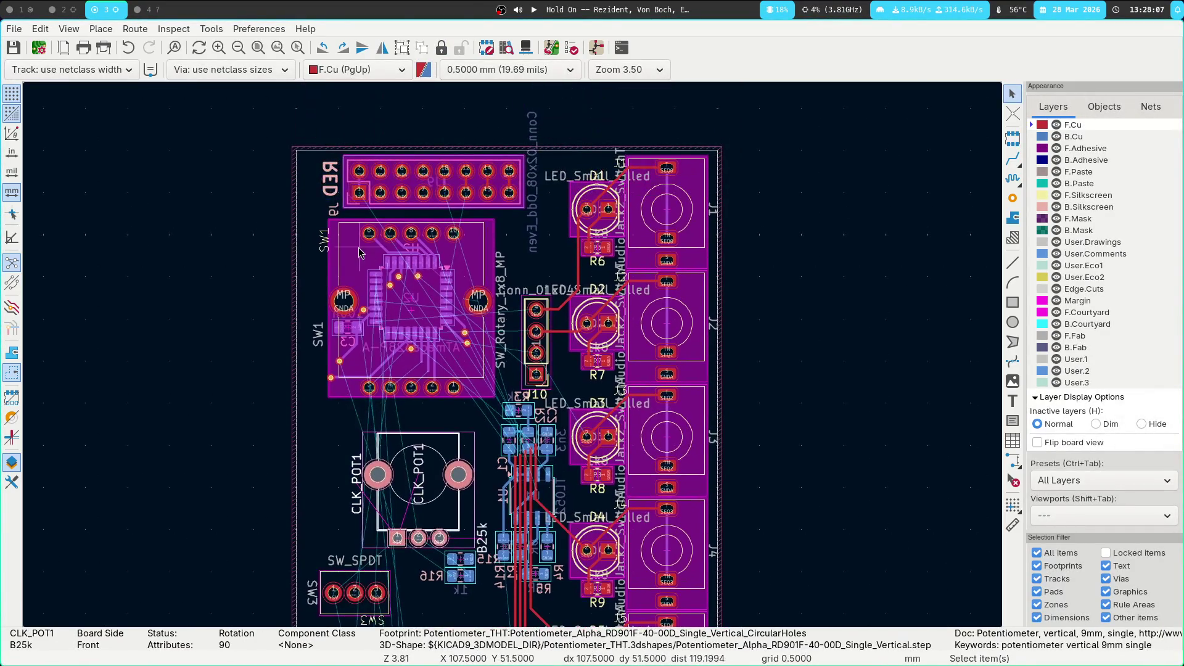
key(Escape)
Fetch SW1 and unlock it, leaving it where it is
key(t)
text(sw1)
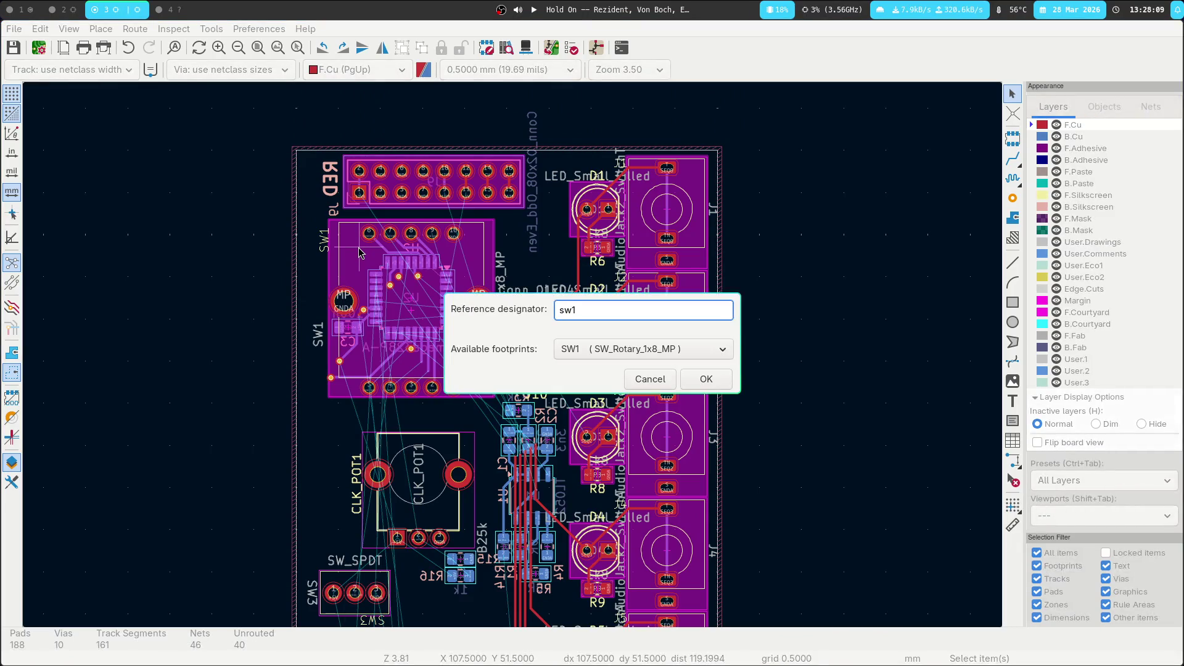
key(Return)
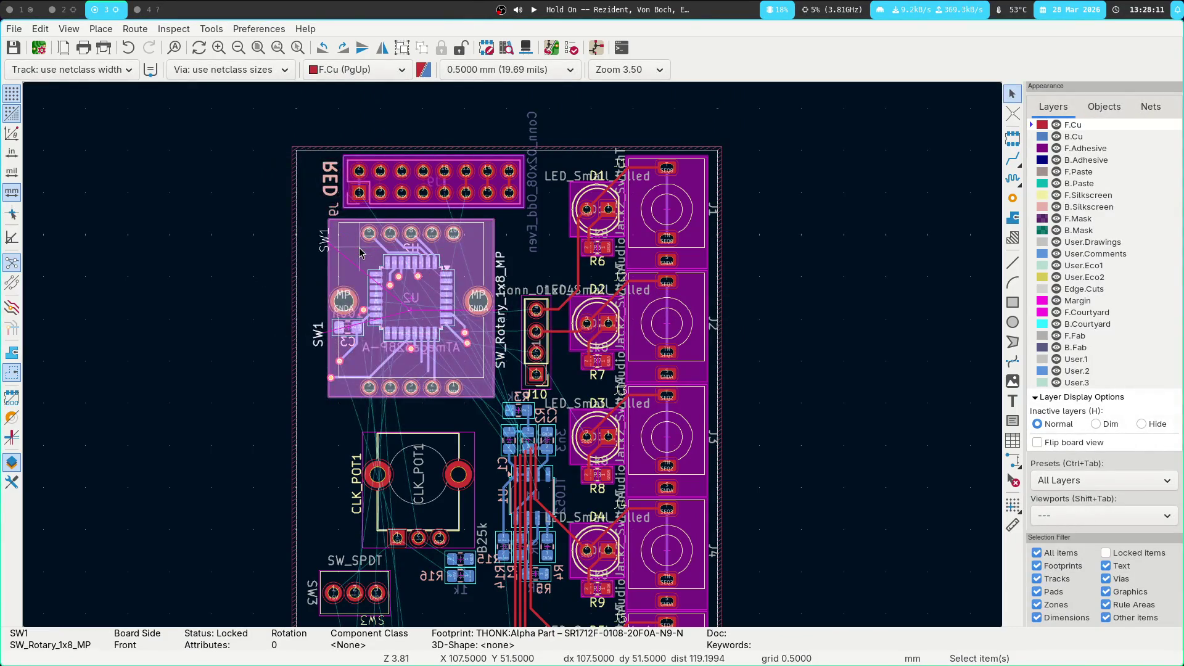
click(360, 249)
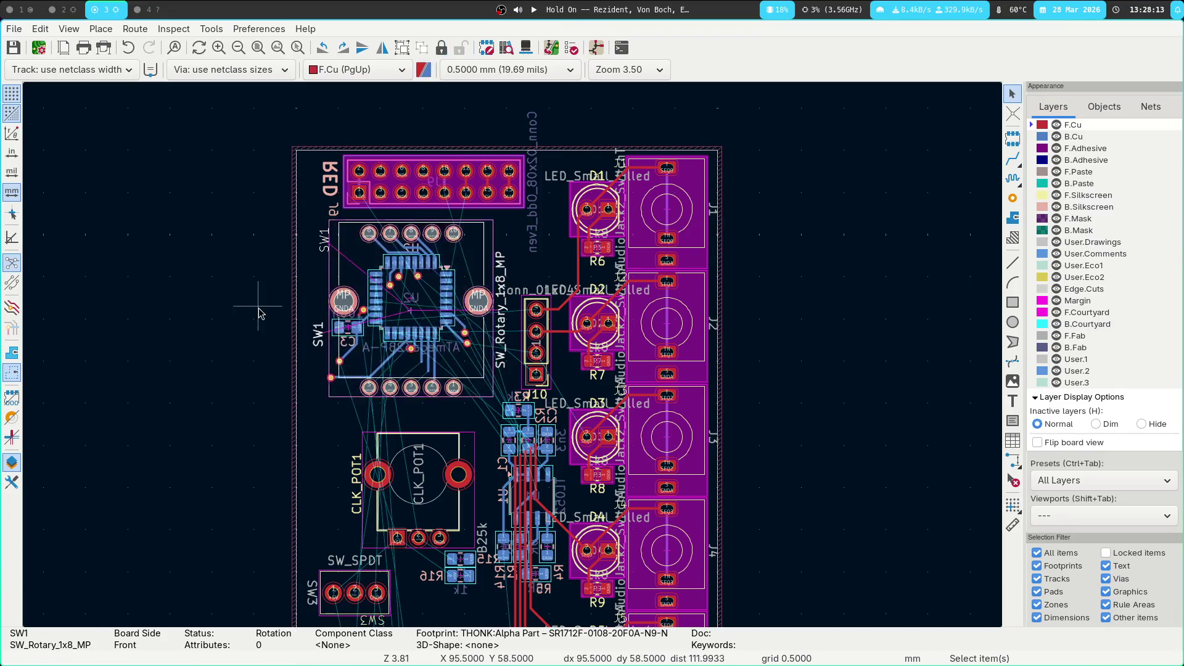
middle_drag(299, 370, 265, 247)
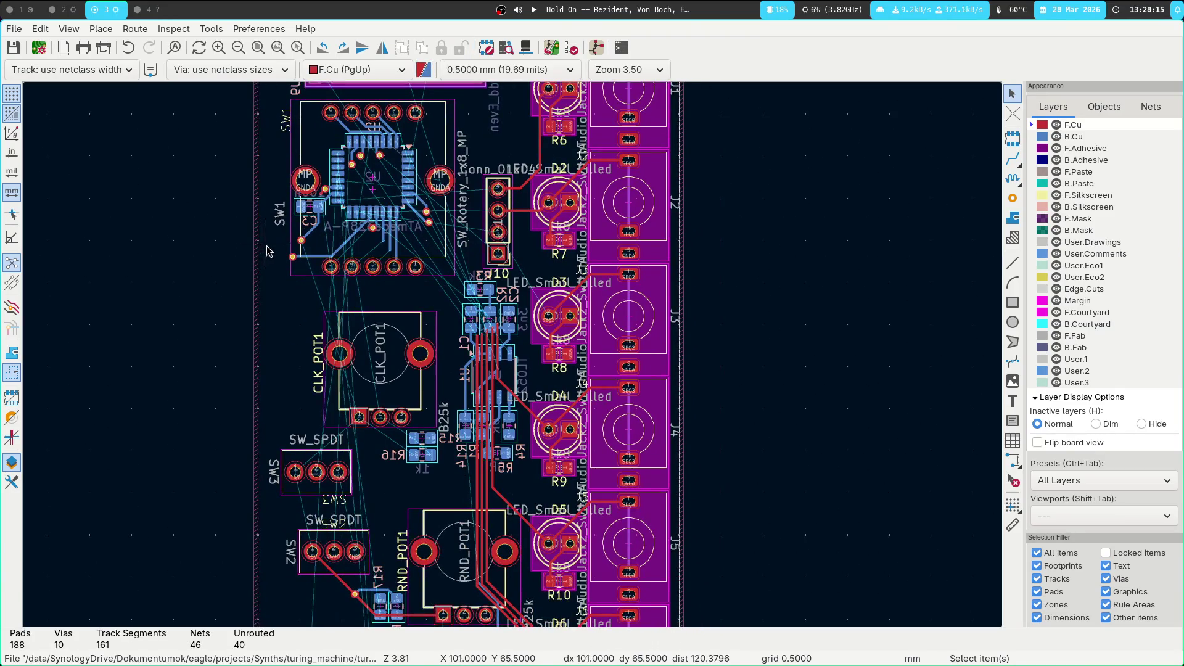
Inspect U2 by picking the U2 microcontroller footprint from the overlapping-items menu
middle_drag(246, 154, 250, 354)
scroll(250, 354, down, 5)
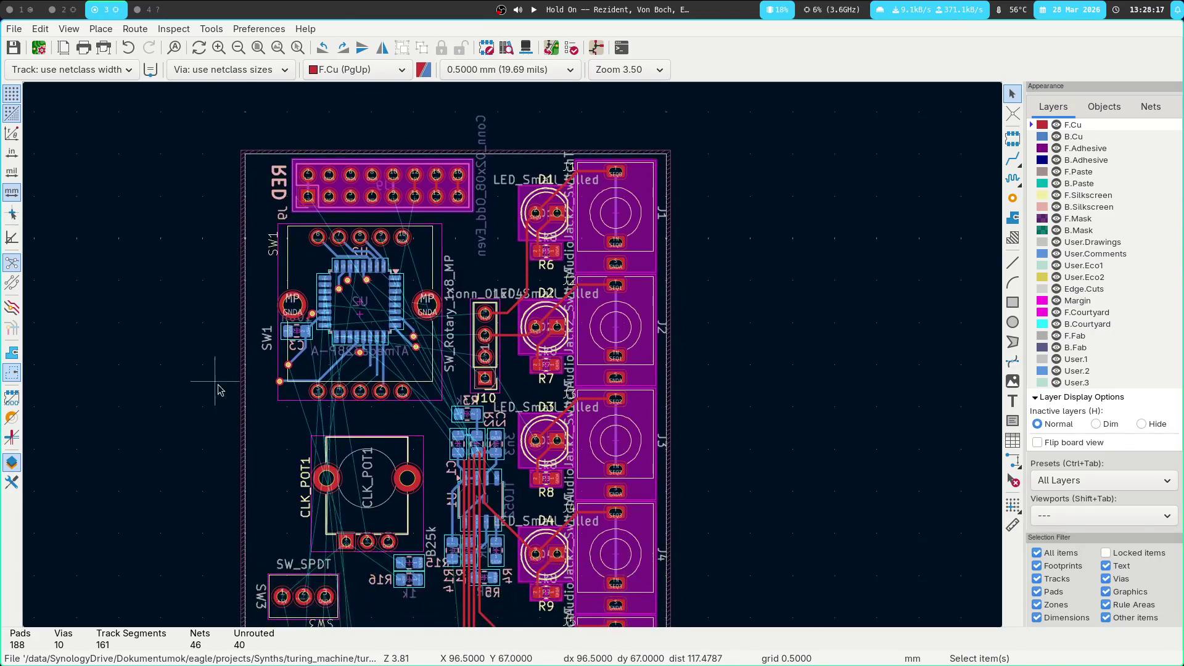
scroll(215, 296, up, 2)
scroll(309, 296, down, 2)
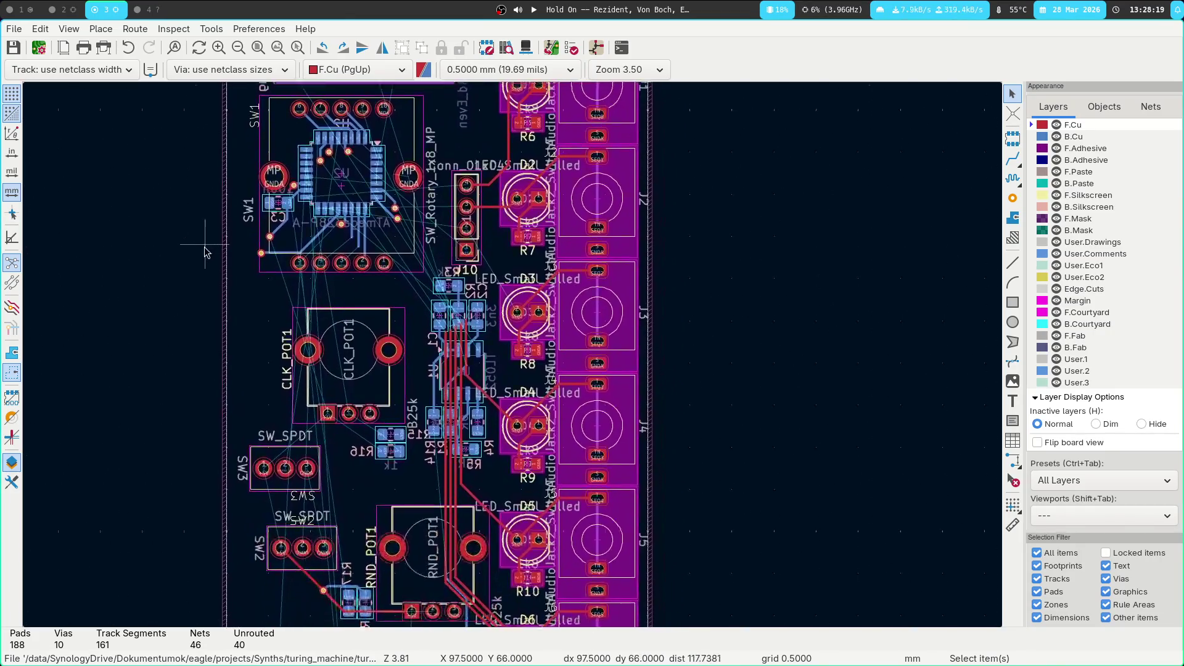
scroll(432, 300, up, 3)
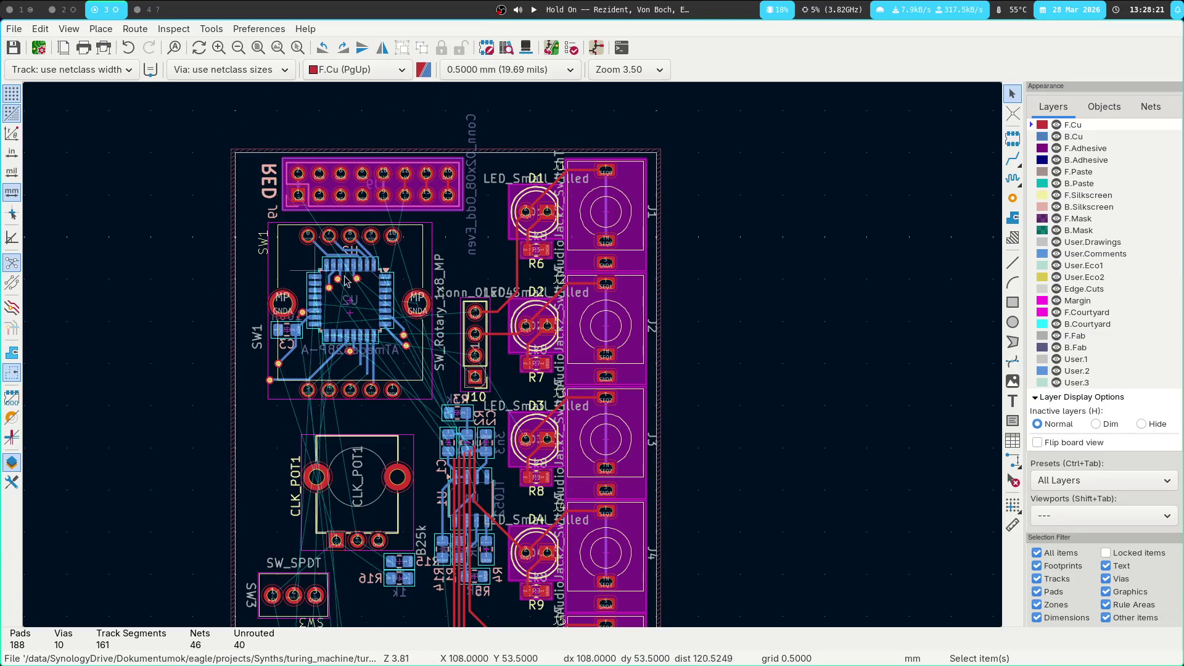
scroll(323, 251, right, 3)
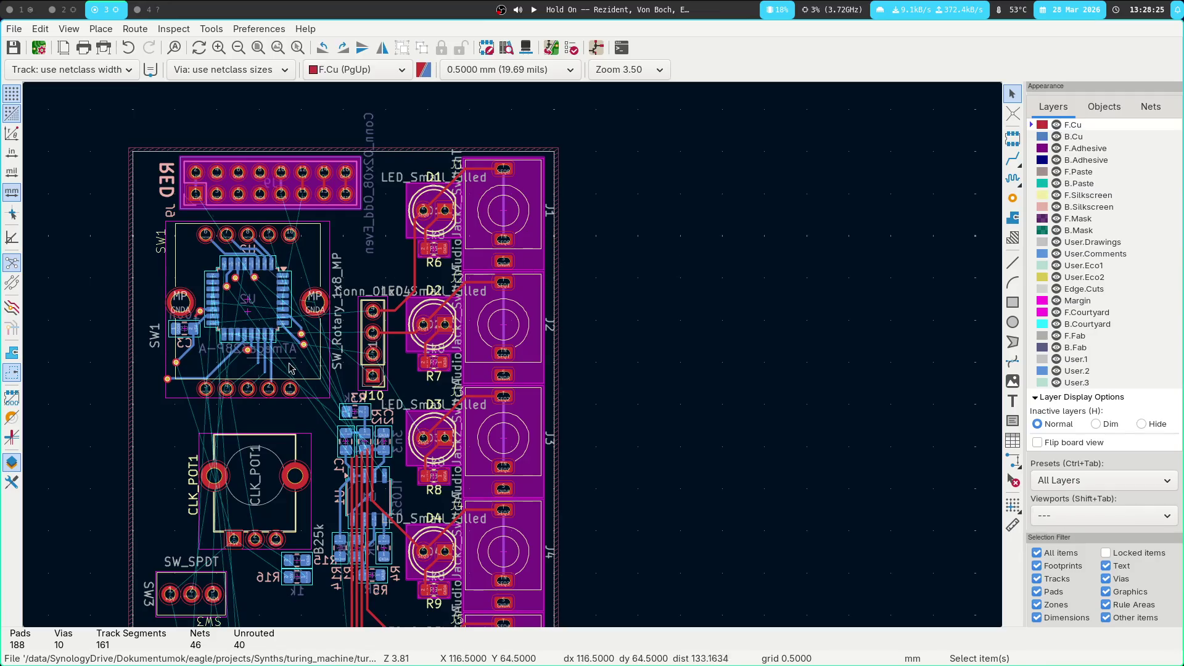
click(250, 300)
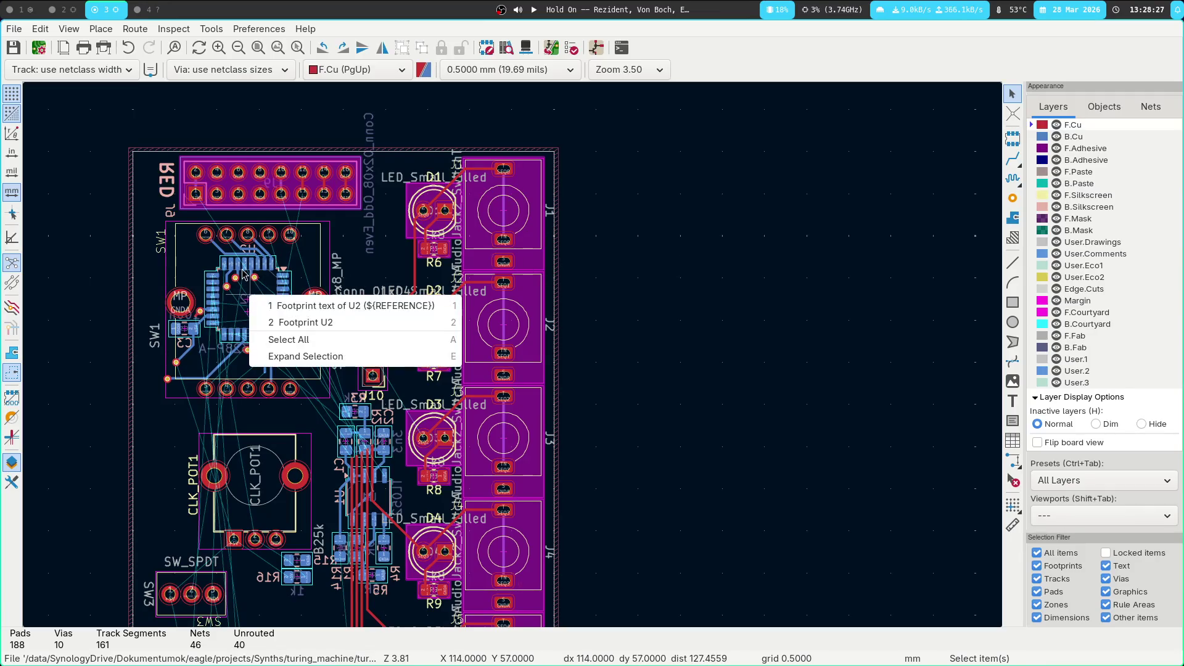
click(390, 323)
scroll(267, 509, down, 5)
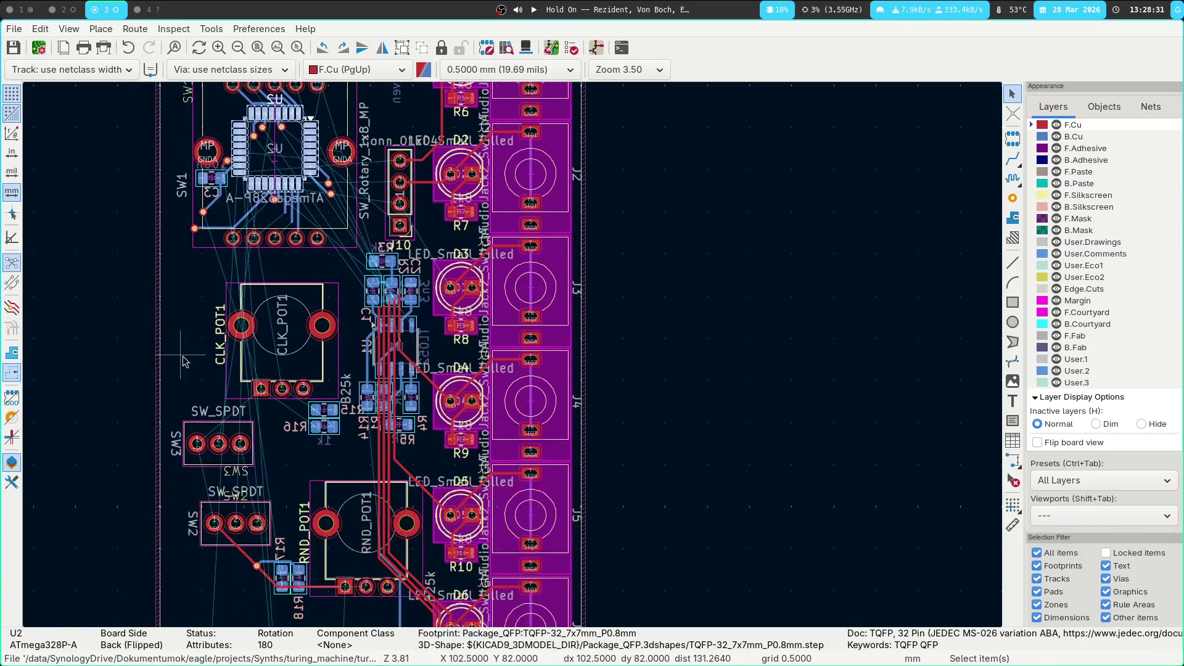
key(Escape)
Select RND_POT1 and look around it up to the top connector
middle_drag(282, 315, 253, 174)
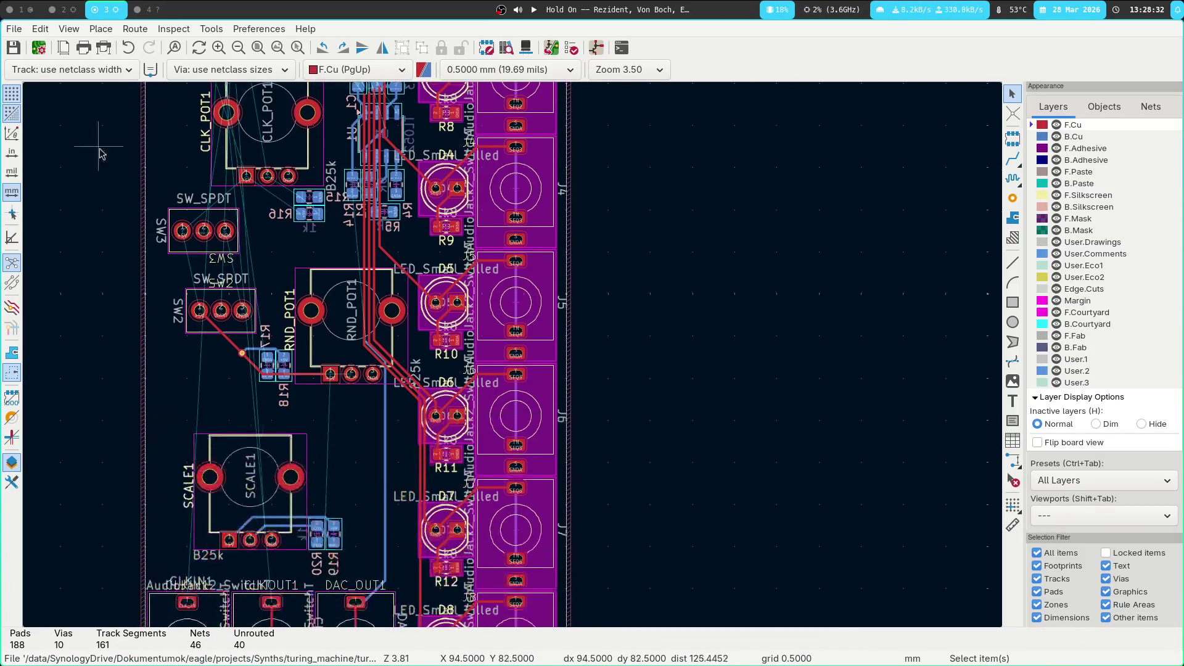
click(352, 326)
middle_drag(162, 267, 213, 379)
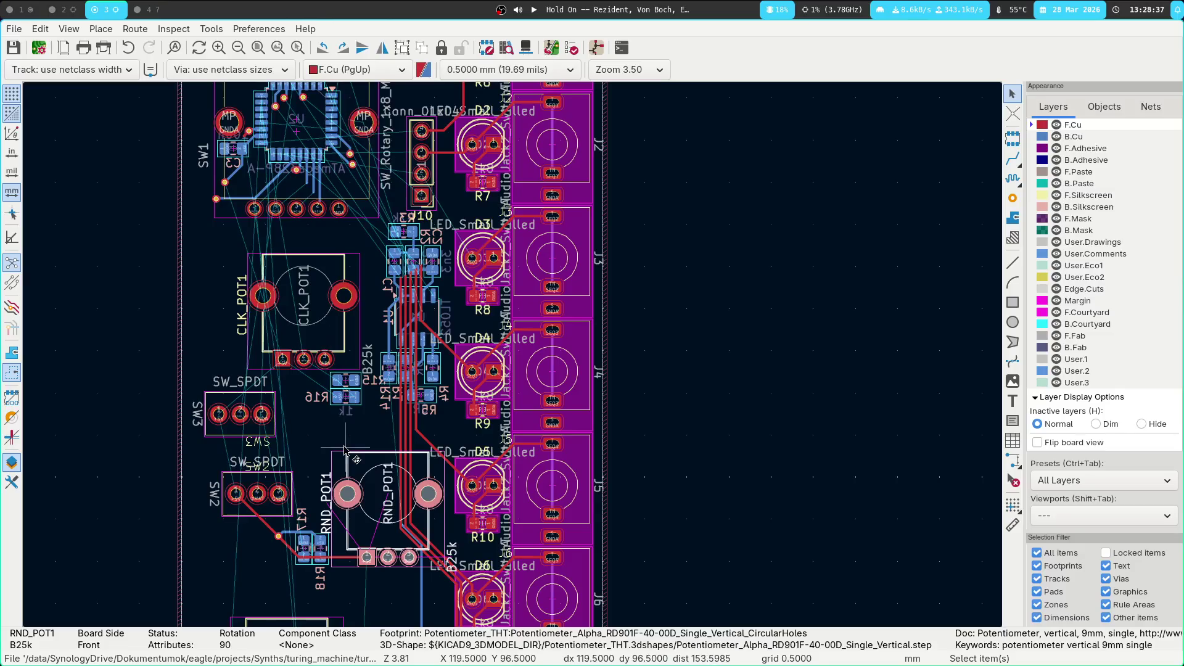
middle_drag(323, 370, 280, 543)
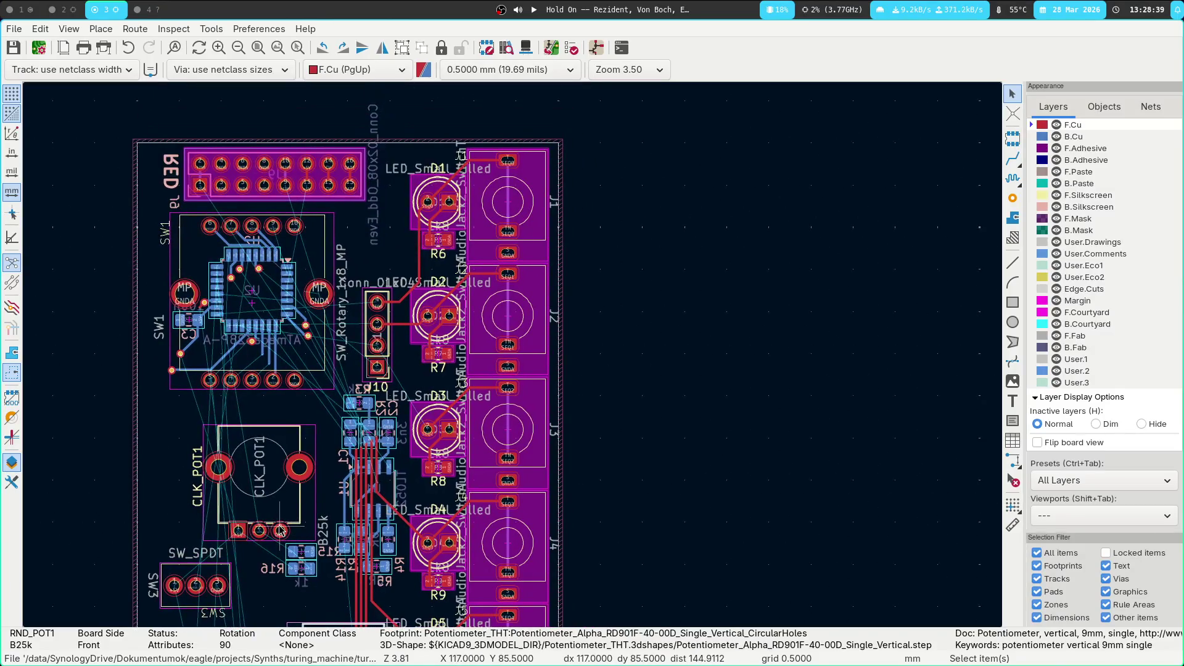
Switch to FreeCAD and orbit the Turing_Front panel to a tilted rear view
key(super+4)
scroll(497, 271, down, 5)
mouse_move(497, 271)
middle_down()
mouse_move(423, 232)
mouse_move(415, 267)
middle_up()
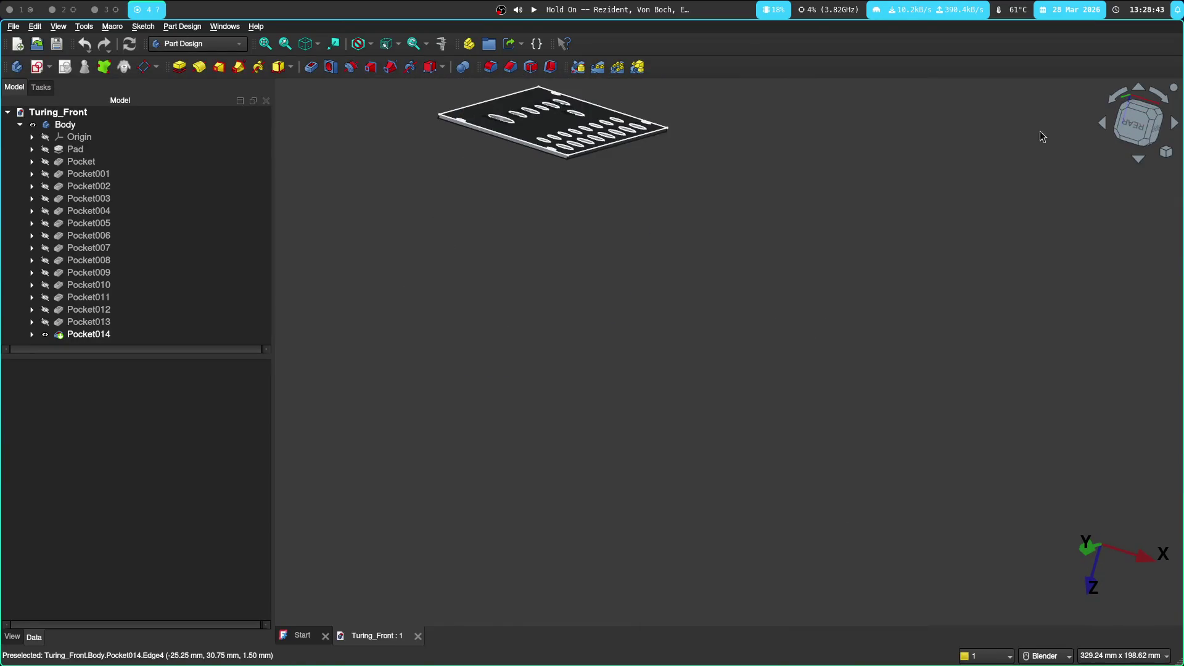
View the whole panel from Top and select the LENGTH hole to confirm its 4.75 mm radius
mouse_move(734, 251)
middle_down()
mouse_move(753, 100)
mouse_move(785, 79)
middle_up()
click(1143, 117)
mouse_move(511, 191)
ctrl+middle_down()
mouse_move(565, 273)
mouse_move(588, 182)
mouse_move(673, 300)
ctrl+middle_up()
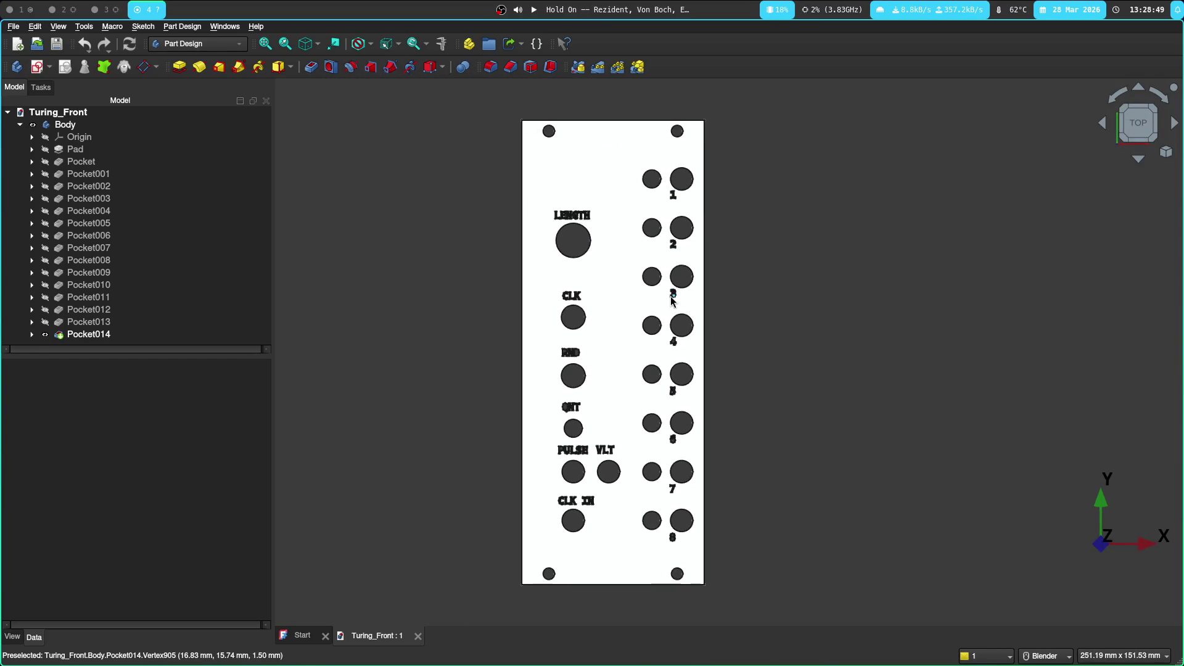
click(589, 247)
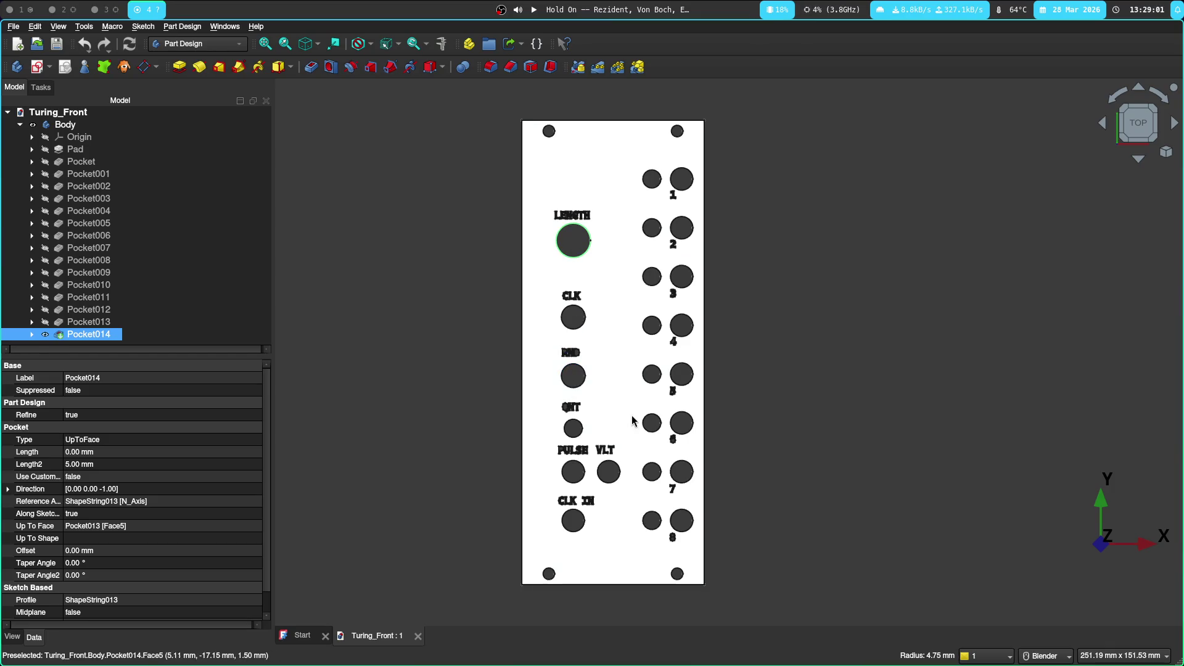
key(super+3)
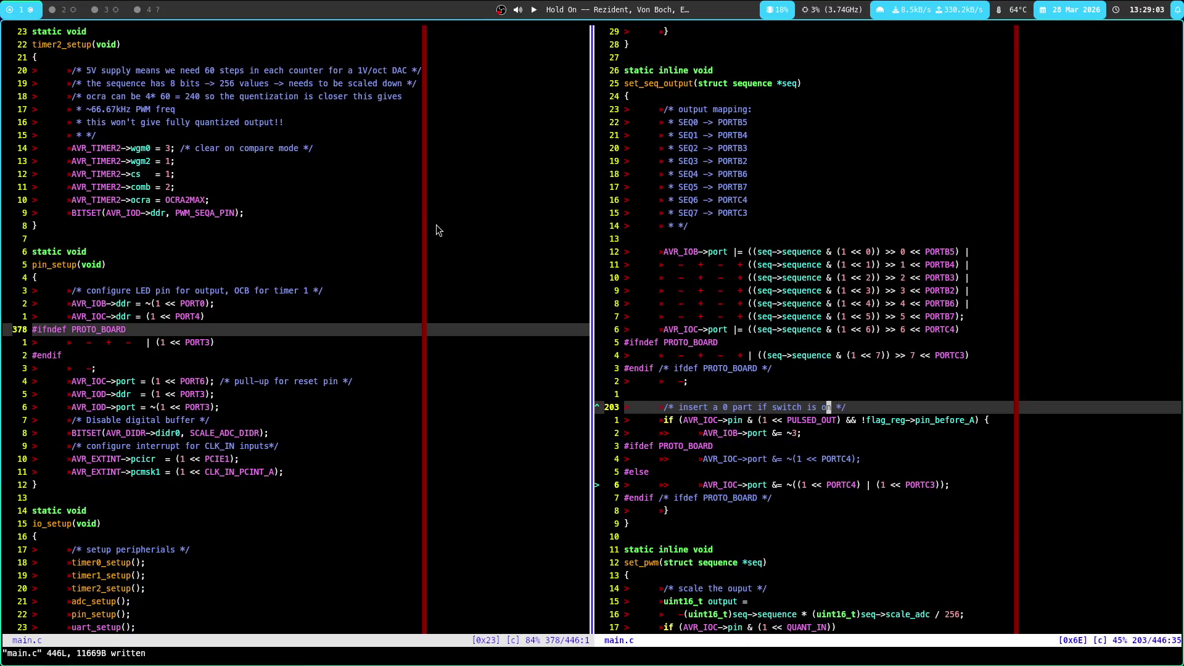
key(super+2)
key(super+3)
scroll(627, 244, down, 2)
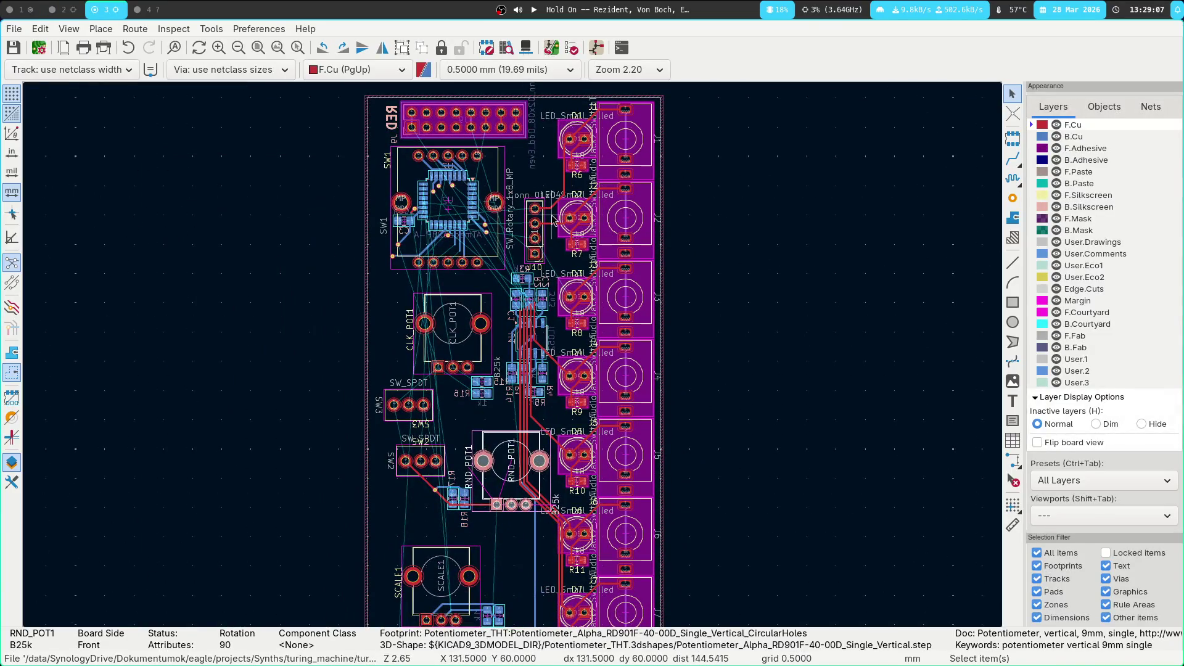
key(super+4)
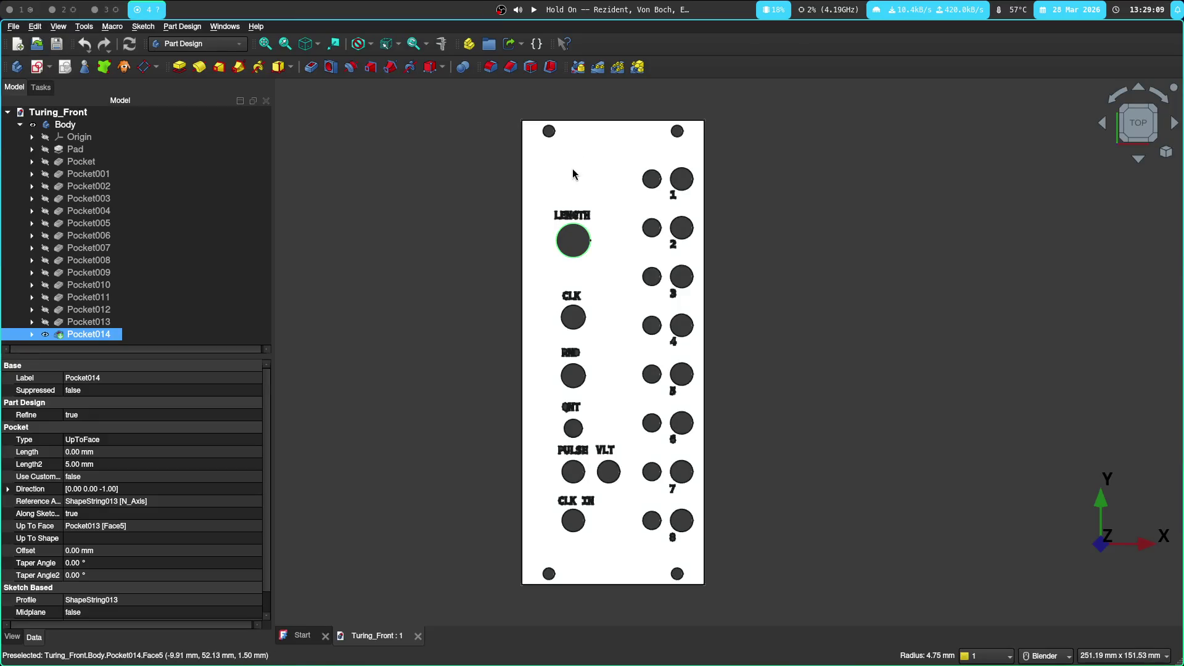
key(super+3)
scroll(472, 216, down, 2)
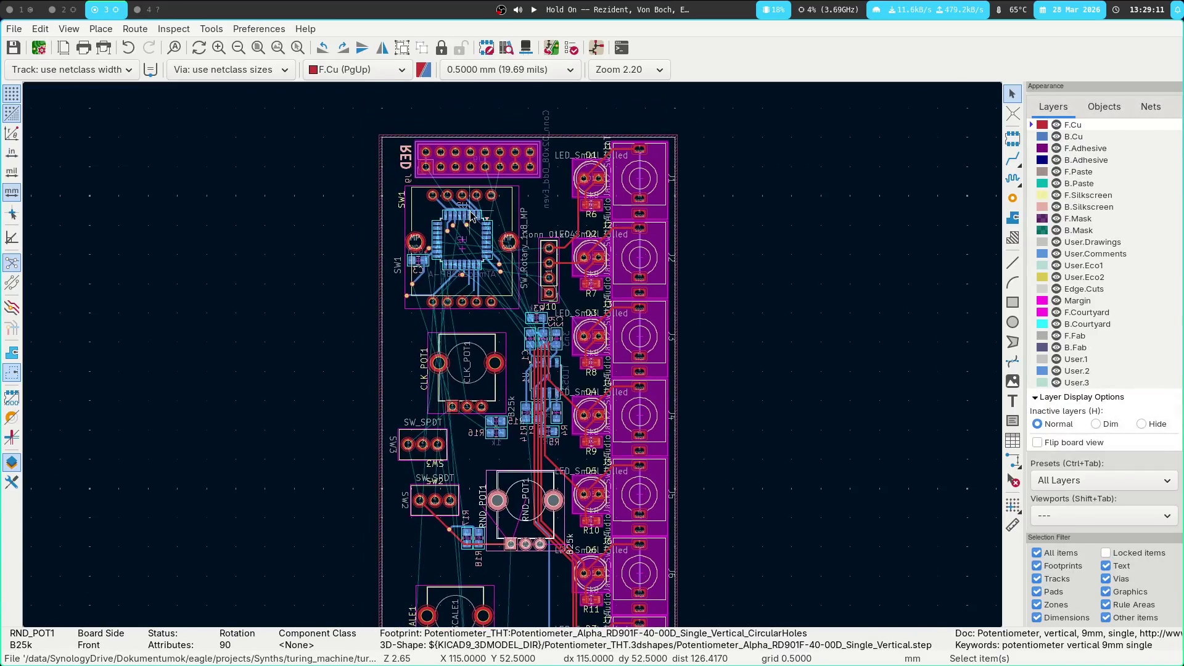
scroll(473, 216, up, 8)
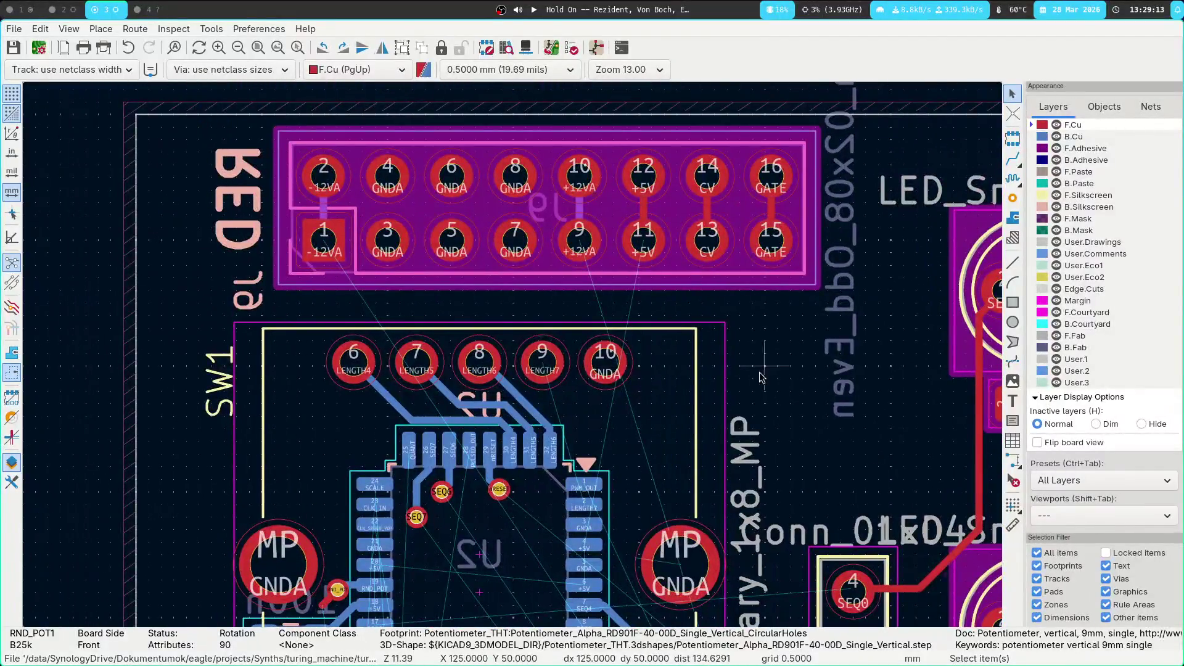
scroll(763, 378, down, 1)
key(super+1)
text(:b todo.md)
Add an 'add supply protection' checklist item under Layout changes and save todo.md
key(Return)
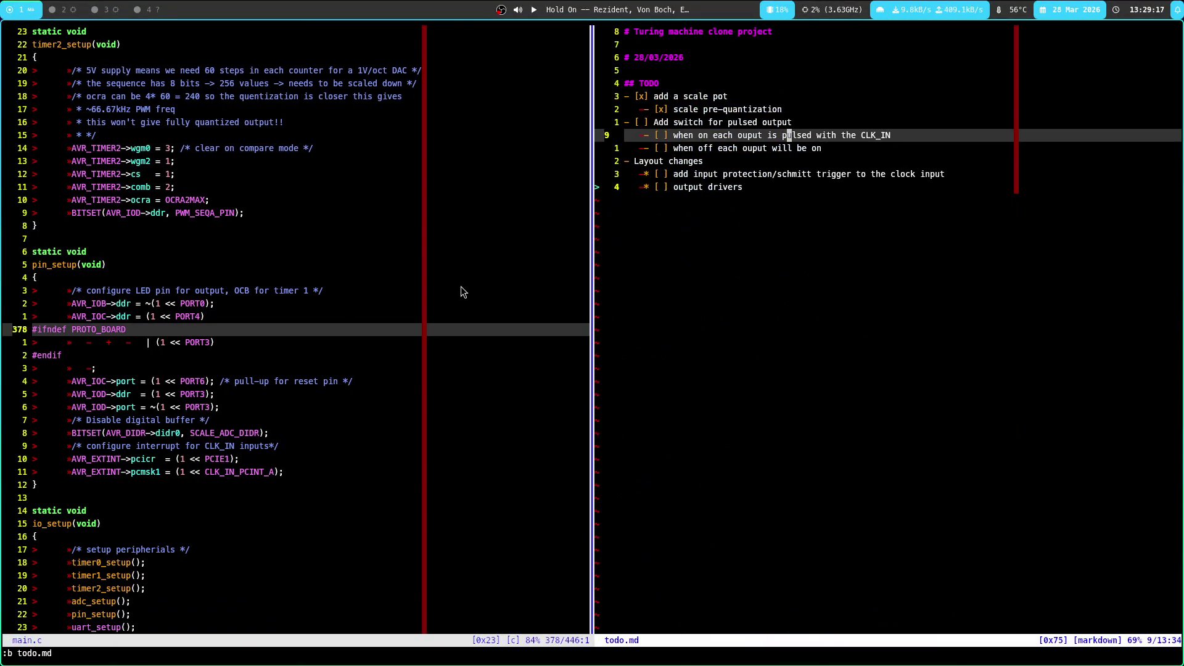
key(ctrl+w)
key(o)
key(j)
key(j)
key(j)
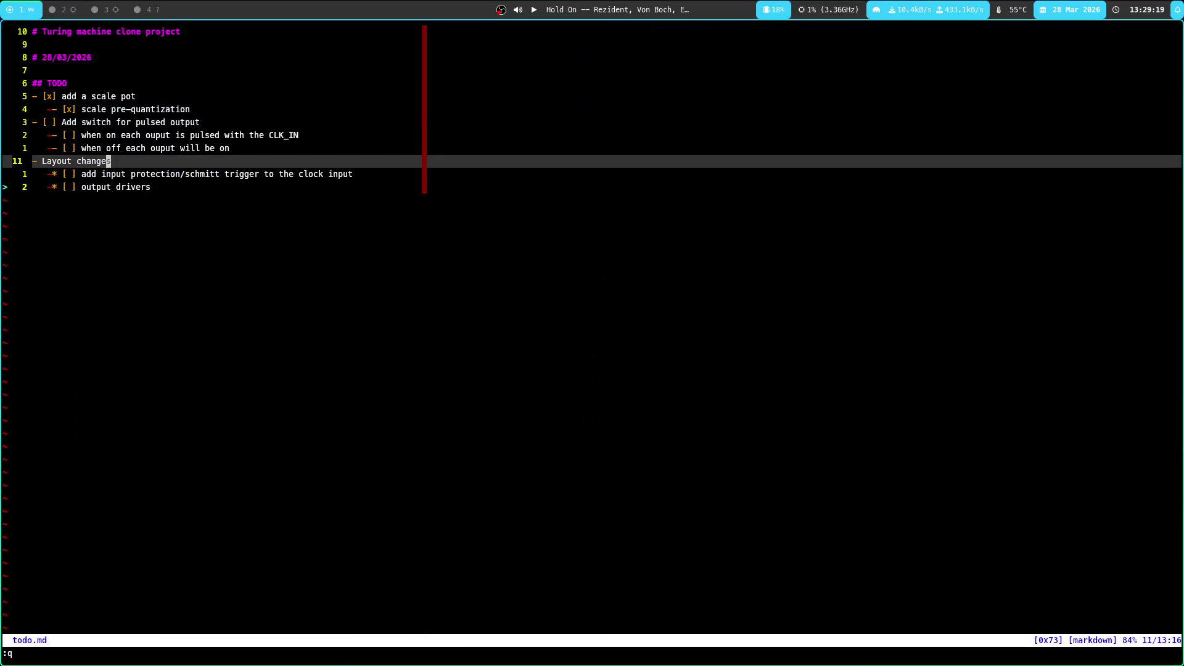
text(o[ ] add )
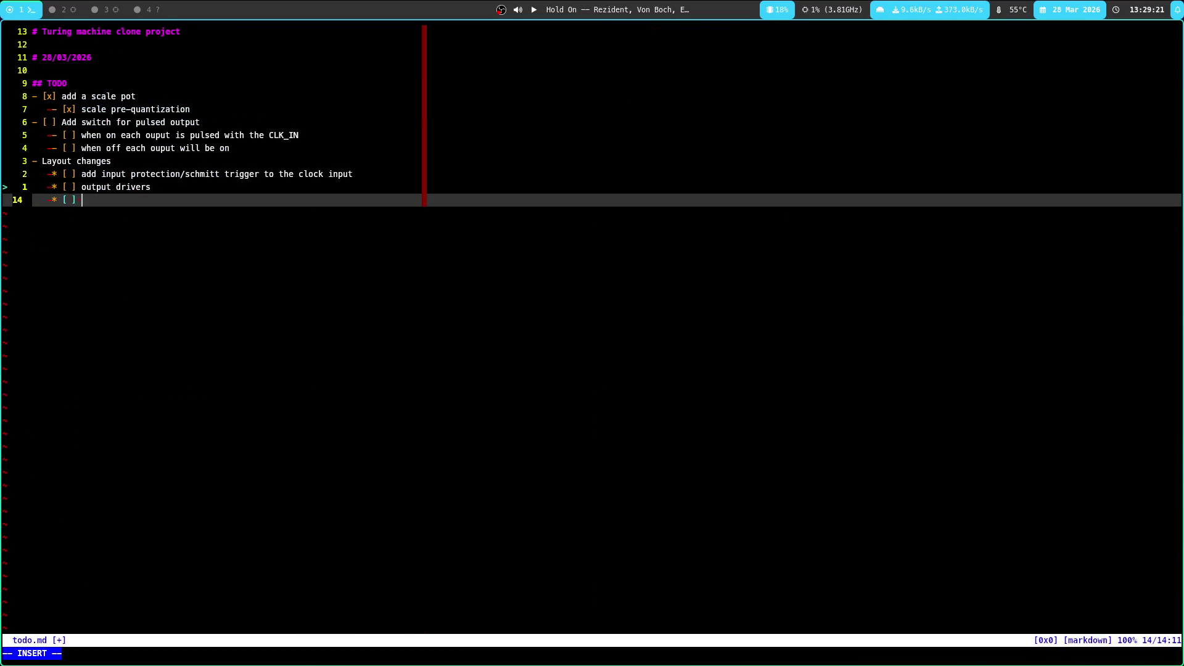
text(5V)
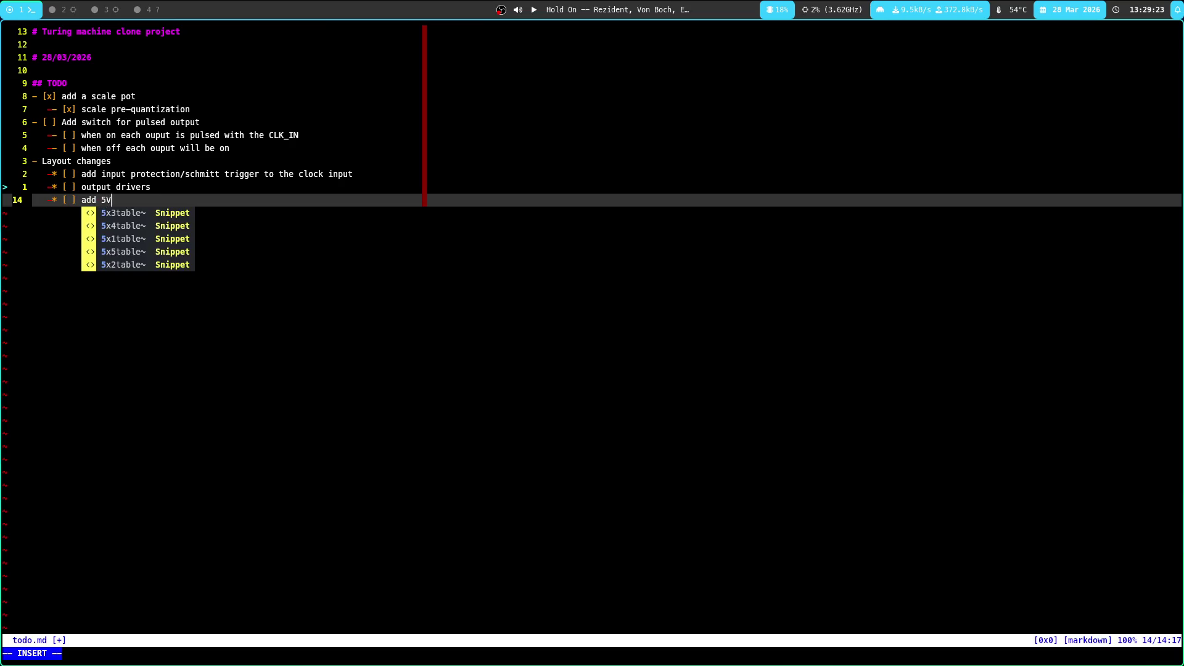
text( sp)
key(BackSpace)
key(BackSpace)
key(BackSpace)
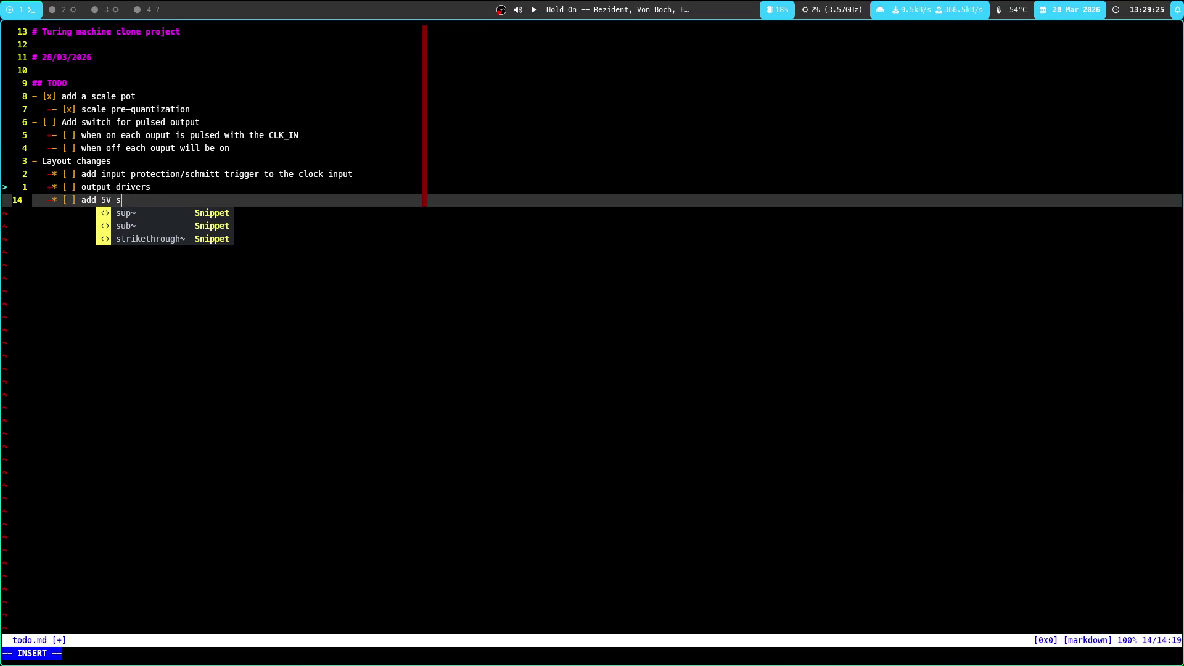
text(supply protection)
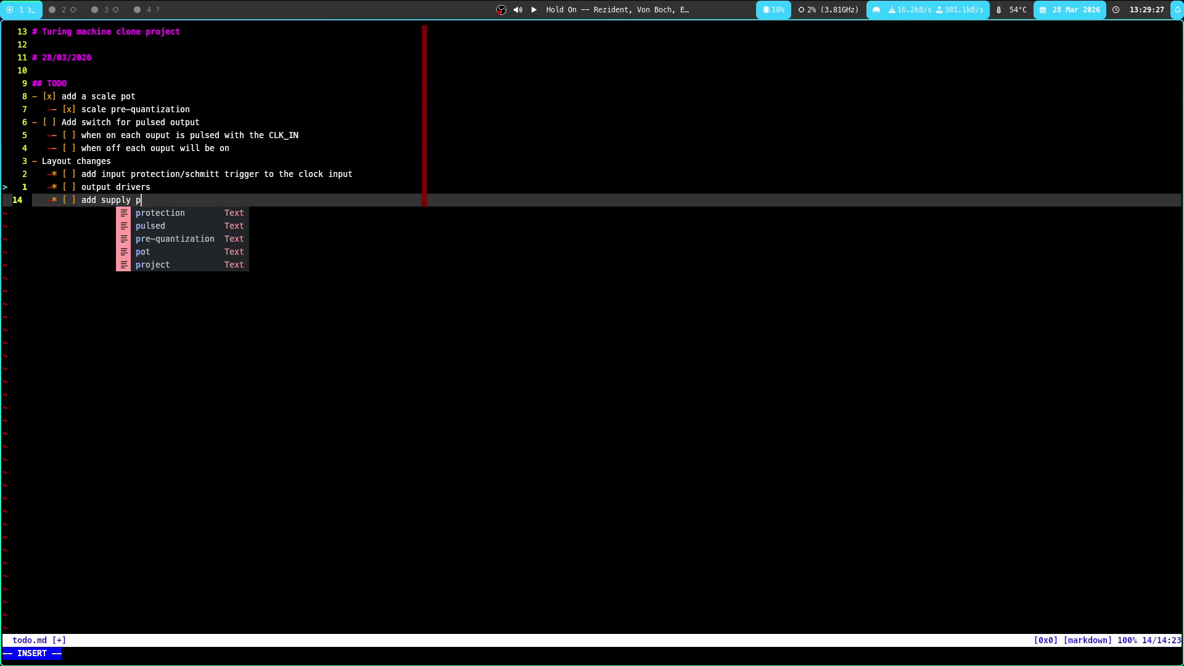
key(Escape)
text(w)
key(Return)
Add the 'add 5V supply if not in header' item and save todo.md
text(o] add 4)
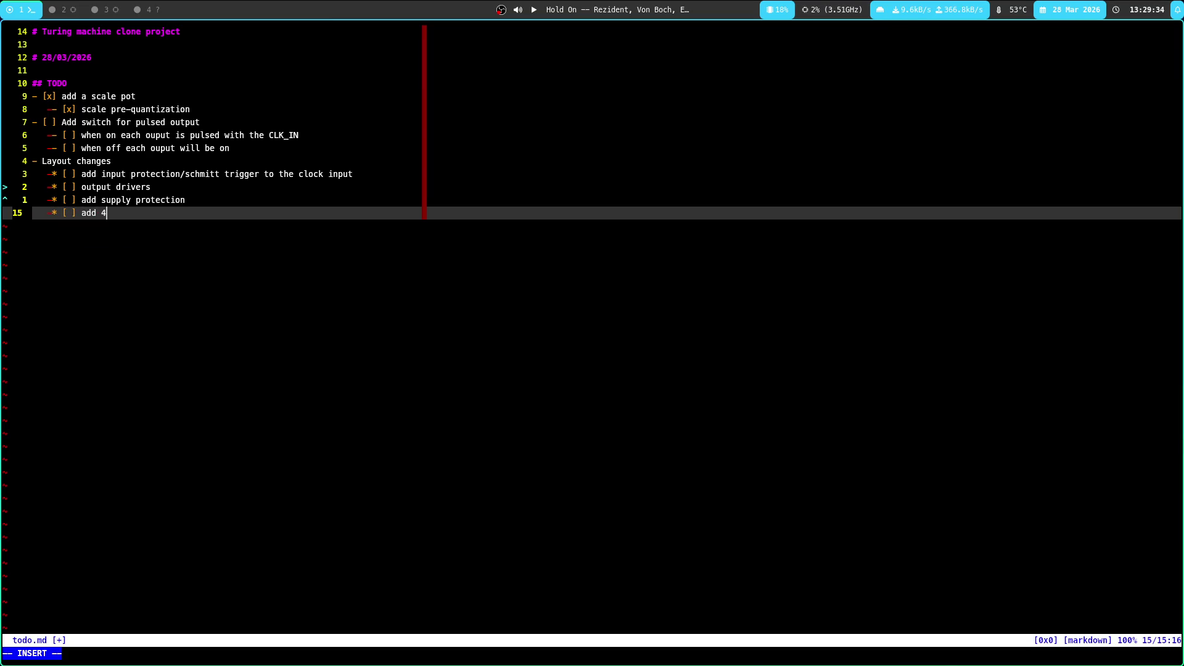
key(BackSpace)
text(5VB)
text(upply)
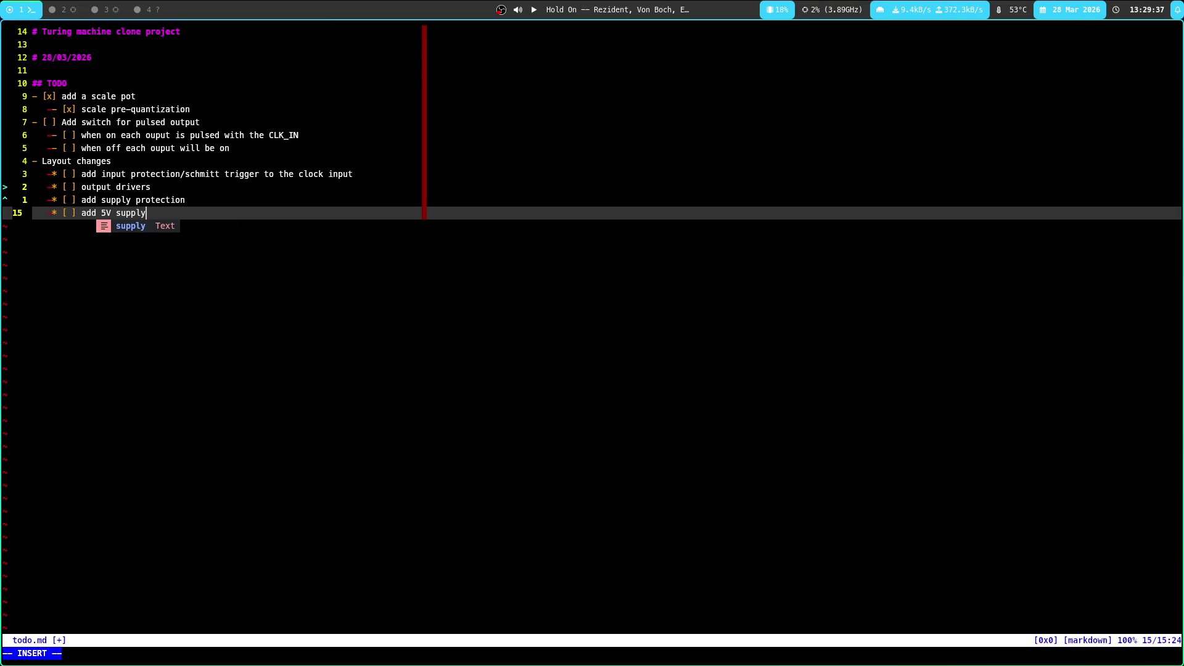
text( i)
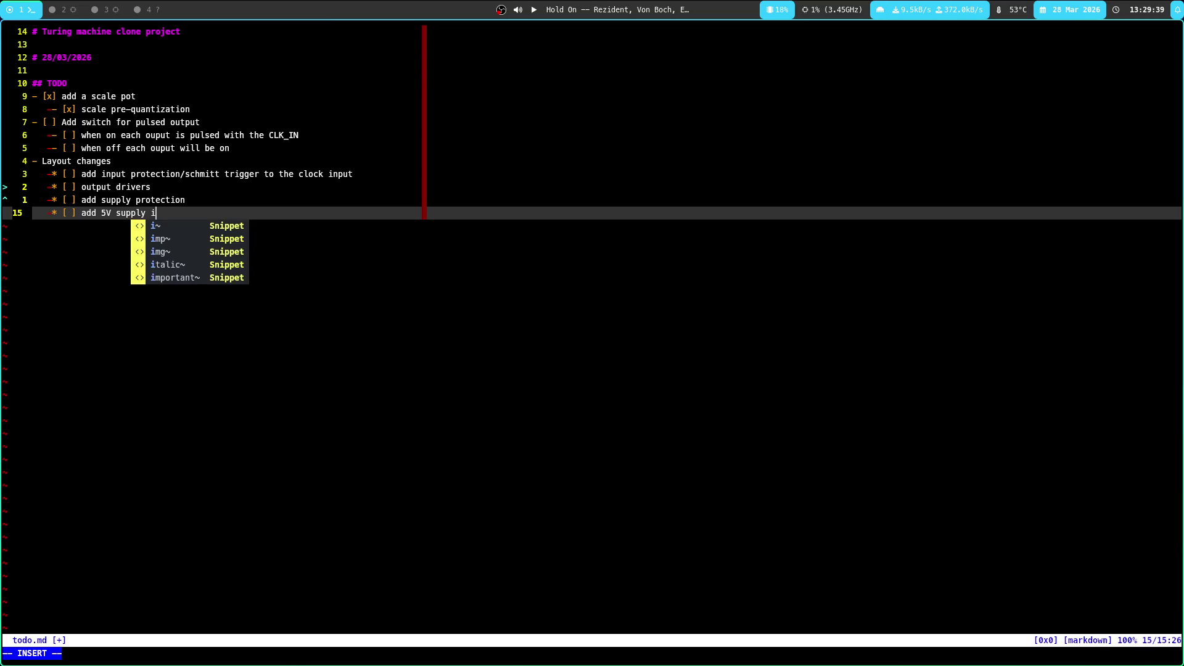
key(BackSpace)
key(BackSpace)
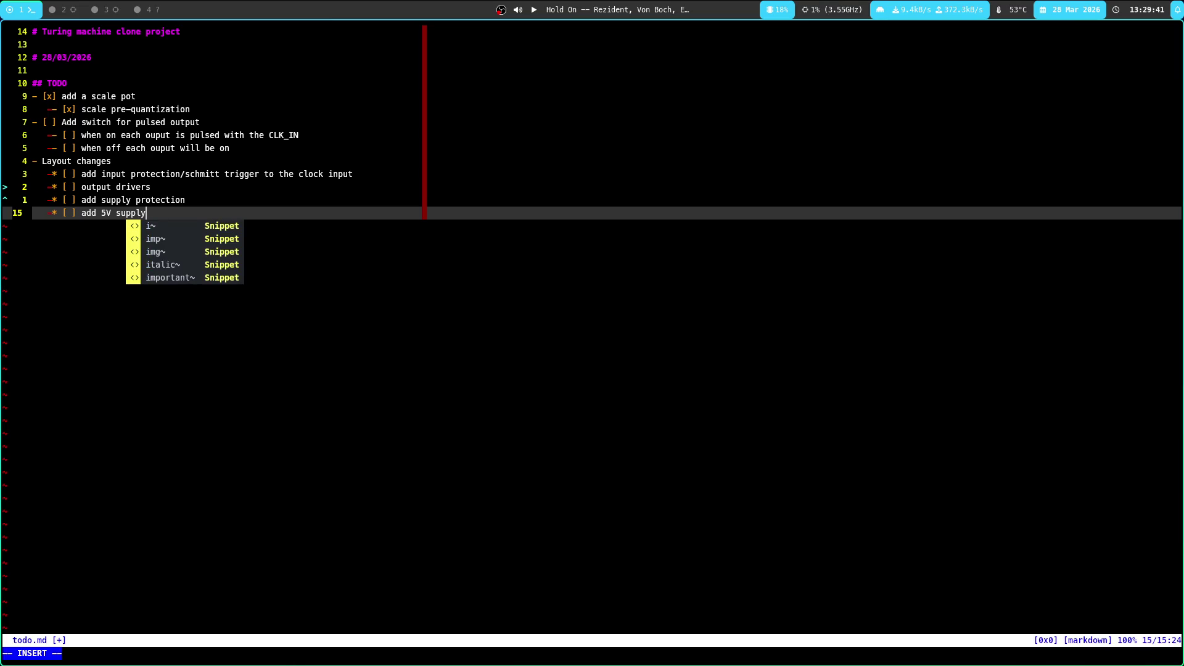
text( i)
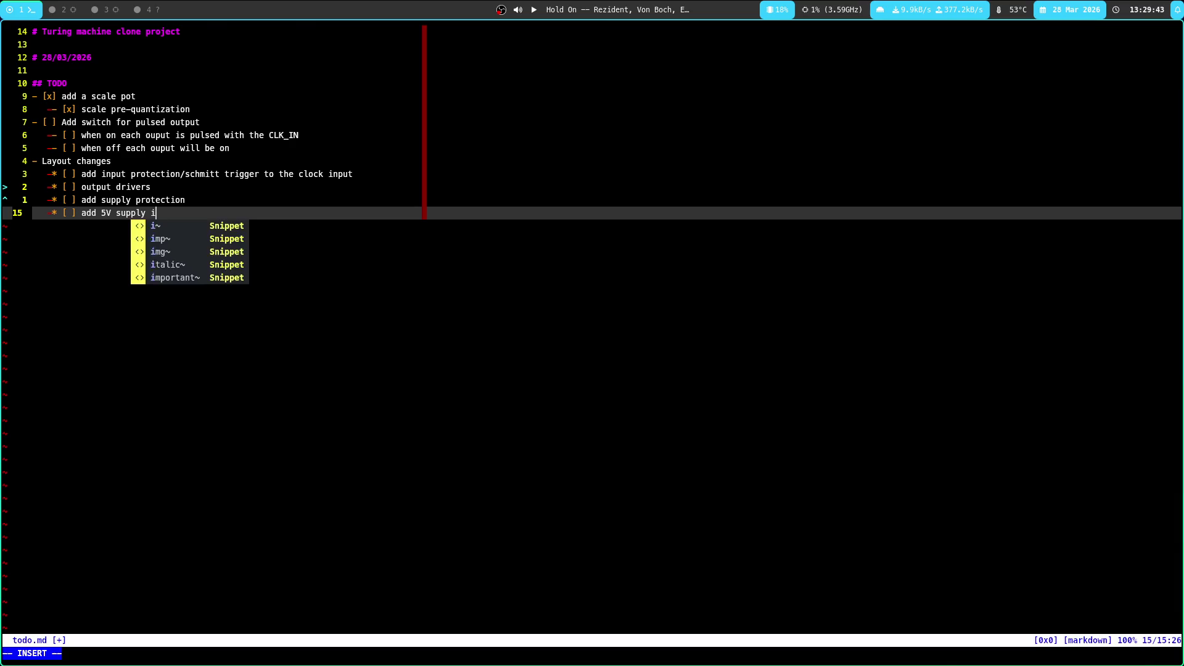
text(fn ot)
key(BackSpace)
key(BackSpace)
text(not)
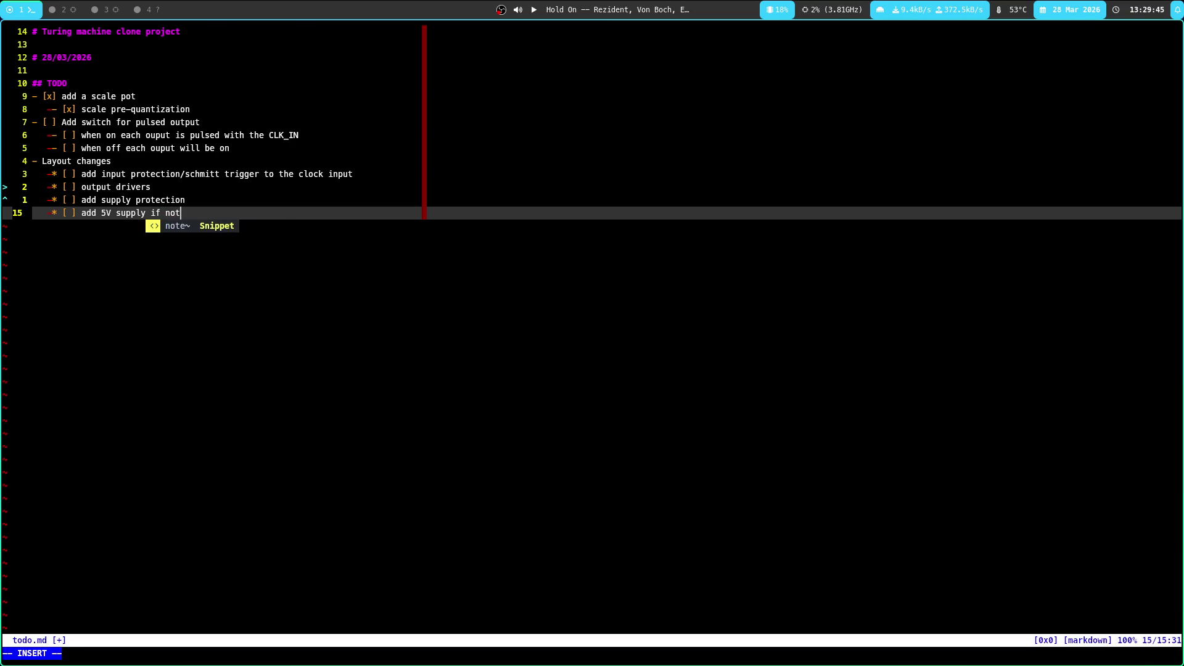
text( in header)
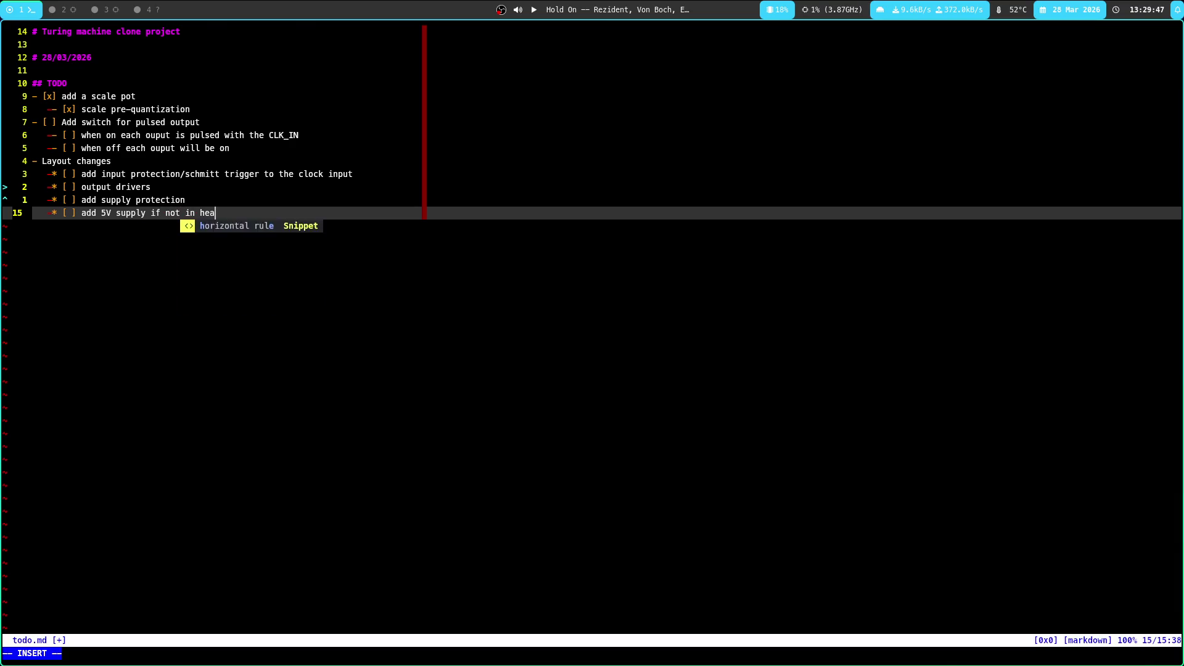
key(Escape)
text(:w)
key(Return)
key(super+2)
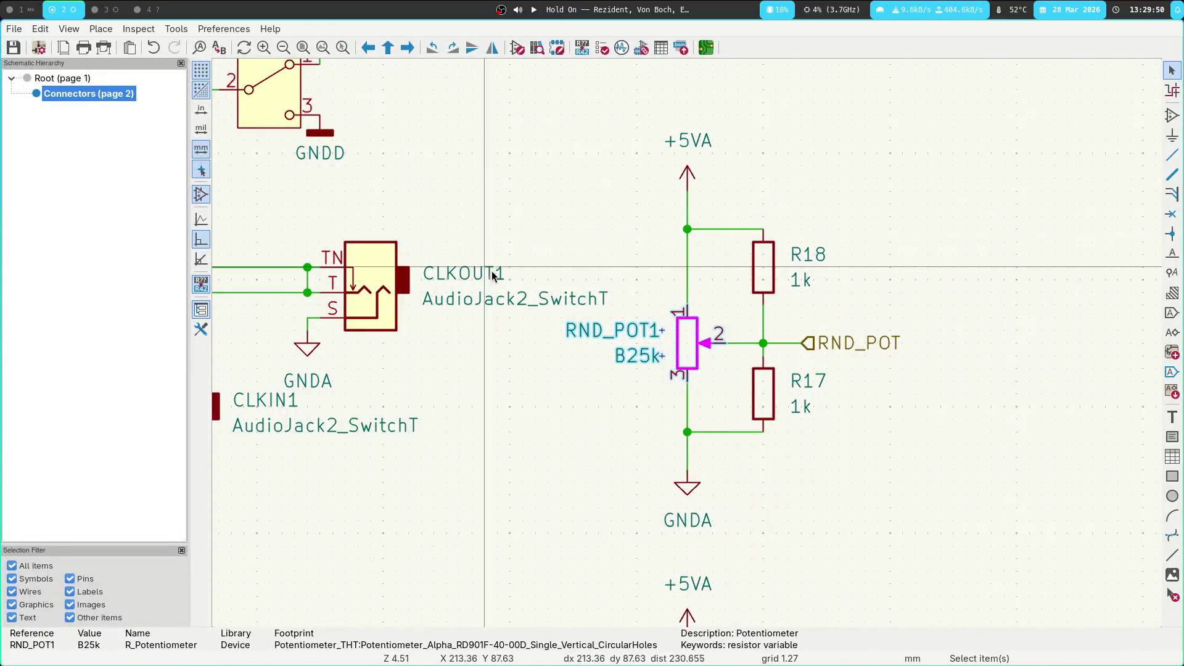
Zoom out and select the J9 power header to see whether it carries +5V
click(478, 220)
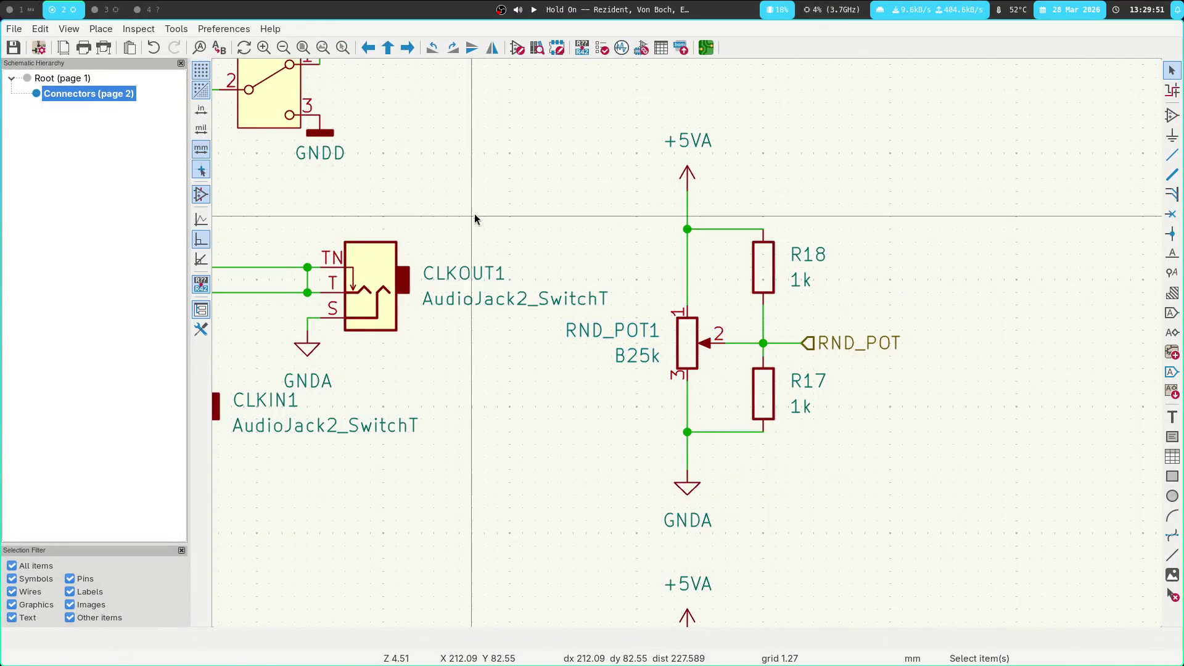
scroll(479, 221, down, 3)
scroll(691, 390, left, 5)
scroll(691, 390, up, 2)
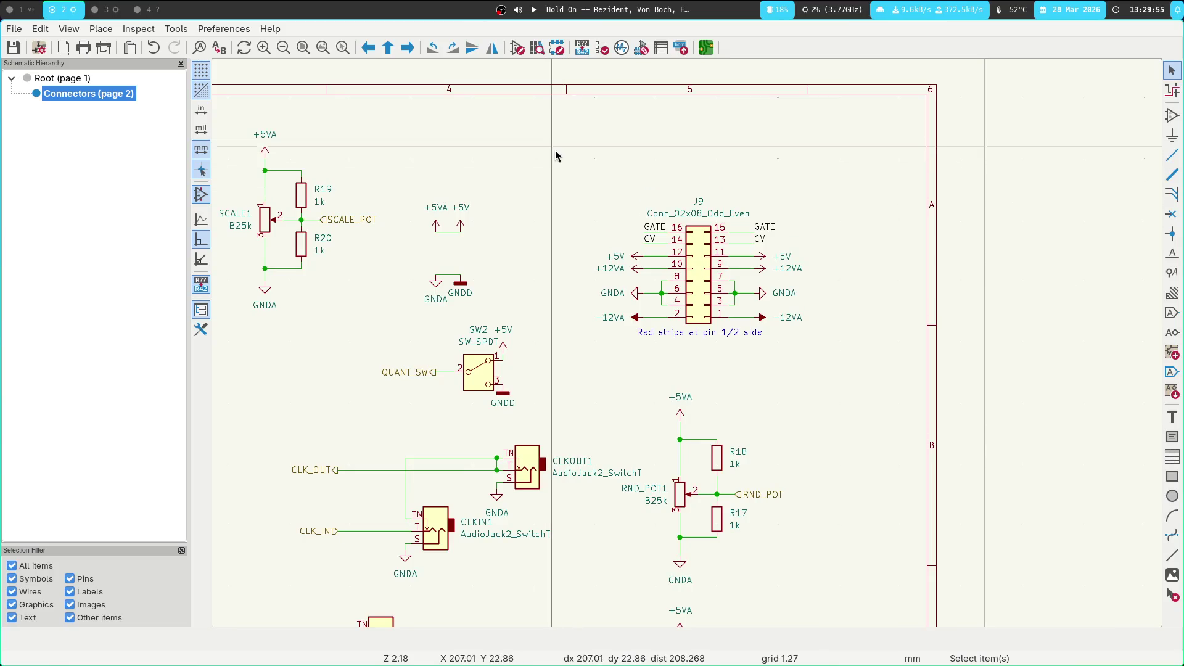
mouse_move(559, 164)
mouse_down()
mouse_move(853, 353)
mouse_move(854, 370)
mouse_up()
key(super+1)
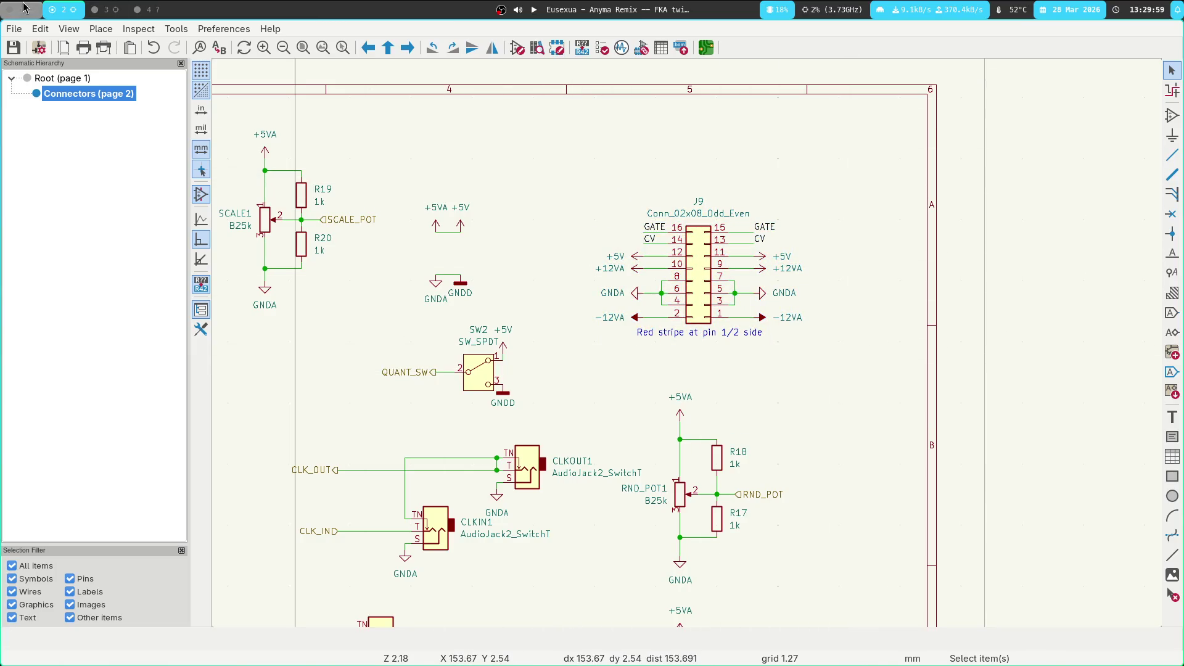
key(super+2)
drag(559, 180, 872, 385)
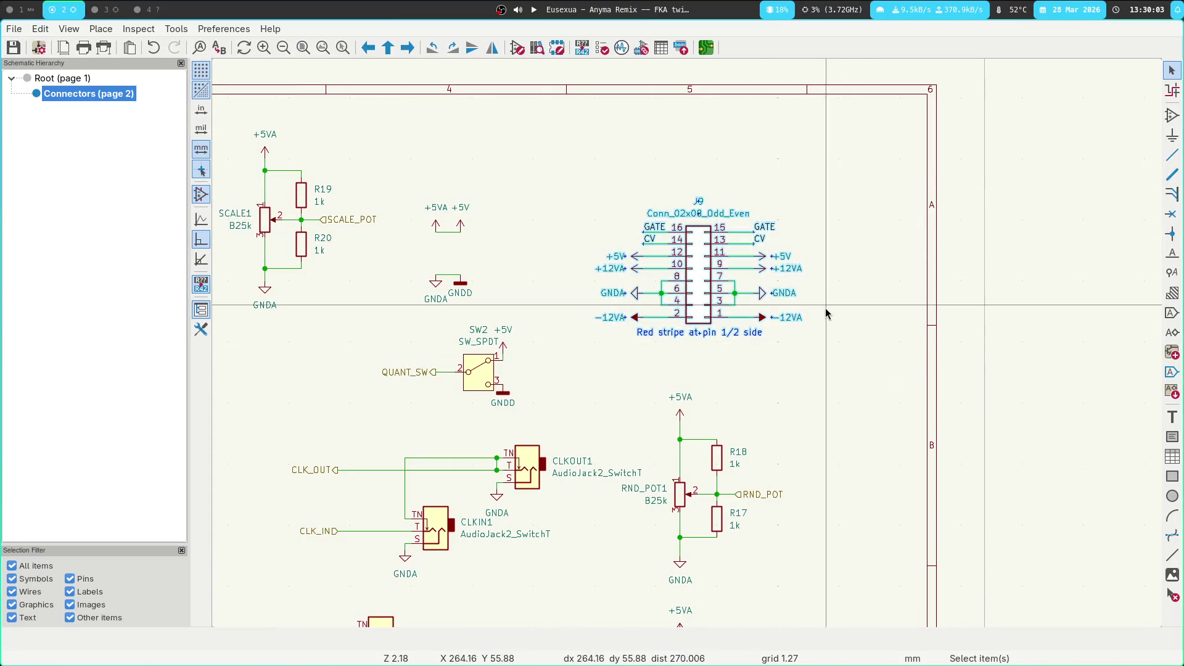
click(693, 176)
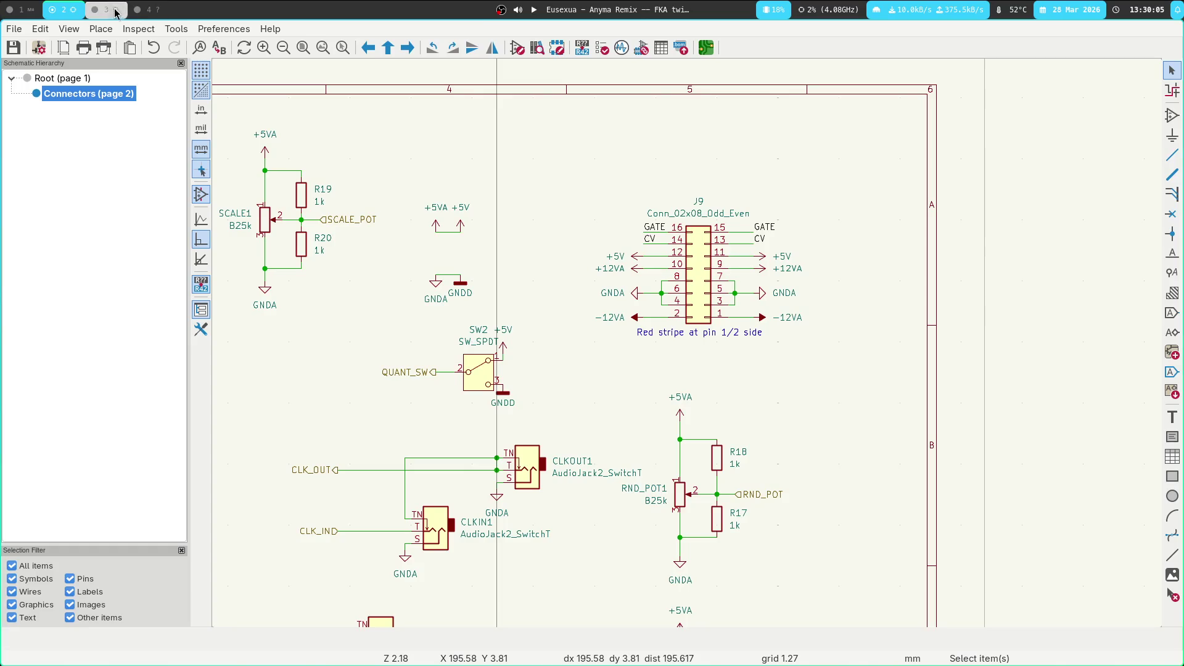
Go back through the PCB layout to the to-do list, at the when off item
click(84, 7)
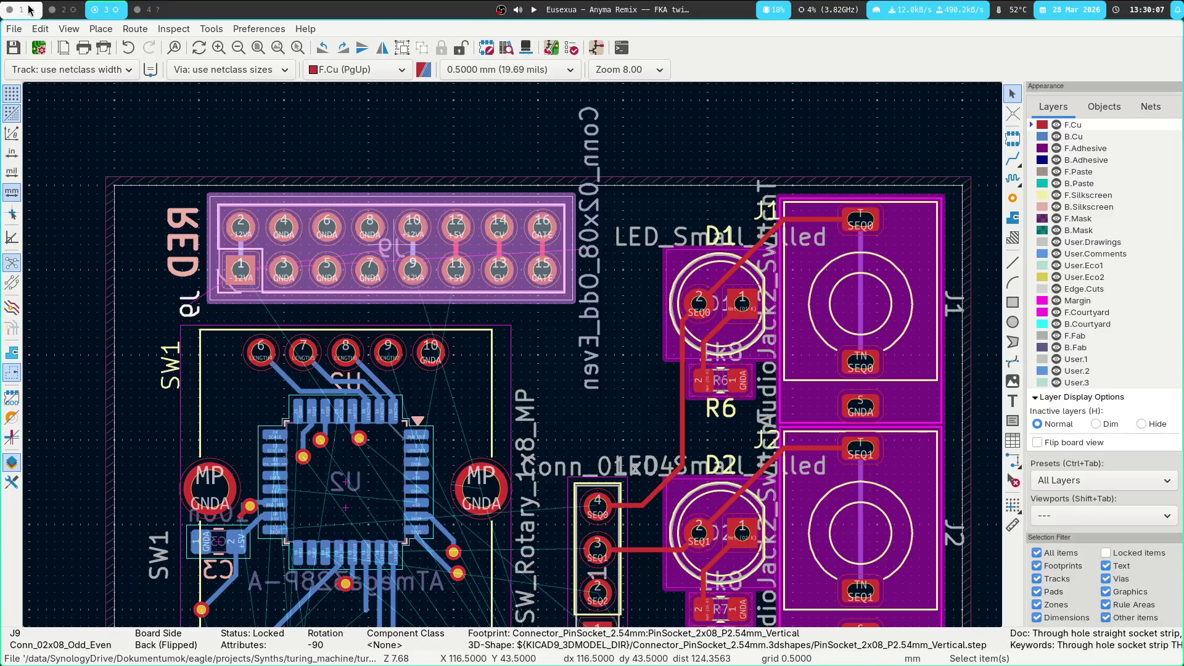
click(29, 9)
click(146, 148)
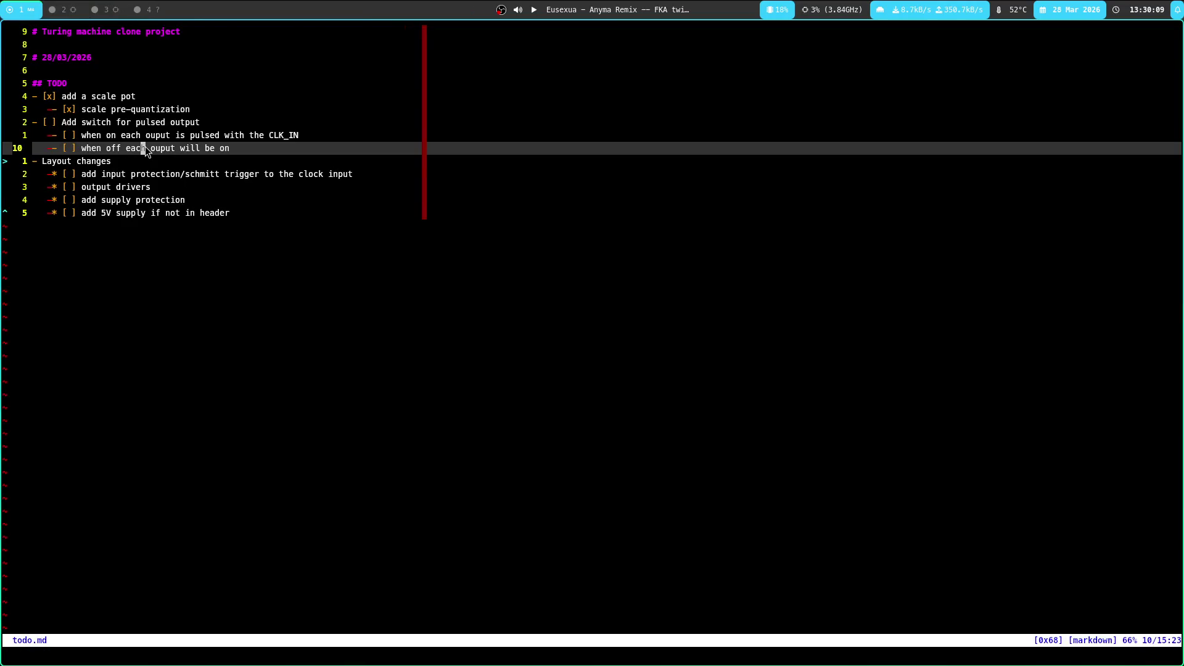
Tick both pulsed-output switch sub-task checkboxes with rx and save todo.md
click(143, 124)
click(50, 122)
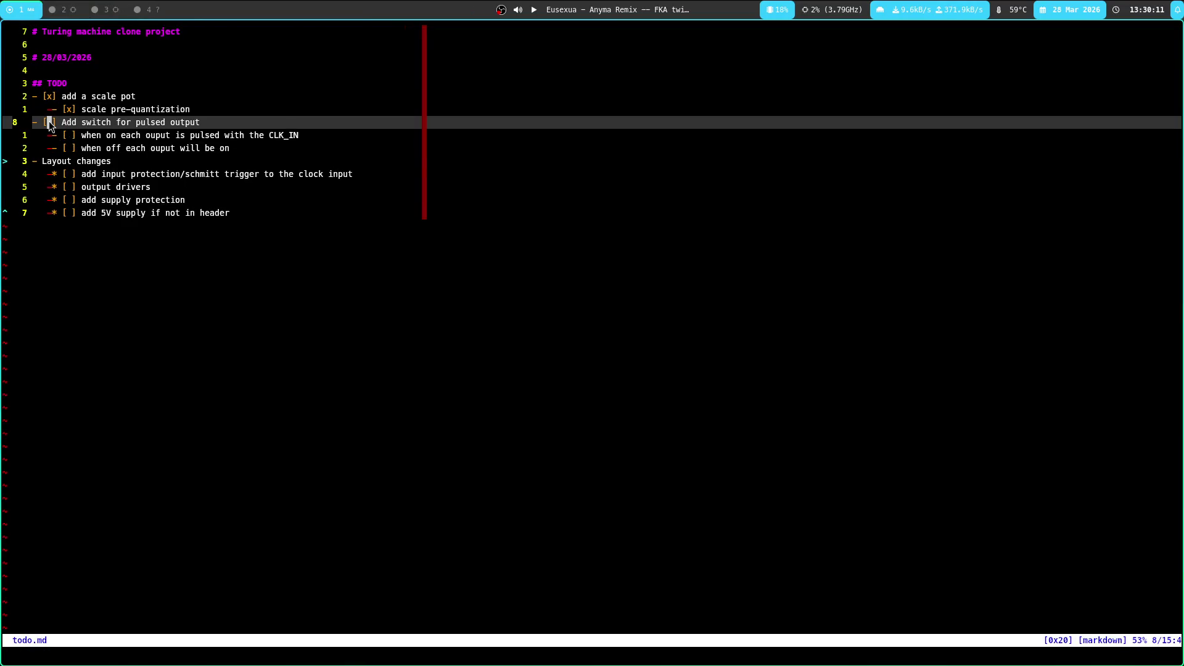
text(x)
key(j)
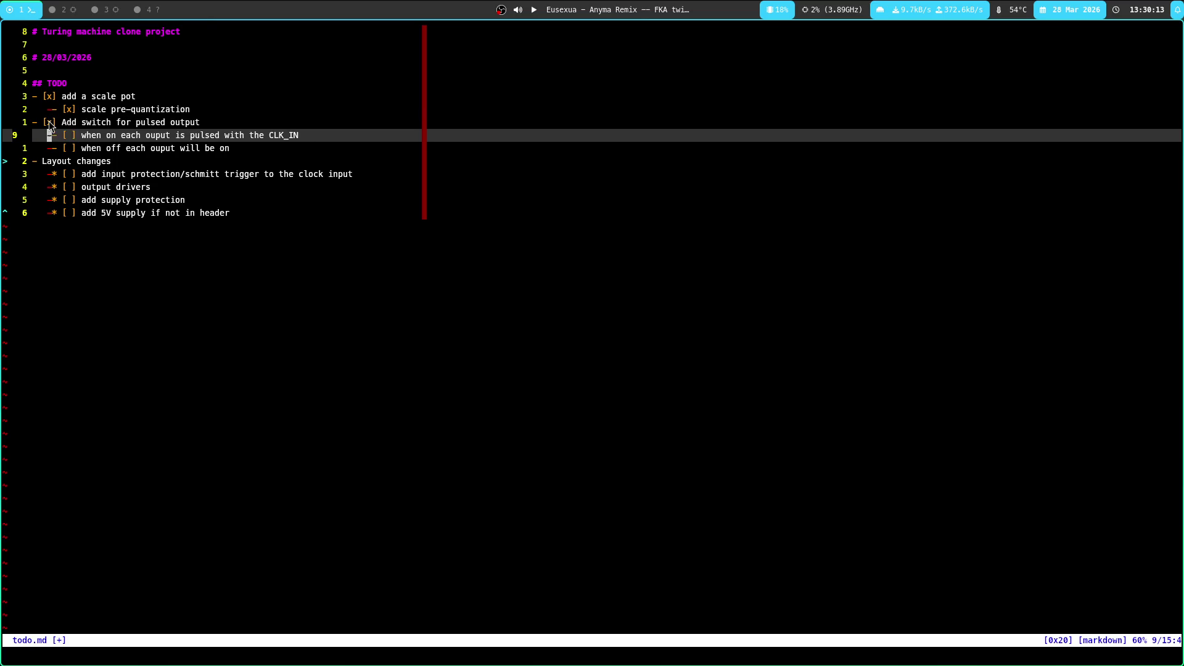
text(rxj)
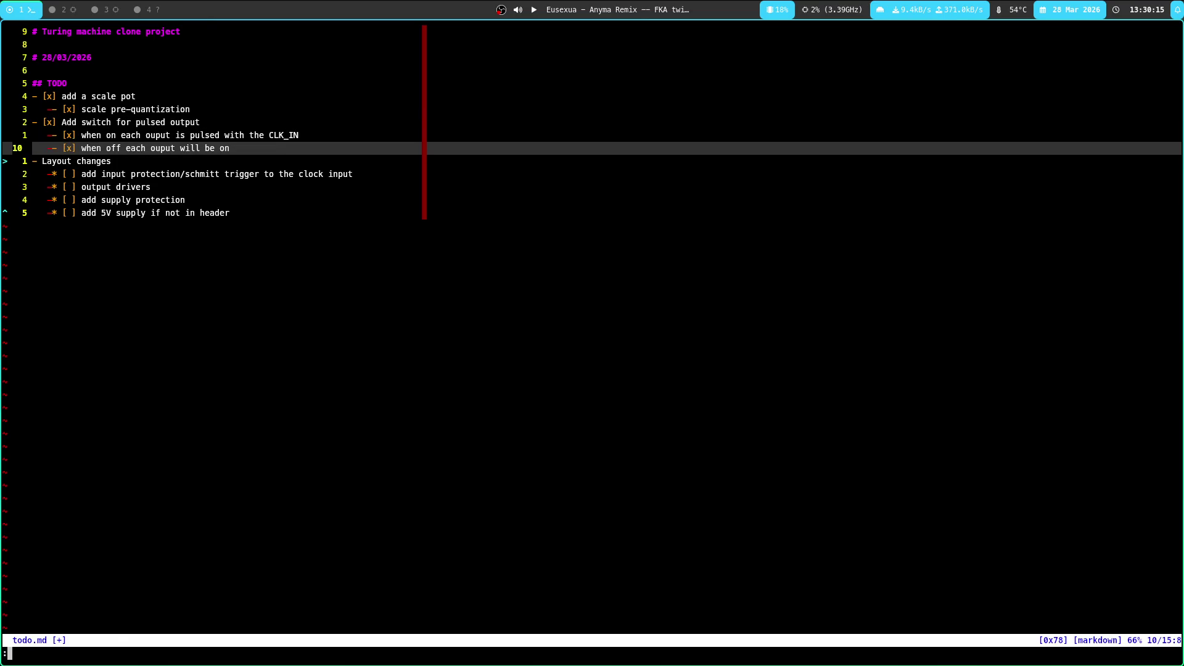
text(w)
key(Return)
key(j)
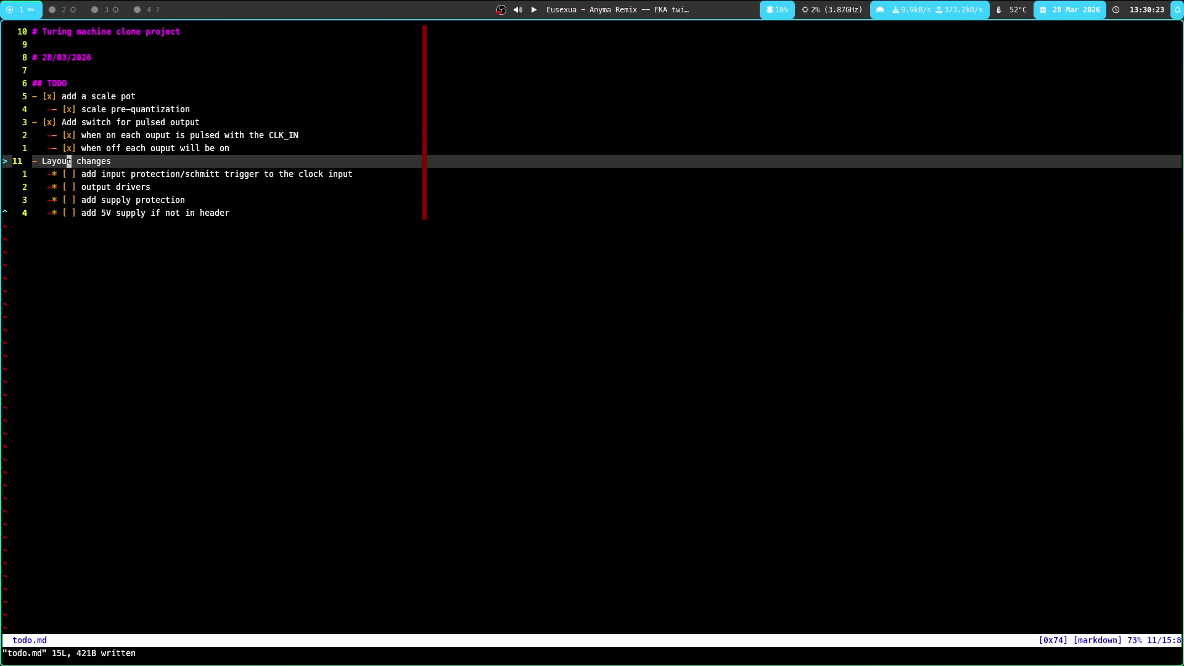
click(106, 6)
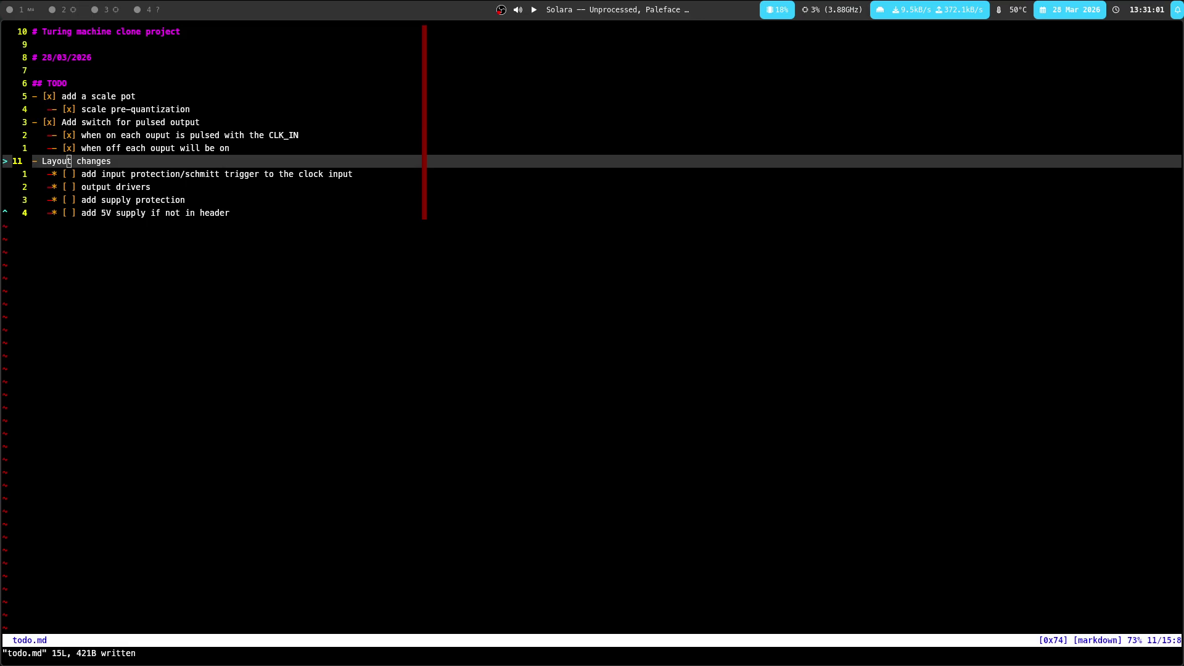
Complete the '(?)' marker on the 5V supply line and save todo.md
click(276, 228)
key(d)
key(d)
key(u)
key(A)
text((?)
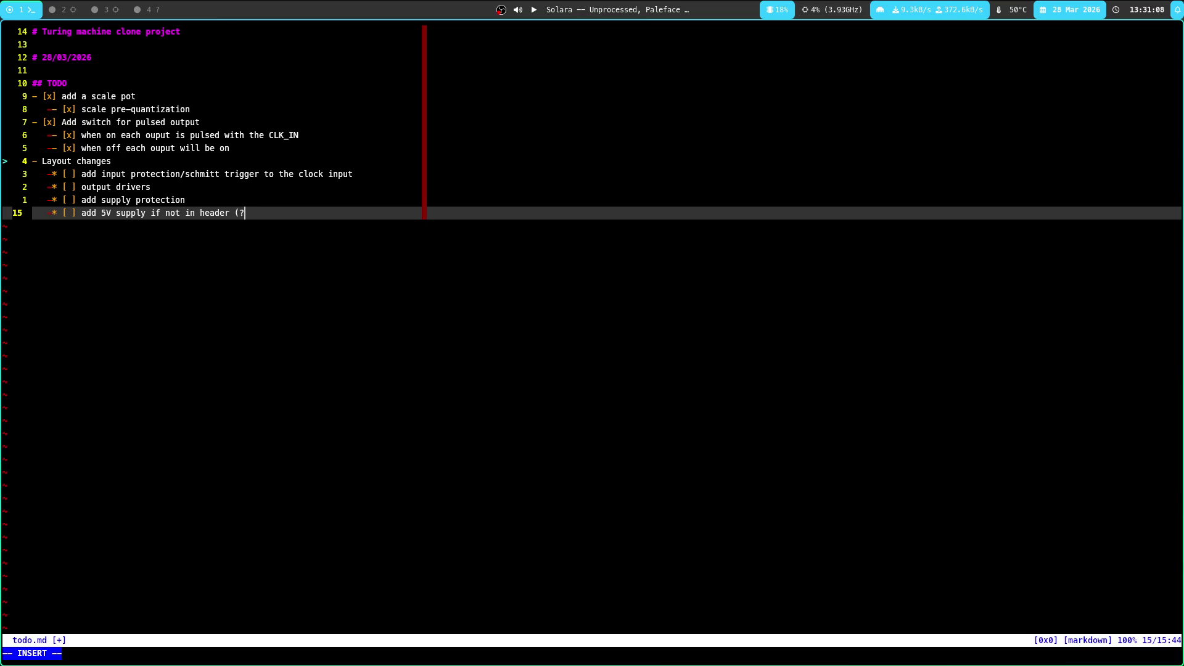
text())
key(Escape)
text(:w)
key(Return)
key(super+3)
key(super+2)
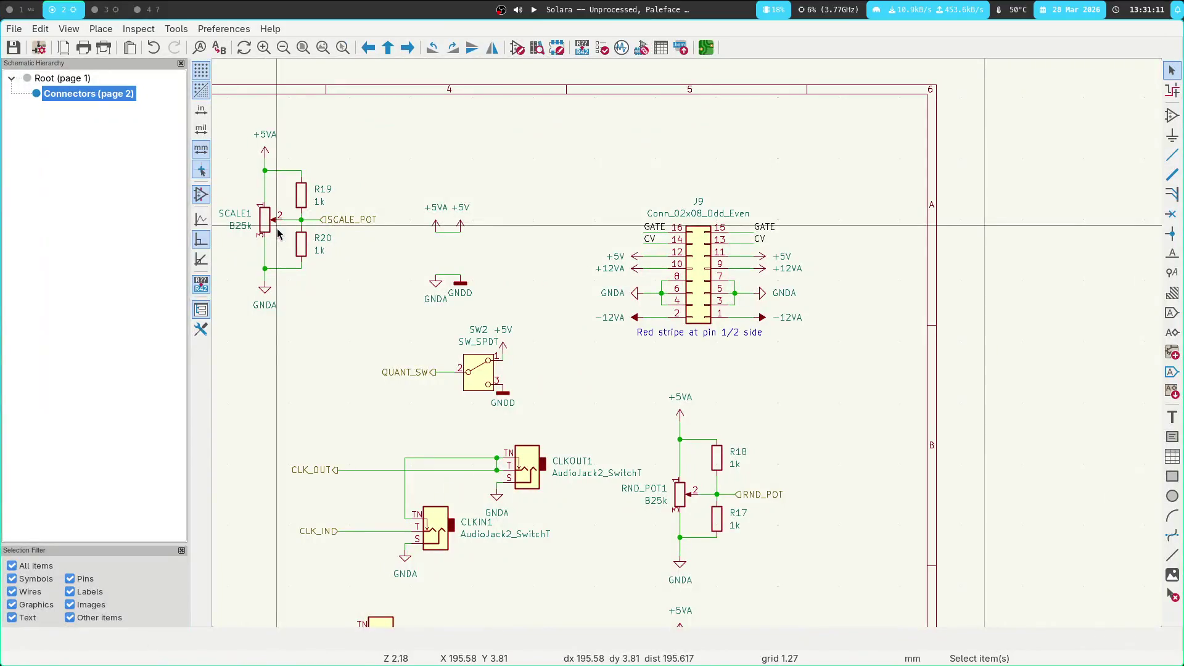
Box-select the J9 header and move it to a new spot on the Connectors sheet
scroll(653, 267, down, 1)
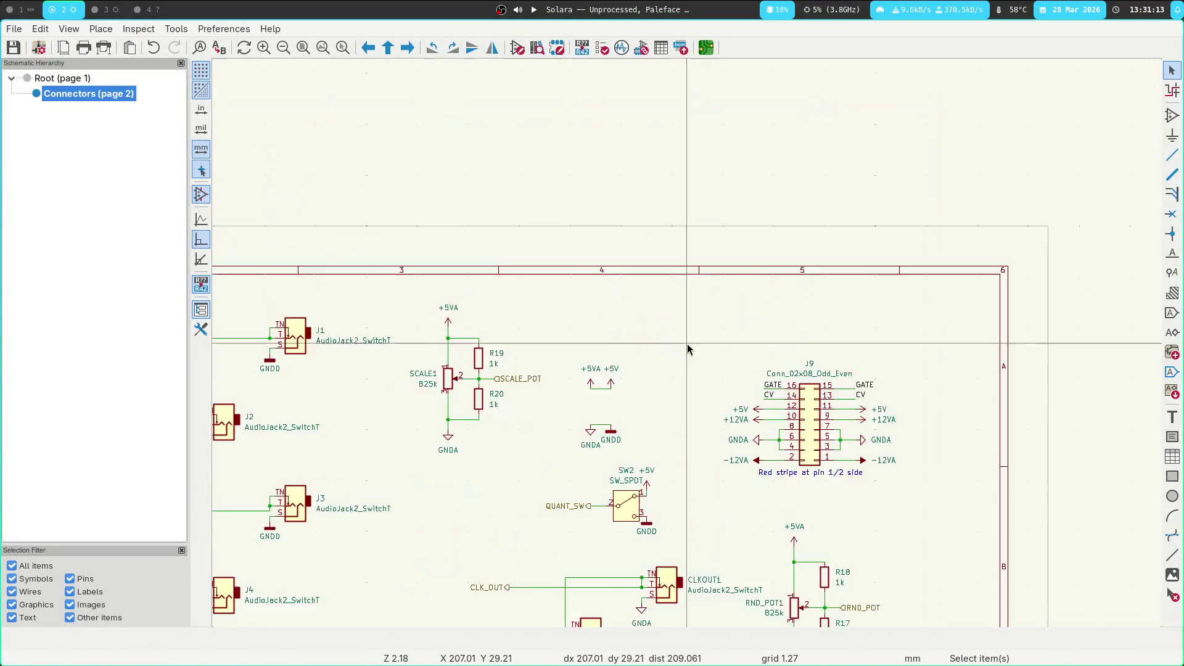
mouse_move(653, 268)
middle_down()
mouse_move(582, 262)
mouse_move(529, 176)
middle_up()
drag(528, 176, 780, 329)
mouse_move(636, 332)
mouse_down()
mouse_move(635, 256)
mouse_move(669, 312)
mouse_move(613, 373)
mouse_move(585, 330)
mouse_up()
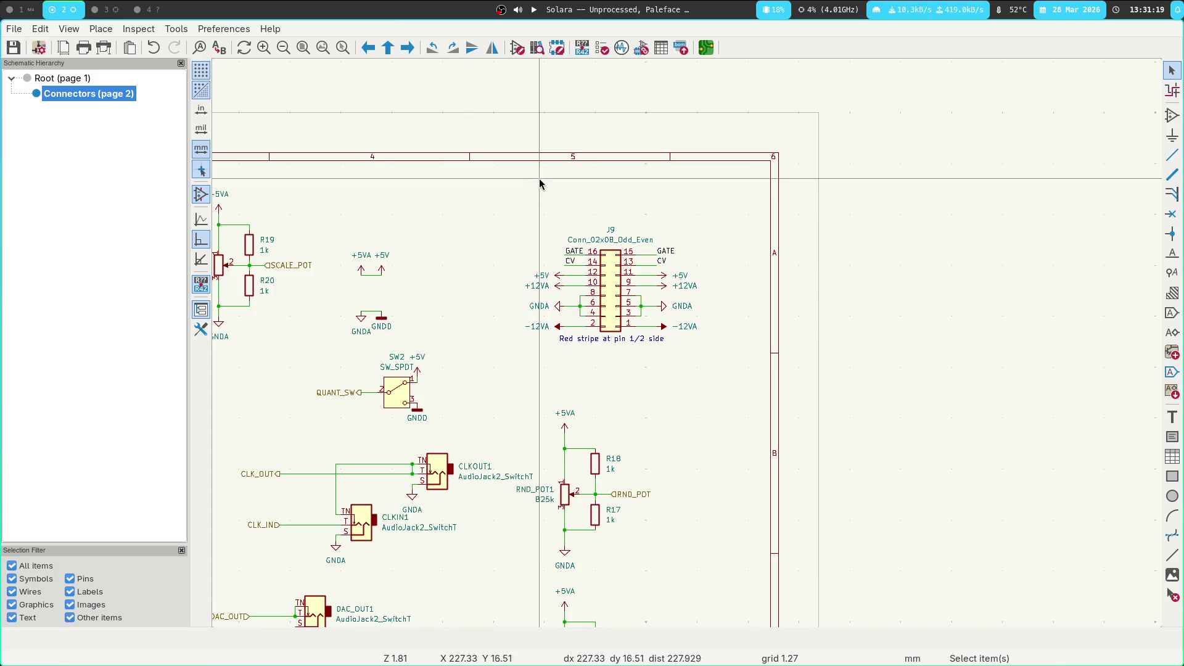
drag(499, 189, 782, 368)
Shift J9's four left-side power labels further left and delete their supply wires
scroll(687, 344, up, 3)
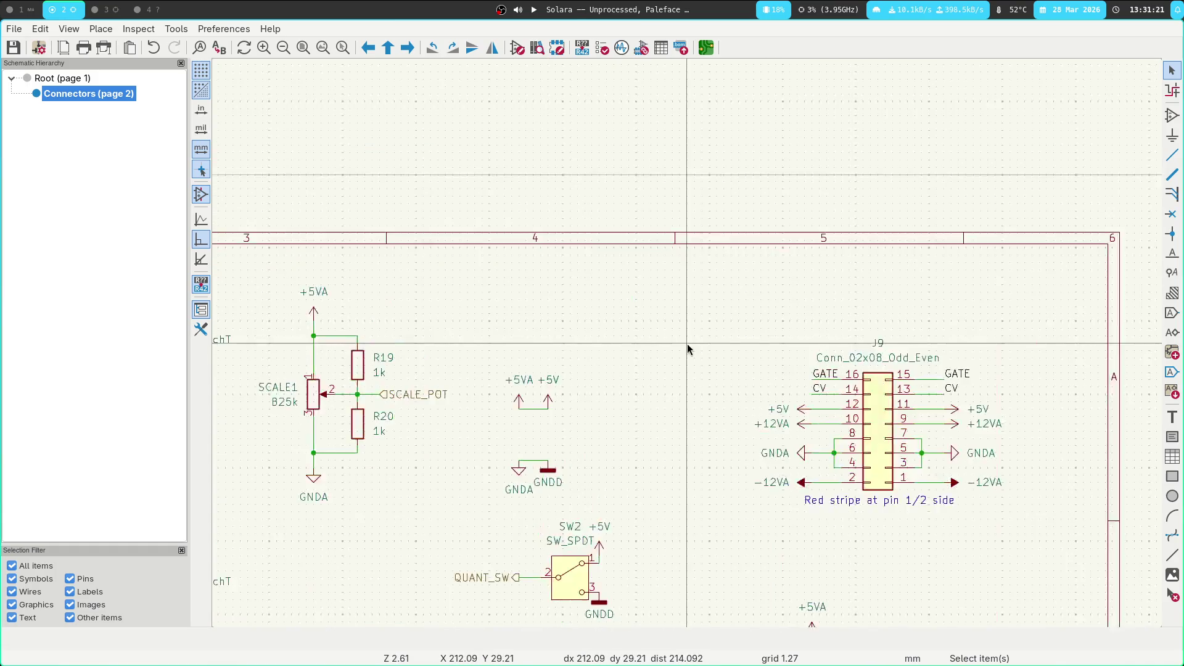
middle_drag(739, 302, 604, 265)
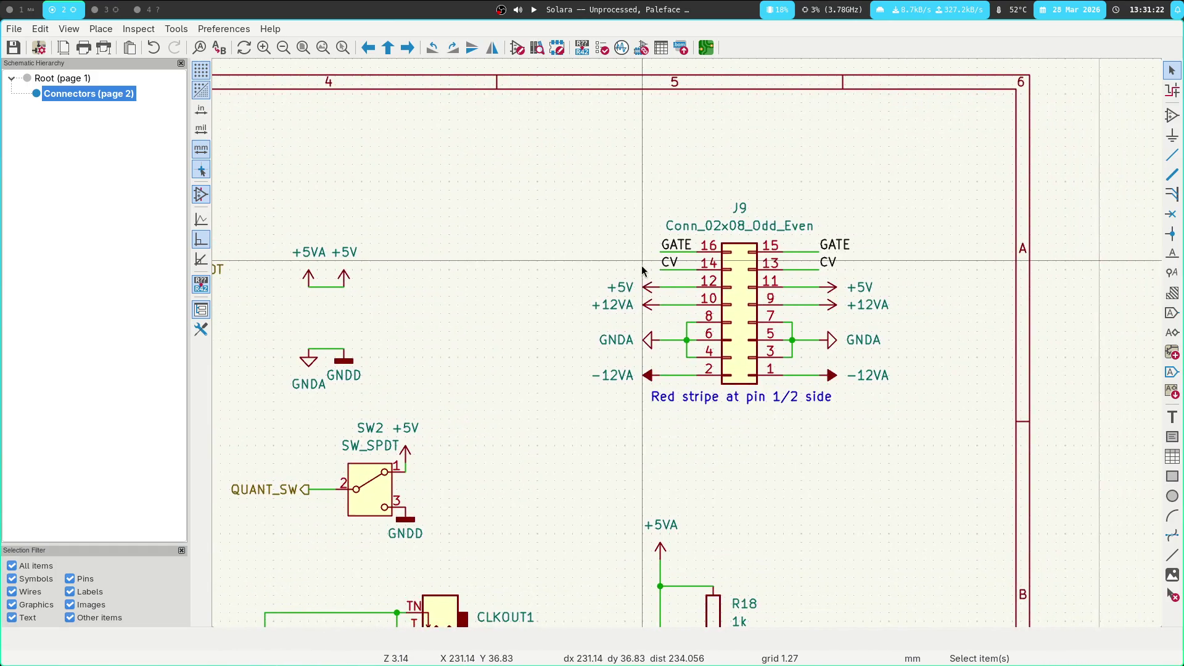
click(648, 308)
drag(576, 272, 666, 410)
drag(617, 287, 475, 287)
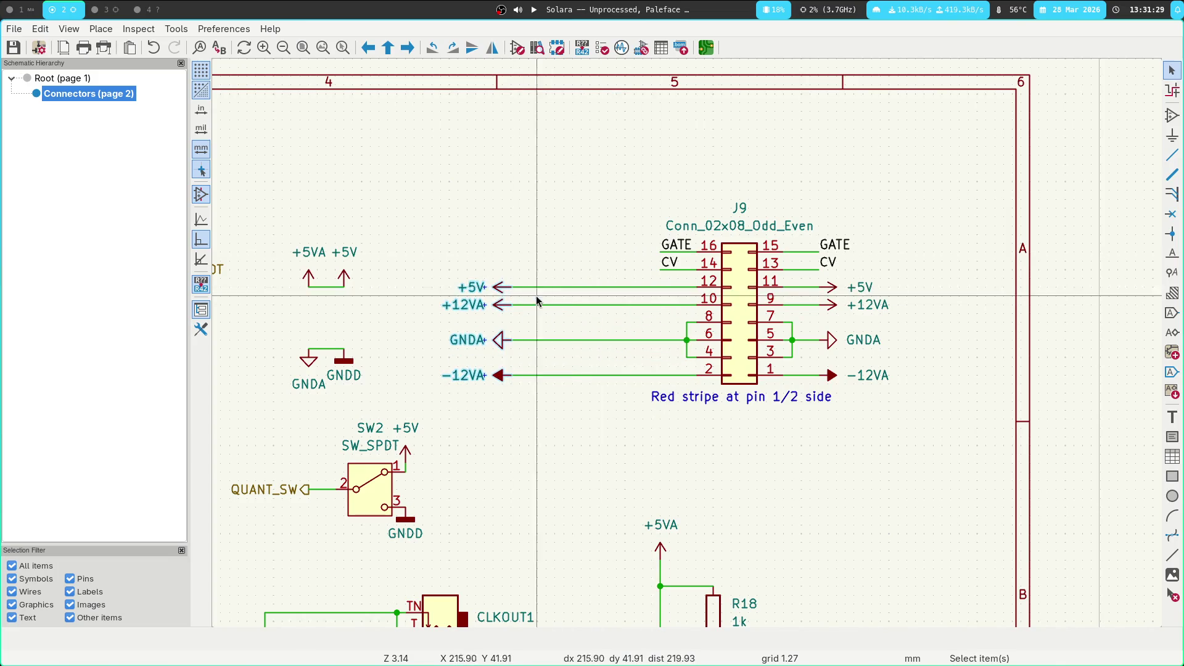
click(584, 340)
click(584, 323)
click(589, 305)
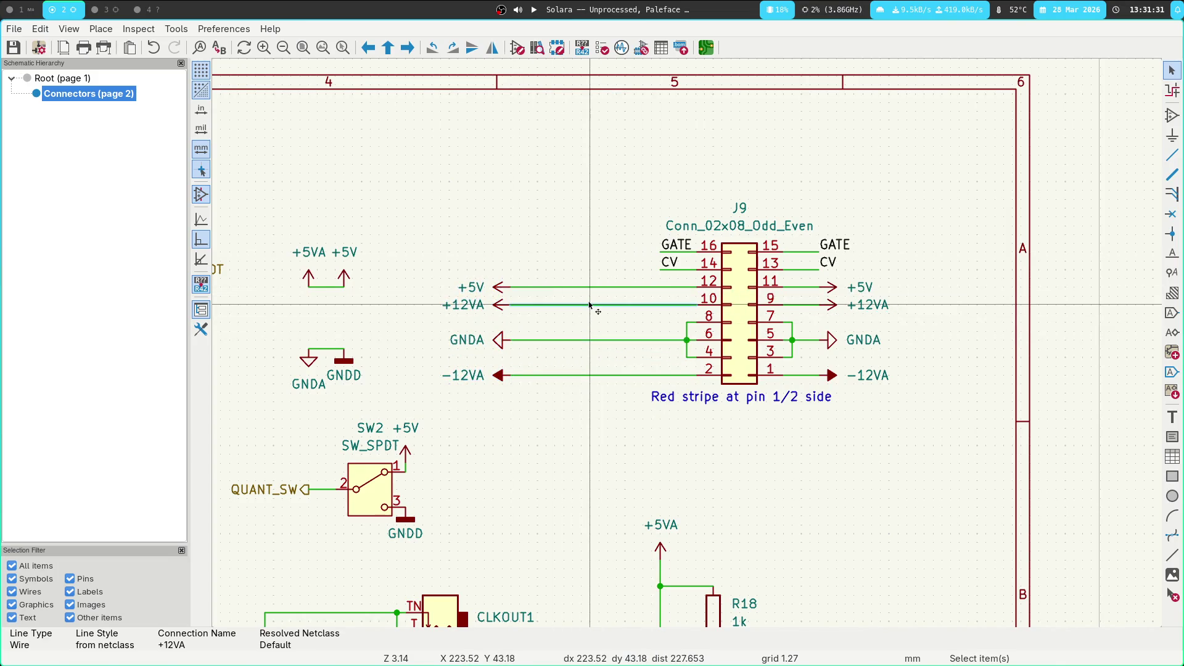
key(Delete)
key(Delete)
key(Delete)
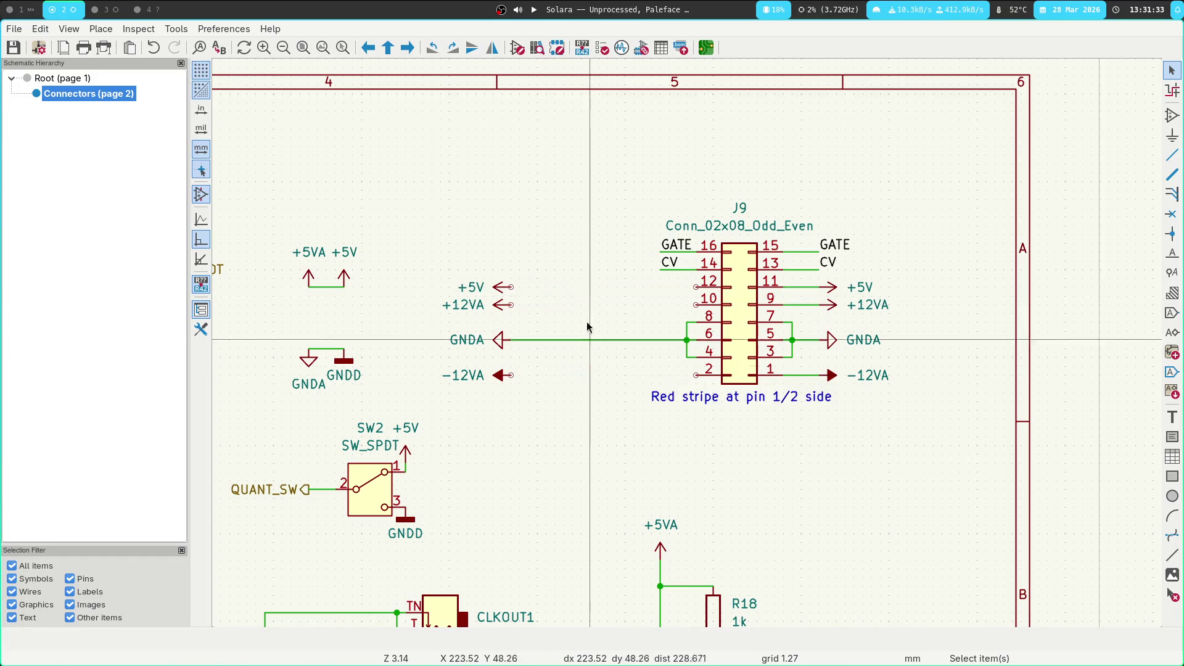
Delete the power labels on J9's right side
click(859, 286)
shift+click(863, 339)
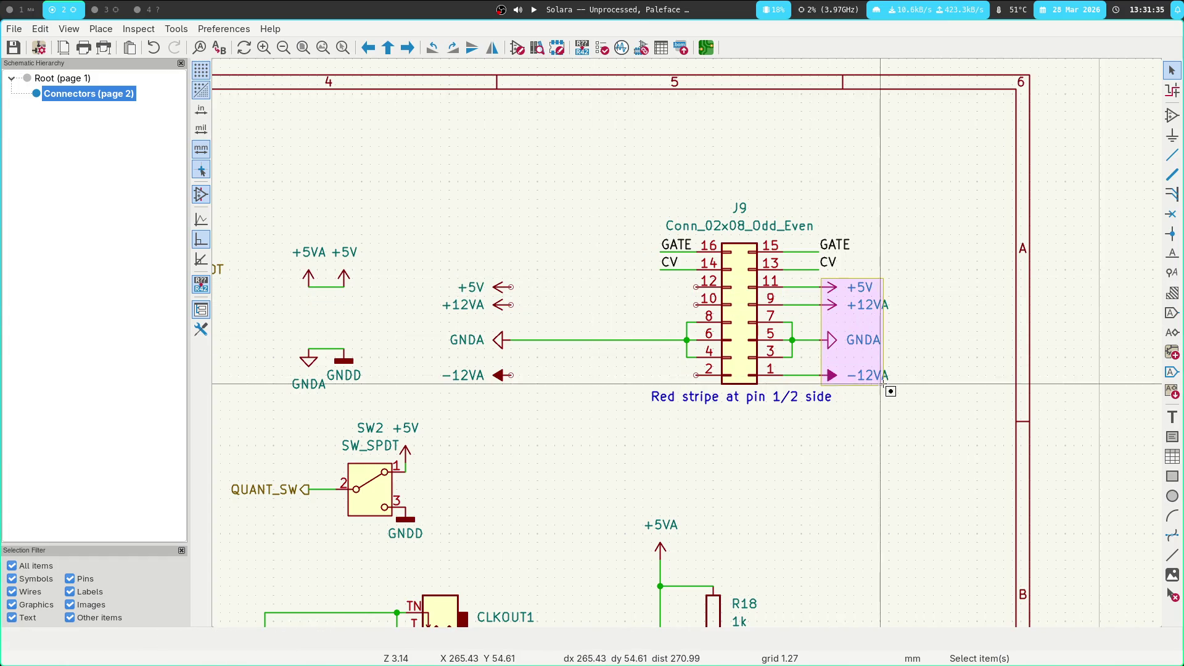
shift+click(876, 376)
shift+click(868, 305)
key(Delete)
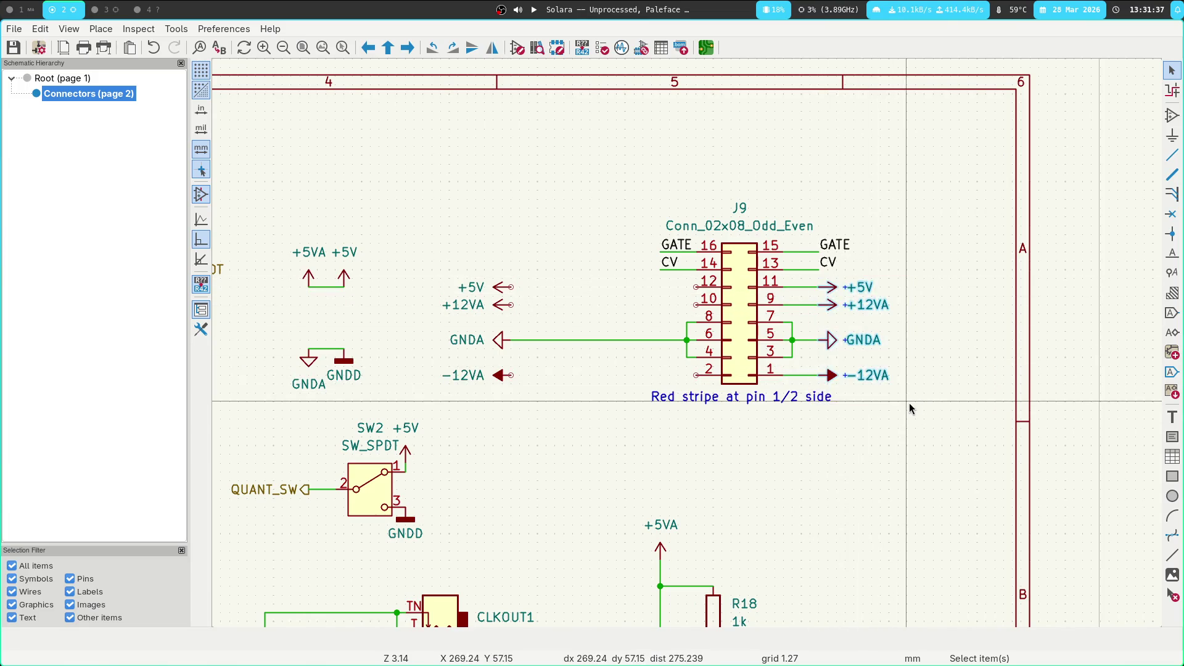
Delete the wire stubs from J9 pins 11, 9, 5 and 1
click(802, 287)
key(Delete)
click(802, 305)
key(Delete)
click(801, 340)
key(Delete)
click(801, 375)
key(Delete)
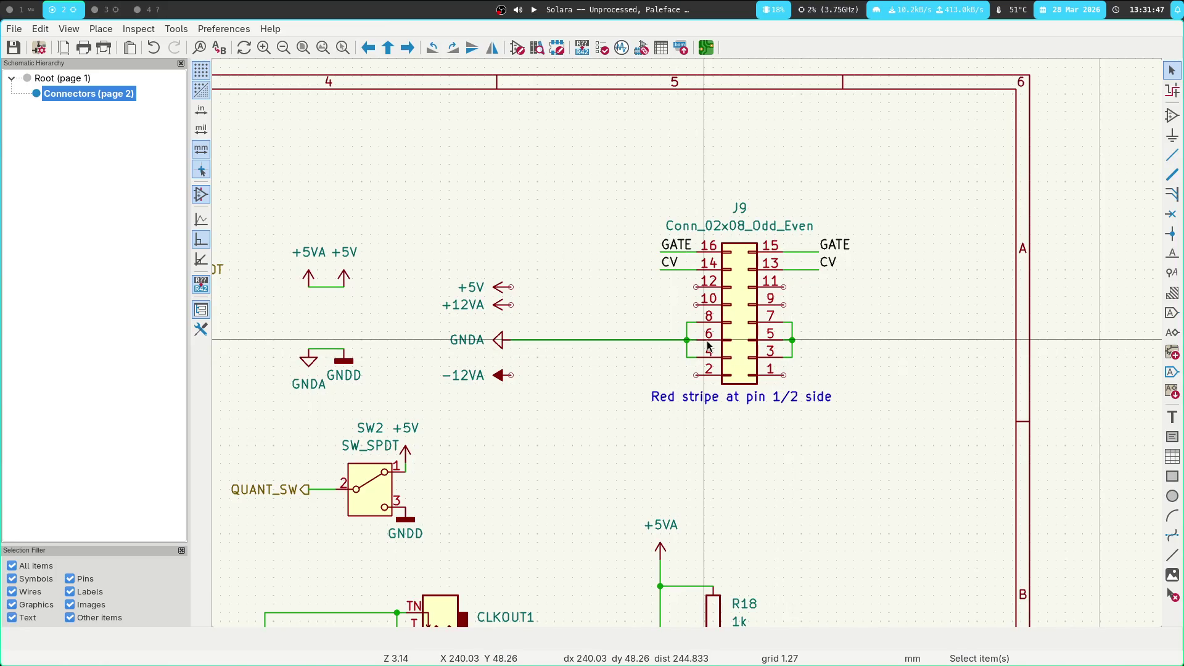
Wire J9 pins 6–5, 10–9 and 12–11, plus pins 1–2 routed below the header
key(w)
click(782, 337)
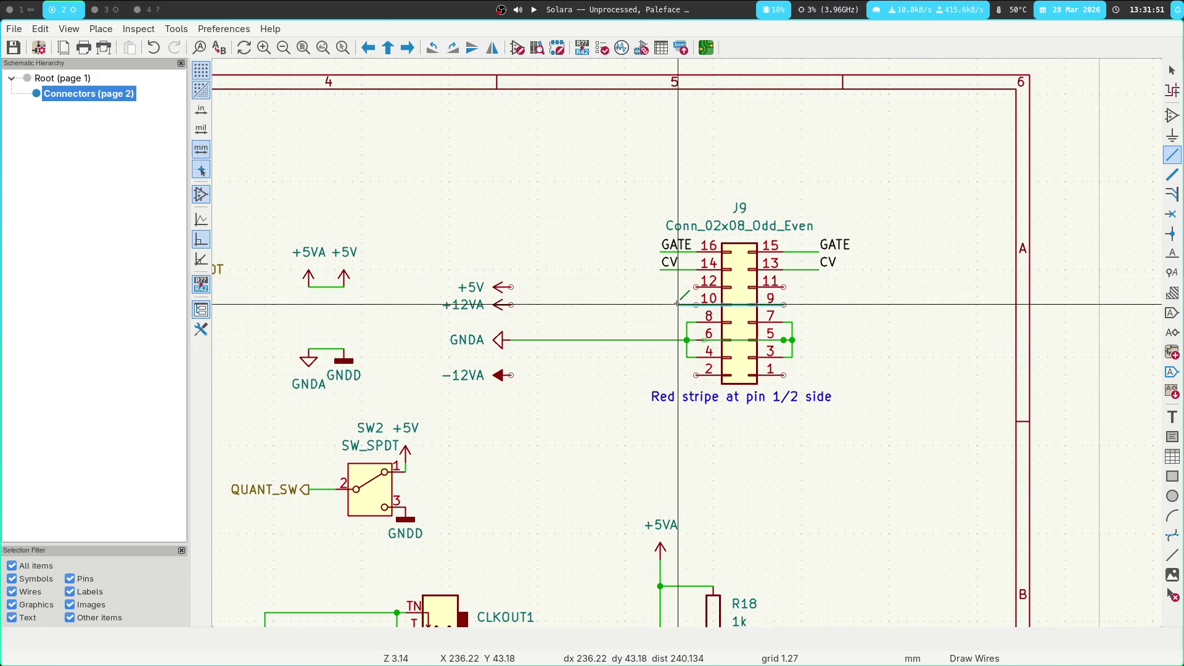
click(697, 304)
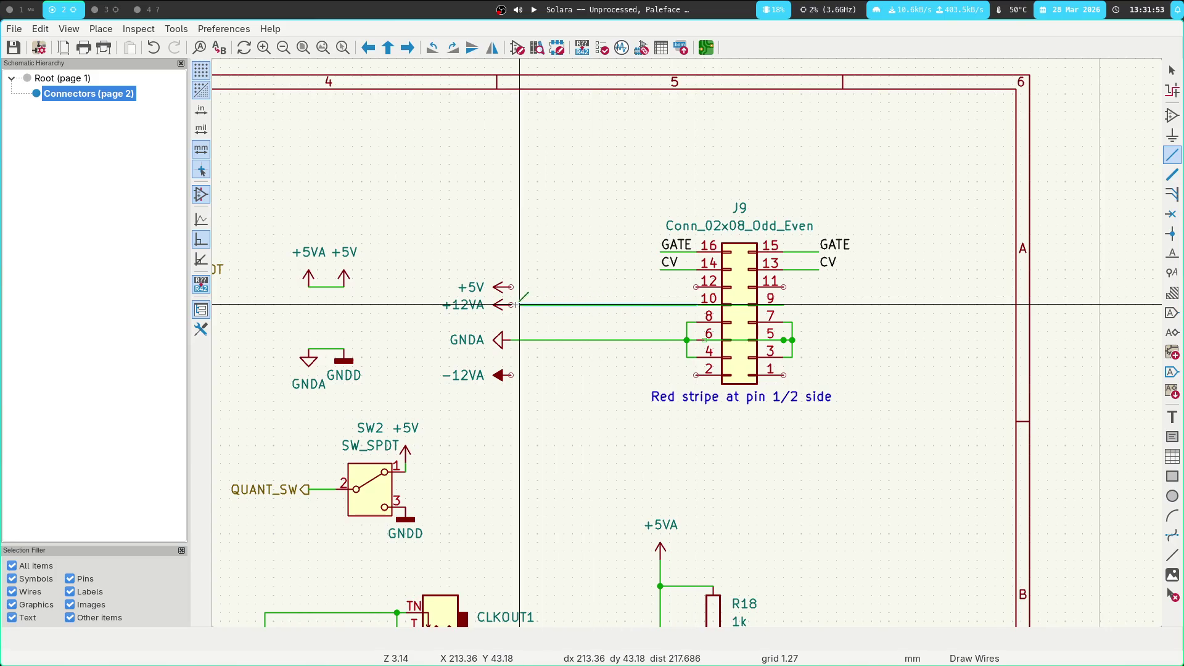
click(784, 305)
click(784, 286)
click(696, 287)
click(784, 375)
click(783, 401)
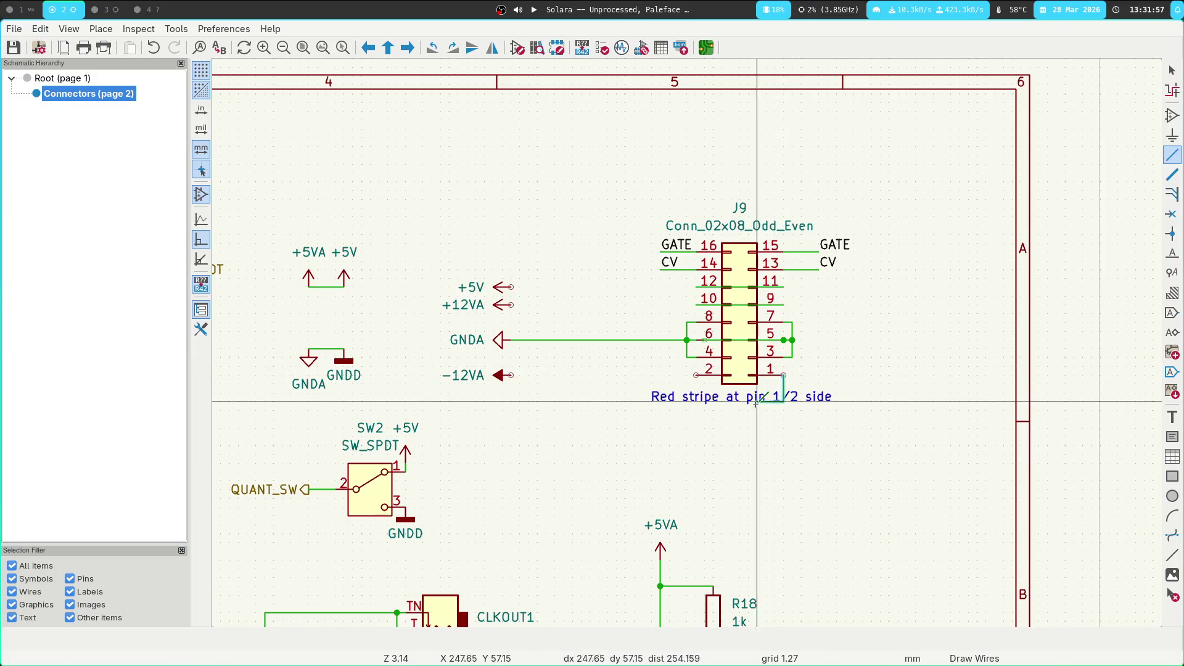
click(695, 375)
key(Escape)
Redraw the pin 1–2 wire with a lower corner and move the 'Red stripe' note beneath it
scroll(645, 374, down, 1)
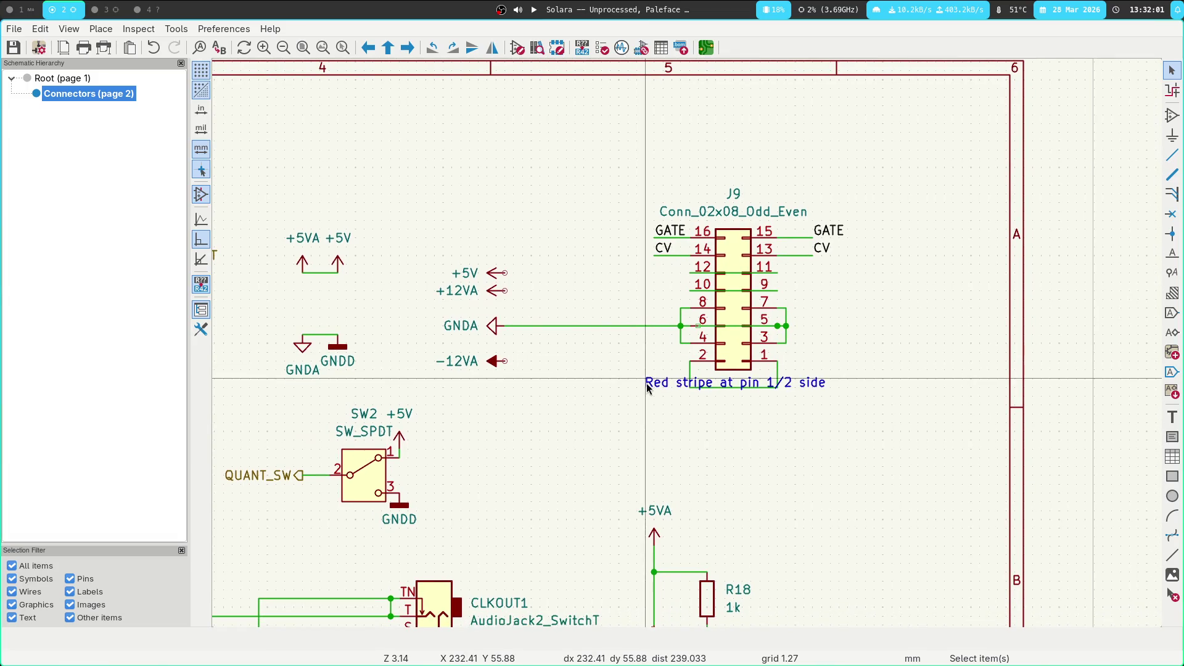
key(ctrl+z)
key(w)
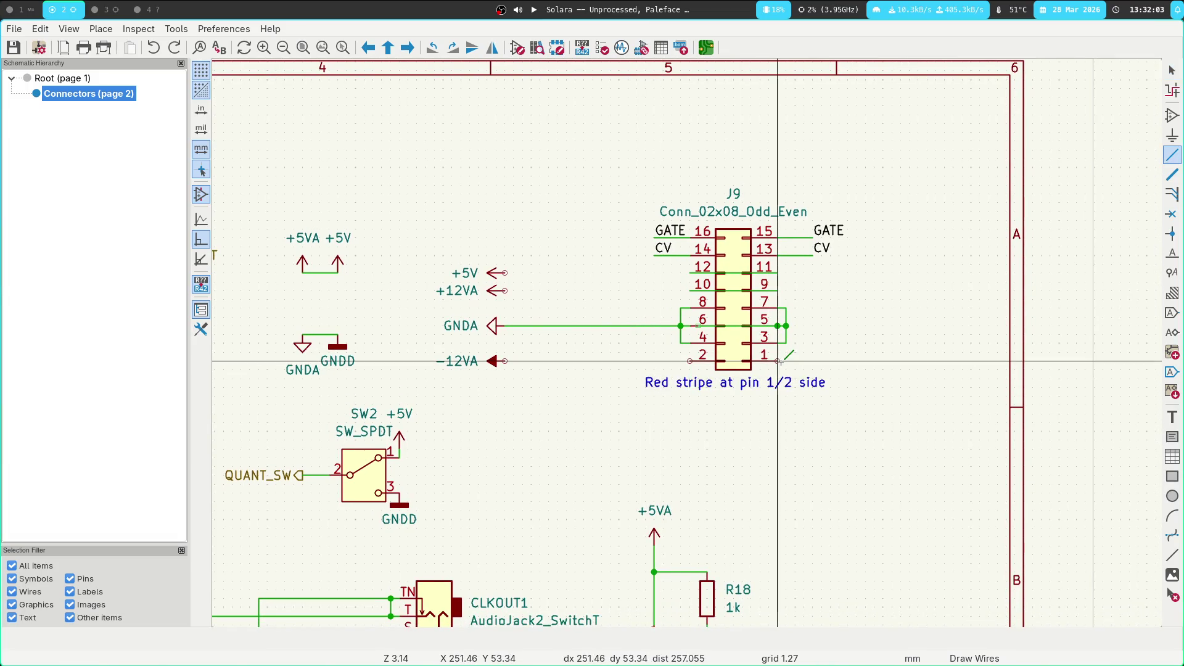
click(786, 387)
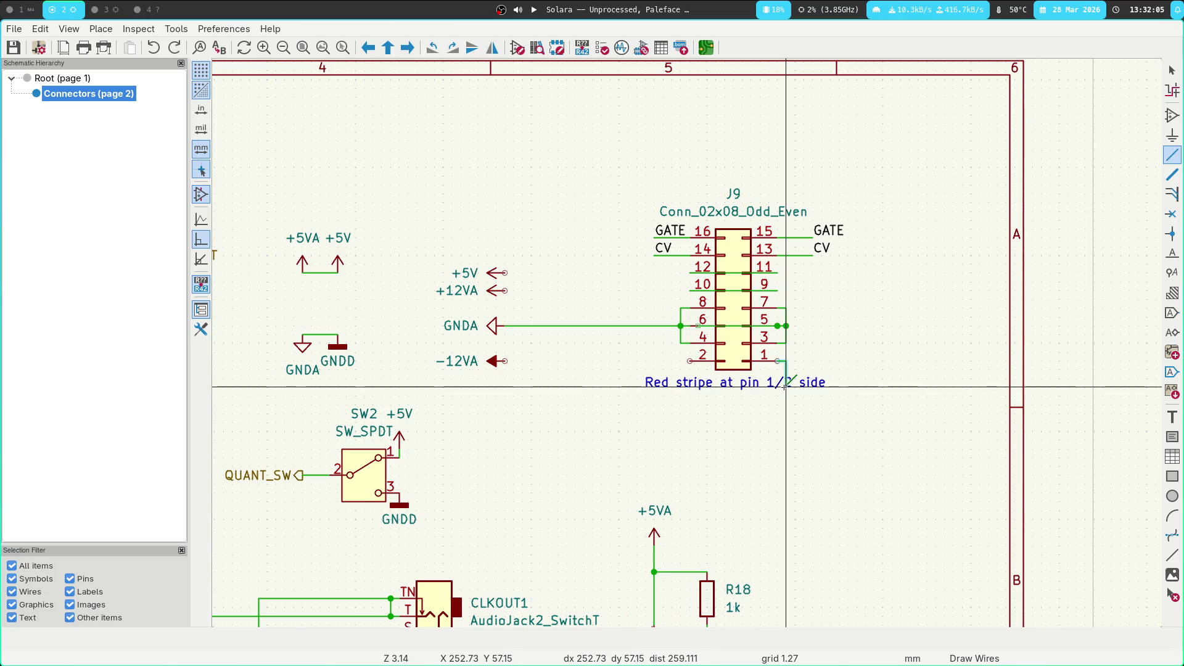
click(681, 362)
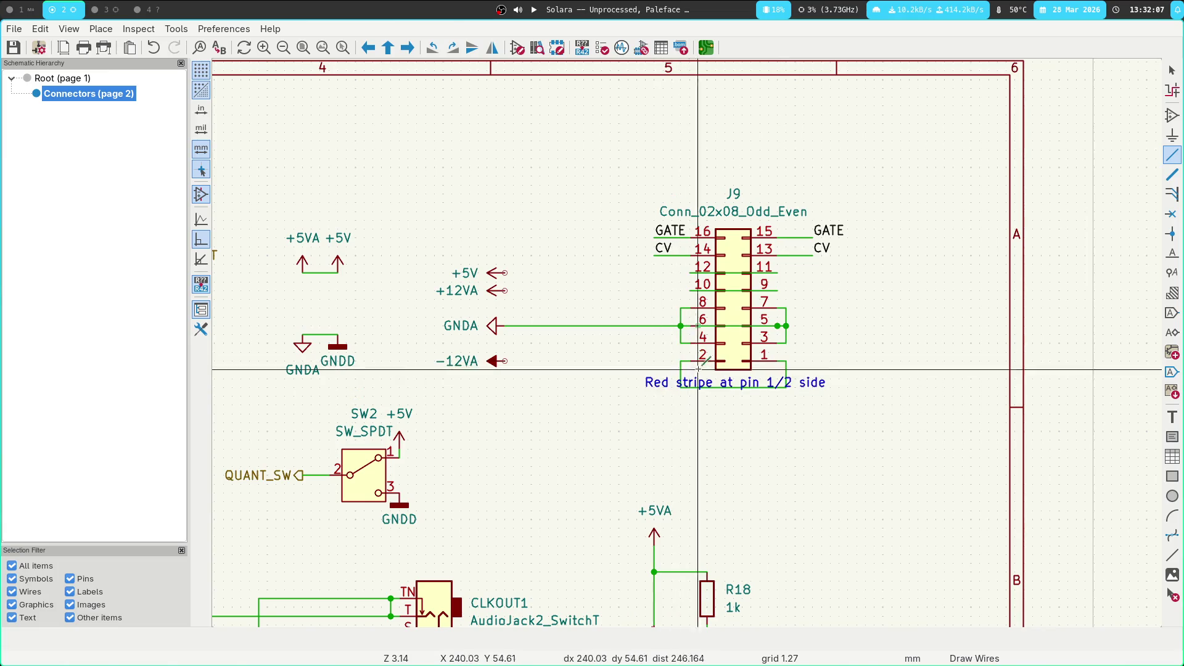
key(Escape)
click(798, 386)
drag(798, 386, 798, 402)
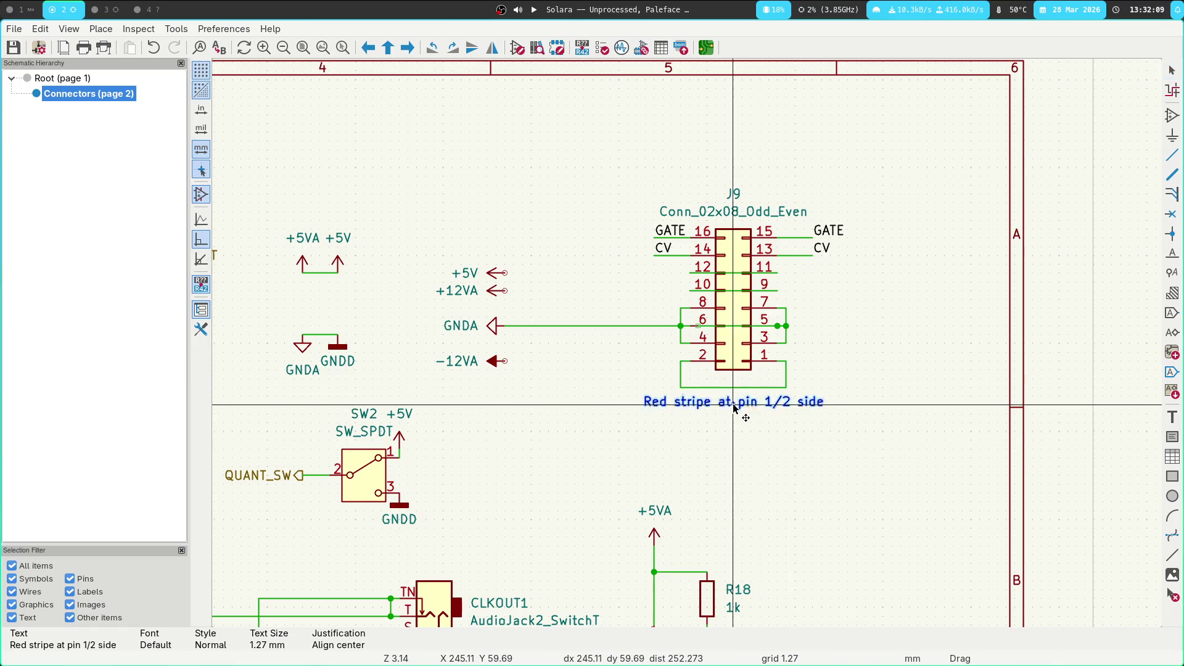
Dismiss the library loading errors and browse diode results down to the SM6T30A suppressor
key(a)
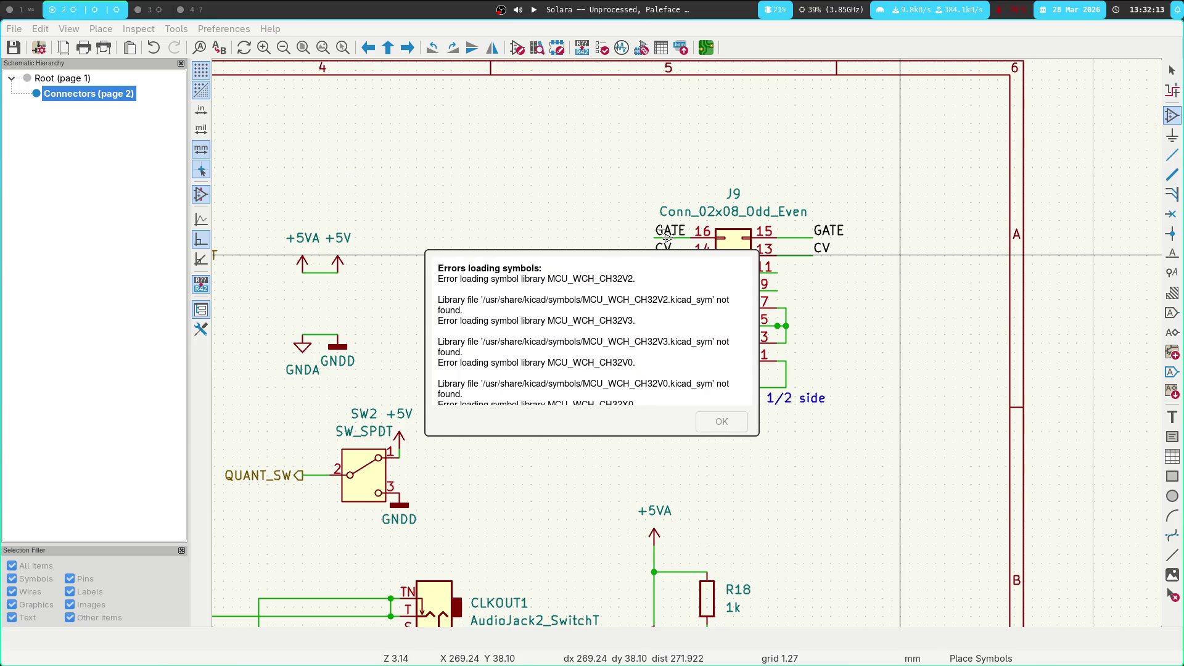
scroll(583, 311, down, 2)
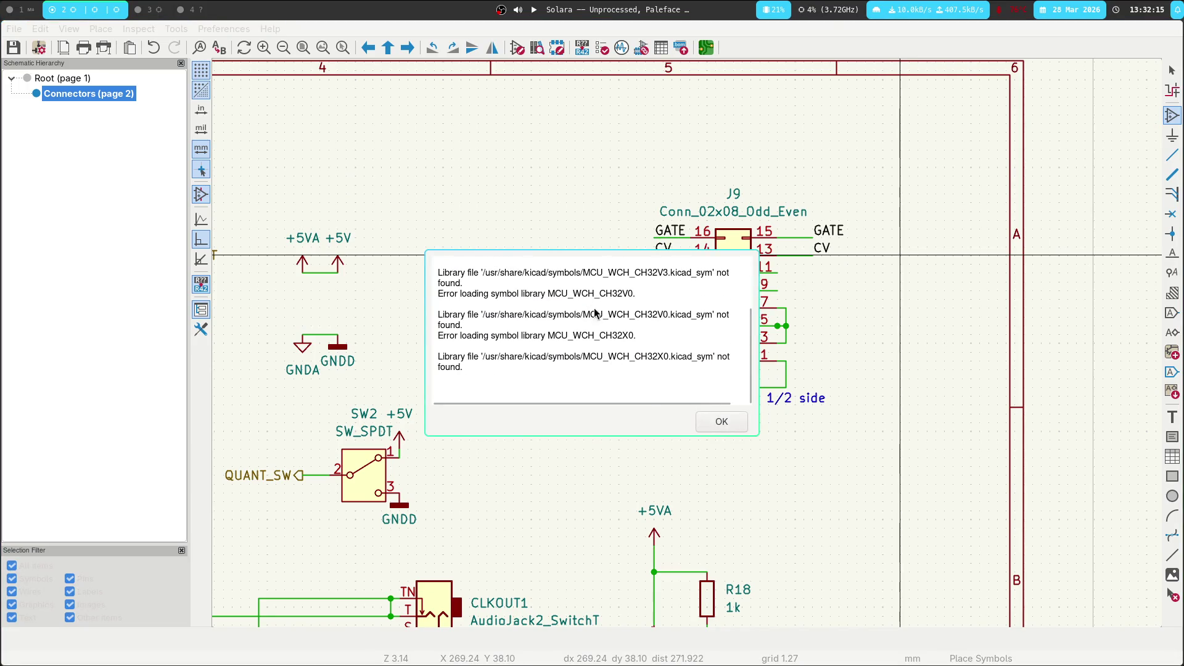
click(725, 426)
text(smb)
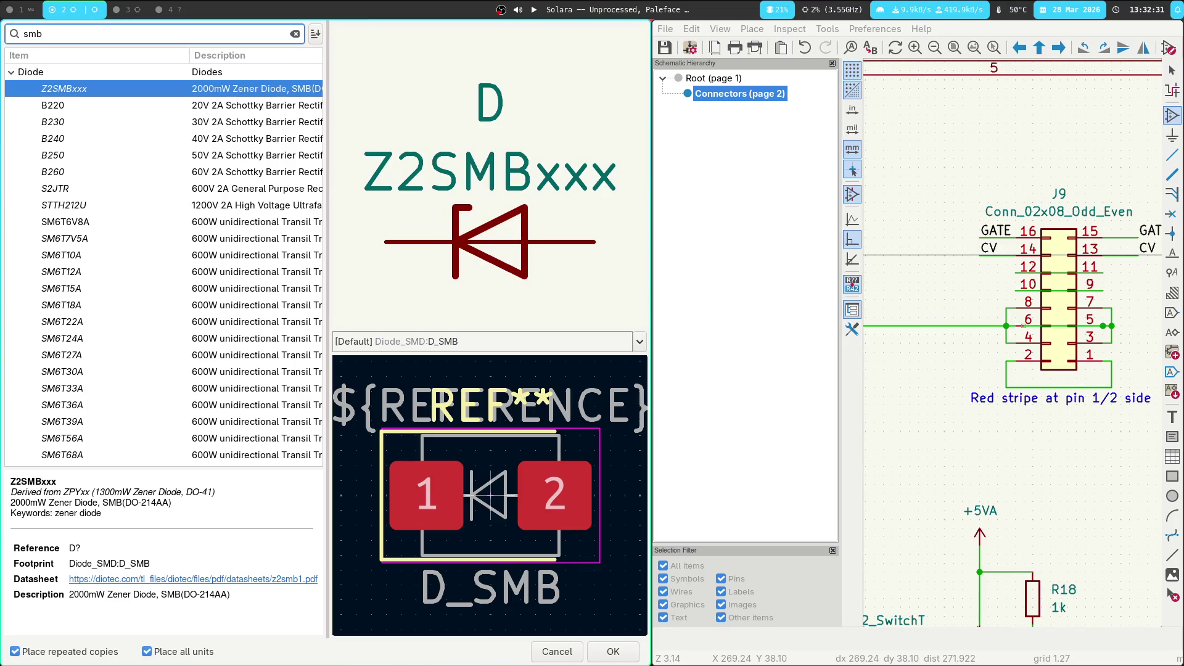
key(Down)
key(Down)
key(Down)
key(Up)
key(Down)
key(Down)
key(Down)
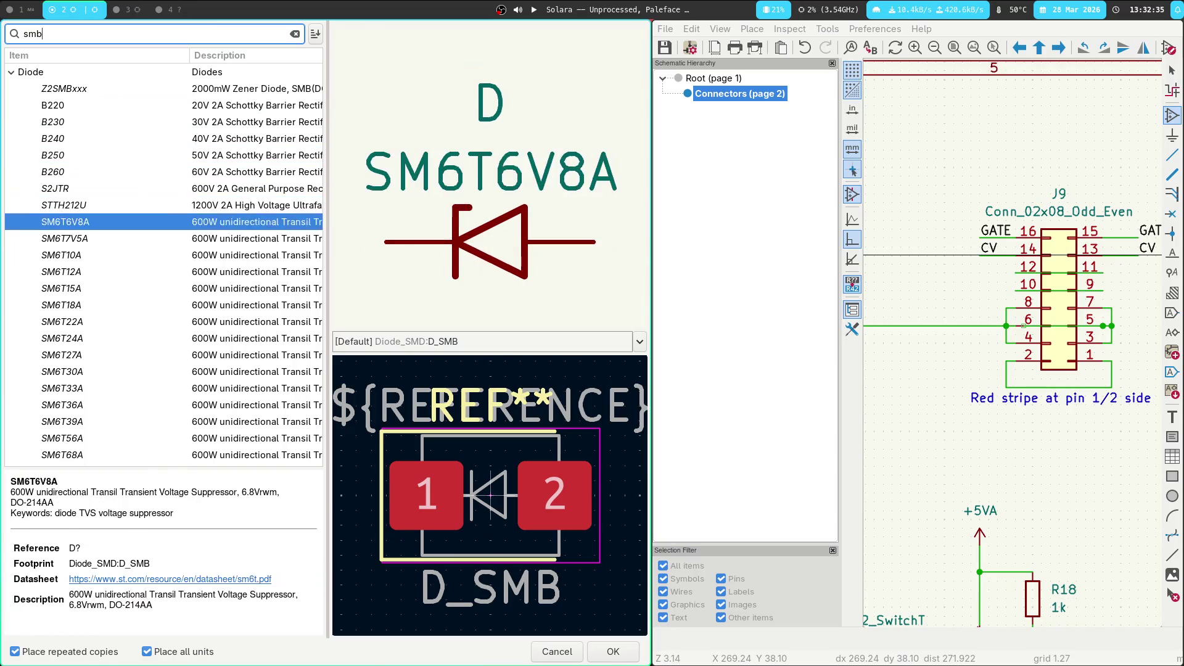
key(Down)
key(Down)
key(Down)
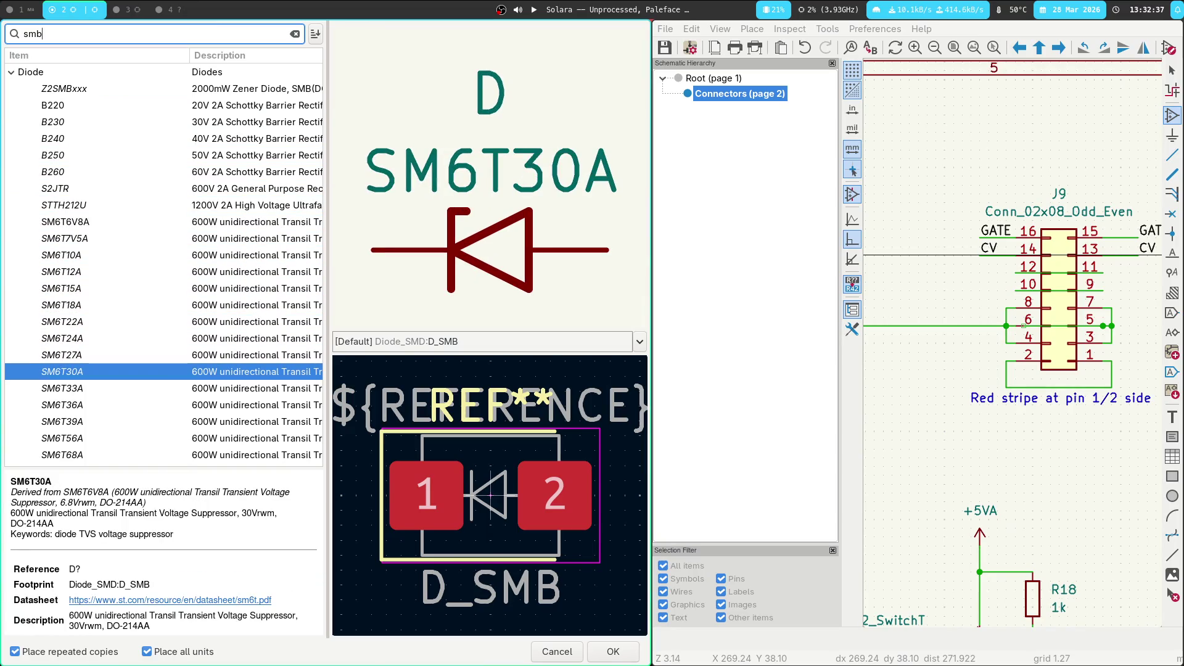
key(Return)
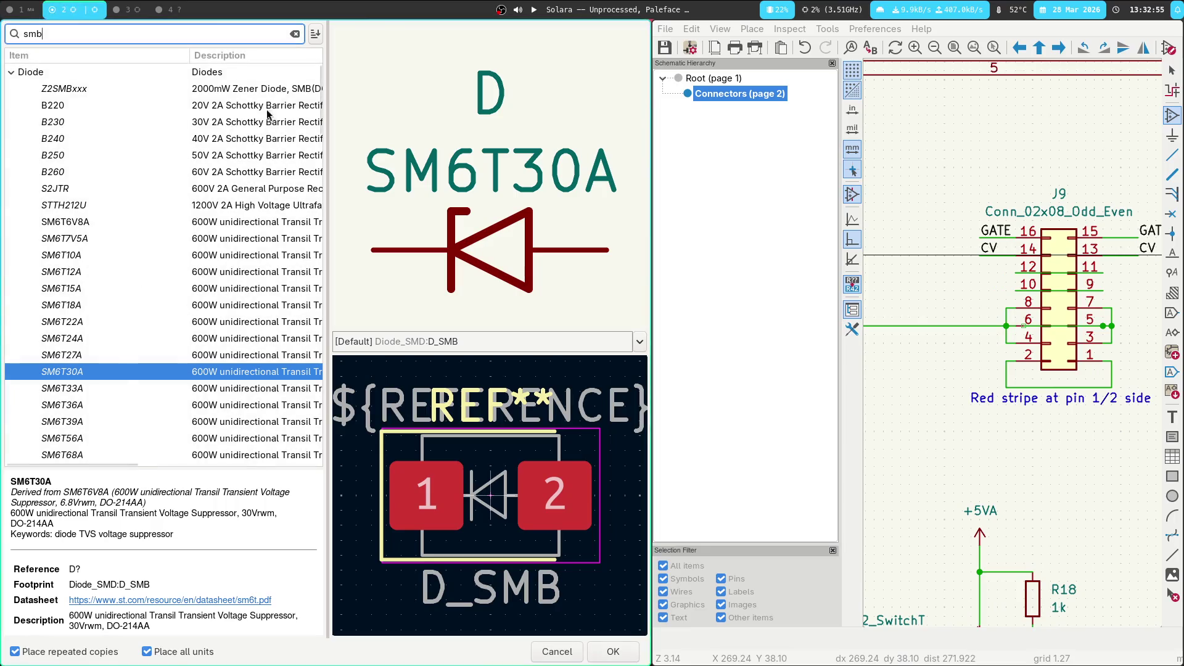
Search 'ss38' and place D9 by +12VA, a flipped D10 by −12VA, and D11 by pin 12
key(ctrl+a)
text(ss38)
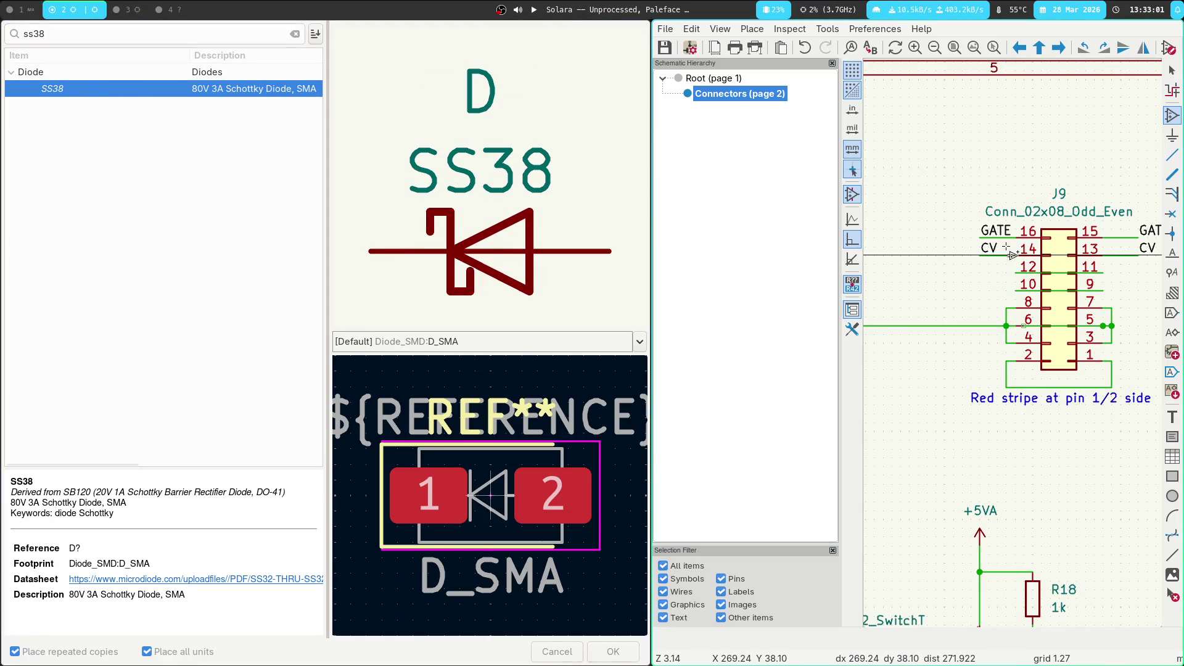
double_click(61, 91)
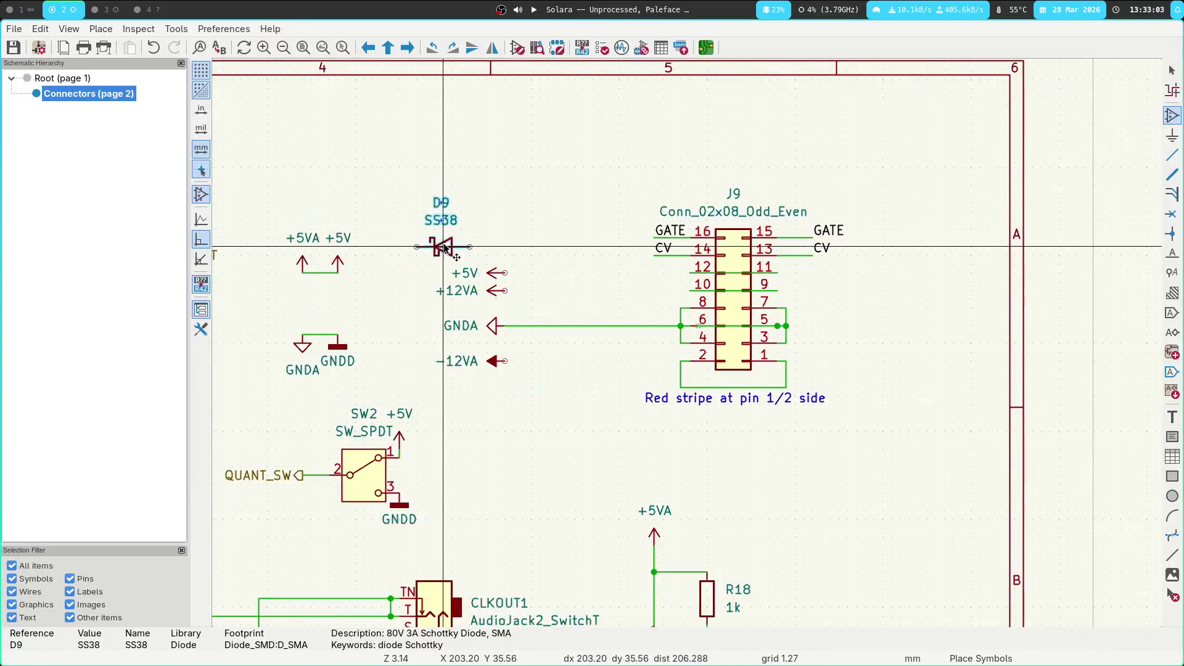
click(592, 291)
key(r)
key(r)
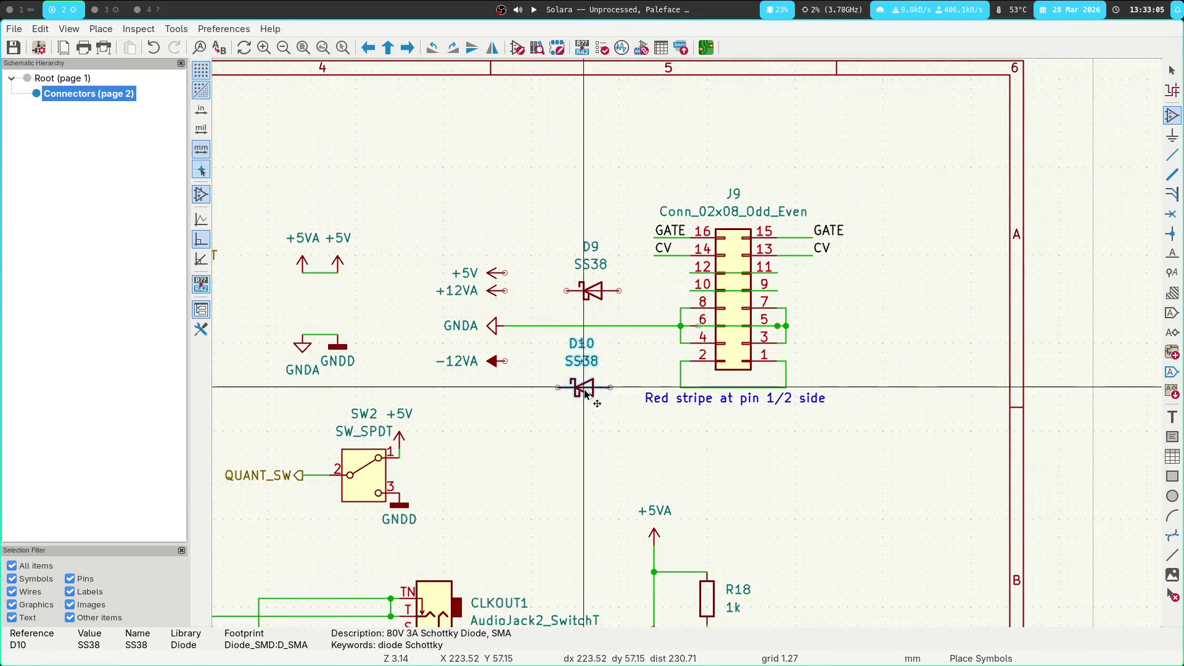
click(586, 367)
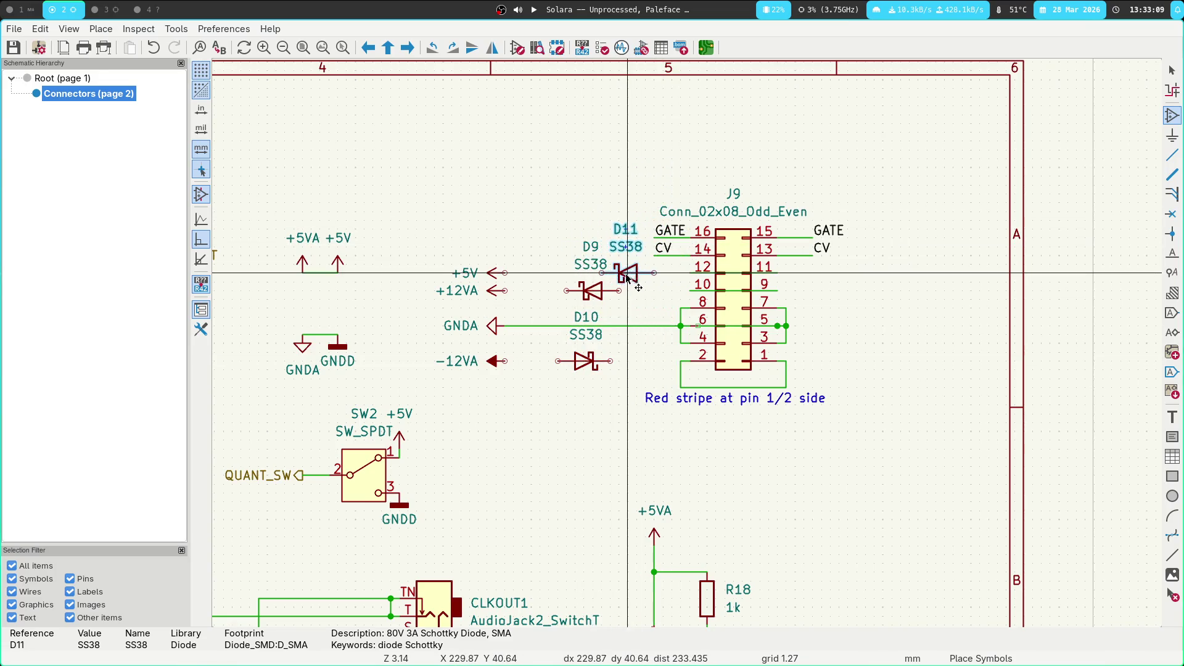
click(640, 275)
key(Escape)
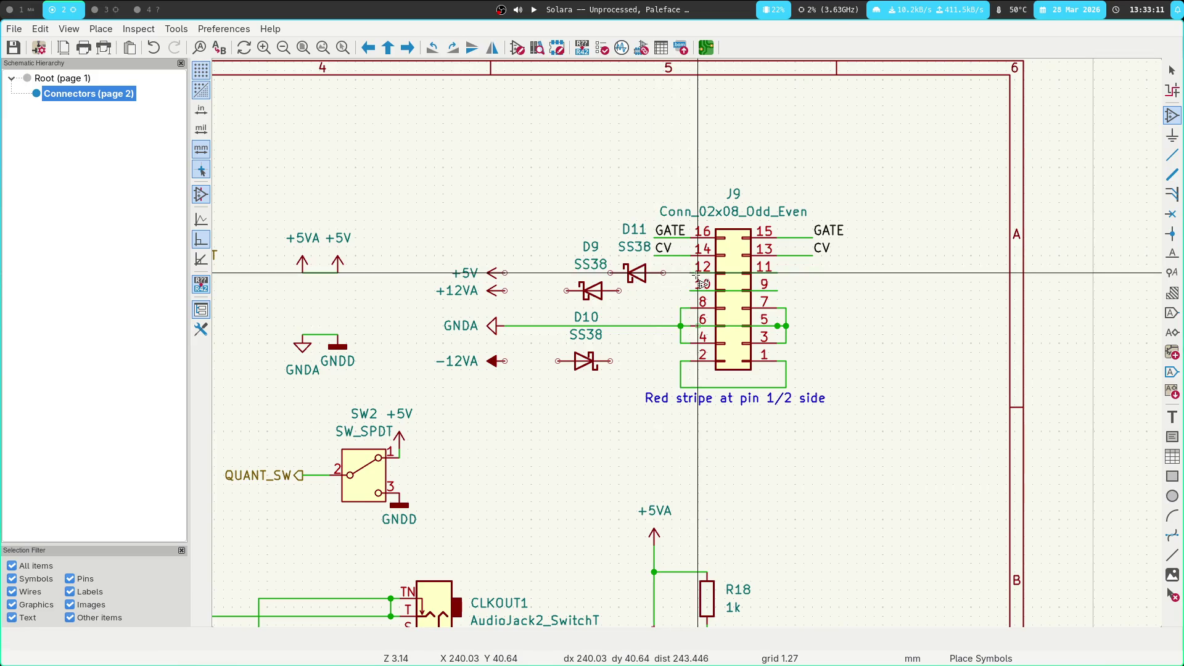
Draw wires through the diodes: +5V–D11–pin 12, +12VA–D9–pin 10, −12VA–D10–pin 2
key(w)
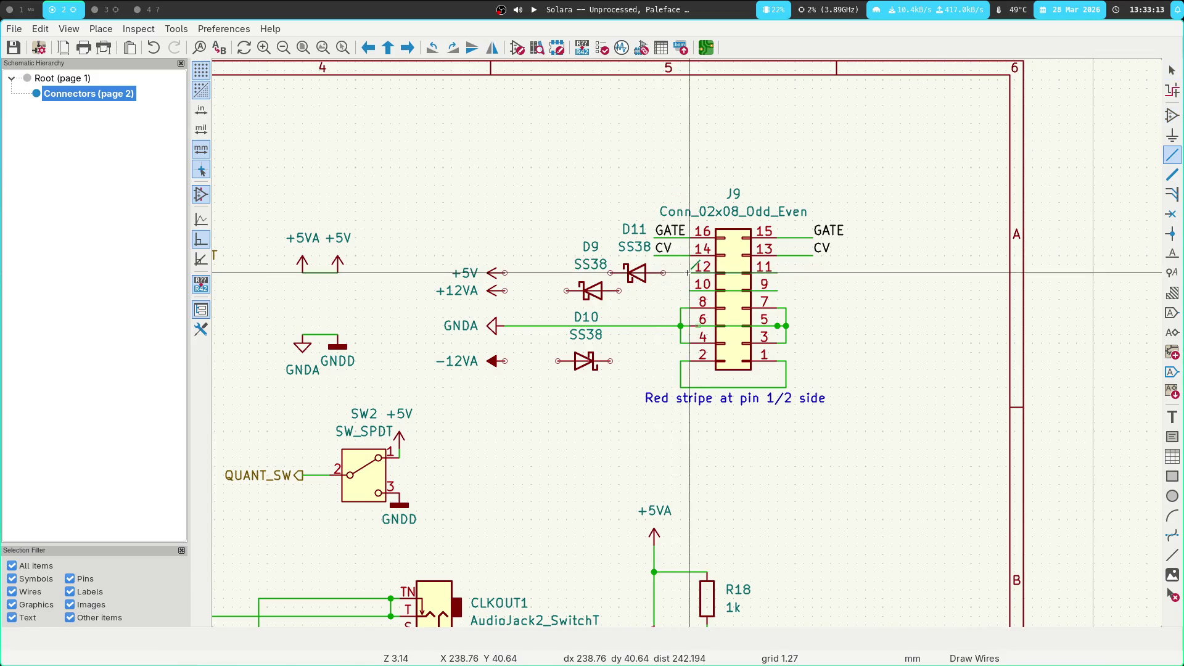
click(666, 272)
click(690, 272)
click(618, 291)
click(716, 291)
click(567, 290)
click(506, 290)
click(610, 272)
click(505, 273)
click(505, 361)
click(574, 360)
click(610, 361)
click(680, 360)
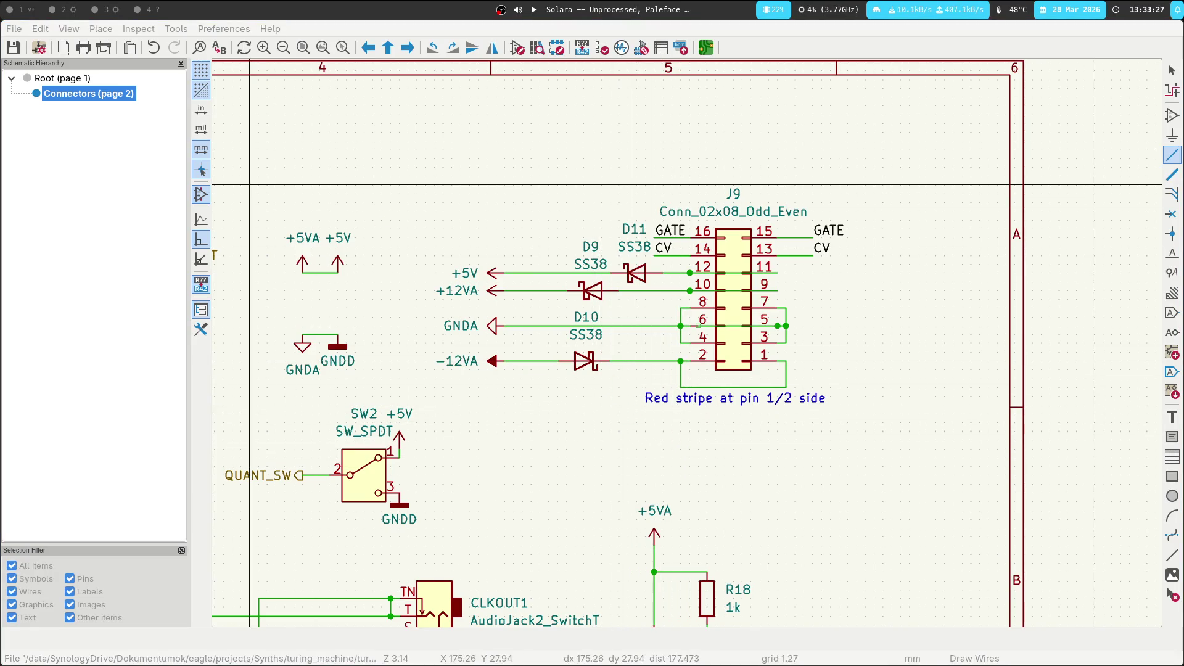
key(super+2)
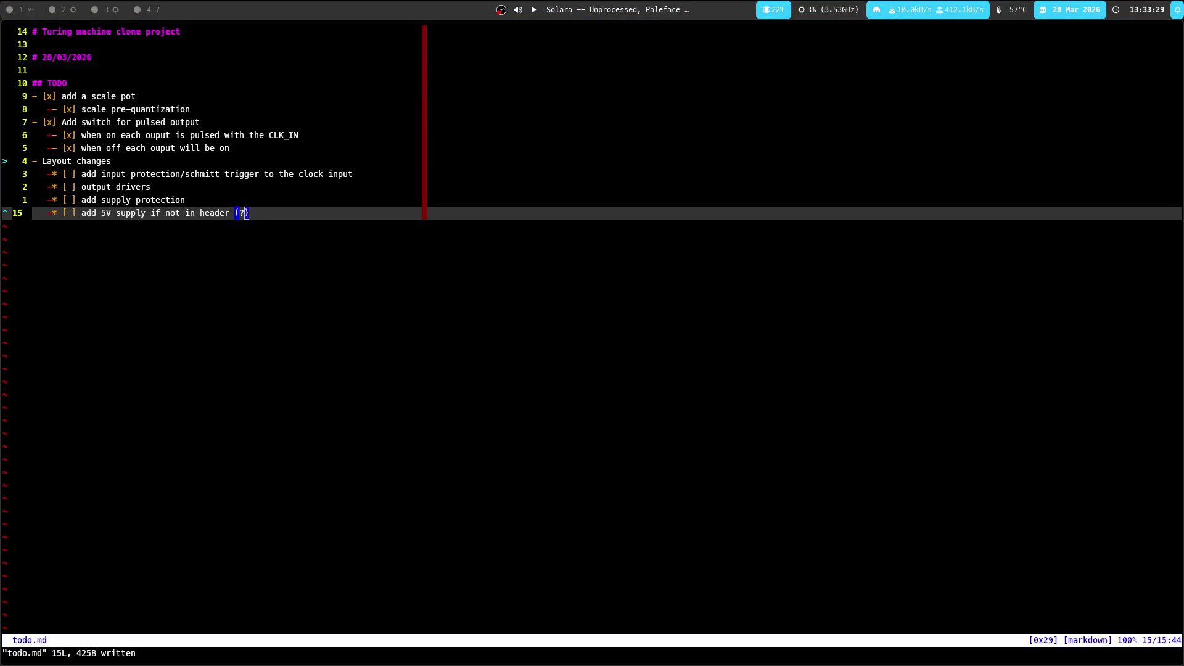
key(super+3)
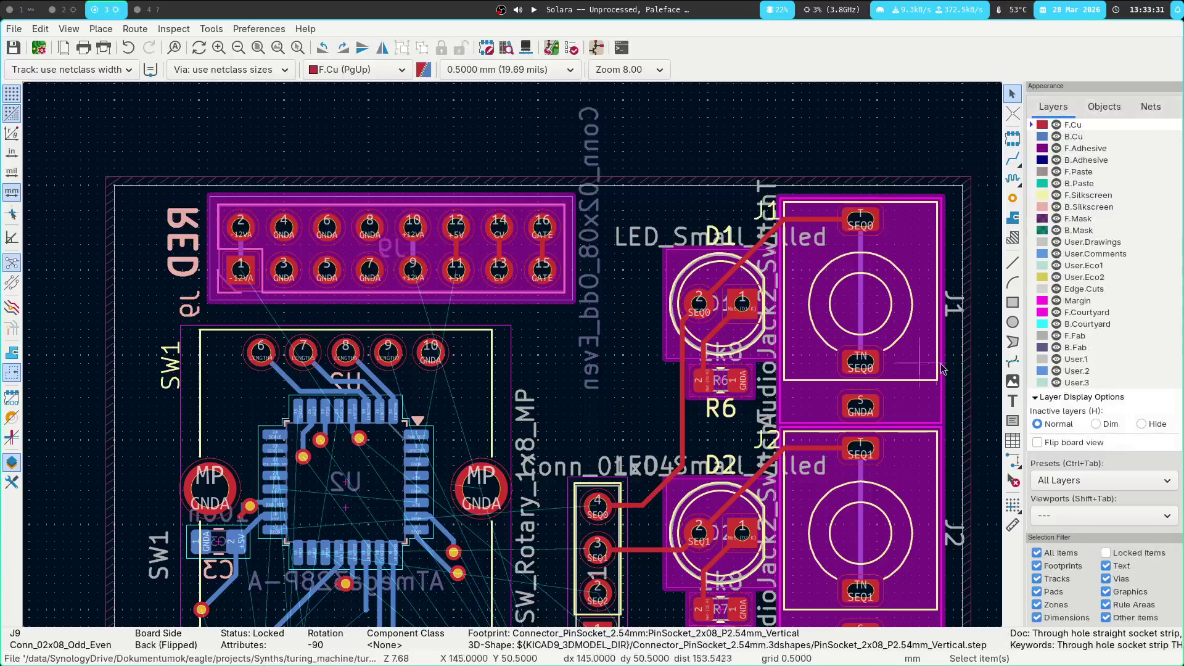
key(super+2)
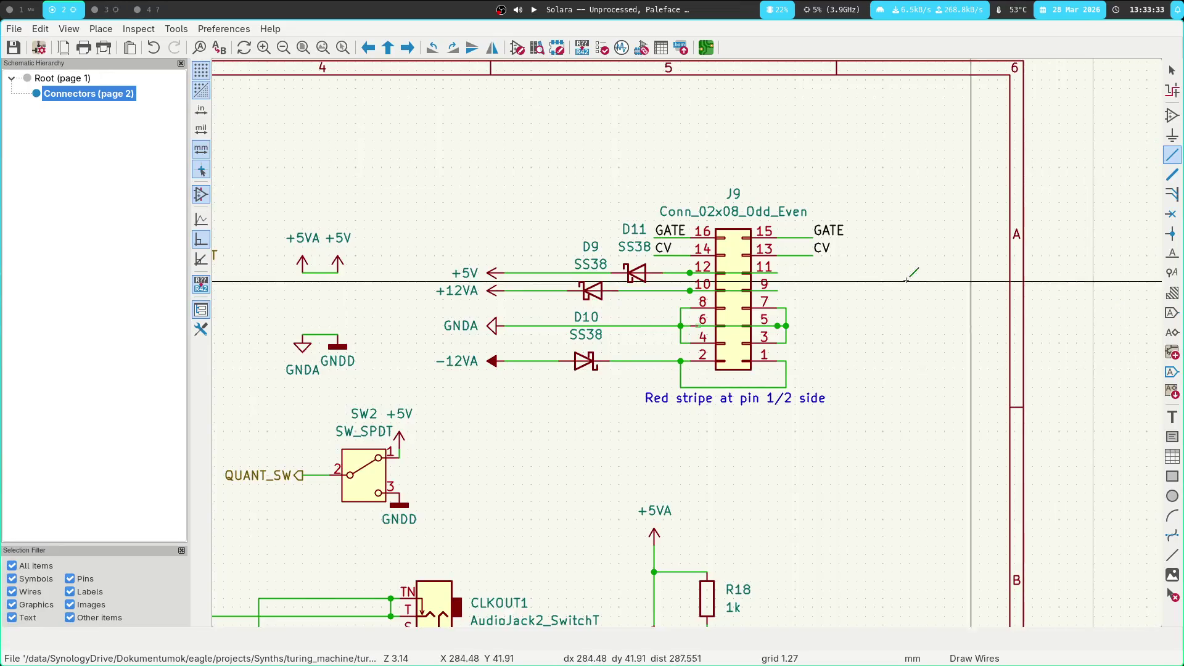
scroll(734, 300, down, 3)
scroll(734, 301, down, 1)
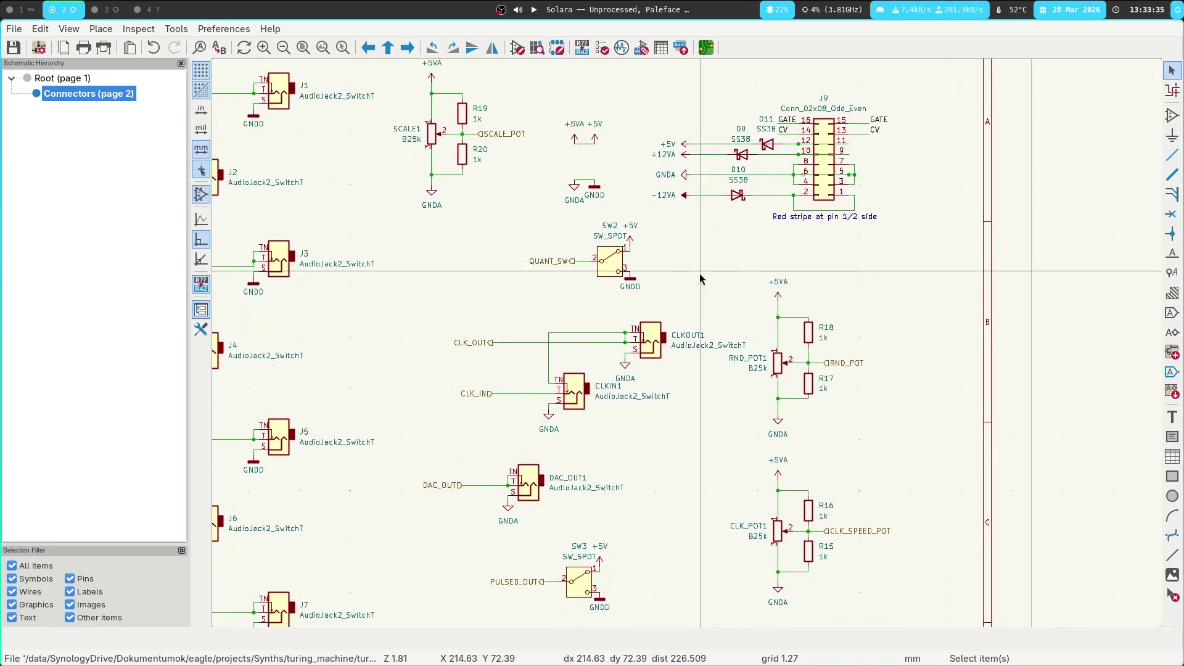
scroll(527, 163, up, 1)
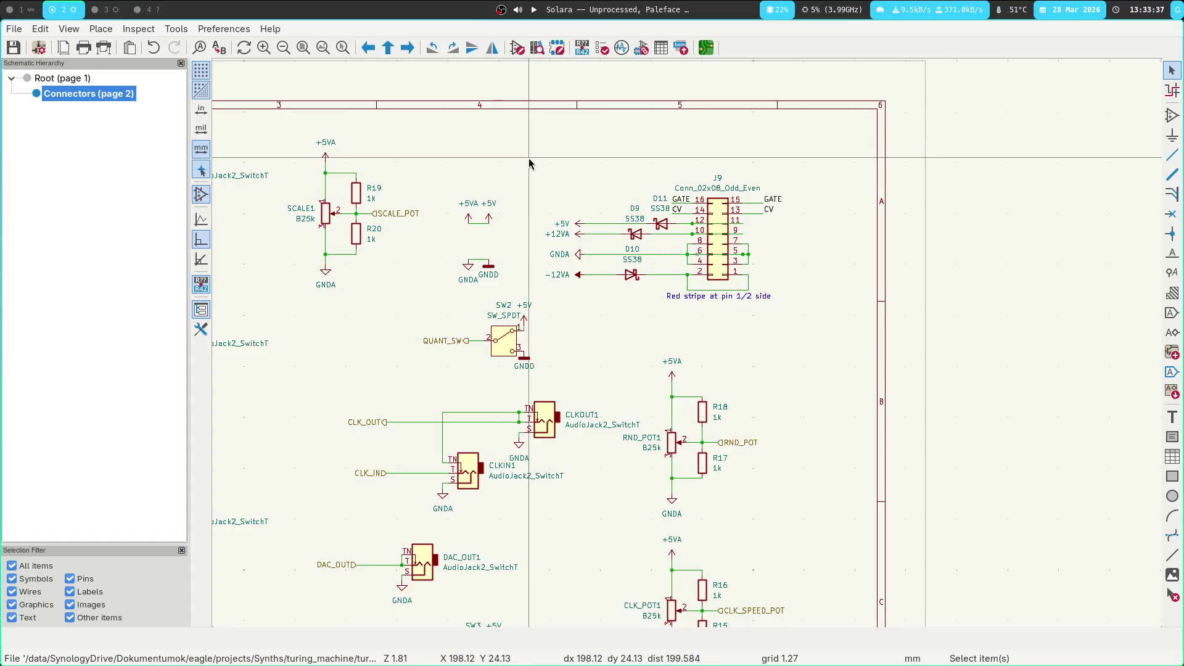
scroll(514, 197, down, 1)
scroll(513, 196, up, 1)
scroll(514, 196, up, 4)
shift+scroll(630, 394, down, 2)
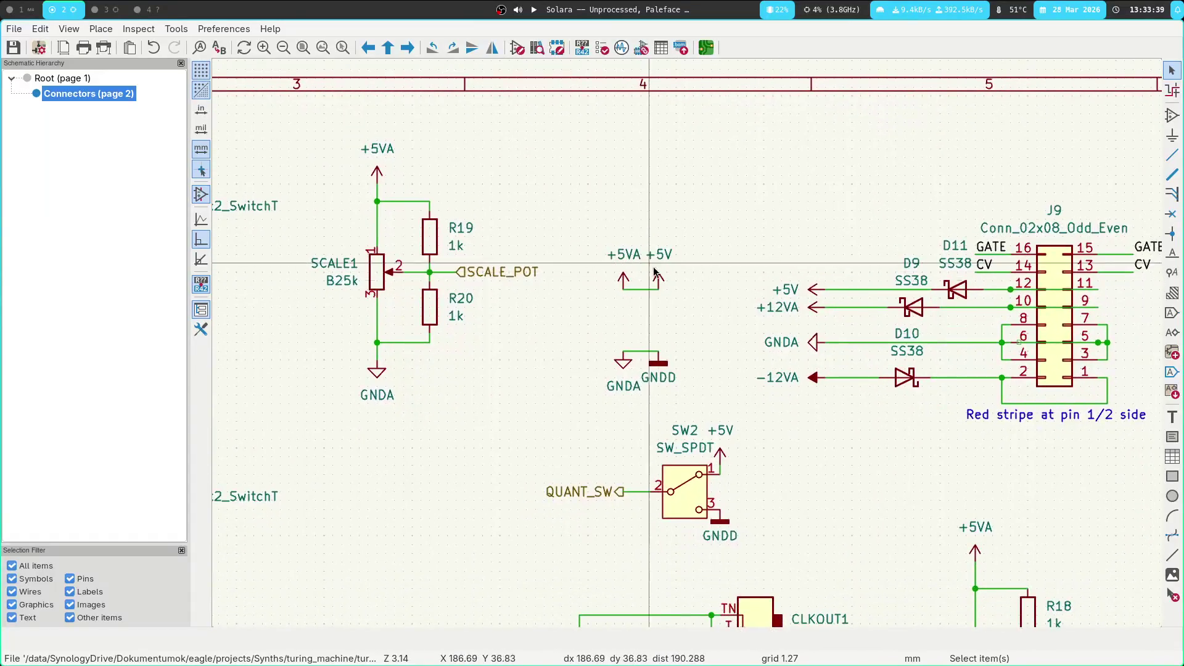
scroll(517, 312, down, 1)
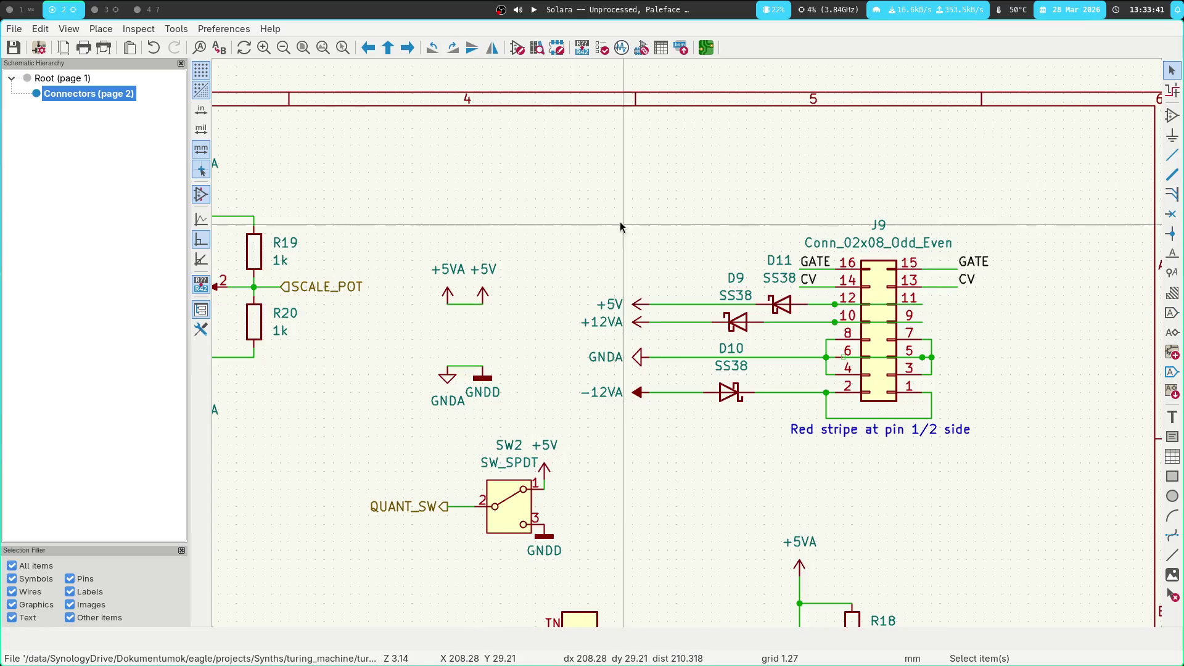
scroll(620, 222, down, 2)
key(t)
key(Escape)
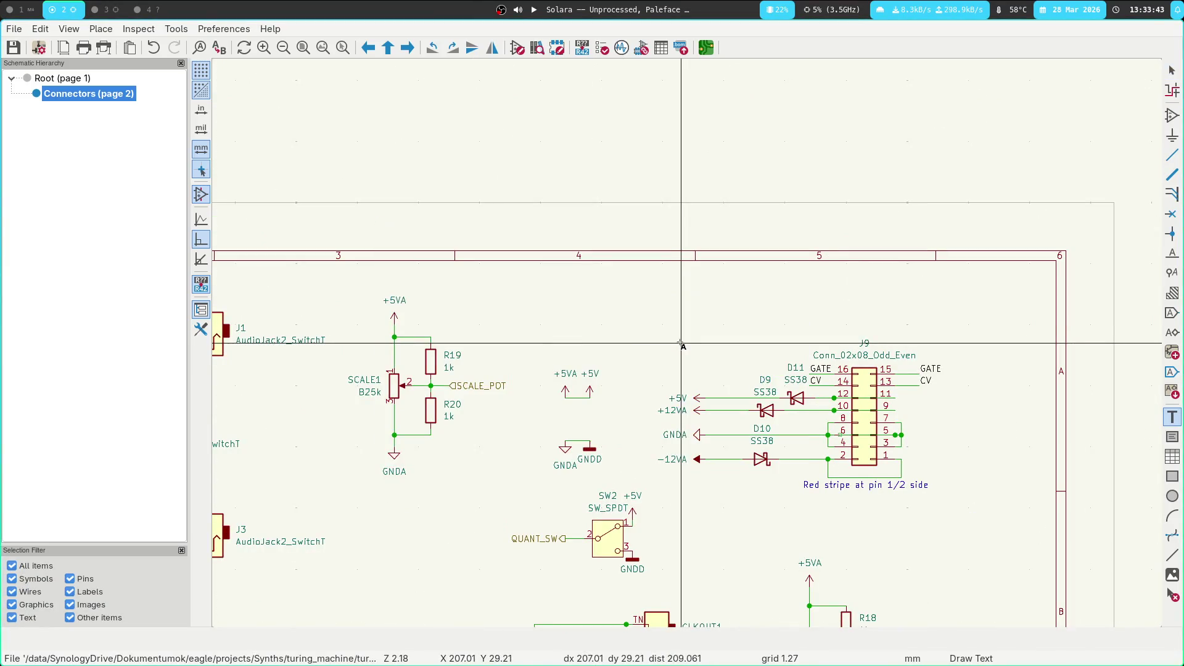
key(a)
text(net)
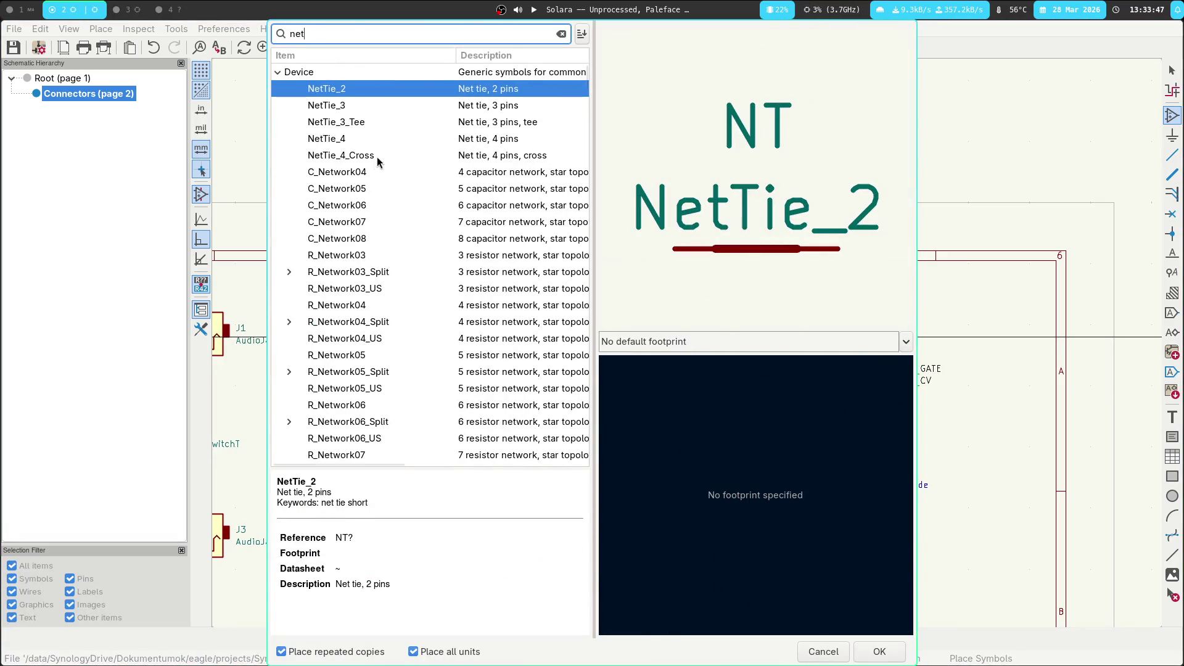
click(338, 107)
click(322, 124)
click(321, 144)
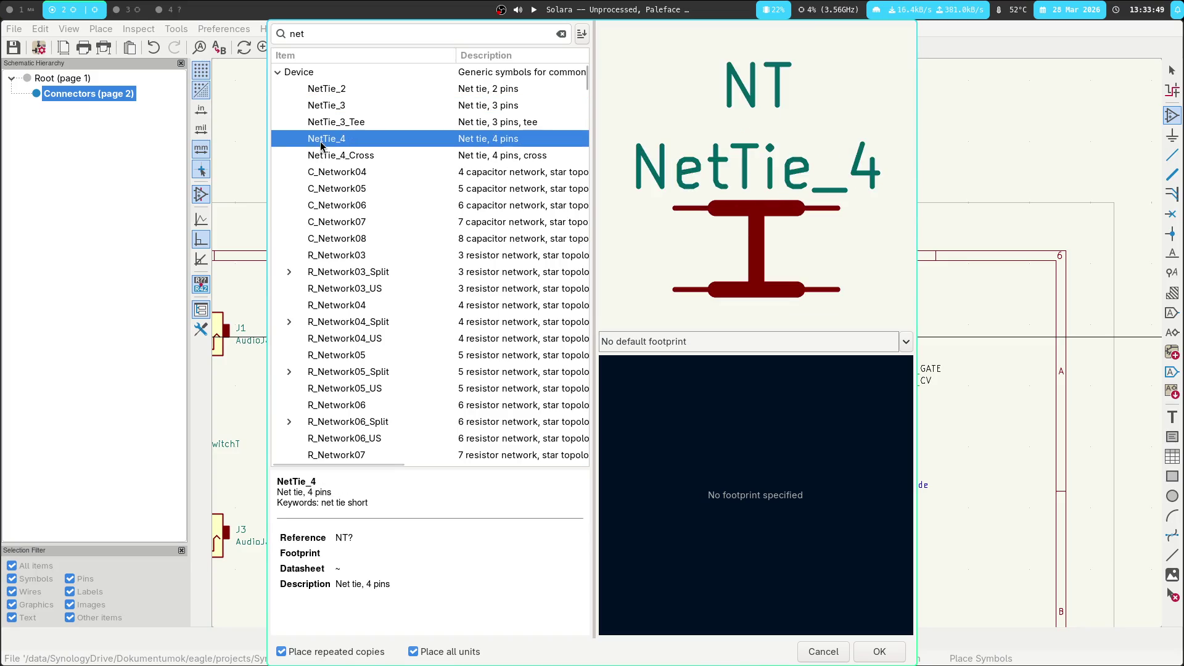
key(Down)
click(334, 92)
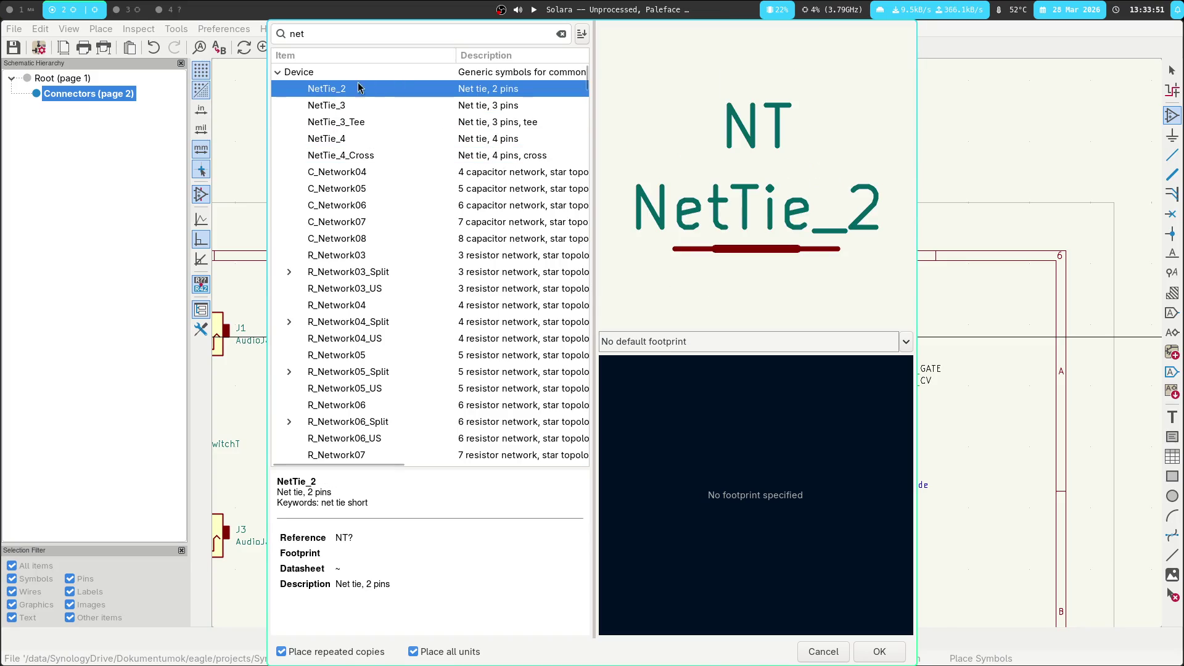
click(378, 175)
click(379, 189)
click(378, 204)
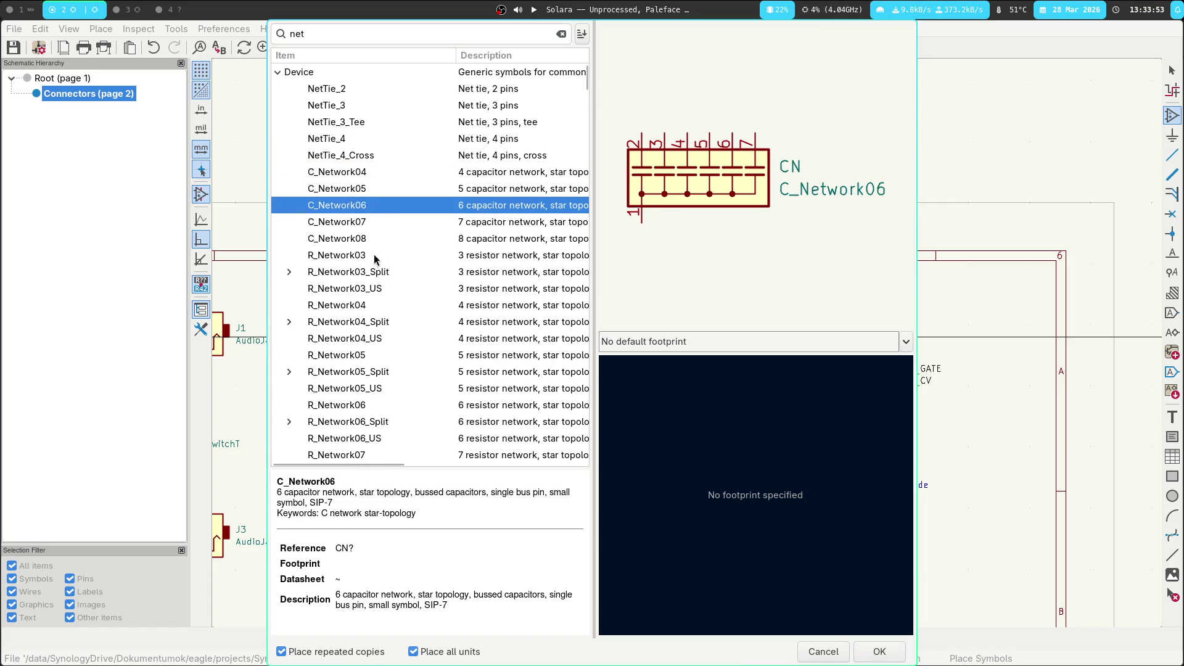
click(377, 257)
click(372, 276)
double_click(339, 93)
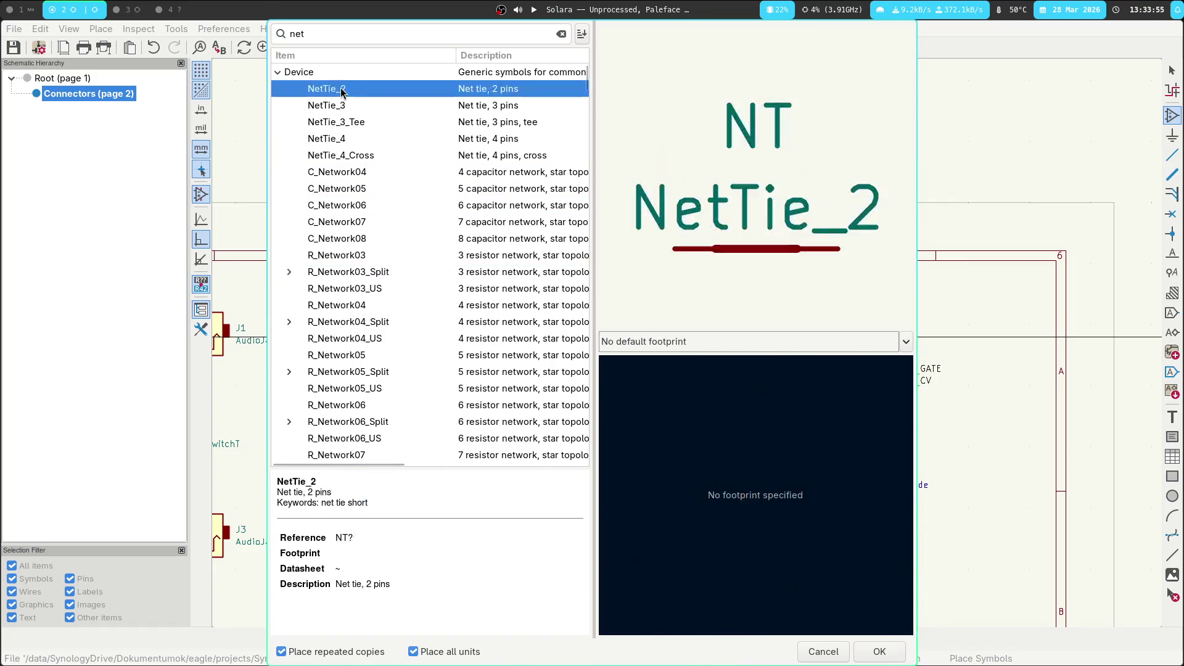
scroll(613, 299, up, 5)
click(494, 347)
click(492, 368)
key(Escape)
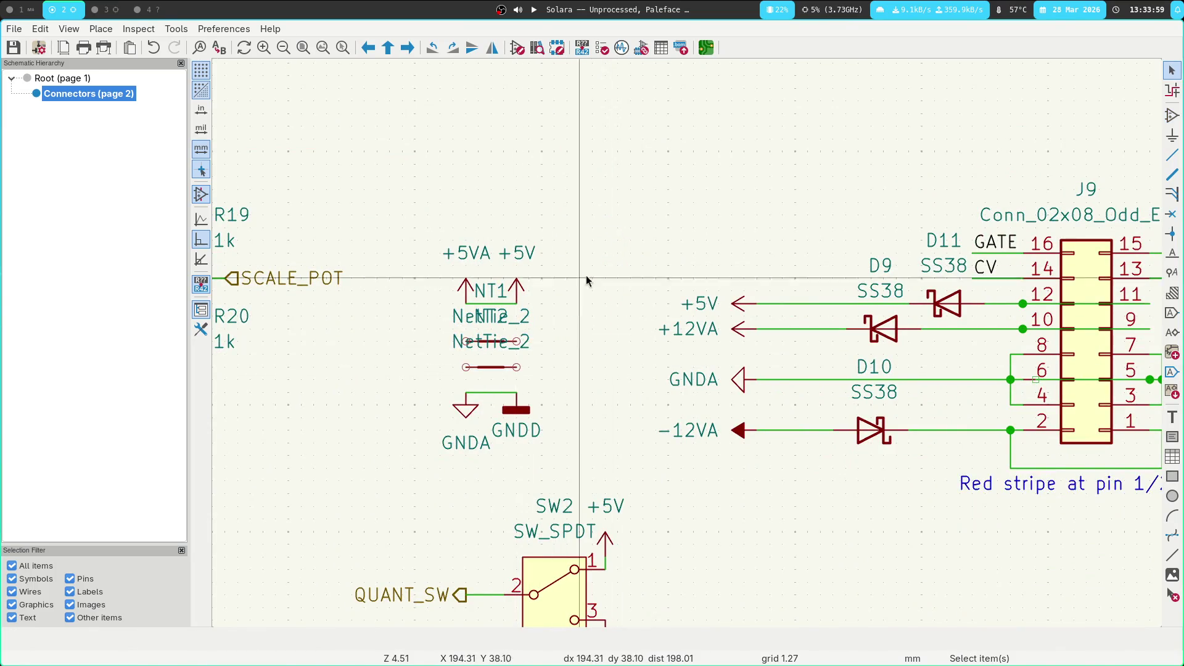
key(ctrl+z)
key(ctrl+z)
scroll(613, 251, down, 3)
scroll(688, 343, down, 1)
ctrl+scroll(648, 331, left, 6)
shift+scroll(835, 338, down, 3)
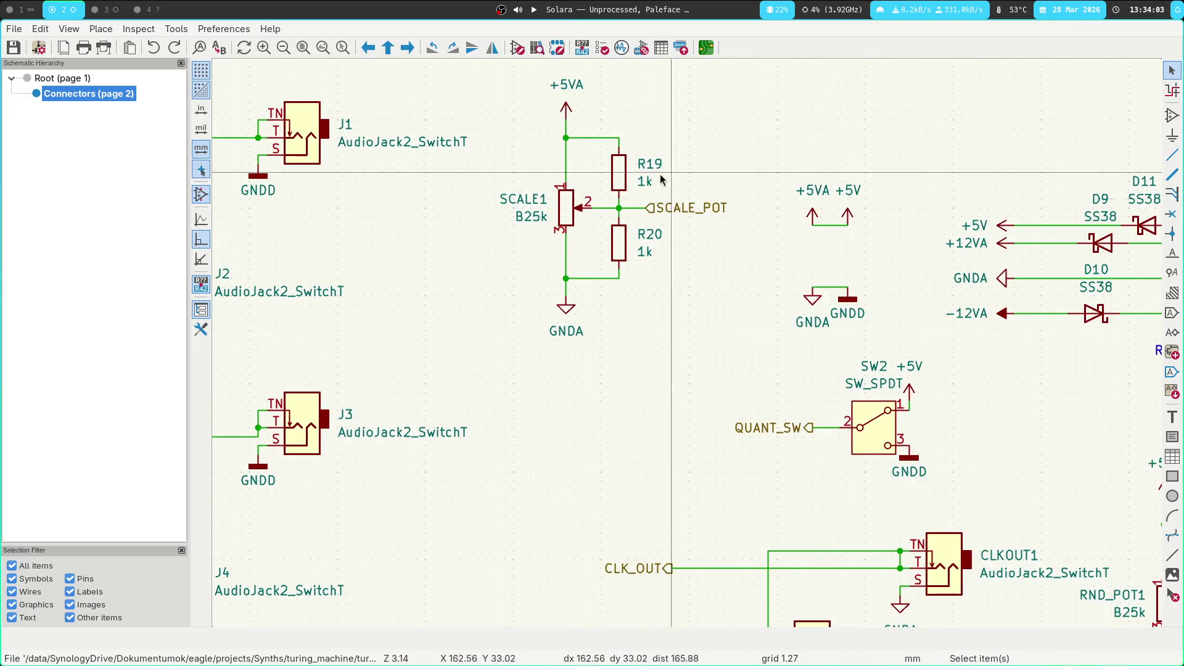
shift+scroll(331, 457, up, 3)
shift+scroll(454, 289, down, 3)
ctrl+scroll(453, 289, left, 3)
mouse_move(454, 288)
middle_down()
mouse_move(634, 411)
mouse_move(479, 231)
middle_up()
scroll(698, 376, down, 4)
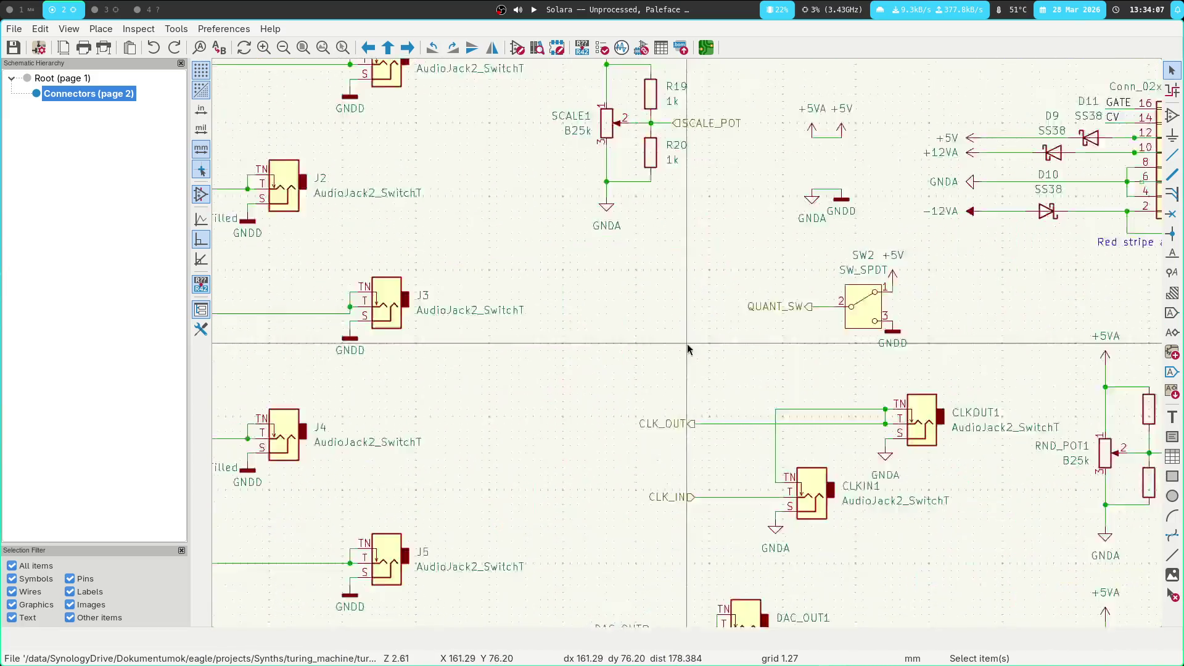
scroll(769, 401, up, 2)
middle_drag(769, 401, 511, 339)
shift+scroll(617, 364, up, 3)
middle_drag(617, 198, 908, 359)
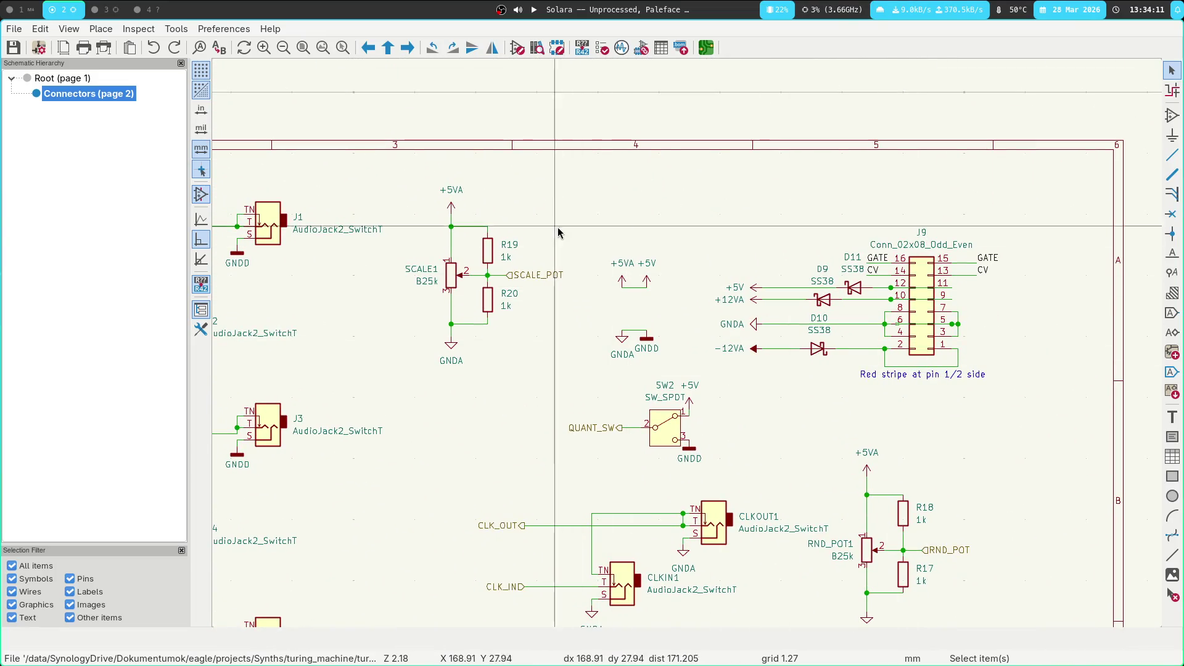
mouse_move(526, 464)
middle_down()
mouse_move(603, 411)
mouse_move(373, 219)
mouse_move(366, 238)
mouse_move(548, 402)
middle_up()
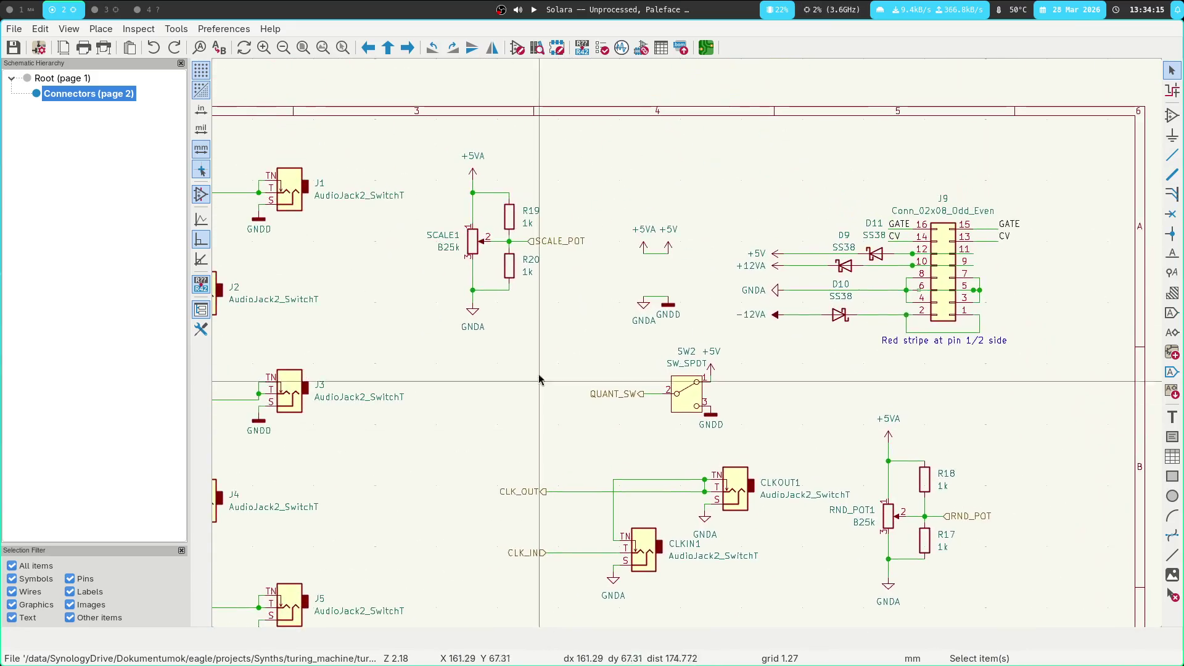
key(super+1)
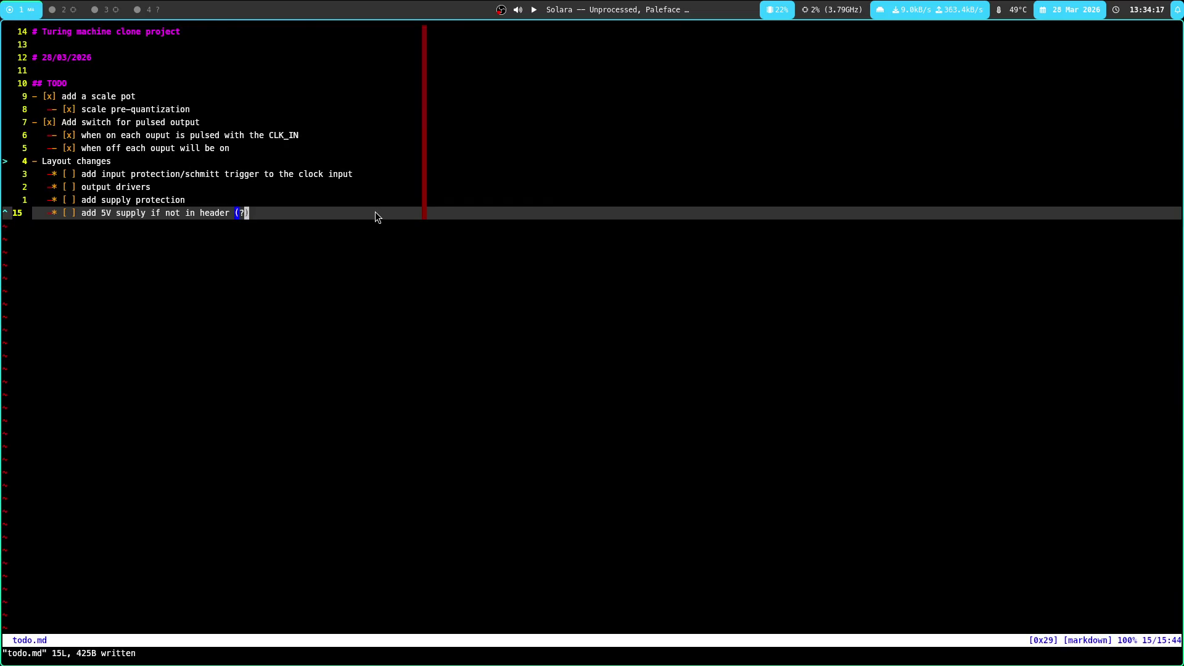
Compare schematic and board, then update the PCB from the schematic with F8
key(super+2)
key(super+3)
key(super+2)
key(super+3)
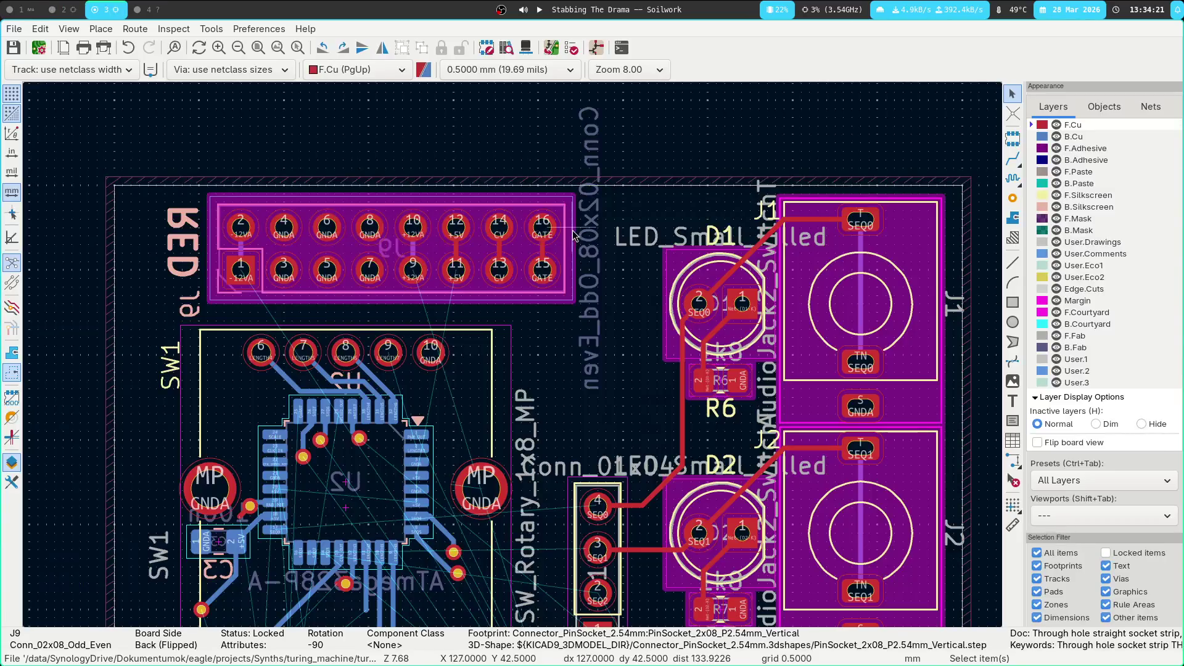
key(super+2)
scroll(515, 257, down, 5)
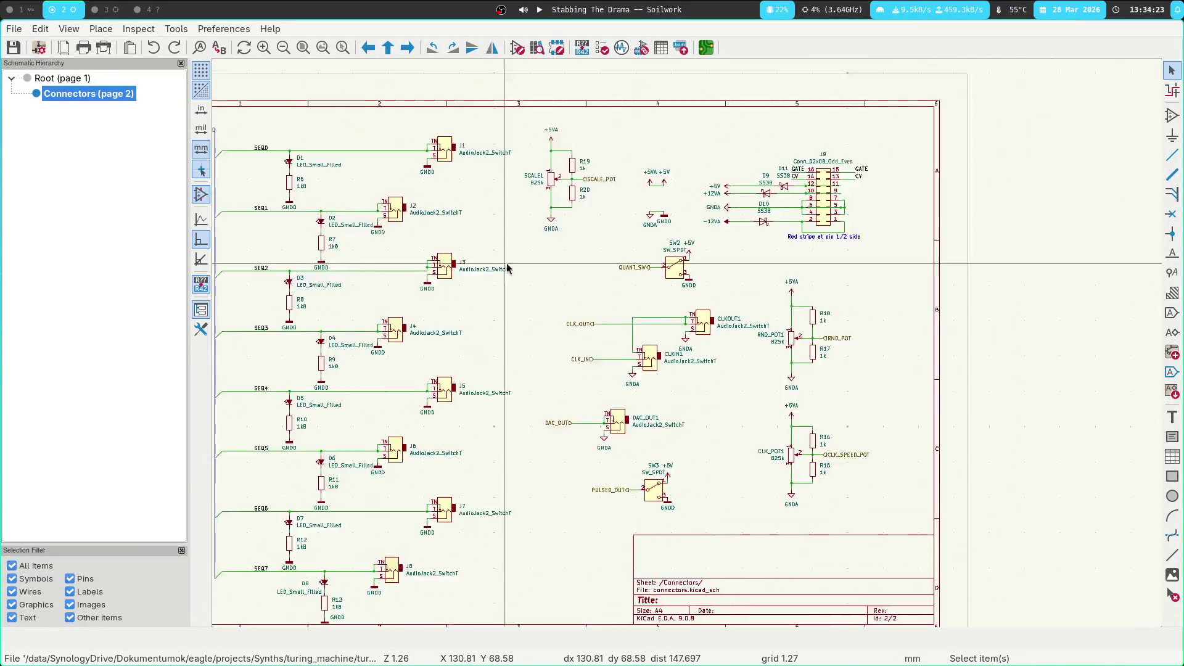
key(super+3)
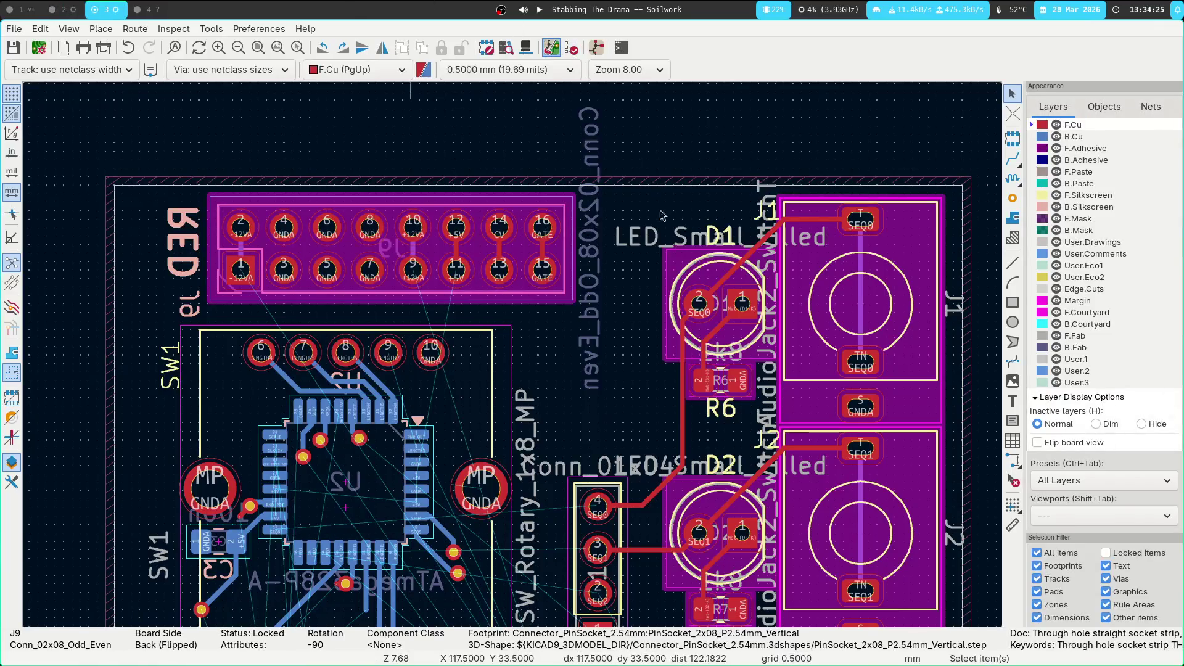
key(F8)
click(776, 523)
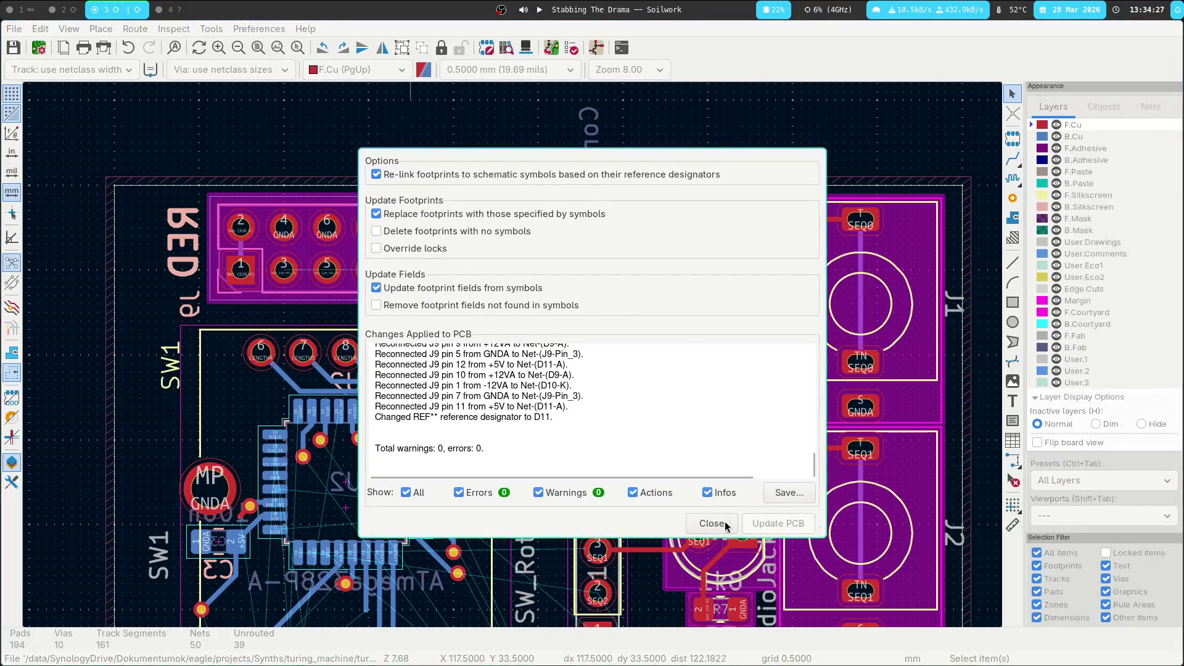
click(732, 525)
Drop the D9, D10 and D11 footprints above the board's top edge
scroll(827, 364, down, 4)
scroll(827, 364, up, 2)
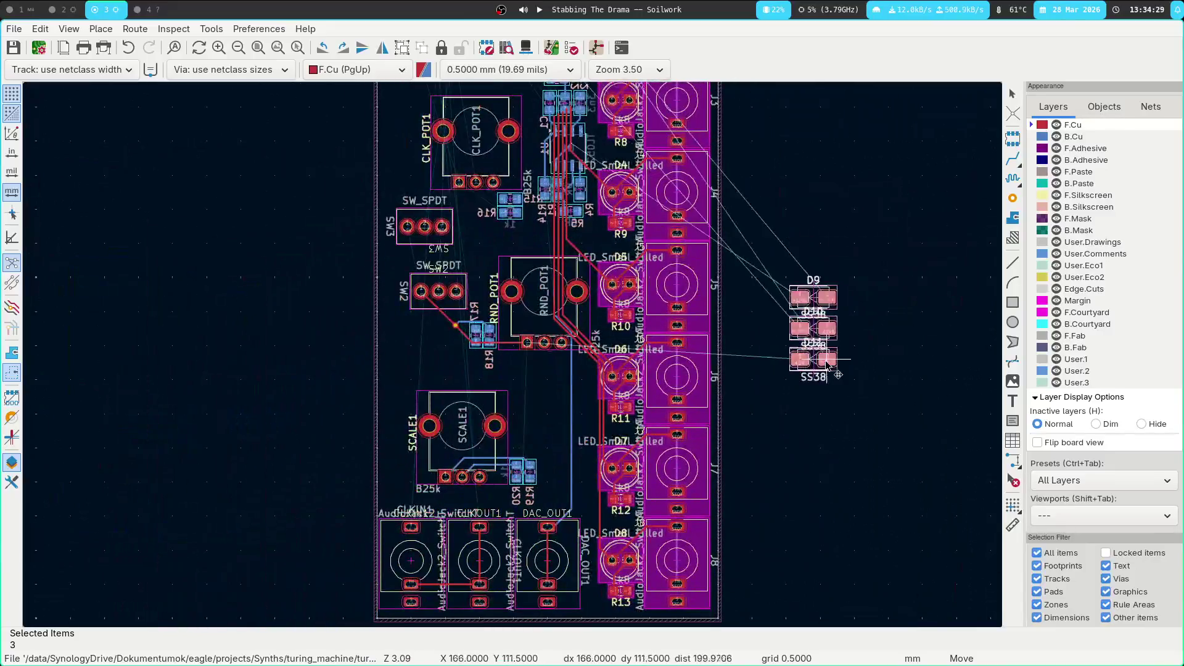
shift+scroll(426, 555, up, 5)
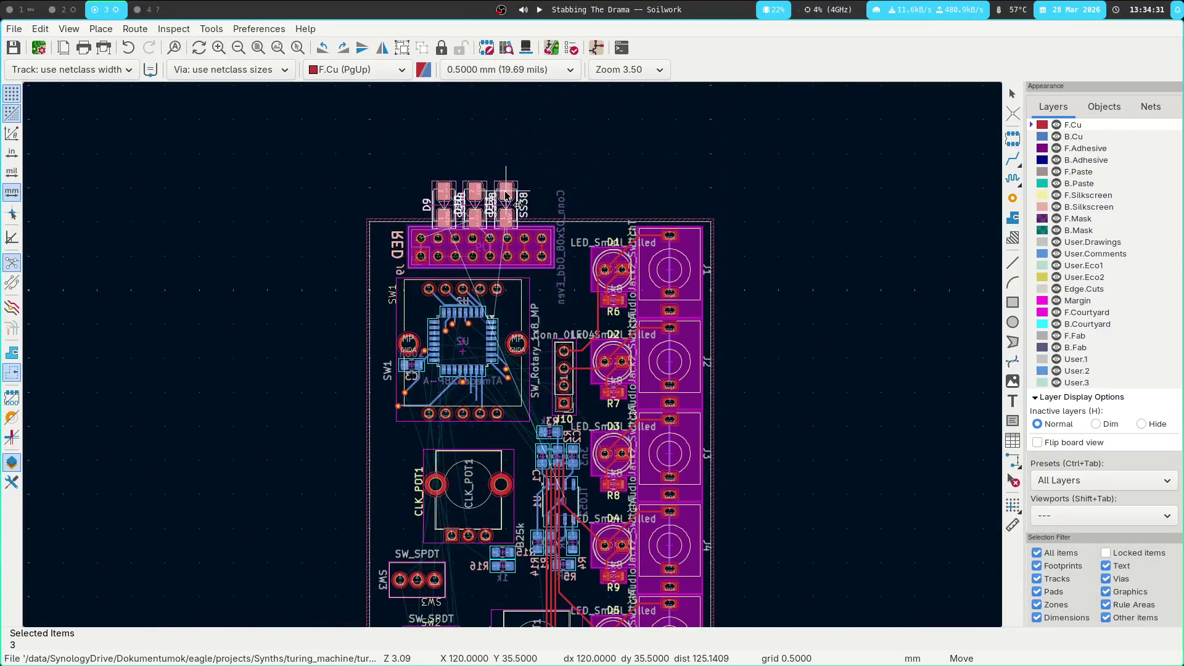
click(505, 179)
click(822, 235)
scroll(563, 278, up, 2)
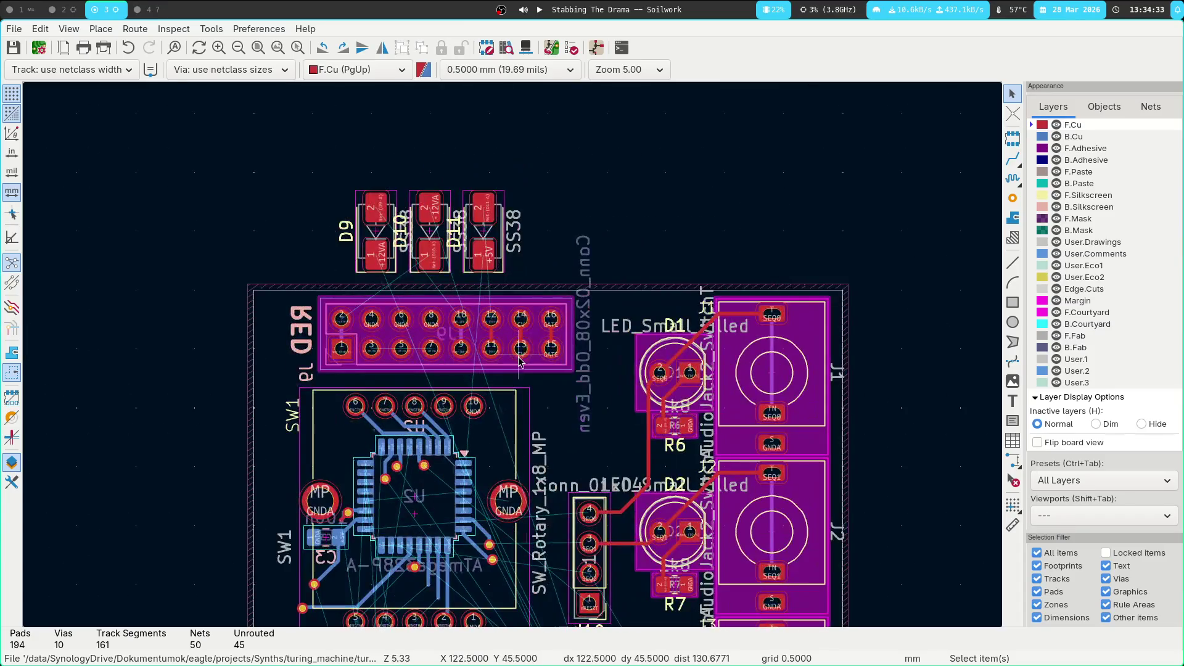
Pan down to the U2 and SW1 area and select the vertical LENGTH1 track
scroll(551, 256, down, 2)
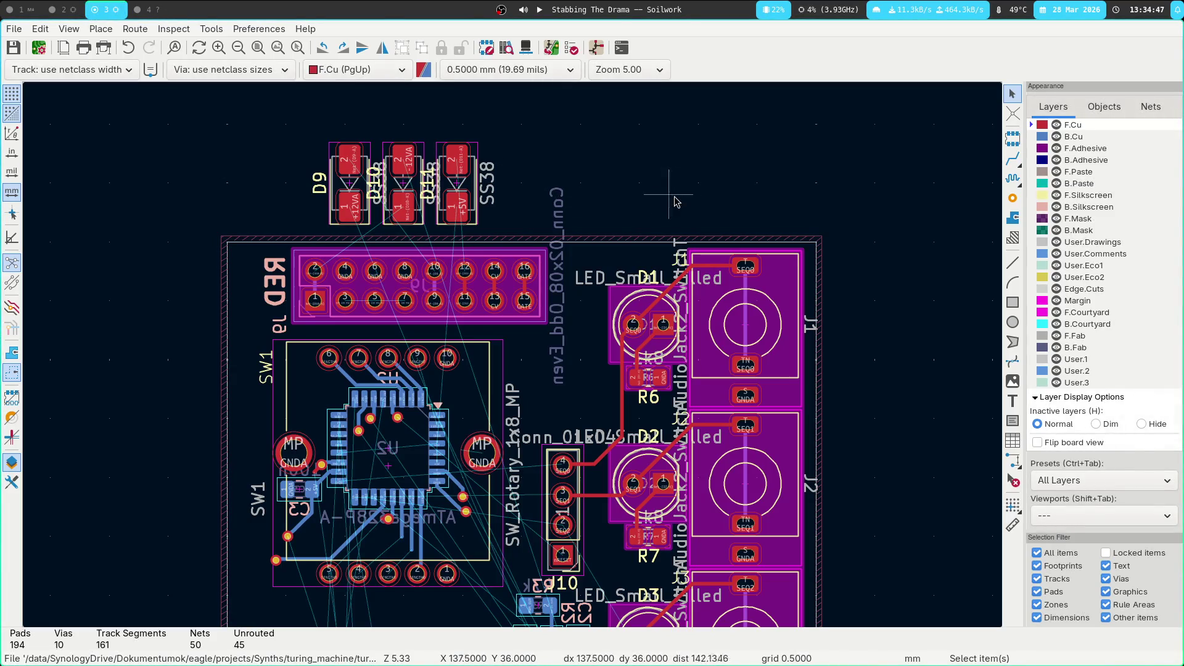
scroll(654, 188, down, 2)
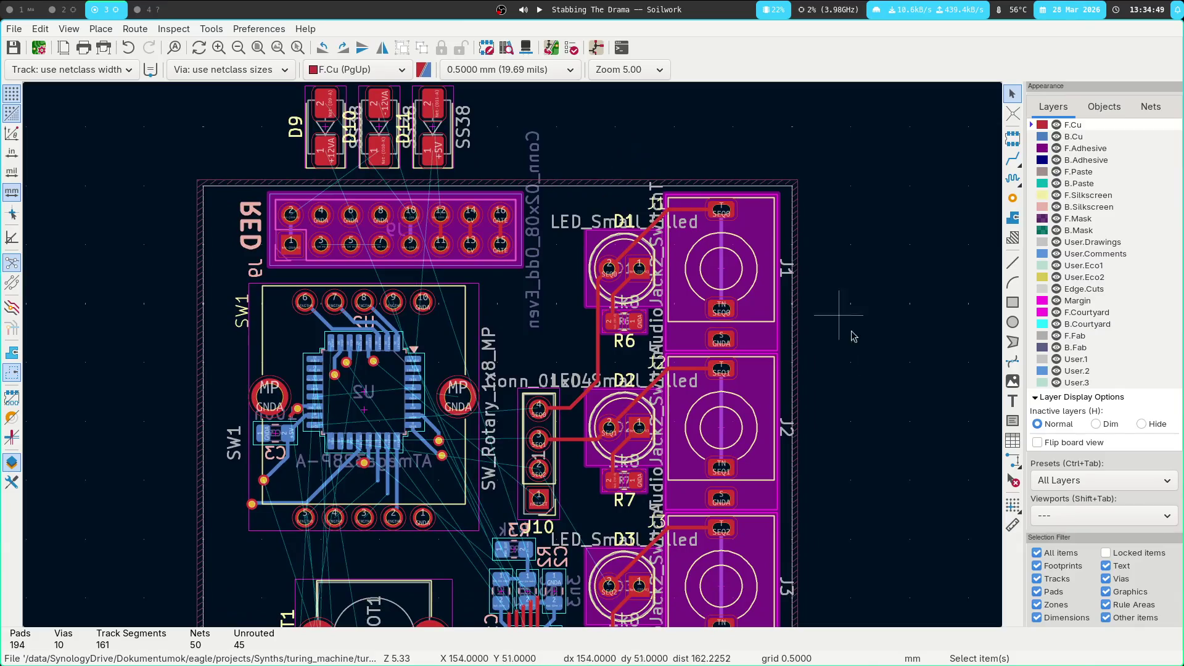
scroll(496, 314, down, 3)
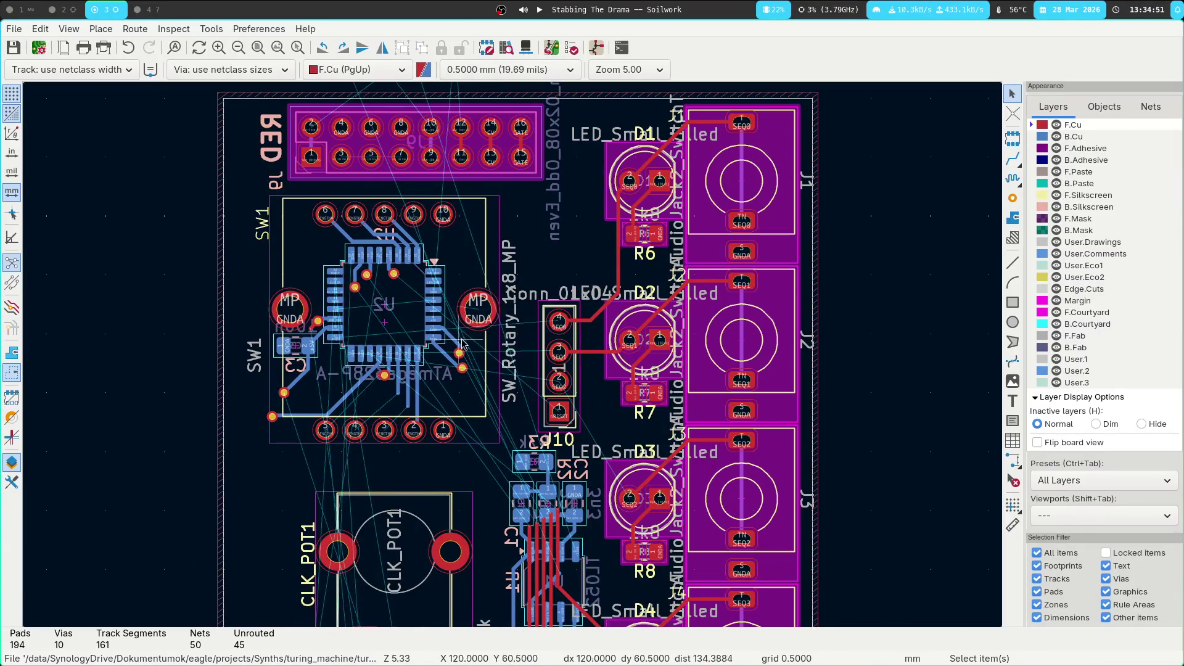
scroll(444, 346, up, 4)
click(401, 317)
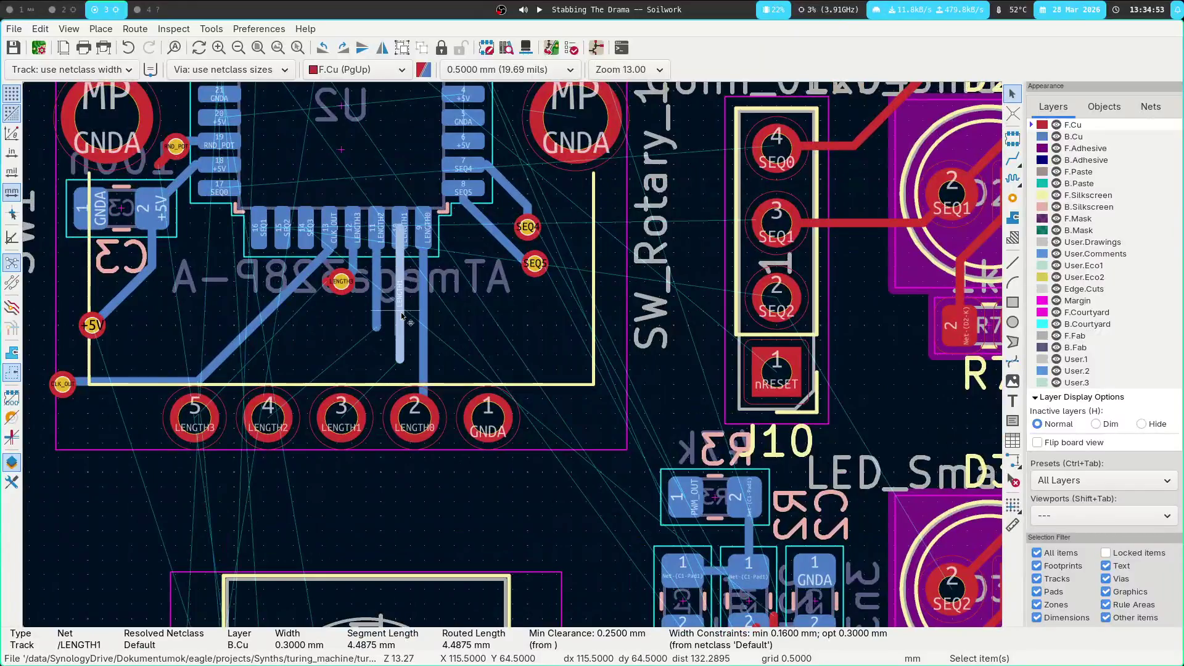
Check the LENGTH0–LENGTH3 tracks, then delete the entire CLK_OUT route
click(426, 310)
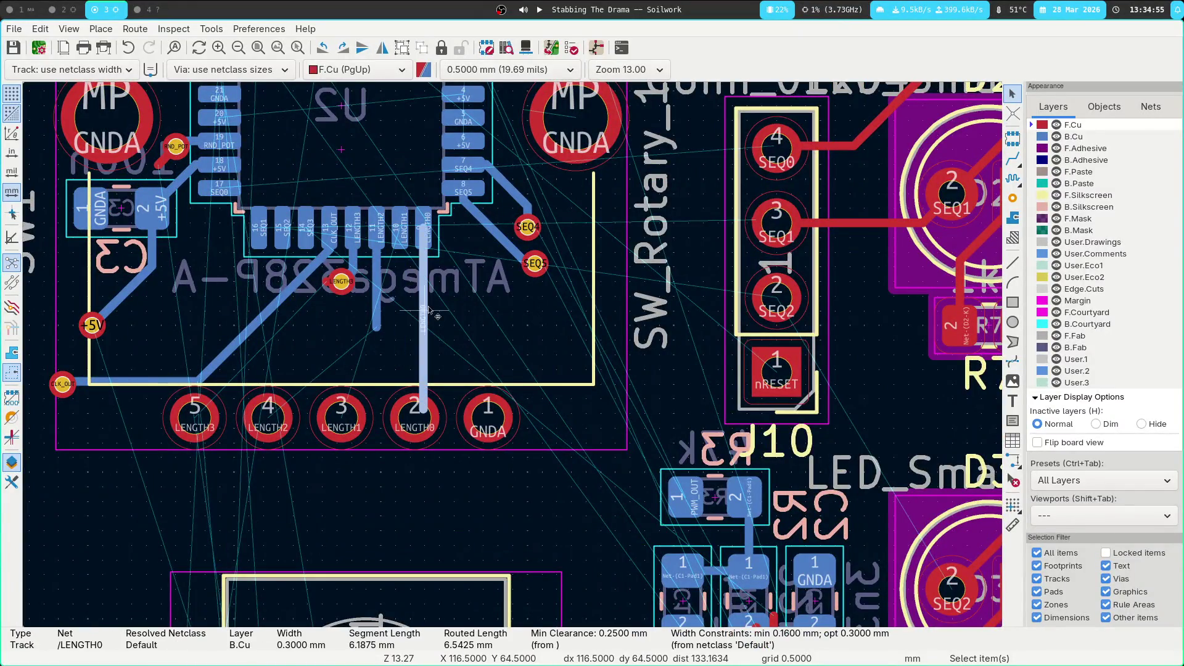
click(402, 307)
click(381, 300)
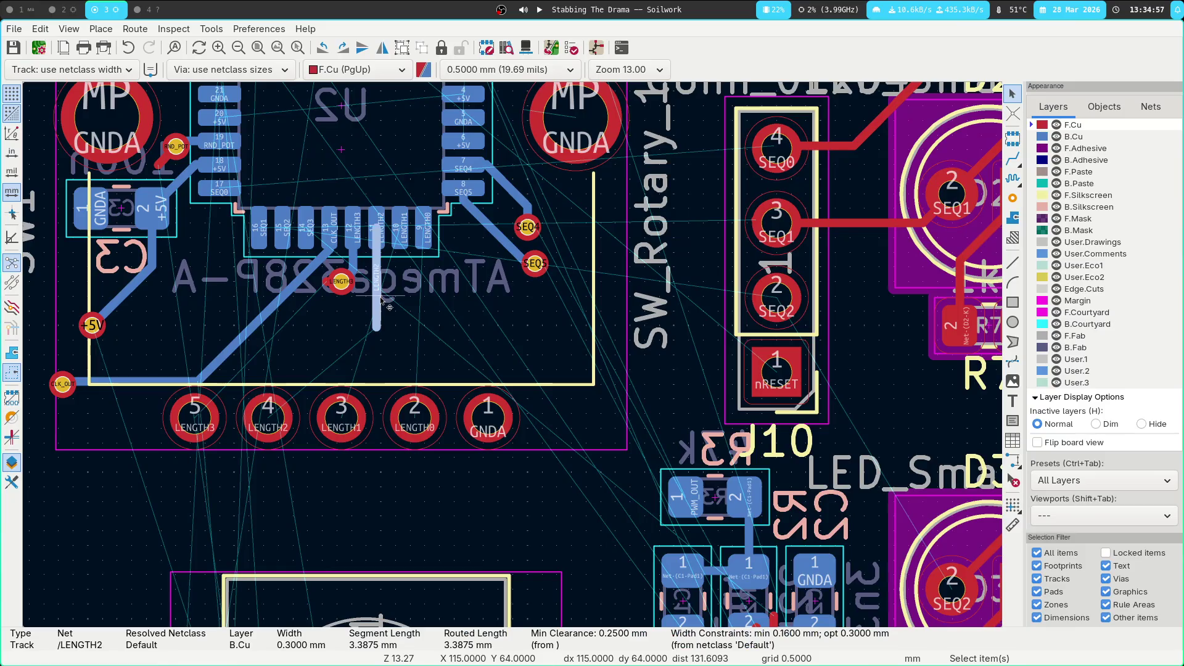
click(350, 269)
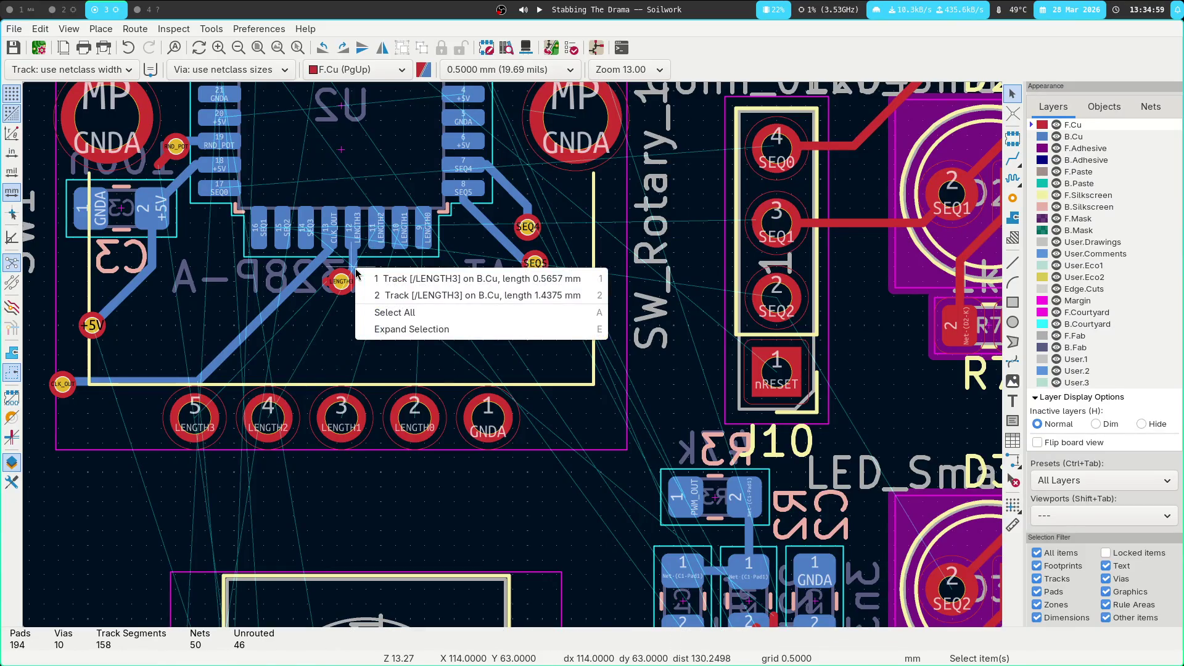
click(370, 275)
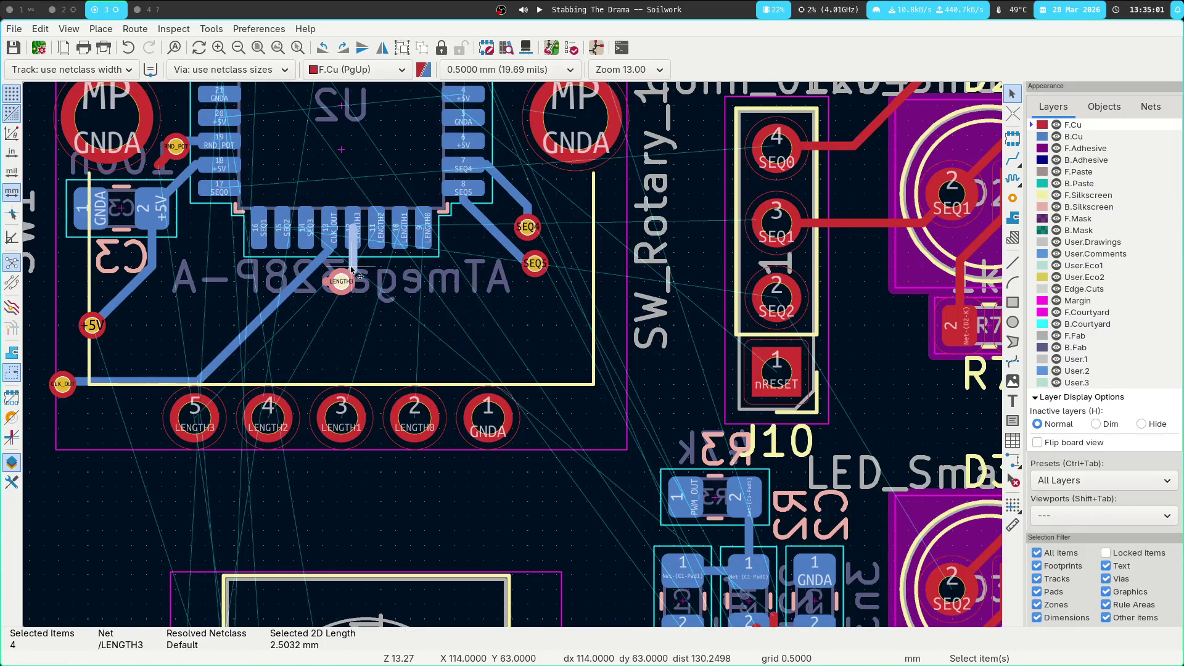
click(317, 271)
key(u)
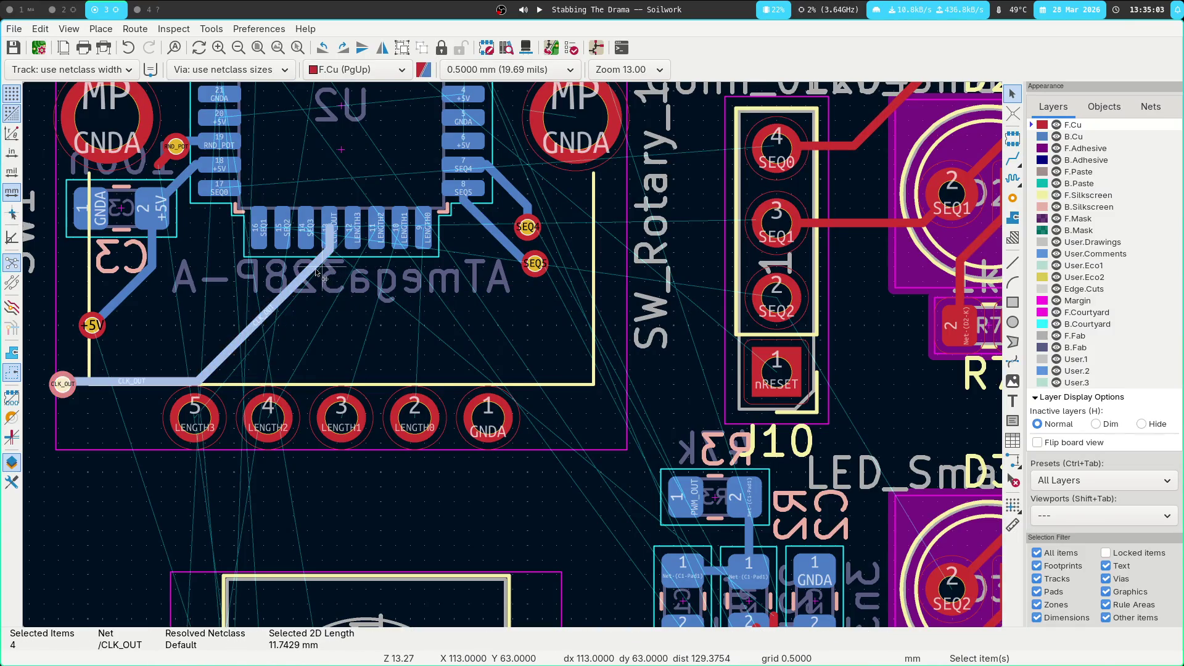
key(Delete)
key(F4)
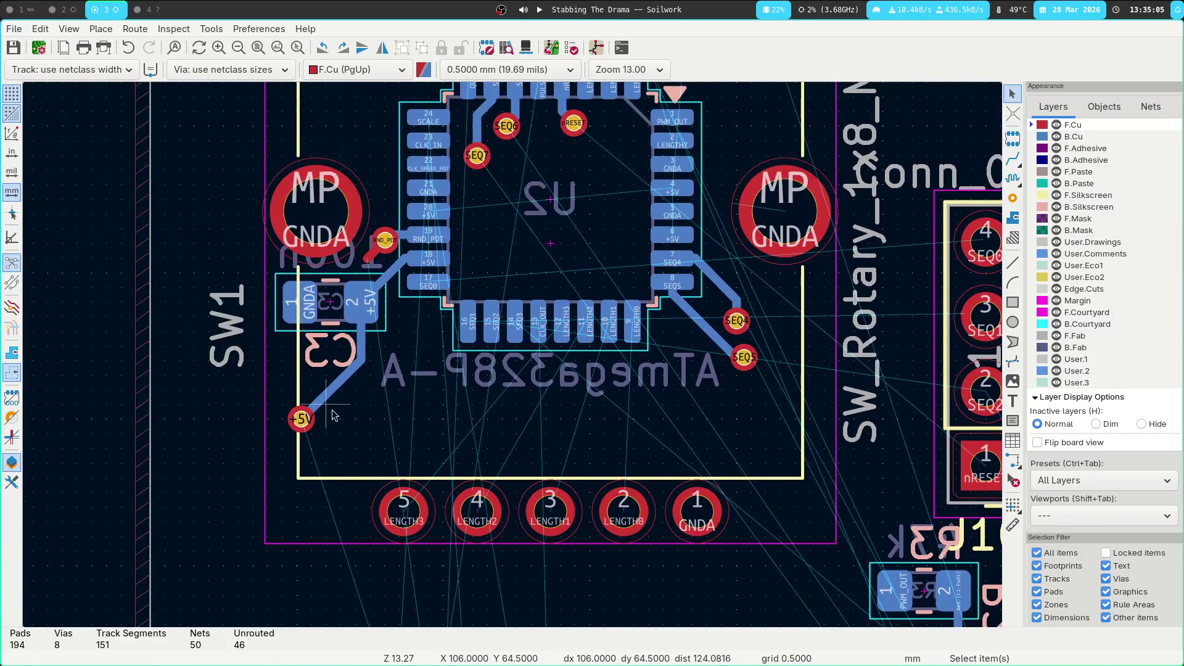
Delete the +5V route below C3, the RND_POT via and the RND_POT route
click(327, 399)
key(u)
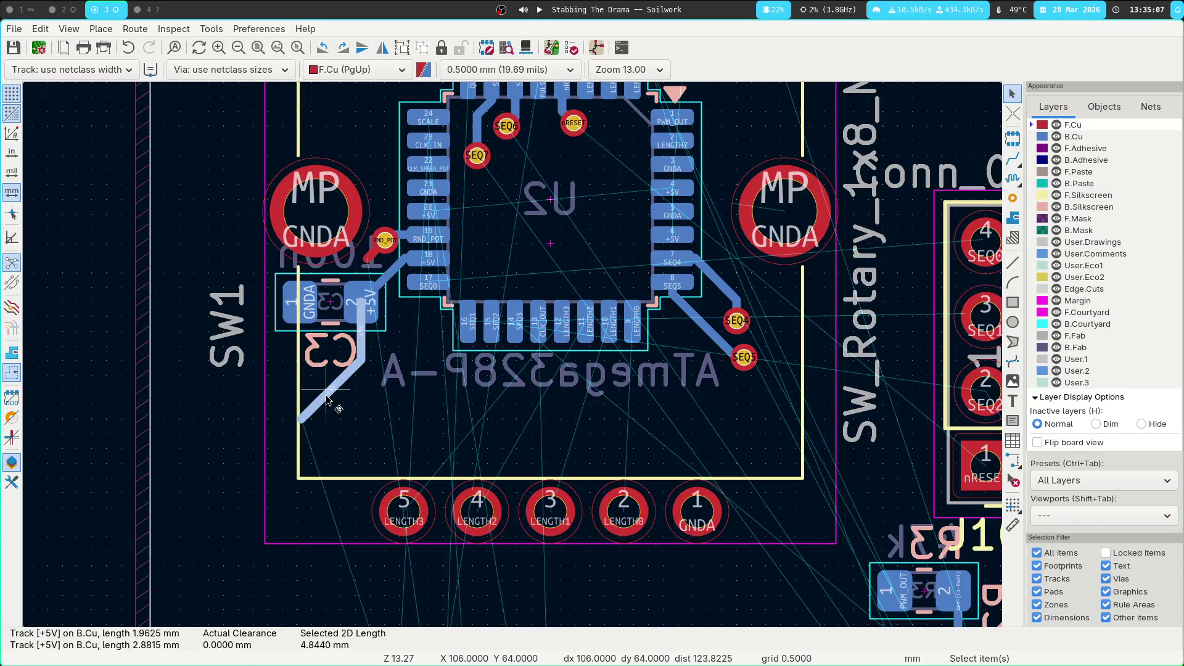
key(Delete)
click(382, 259)
key(Delete)
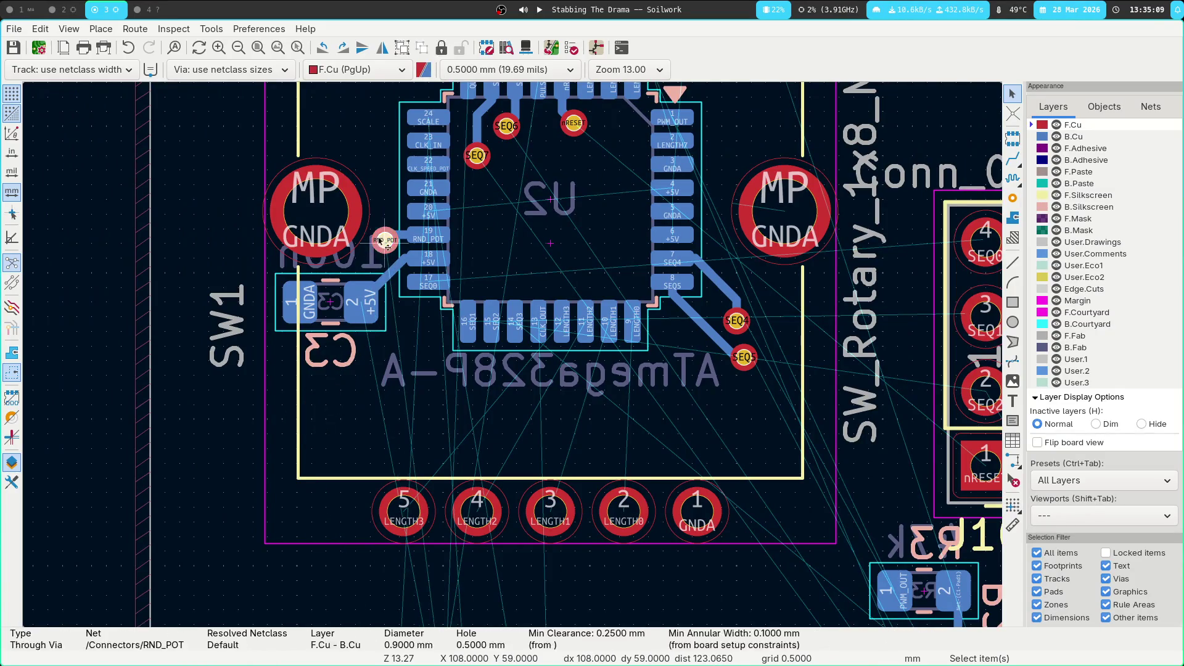
click(394, 239)
key(1)
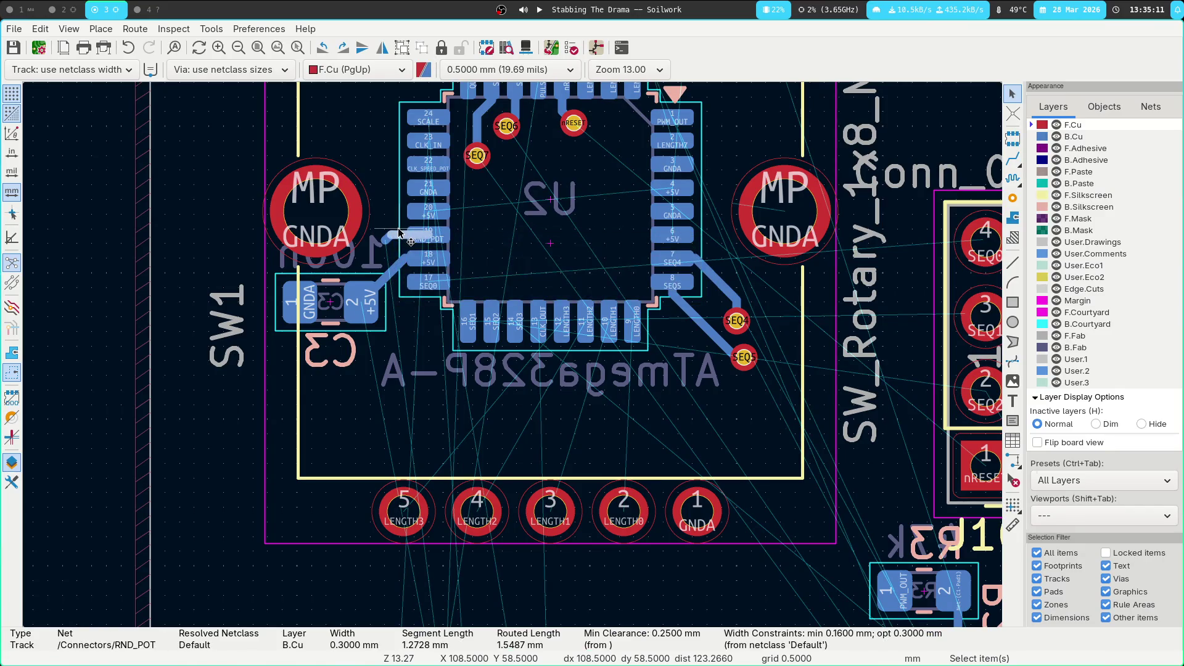
key(u)
key(Delete)
Delete the SEQ4 track leaving U2 and the SEQ via beside it
click(481, 341)
key(u)
key(Delete)
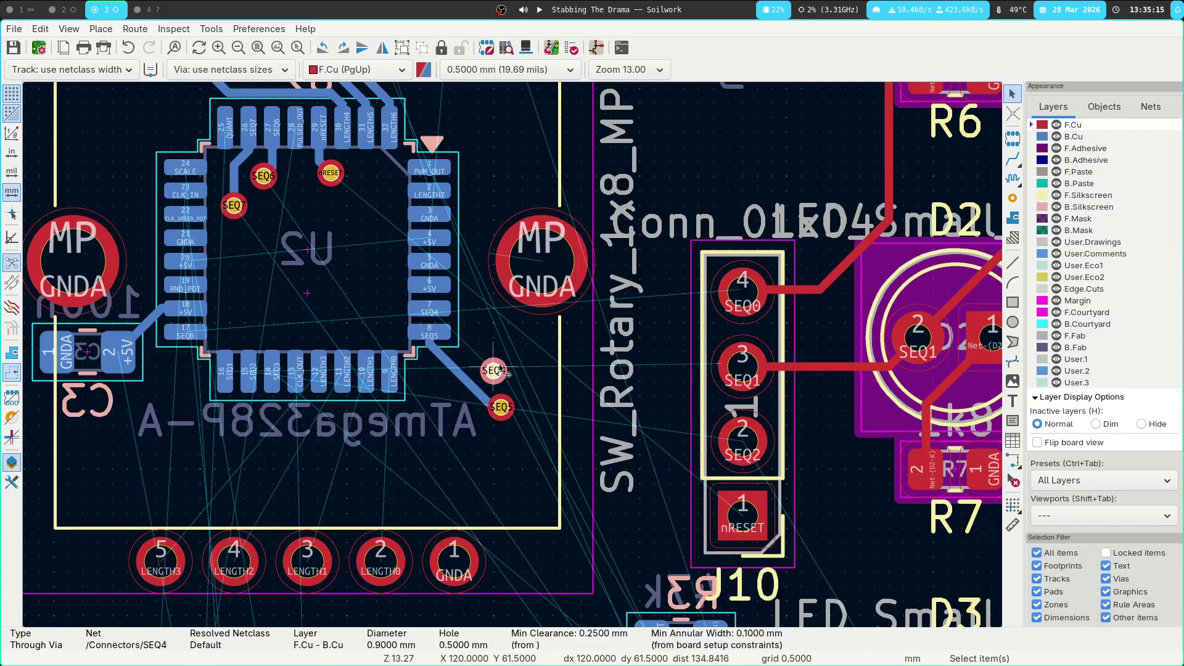
click(498, 370)
key(Delete)
Delete the SEQ5 track, its via and the leftover F.Cu stub
click(479, 384)
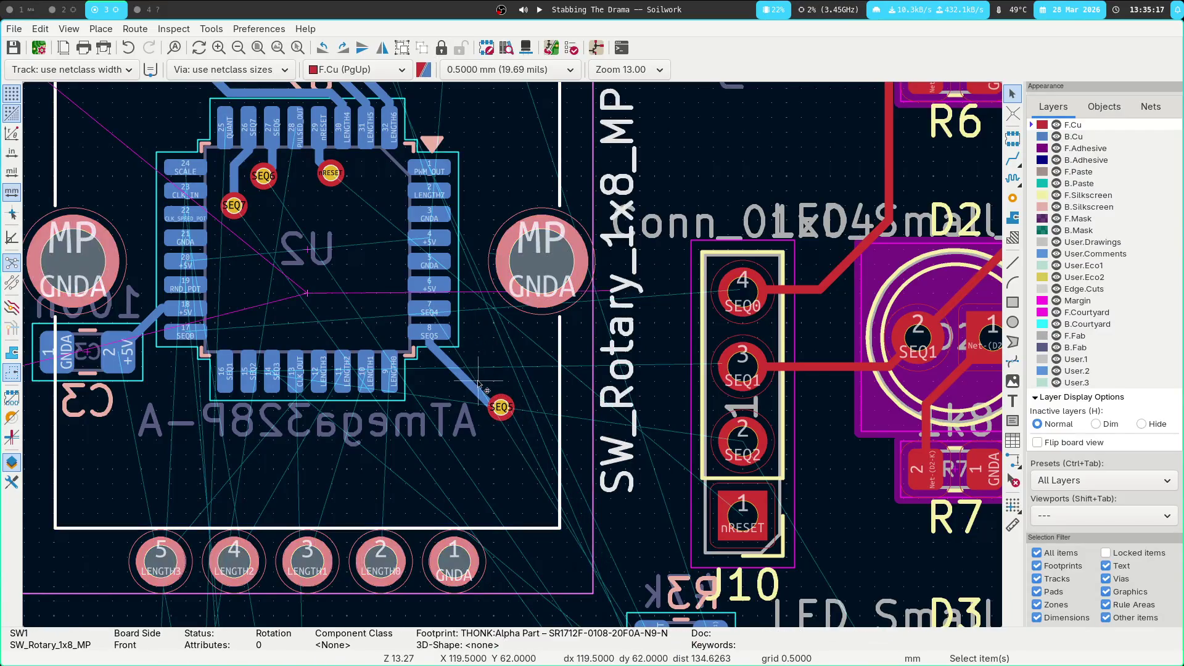
click(467, 389)
key(u)
key(Delete)
click(501, 407)
key(Delete)
click(506, 407)
click(506, 407)
key(Delete)
Reroute the LENGTH5 track from SW1 pad 7 toward U2 pin 31
scroll(333, 257, up, 3)
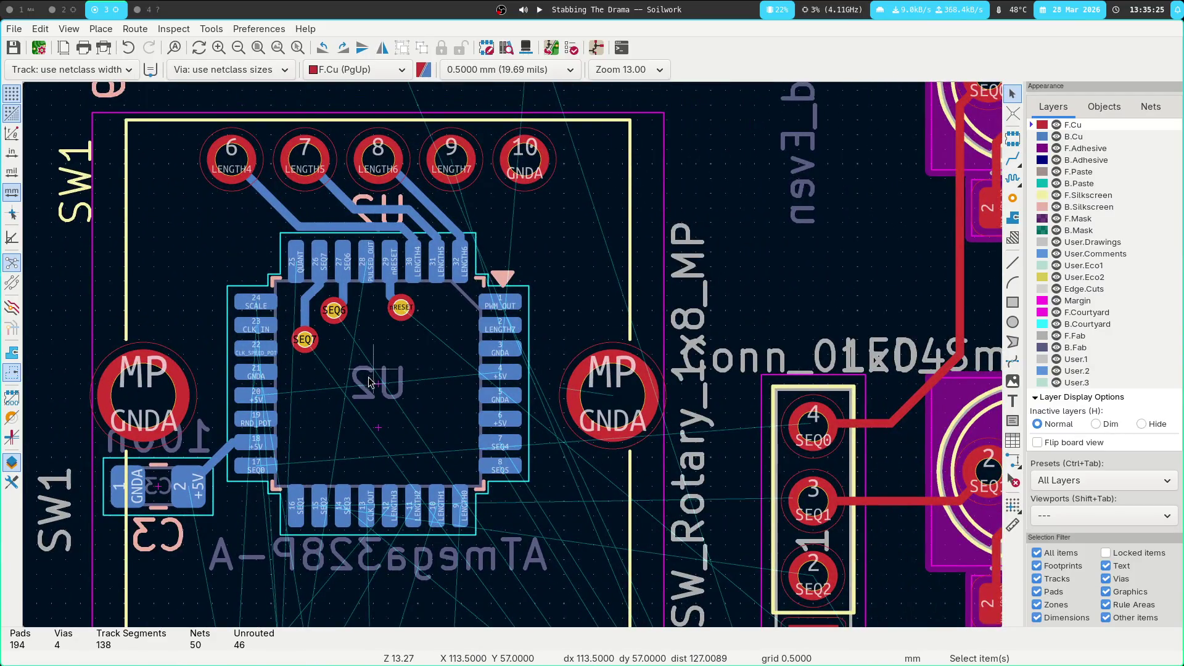
scroll(368, 378, down, 2)
scroll(521, 344, up, 3)
middle_drag(521, 345, 534, 378)
click(485, 308)
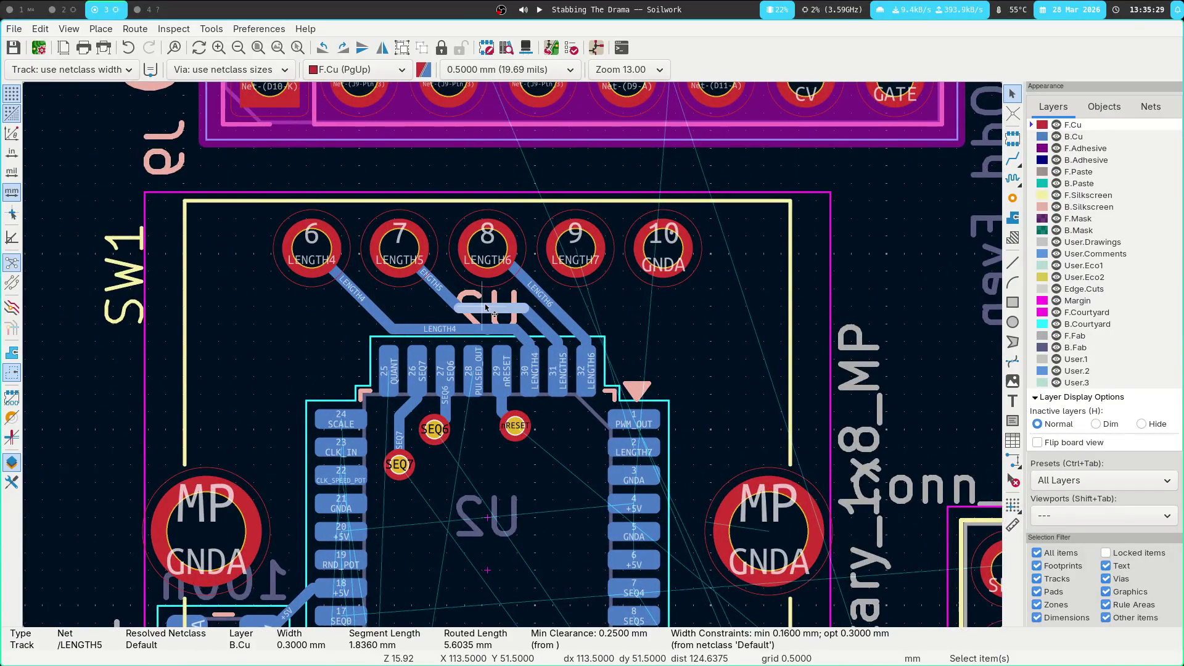
drag(485, 304, 485, 302)
click(499, 309)
click(518, 308)
mouse_move(518, 308)
mouse_down()
mouse_move(518, 296)
mouse_move(461, 295)
mouse_up()
click(461, 294)
click(458, 295)
click(450, 290)
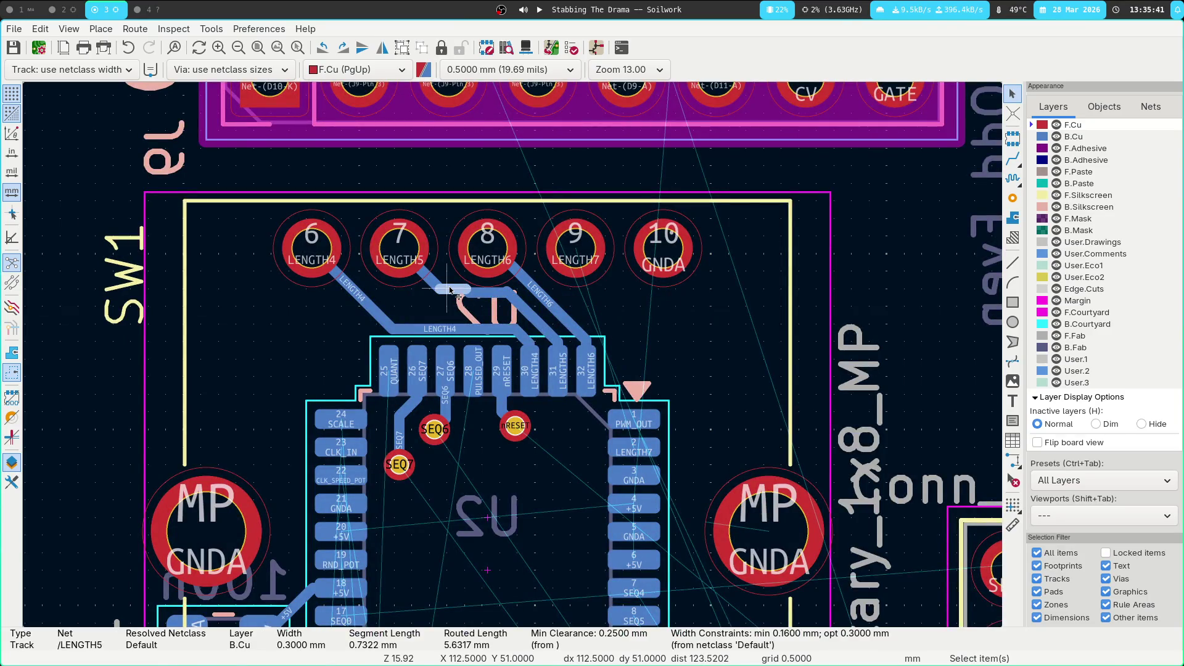
Commit the LENGTH5 route, then delete its short horizontal and overlapping leftover segments
key(x)
scroll(450, 291, up, 3)
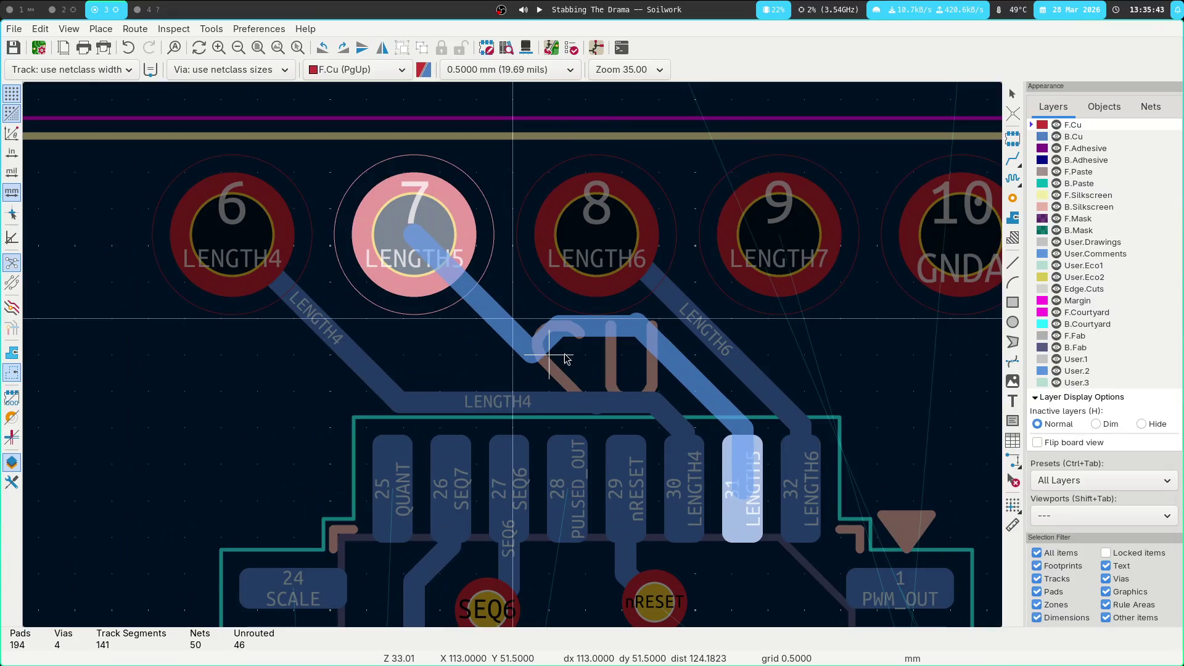
click(593, 333)
click(532, 325)
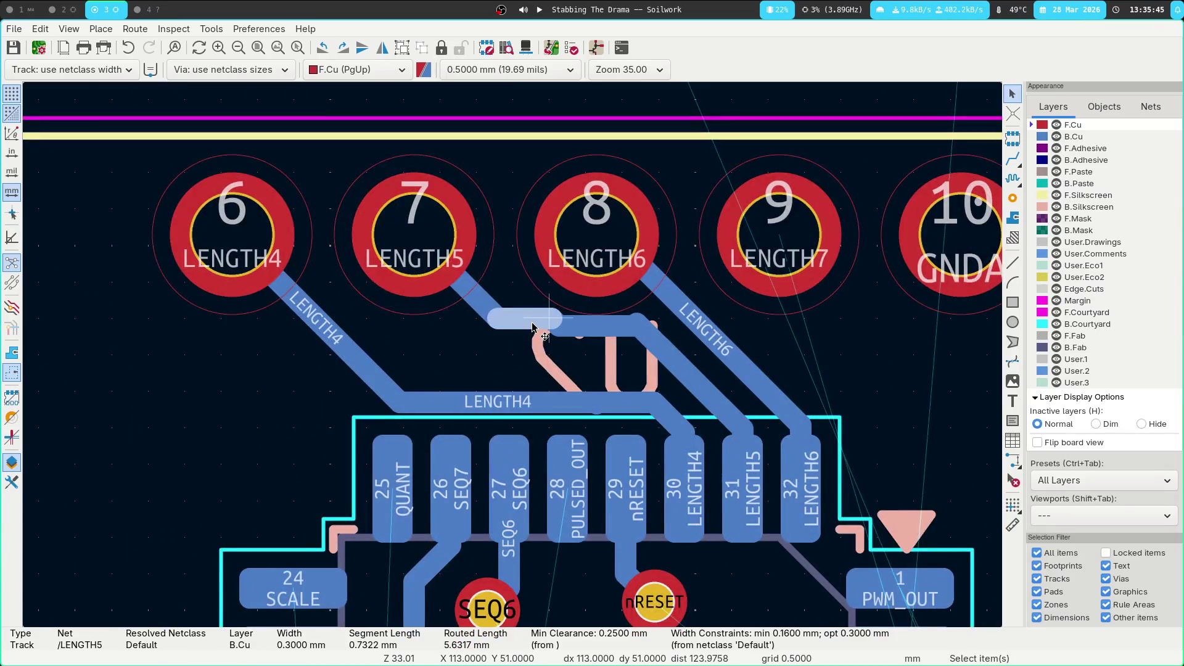
key(x)
key(Escape)
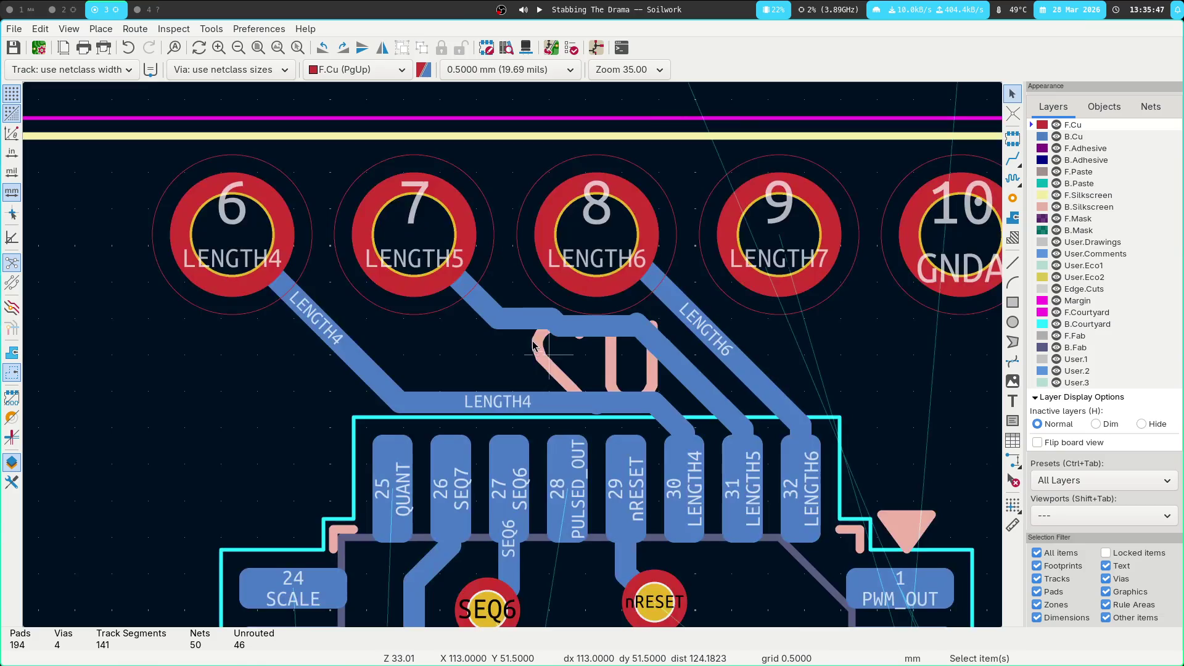
click(531, 326)
key(Delete)
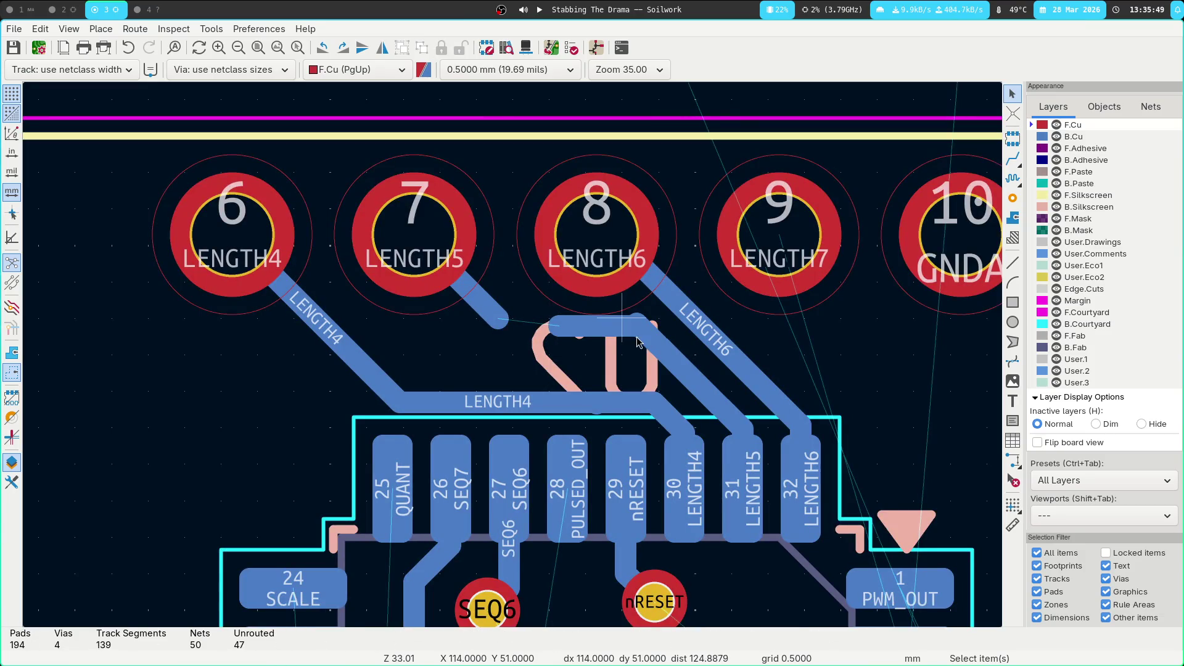
click(640, 324)
click(674, 349)
key(Delete)
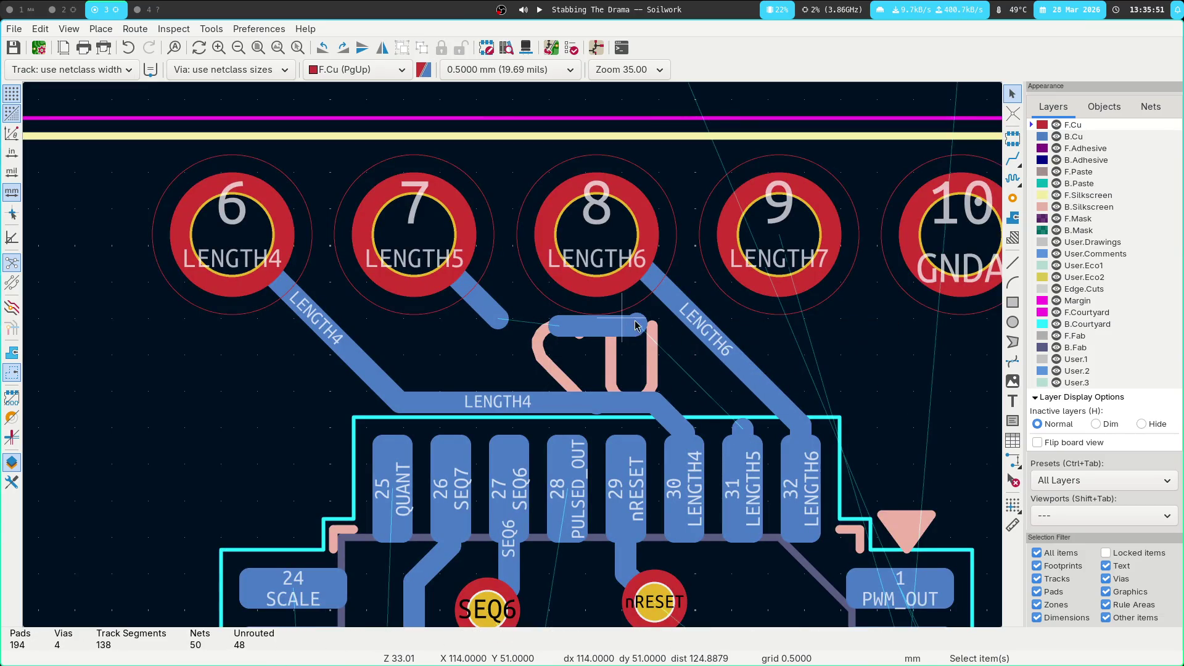
click(638, 324)
click(673, 331)
key(Delete)
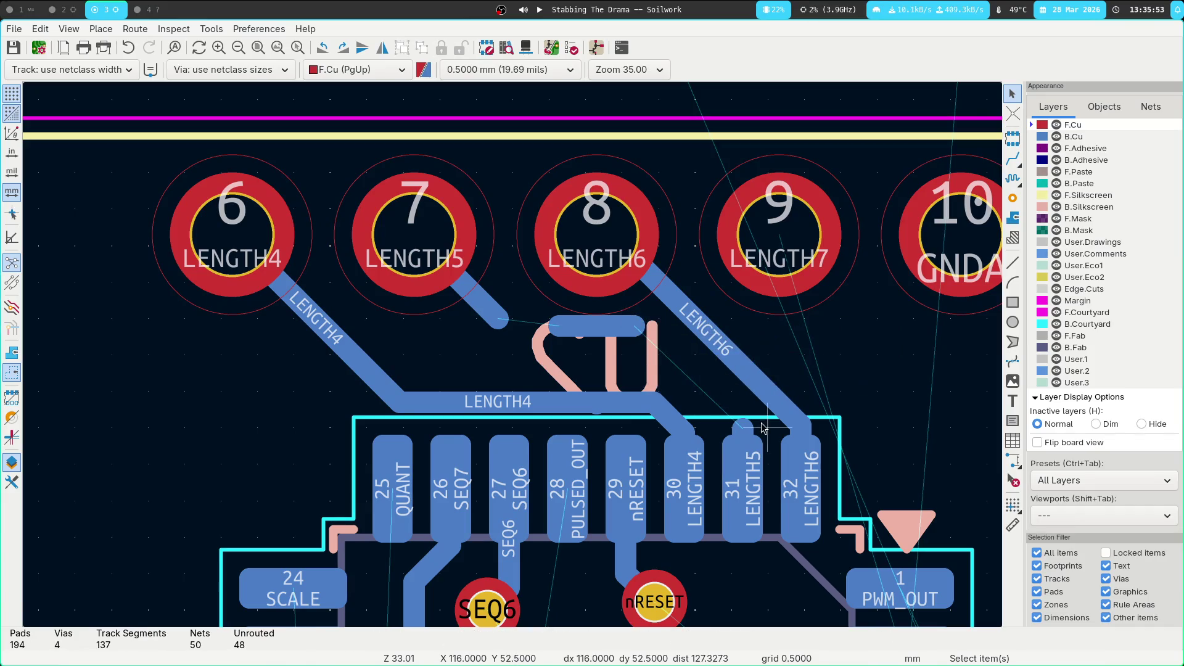
Route LENGTH5 from jack pad 7 to U2 pad 31 and set the grid to 0.2500 mm
click(740, 424)
key(Escape)
click(516, 70)
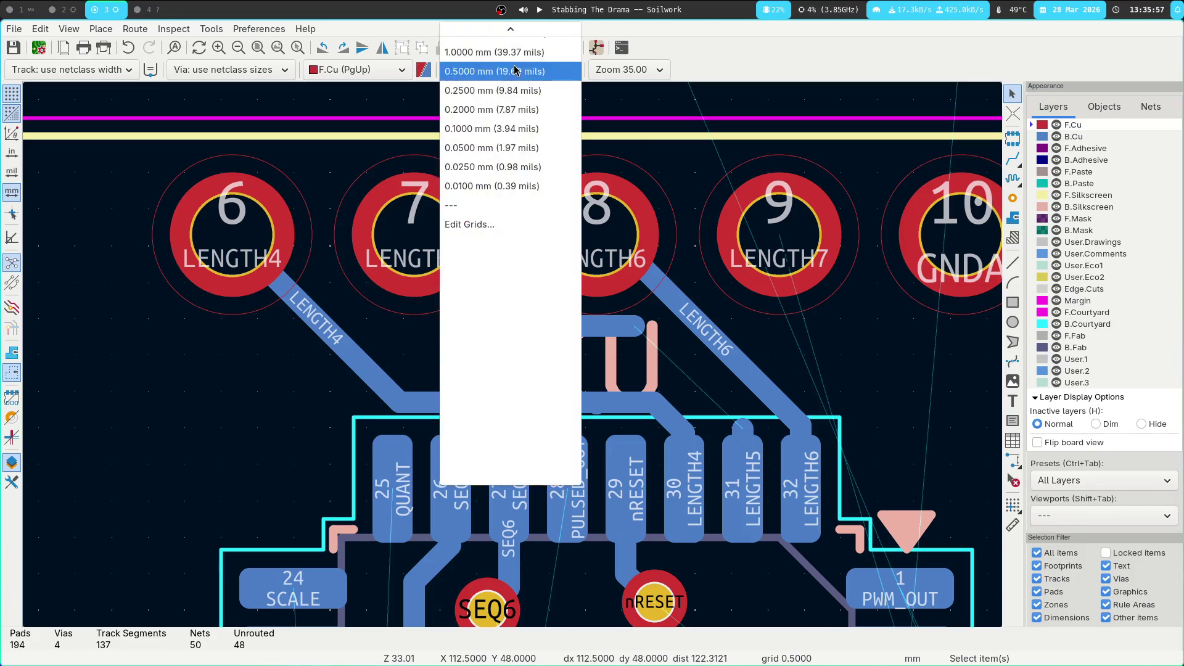
click(621, 343)
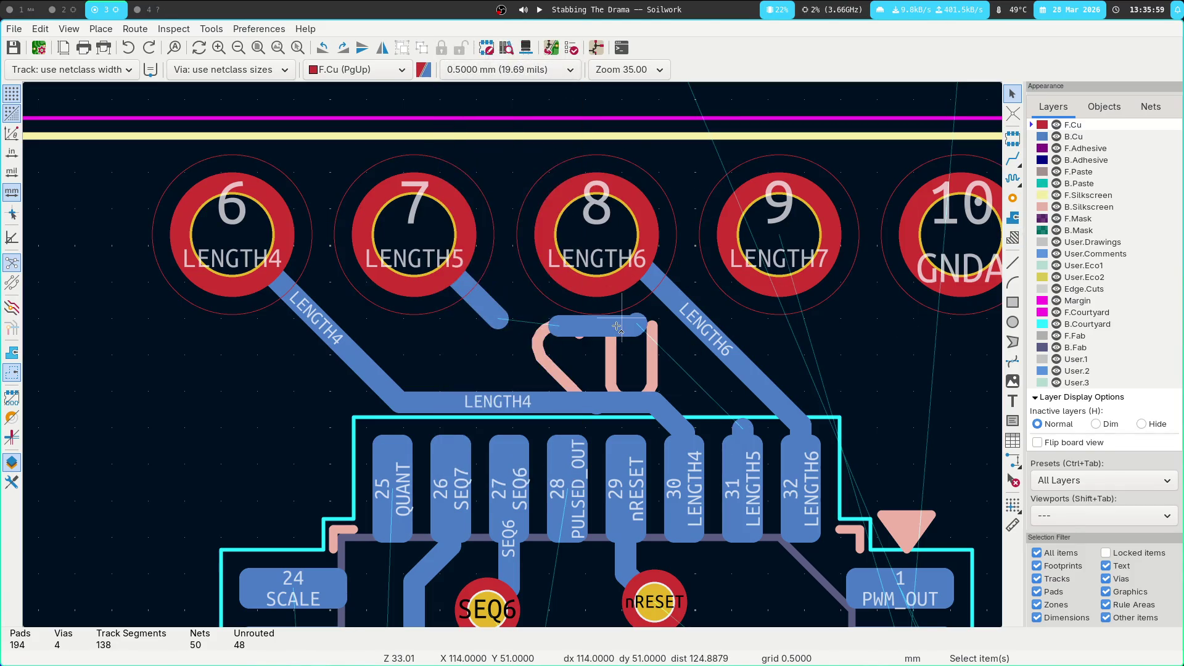
click(742, 427)
click(526, 73)
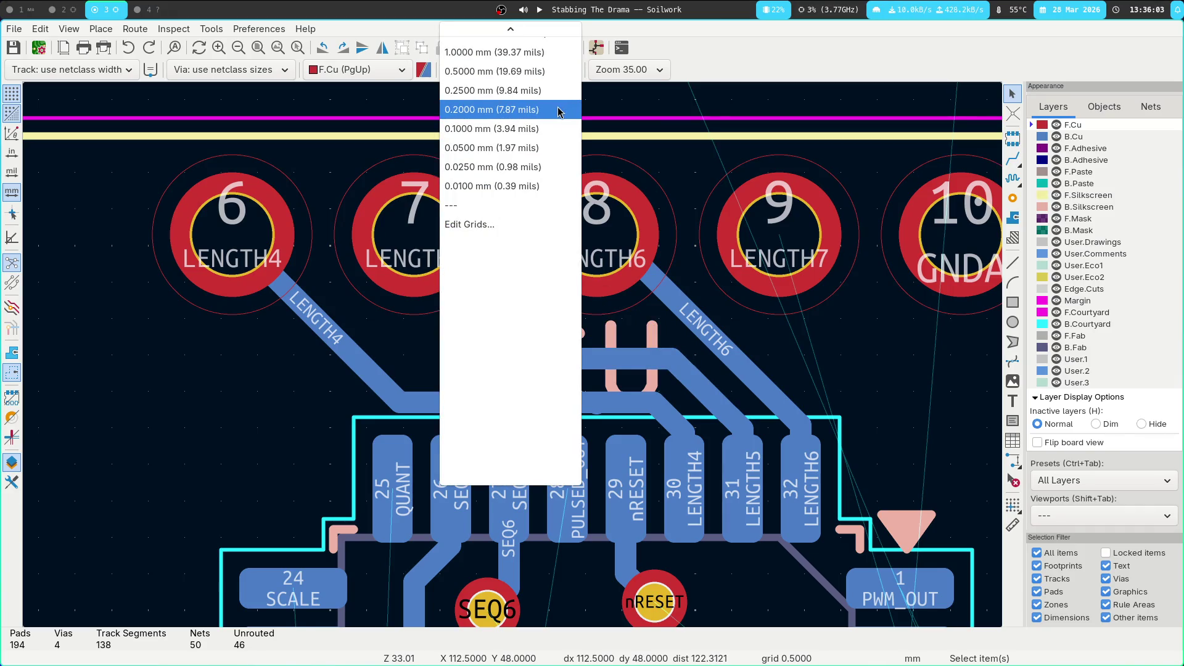
click(542, 90)
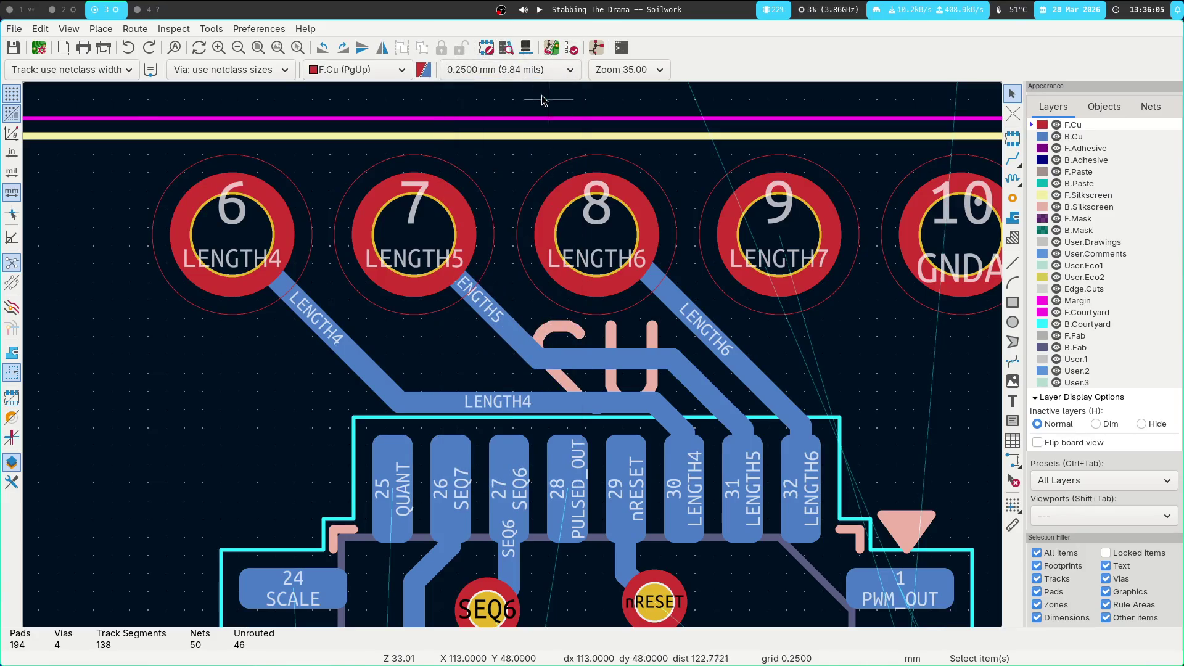
Delete the whole old LENGTH5 track and route a new one from U2 pad 31 to jack pad 7
click(626, 356)
key(x)
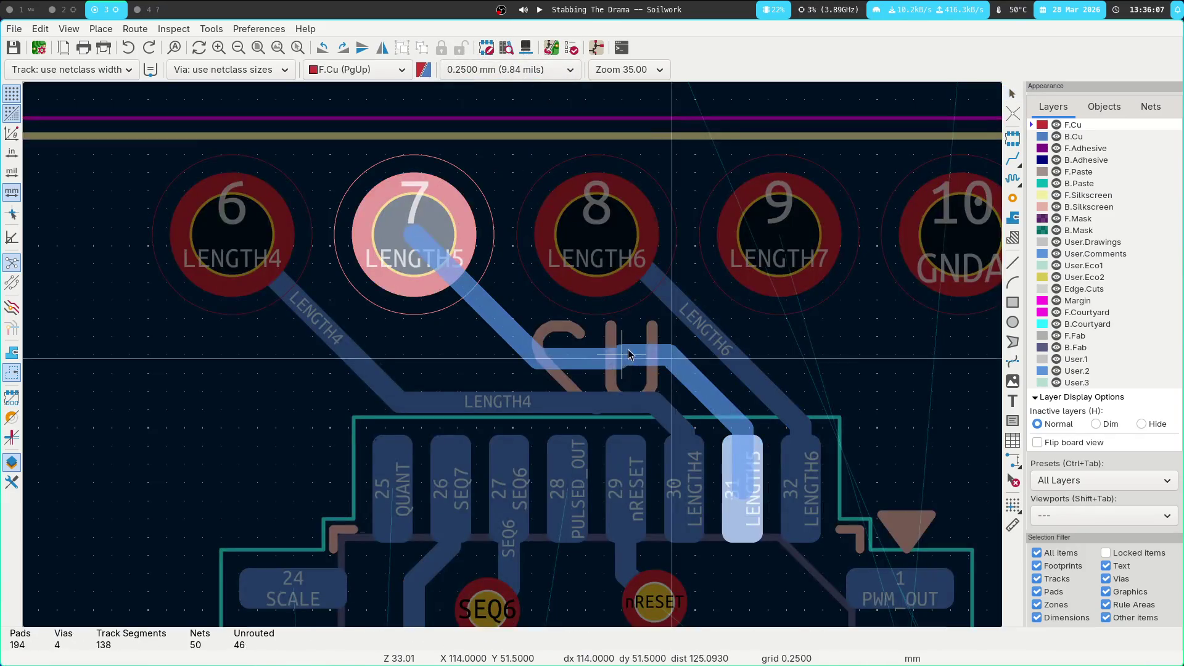
key(Escape)
key(Escape)
click(695, 374)
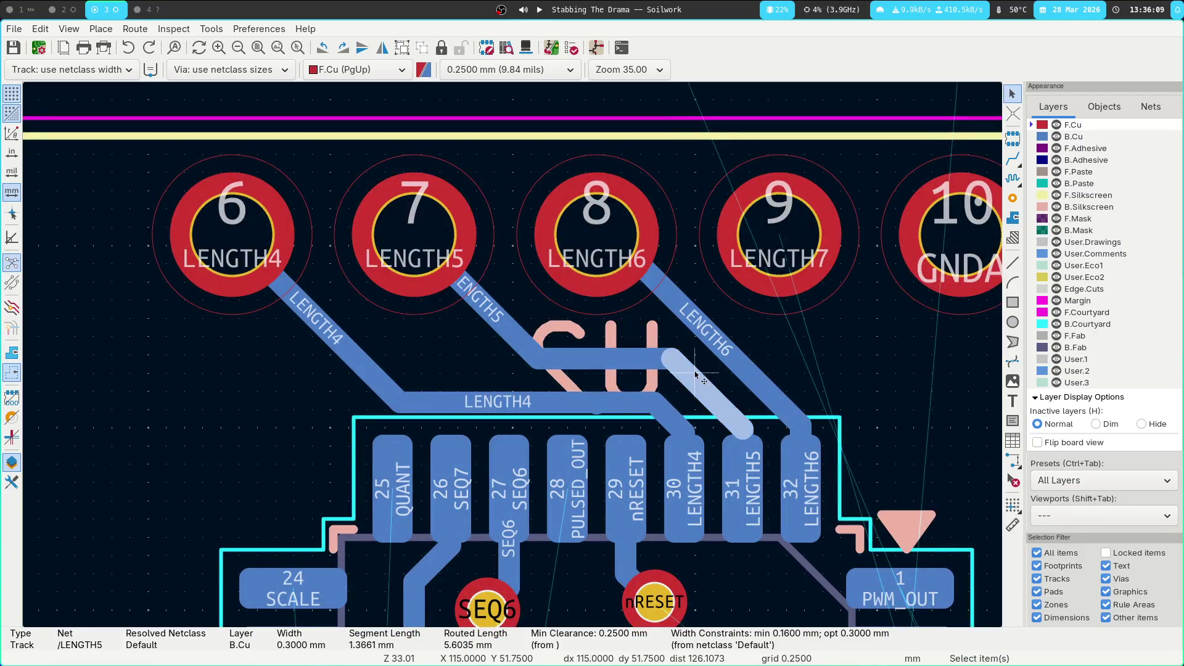
key(u)
key(Delete)
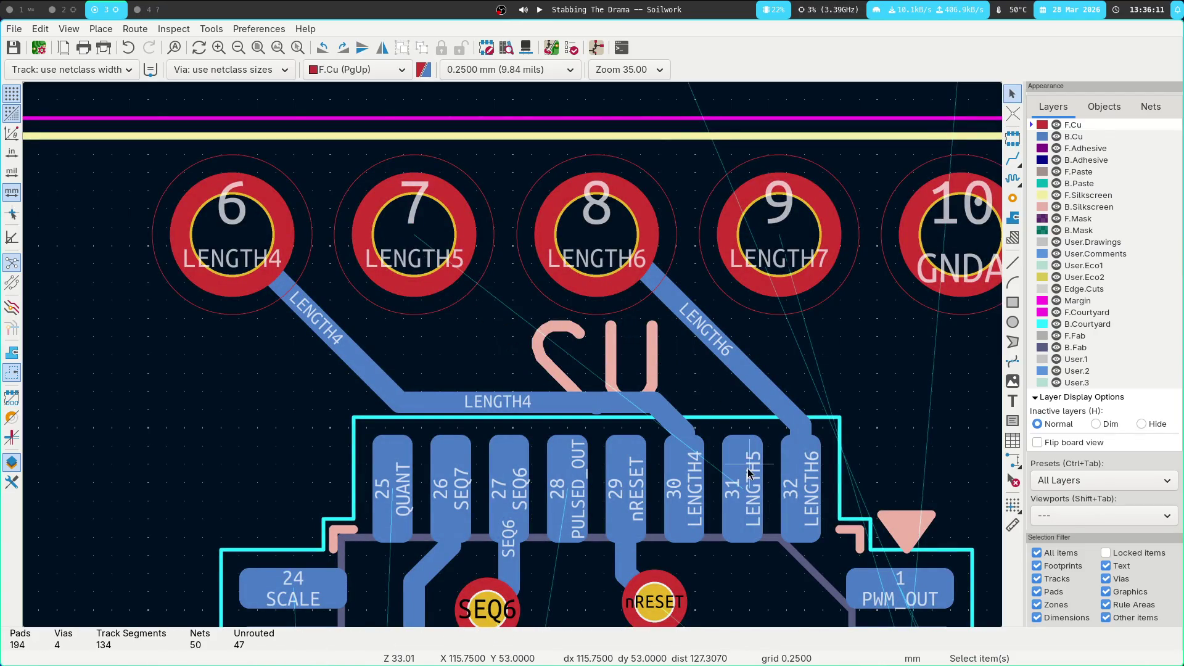
click(752, 486)
key(Escape)
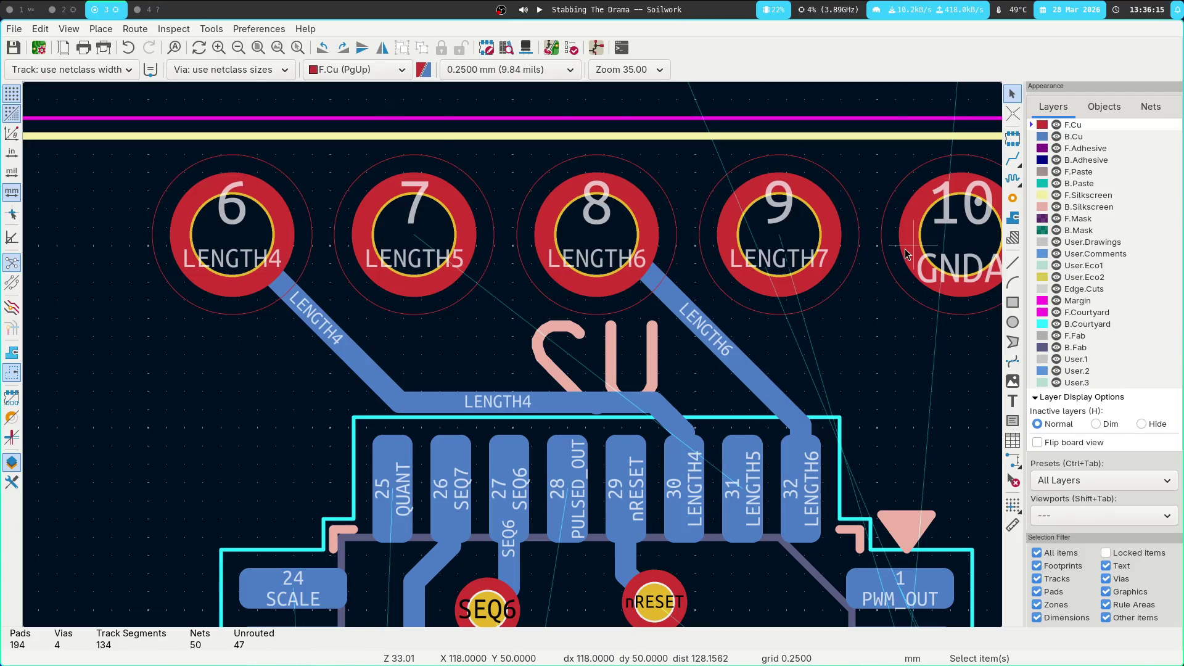
click(1014, 161)
click(746, 481)
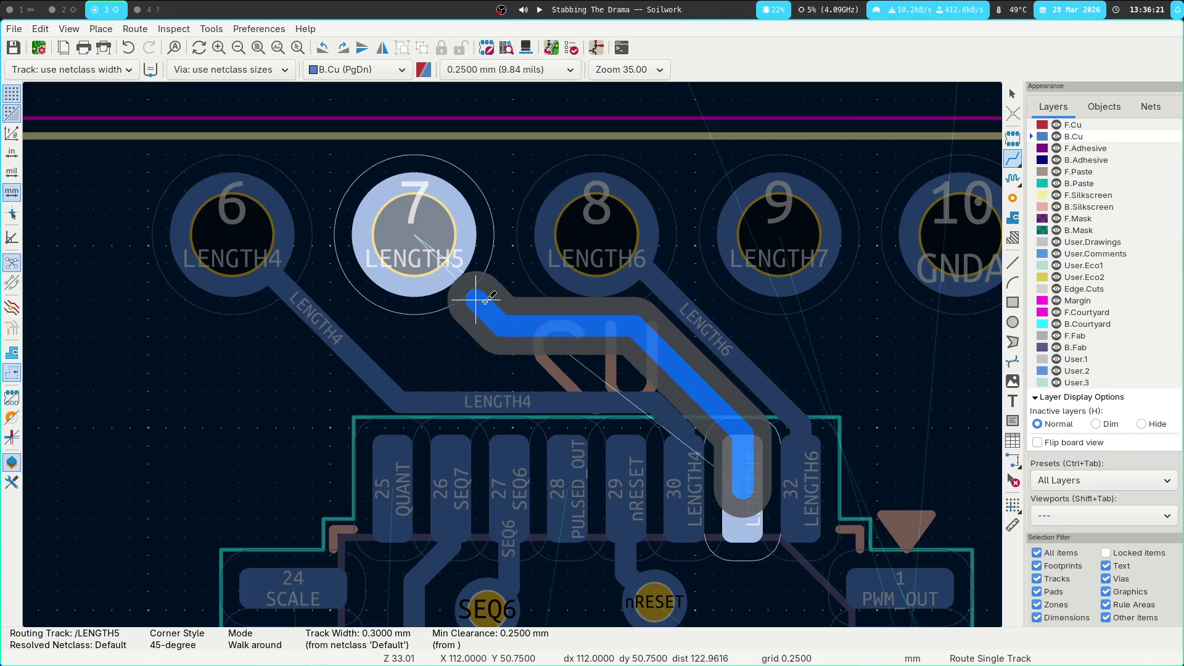
click(473, 244)
key(Escape)
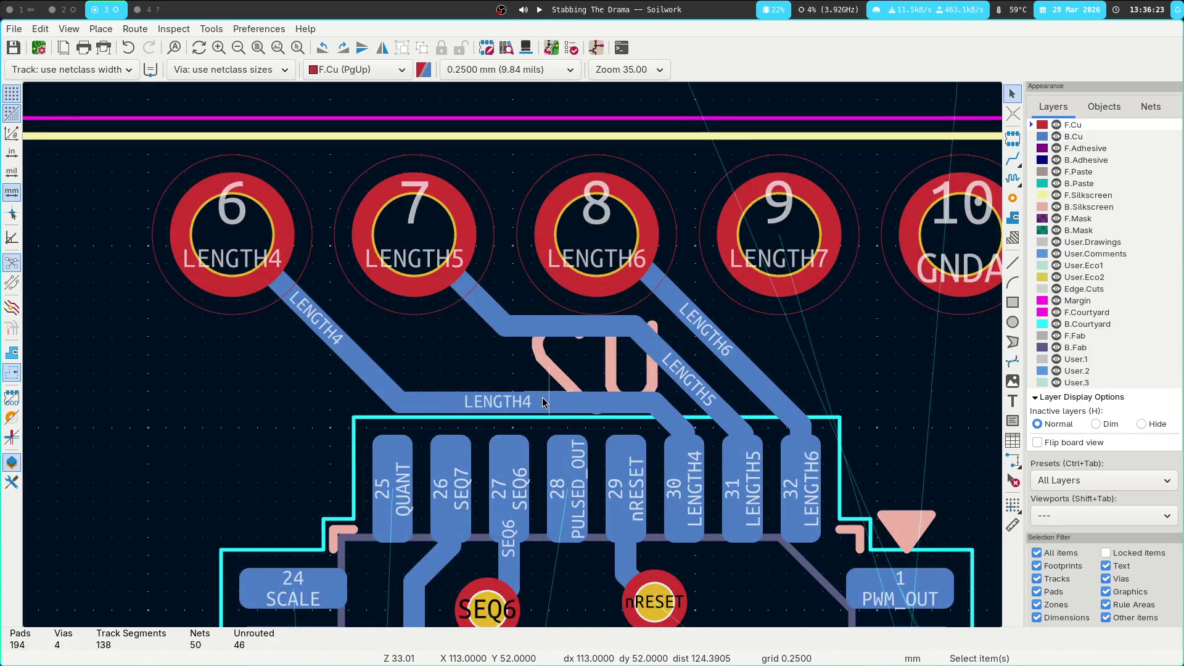
Push the LENGTH4 track segments upward alongside the new LENGTH5 track
click(549, 399)
shift+click(620, 402)
mouse_move(570, 399)
mouse_down()
mouse_move(566, 336)
mouse_move(561, 368)
mouse_up()
click(621, 401)
mouse_move(621, 400)
mouse_down()
mouse_move(615, 369)
mouse_move(601, 398)
mouse_up()
click(601, 399)
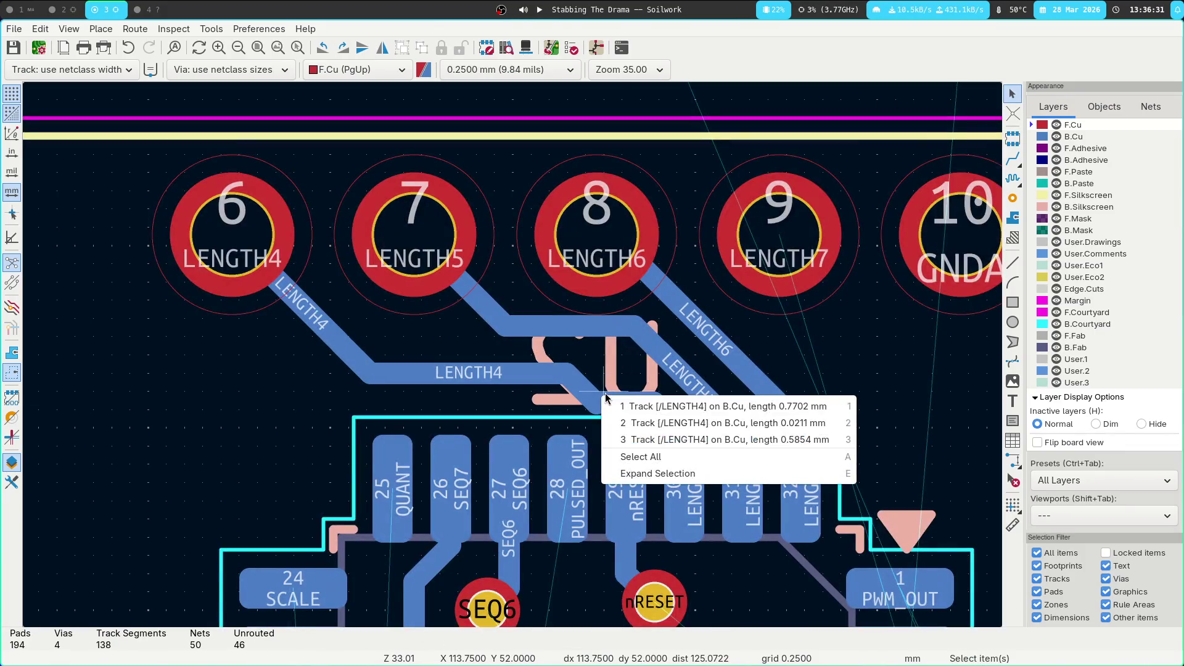
Delete the overlapping LENGTH4 segments and stub leading to U2 pad 30
click(597, 401)
key(Delete)
click(597, 401)
click(641, 334)
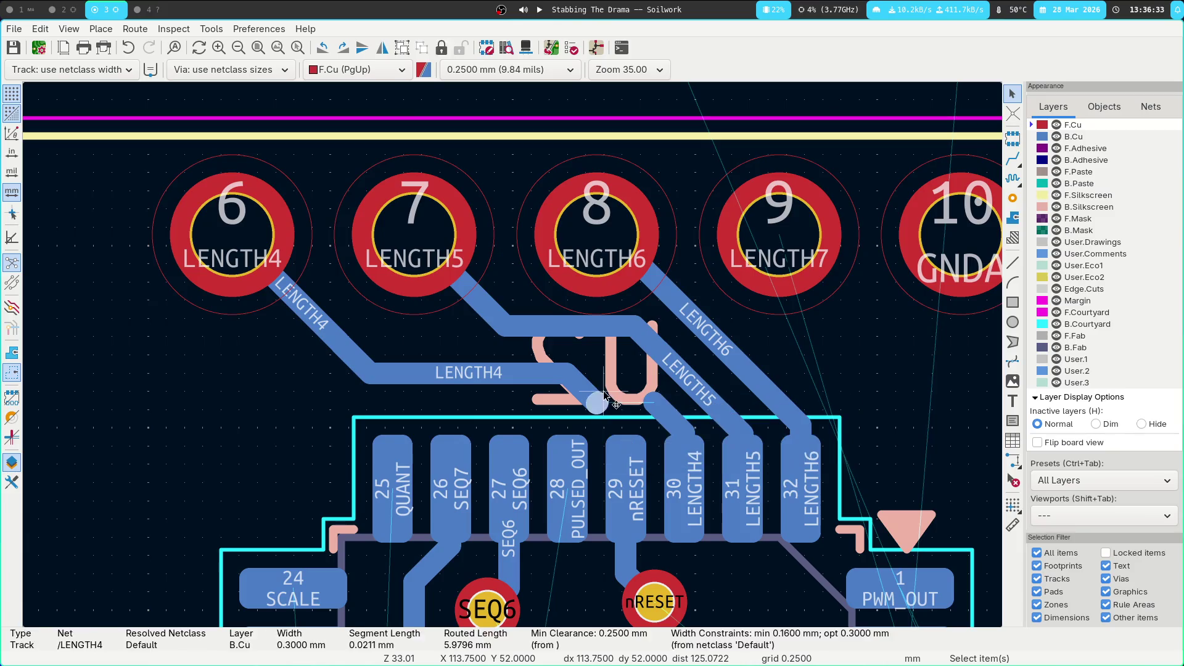
click(649, 401)
key(u)
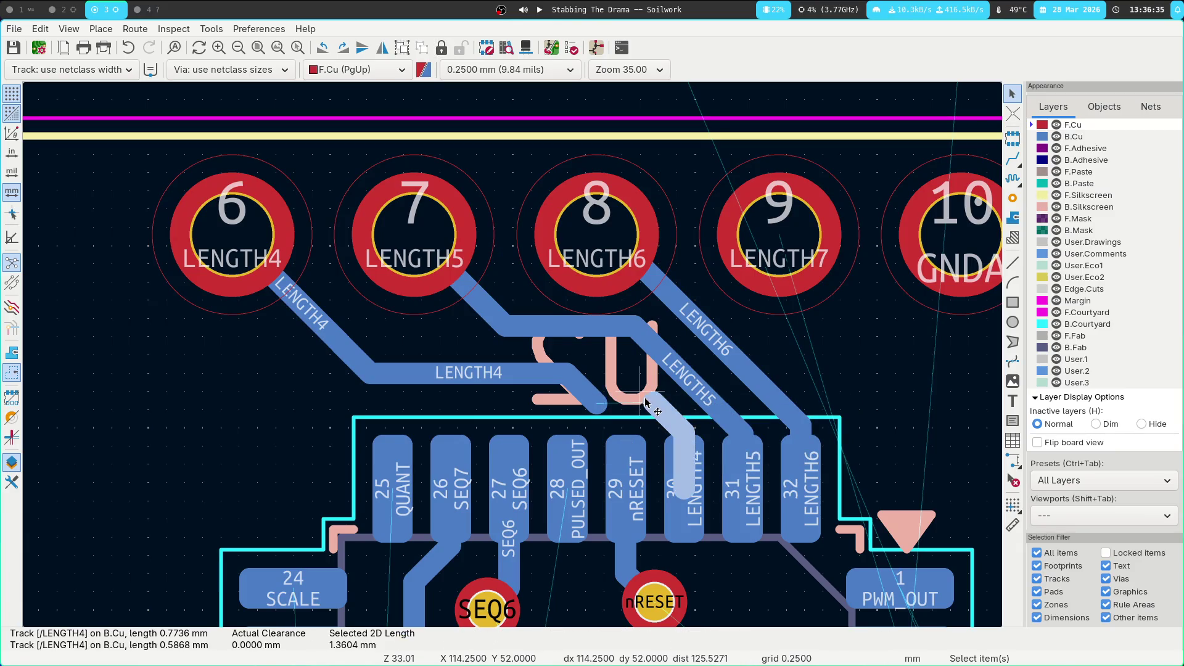
key(Delete)
click(601, 395)
key(Delete)
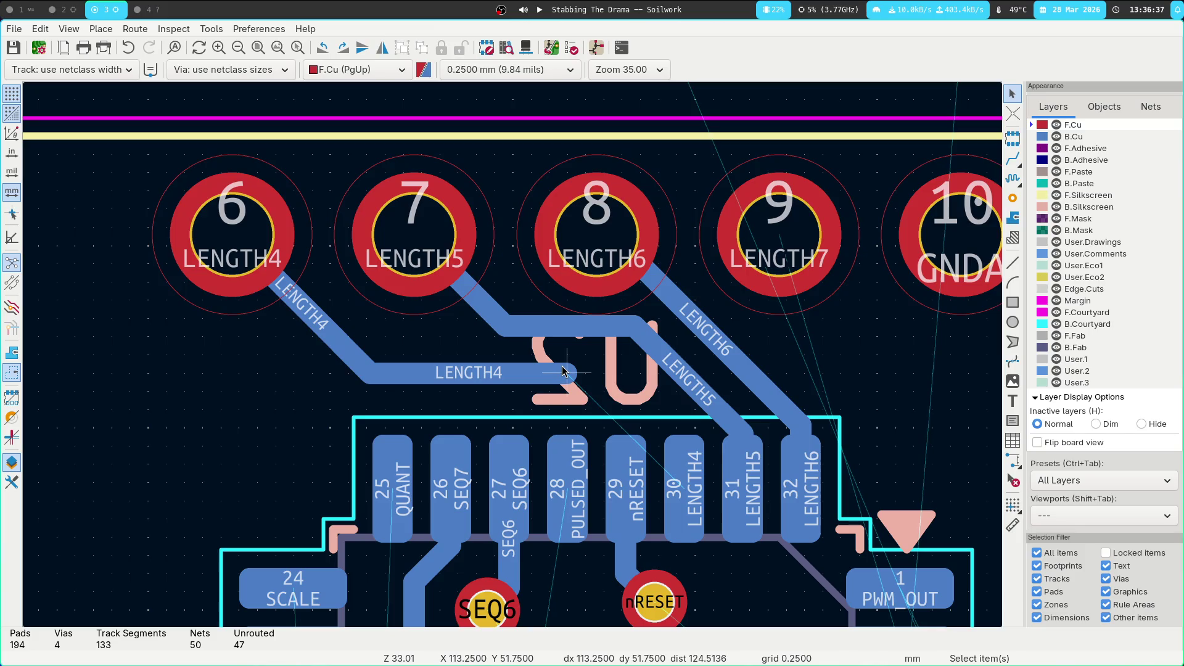
Route the loose LENGTH4 end onto U2 pad 30 on the back copper
key(x)
click(695, 440)
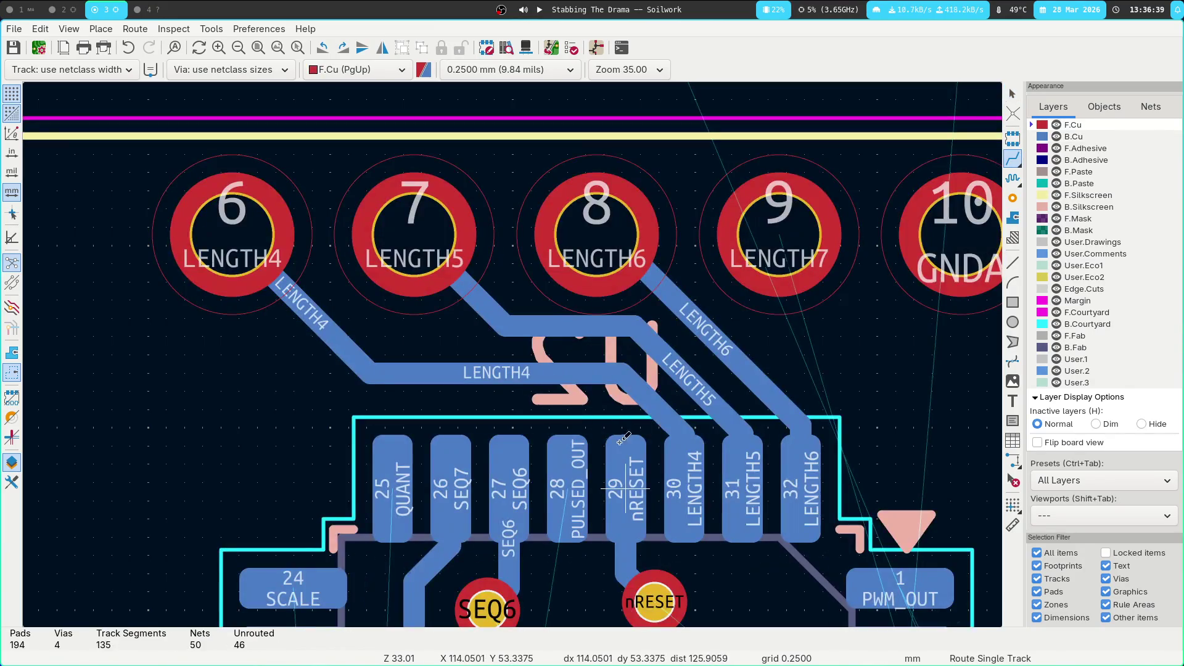
click(581, 461)
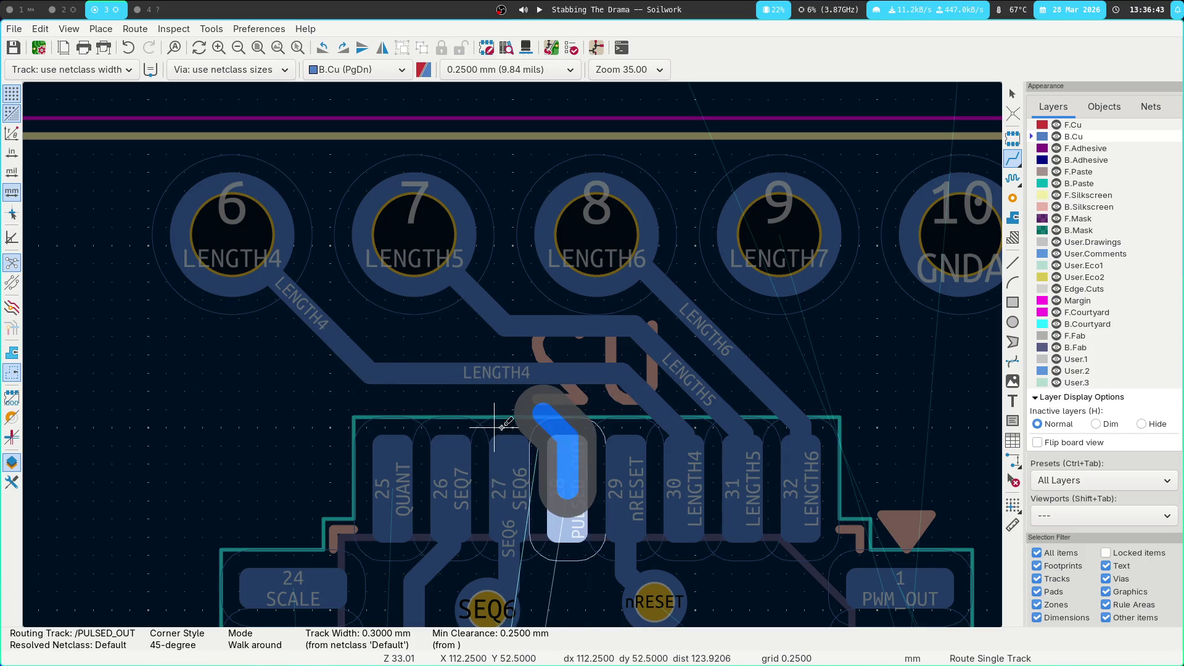
key(Escape)
key(Escape)
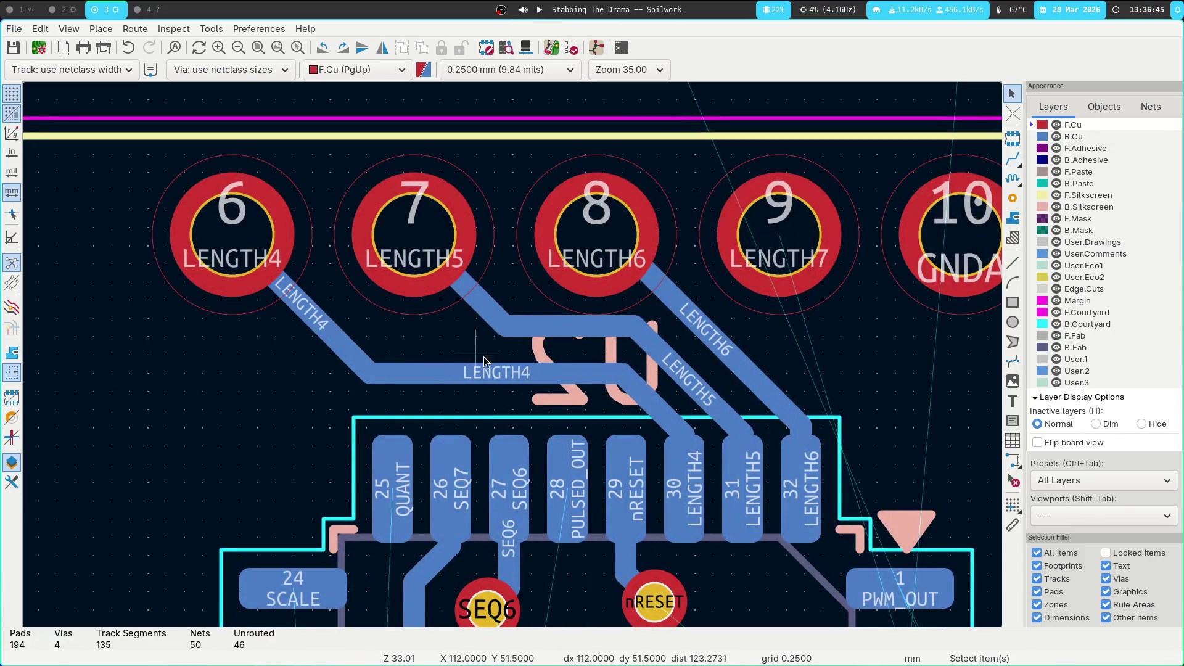
scroll(573, 324, down, 5)
Box-select U2 with its connected vias and tracks and shift it slightly up and left
shift+scroll(464, 245, down, 5)
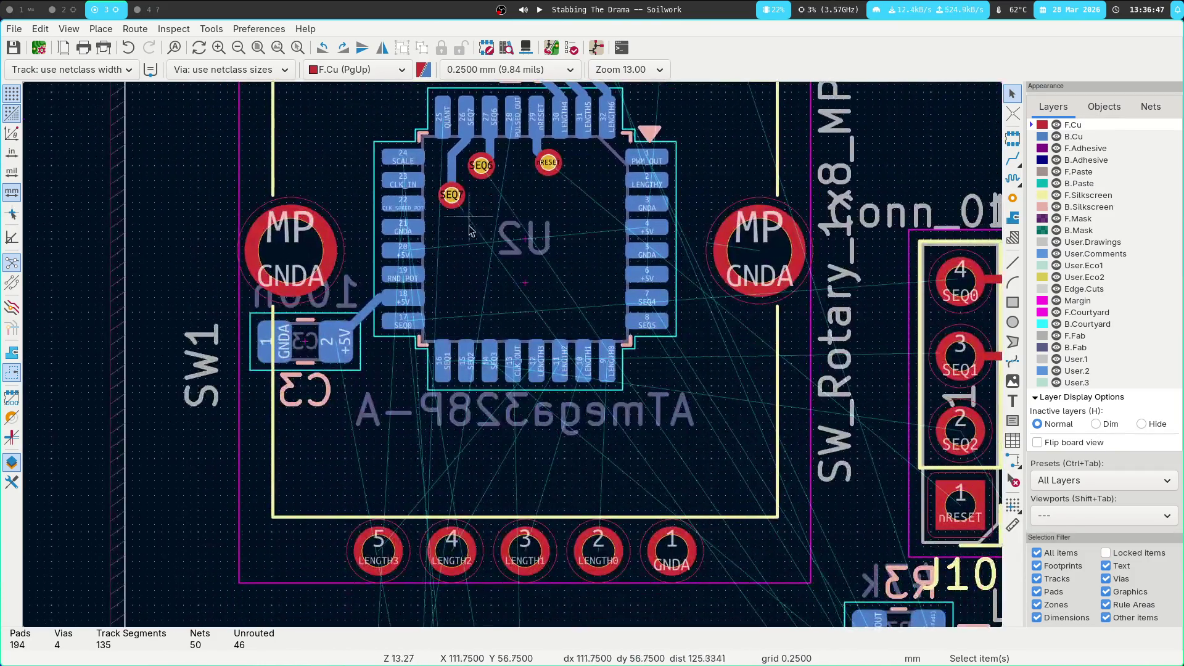
scroll(464, 245, up, 2)
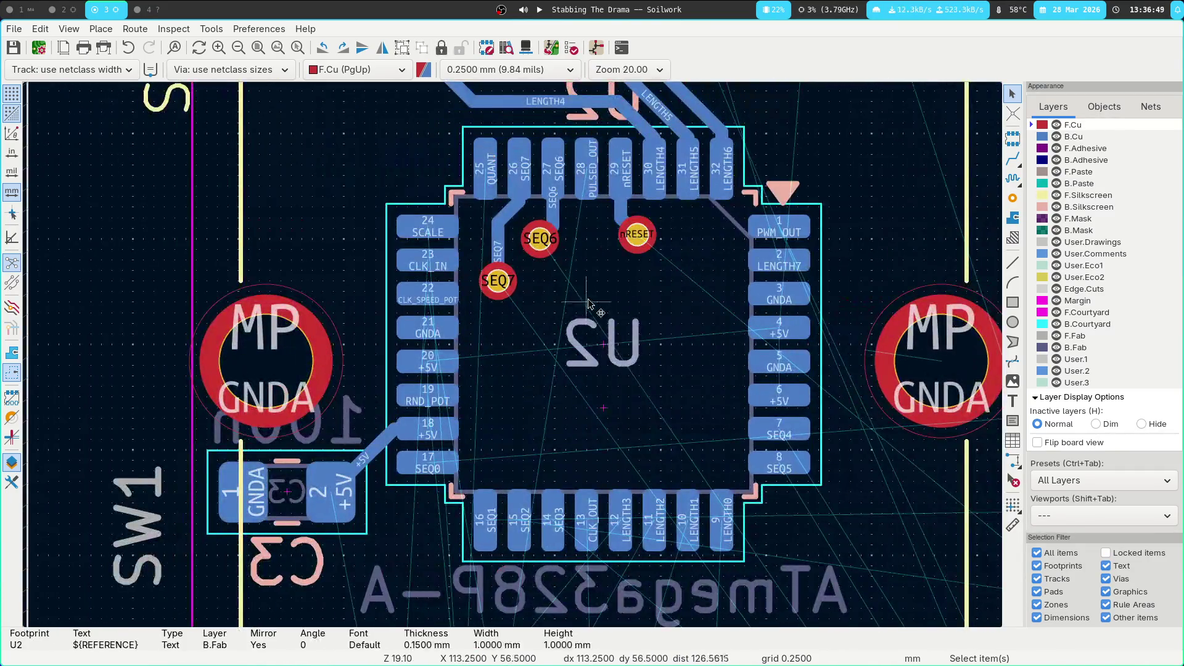
click(588, 282)
drag(486, 180, 749, 433)
drag(462, 185, 638, 279)
key(u)
key(m)
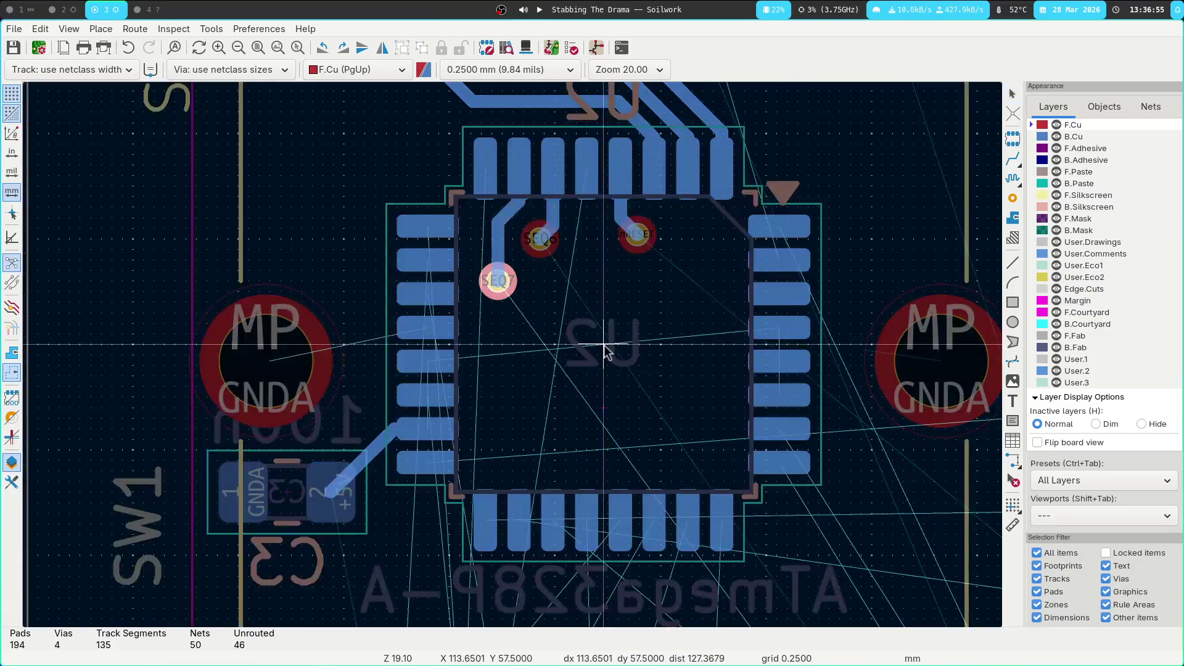
click(603, 349)
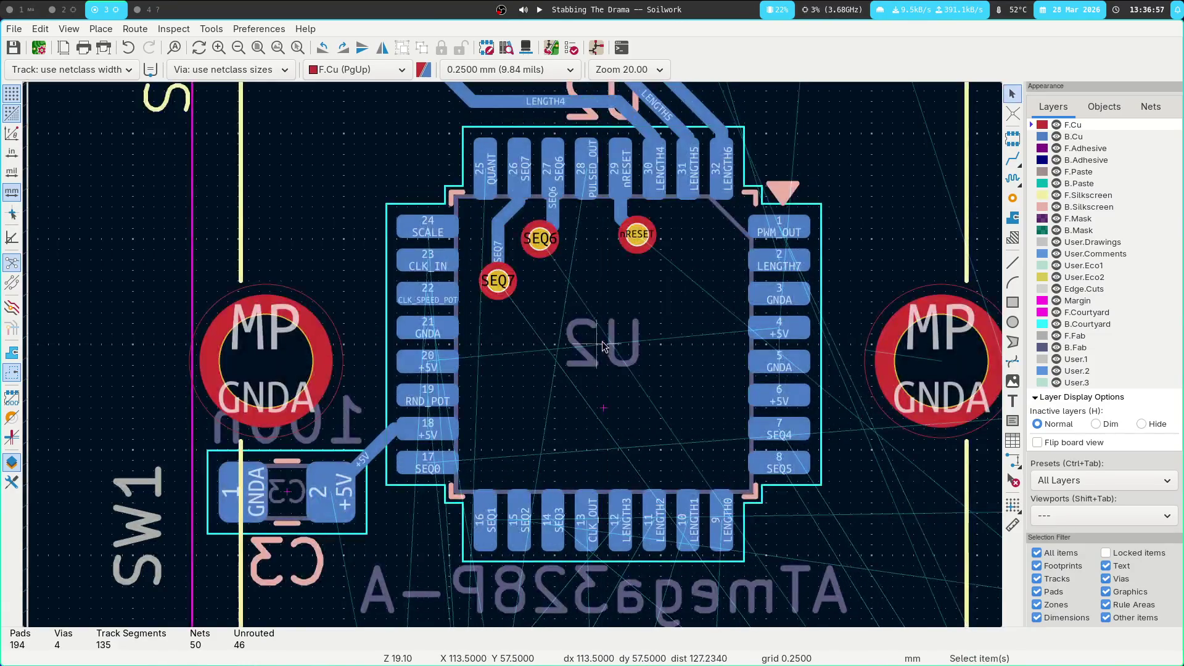
Reselect U2 with its SEQ6, SEQ7 and nRESET vias and tracks and move it down
click(601, 300)
mouse_move(659, 161)
mouse_down()
mouse_move(457, 339)
mouse_move(501, 302)
mouse_up()
click(613, 341)
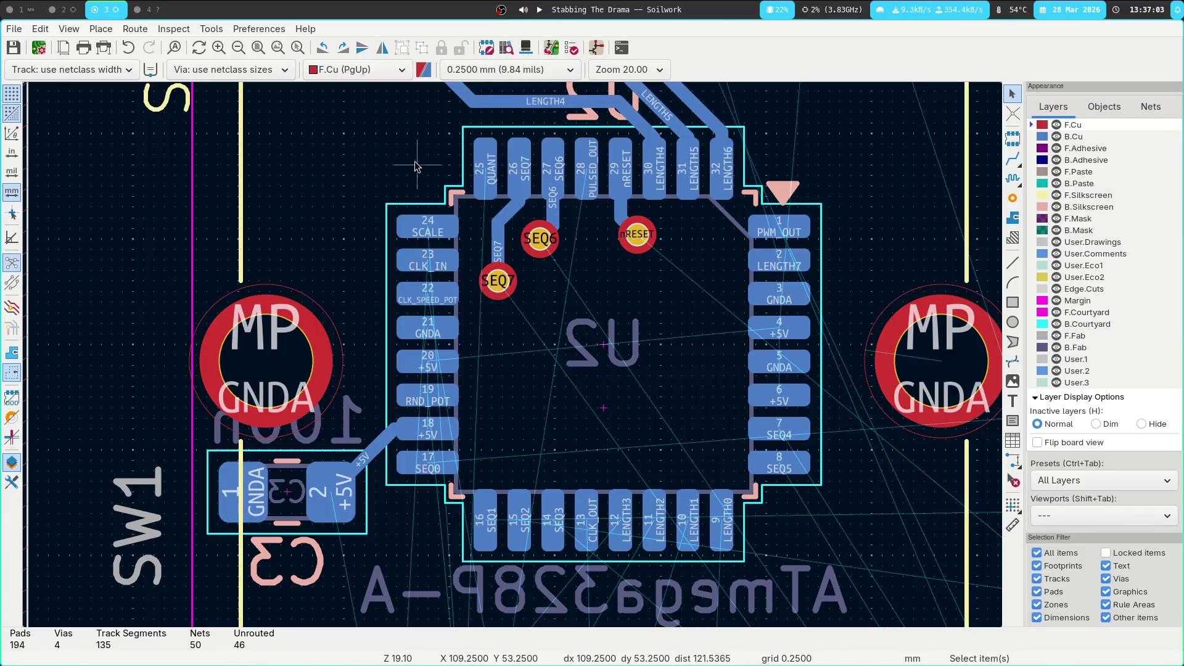
drag(361, 151, 860, 482)
drag(872, 539, 872, 539)
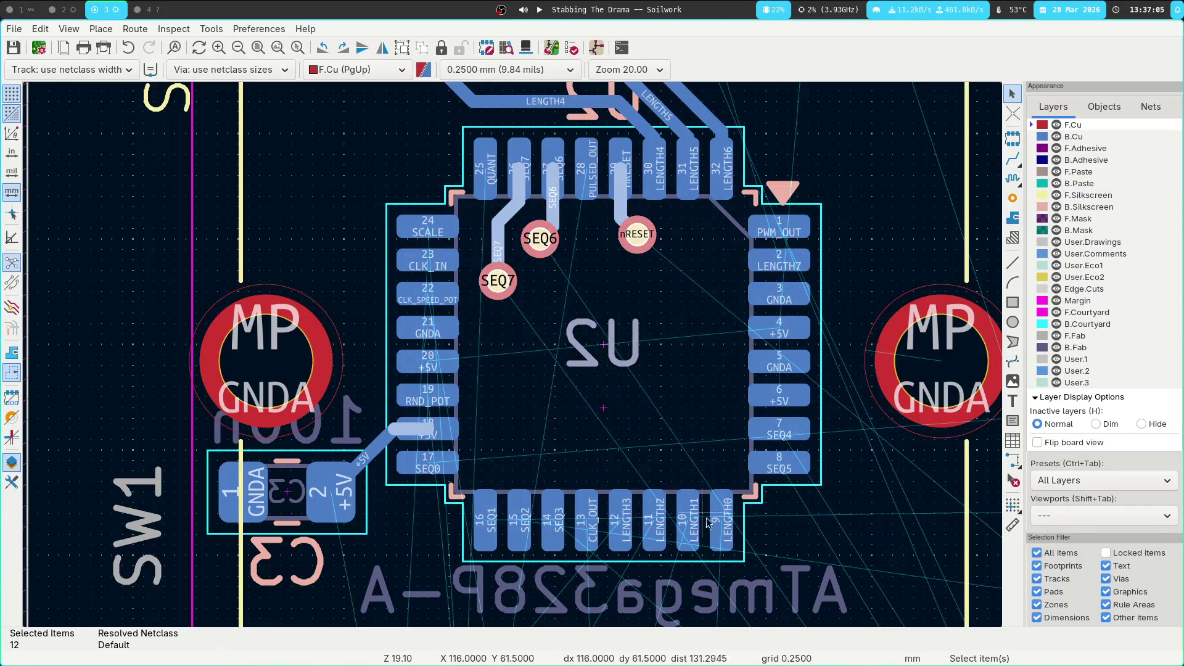
mouse_move(444, 157)
mouse_down()
mouse_move(708, 357)
mouse_move(701, 350)
mouse_up()
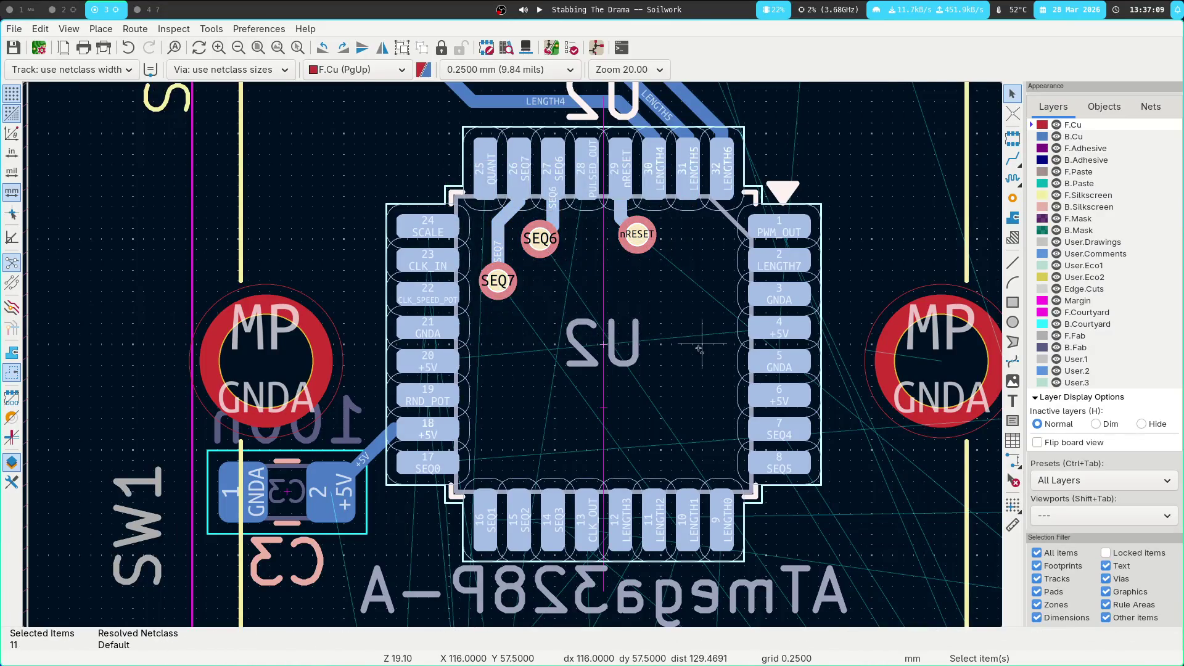
key(ctrl+f)
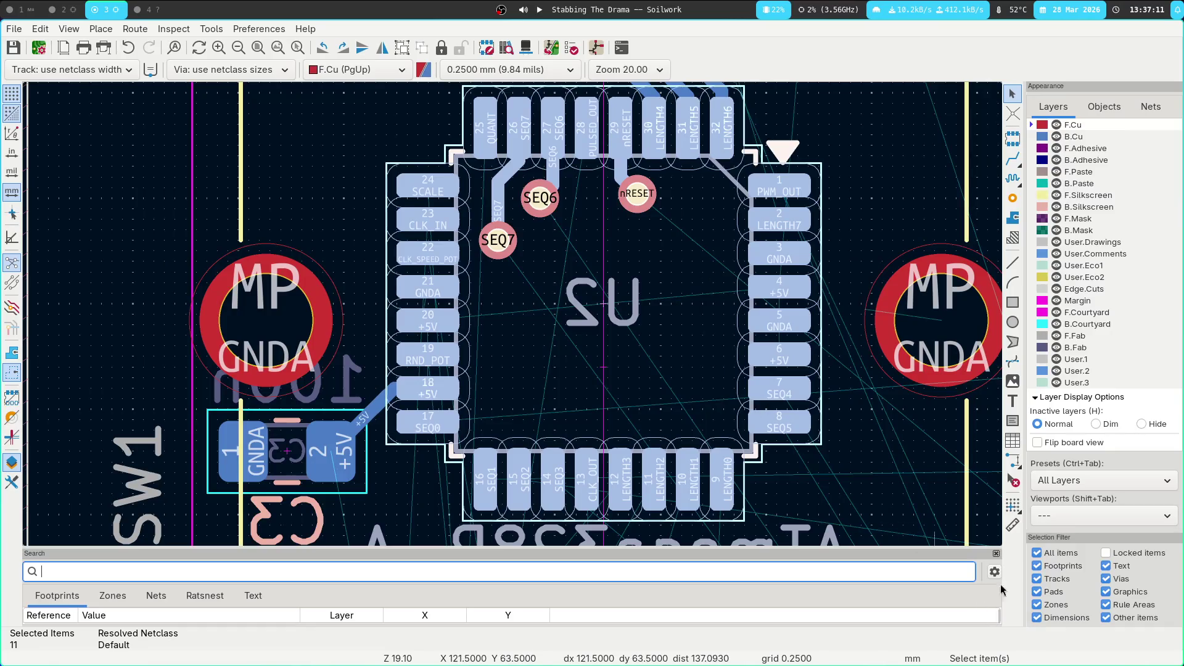
click(996, 553)
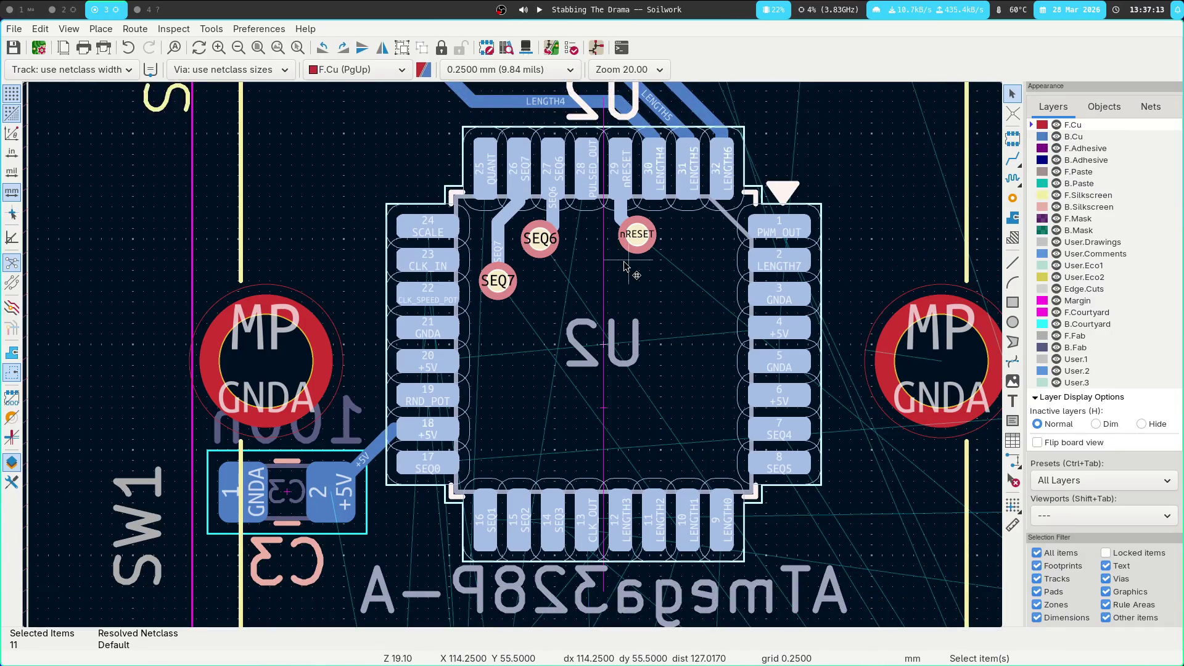
key(m)
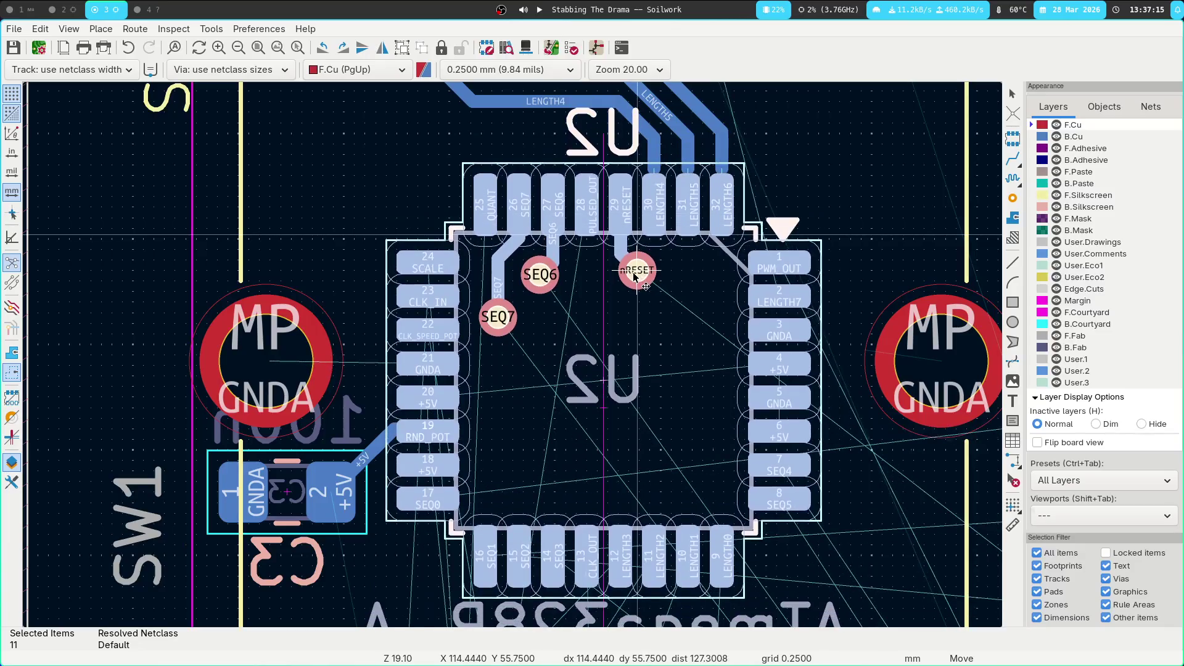
click(635, 264)
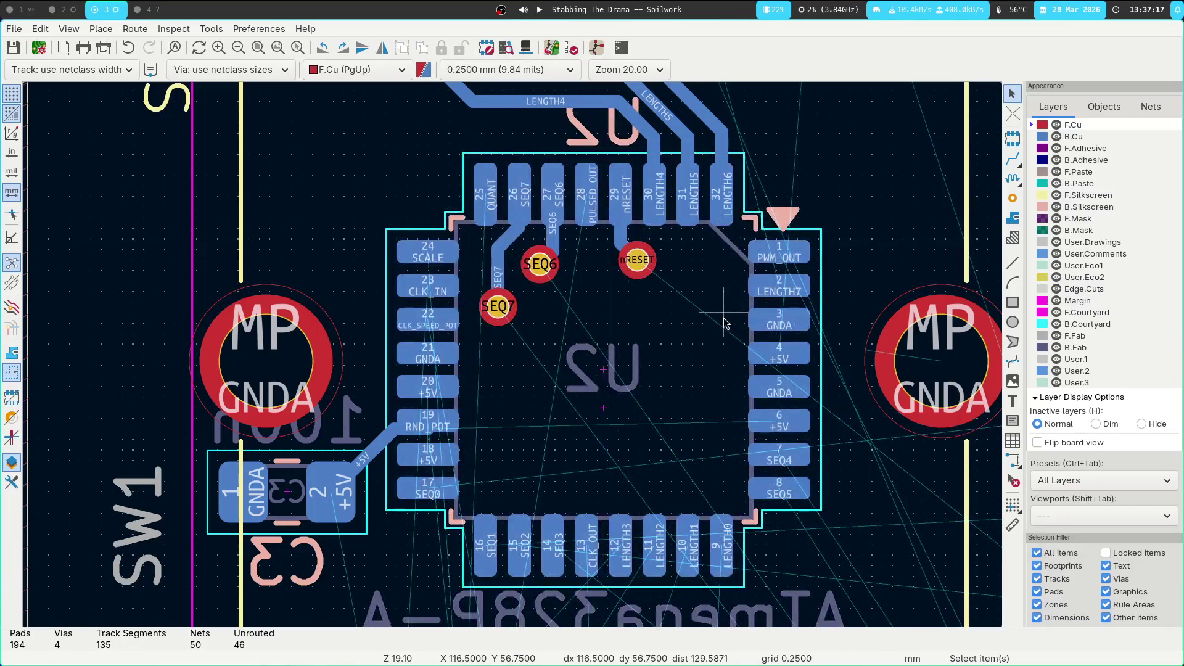
middle_drag(560, 167, 612, 300)
key(x)
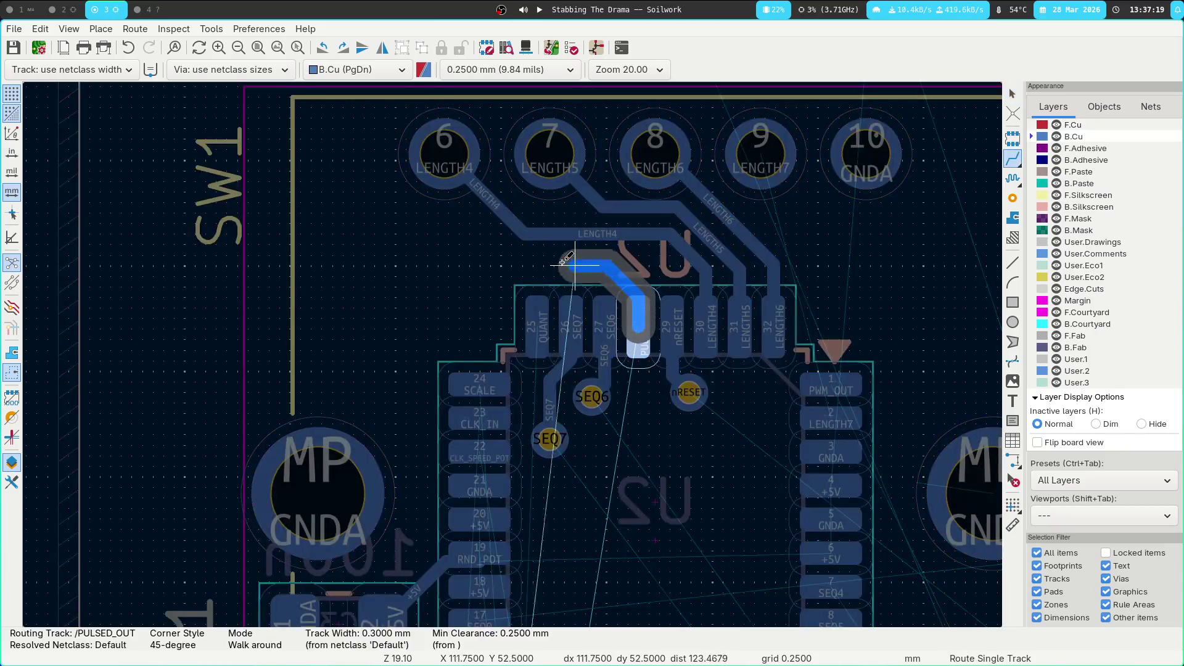
Route PULSED_OUT and QUANT leftward from pads 28 and 25, removing a diagonal QUANT segment
double_click(427, 266)
key(Escape)
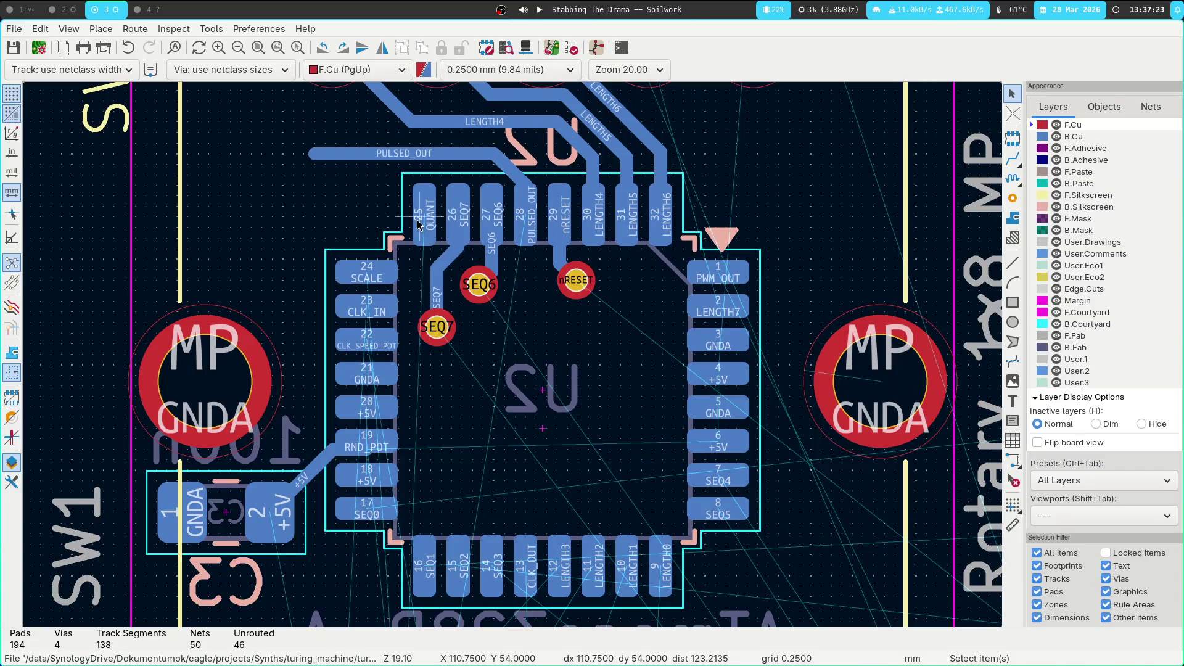
key(x)
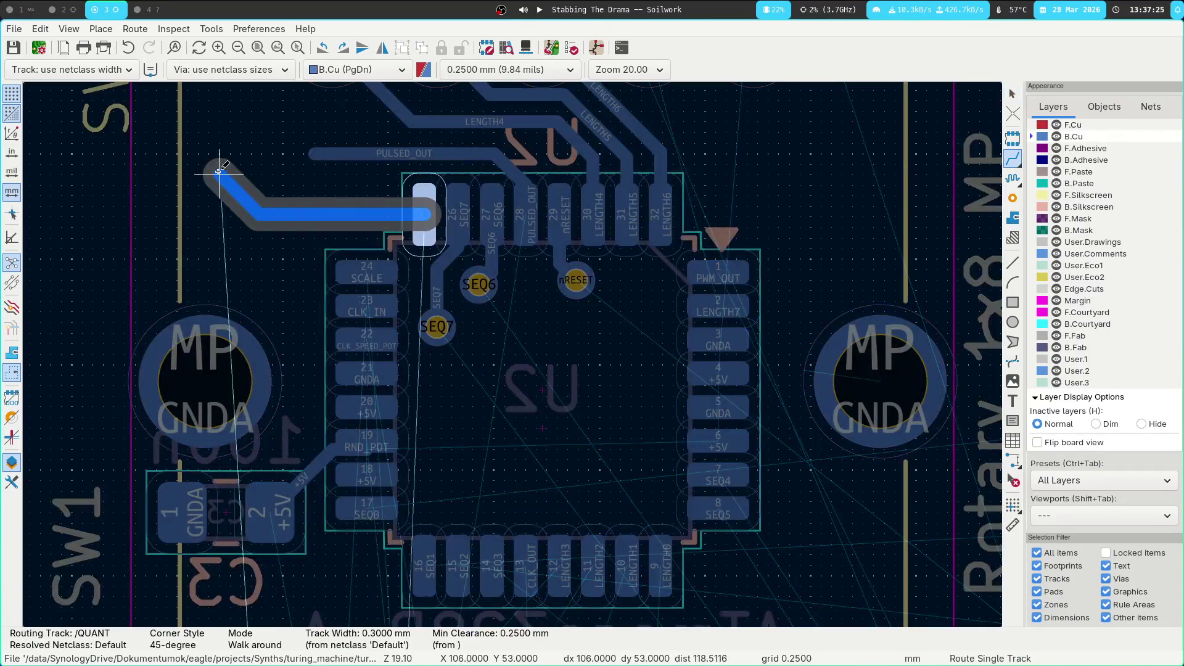
double_click(127, 270)
key(Escape)
mouse_move(685, 196)
middle_down()
mouse_move(692, 189)
mouse_move(762, 325)
middle_up()
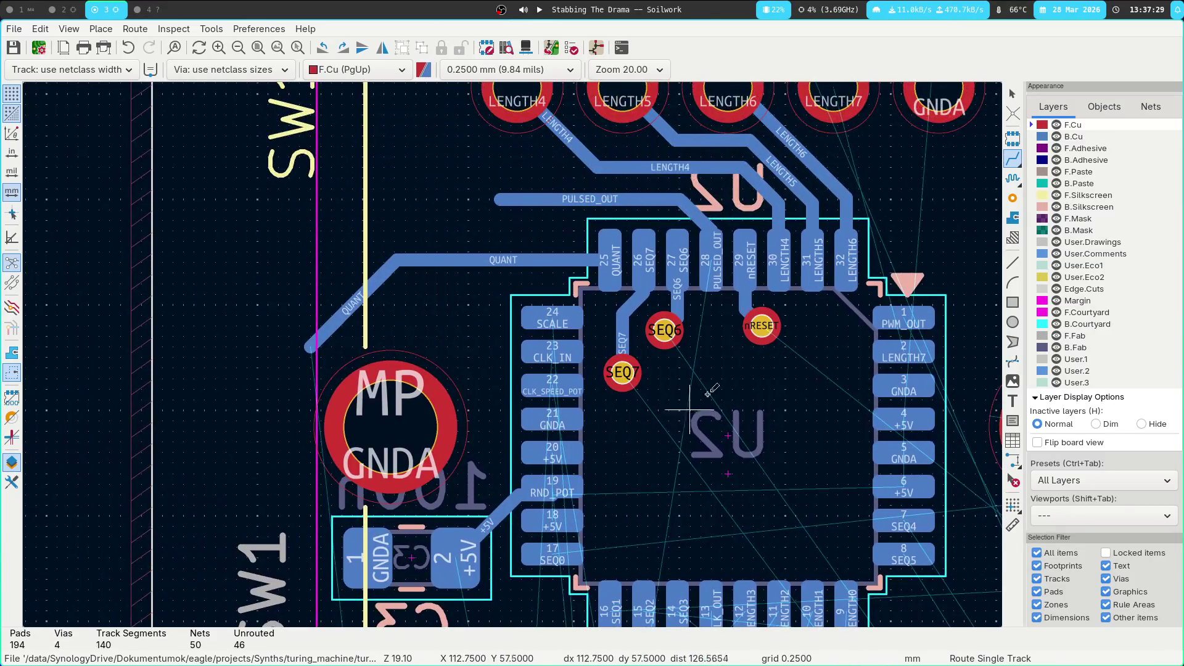
mouse_move(680, 411)
middle_down()
mouse_move(497, 342)
mouse_move(570, 271)
middle_up()
key(Escape)
click(365, 212)
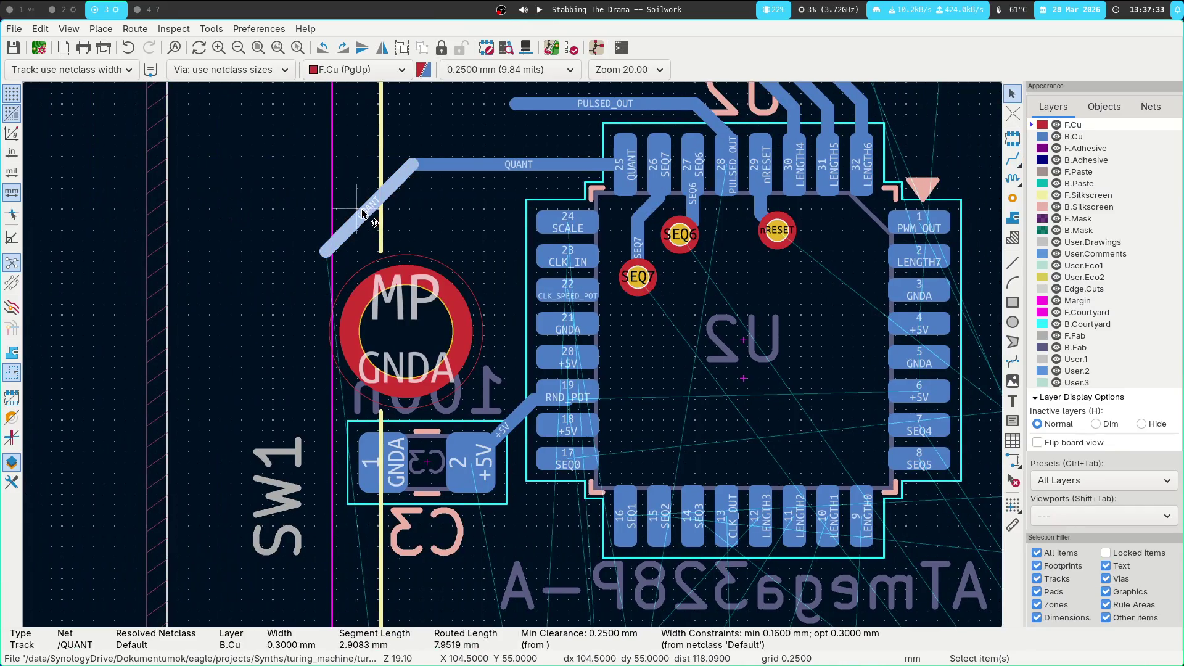
key(Delete)
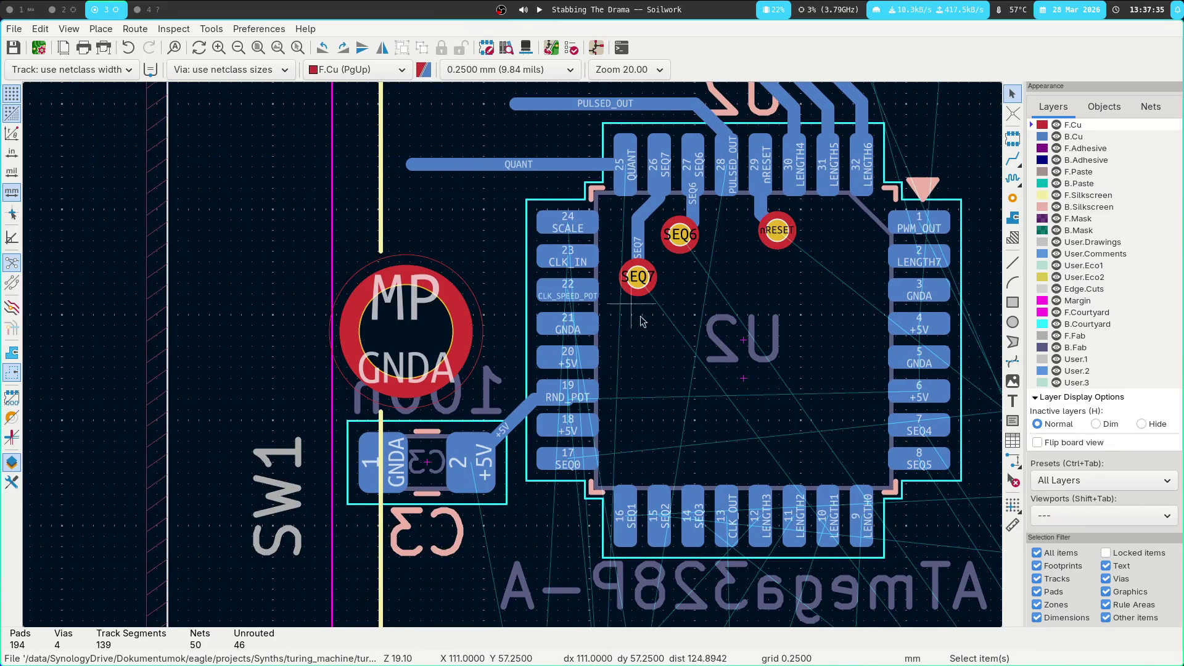
scroll(635, 321, left, 3)
scroll(636, 321, up, 2)
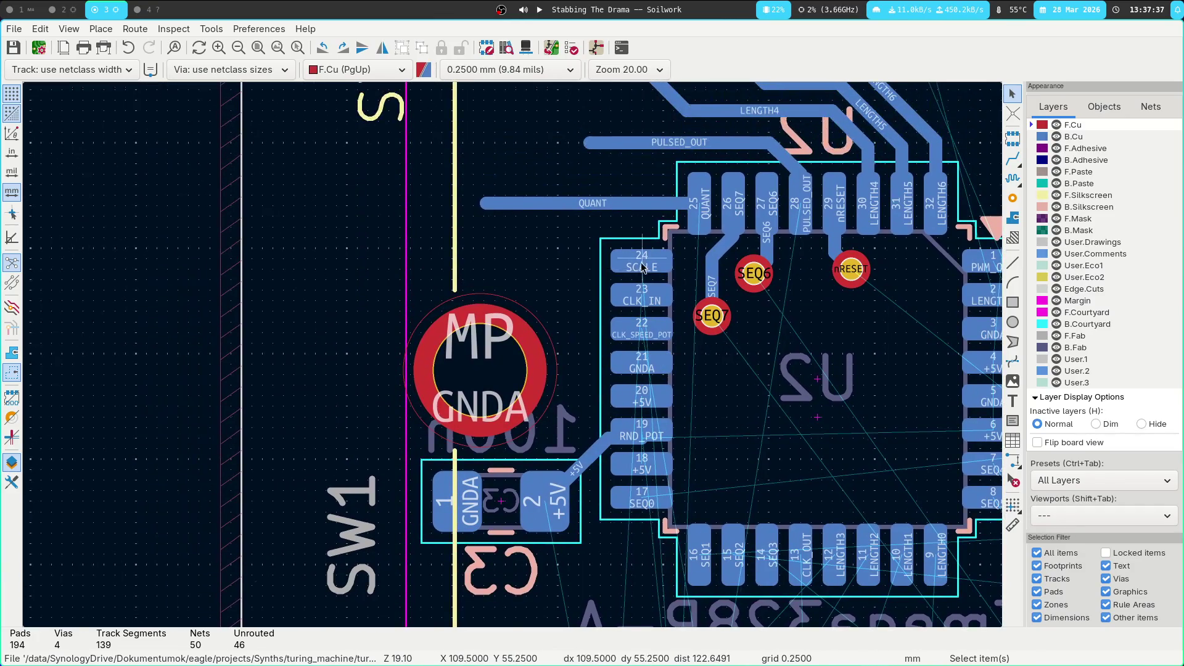
Route the CLK_SPEED_POT, CLK_IN (pad 23) and SCALE (pad 24) tracks leftward from U2
key(x)
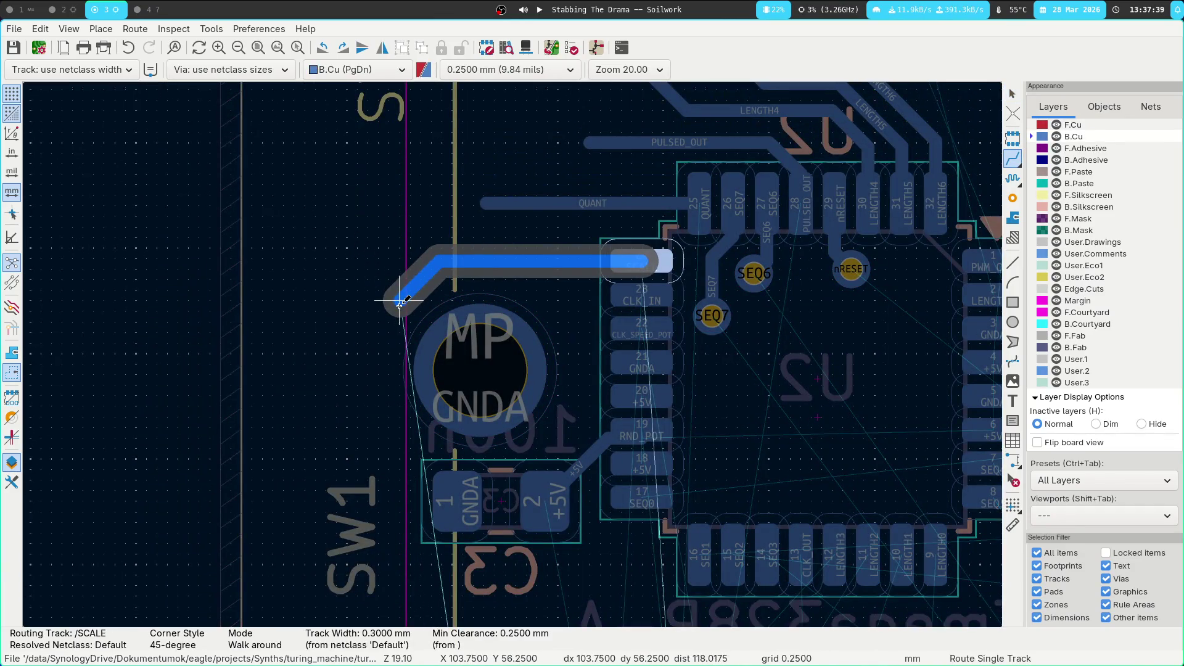
key(Escape)
key(Page_Up)
click(658, 287)
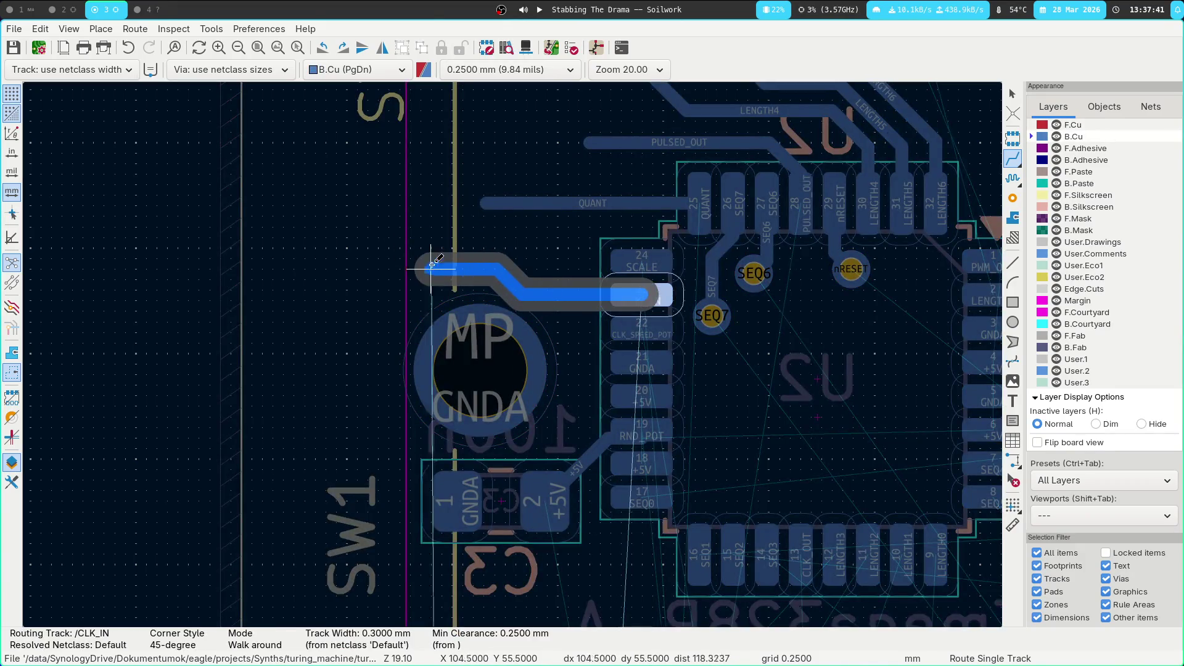
key(Escape)
click(649, 328)
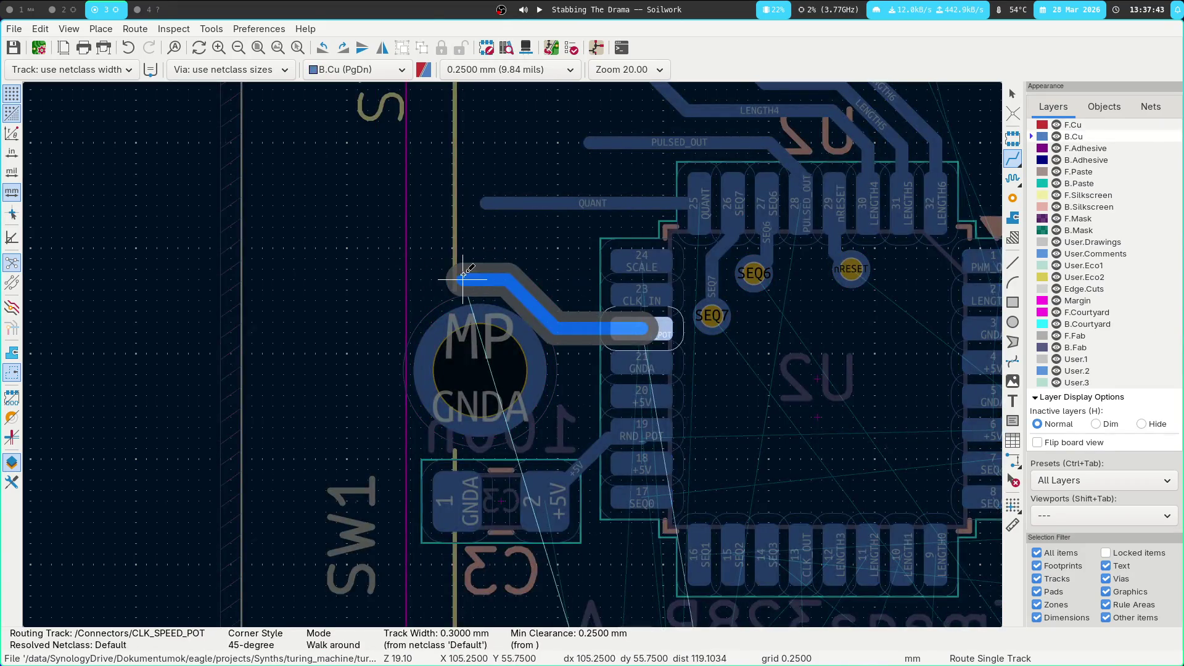
click(390, 324)
key(Escape)
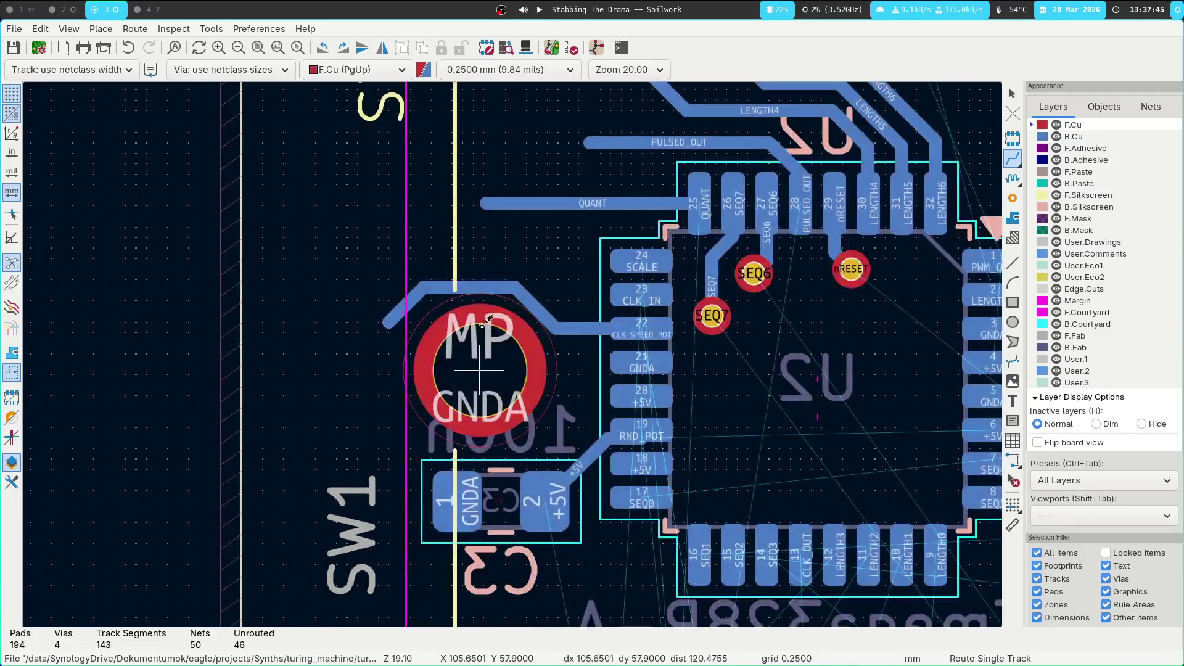
click(659, 293)
click(368, 298)
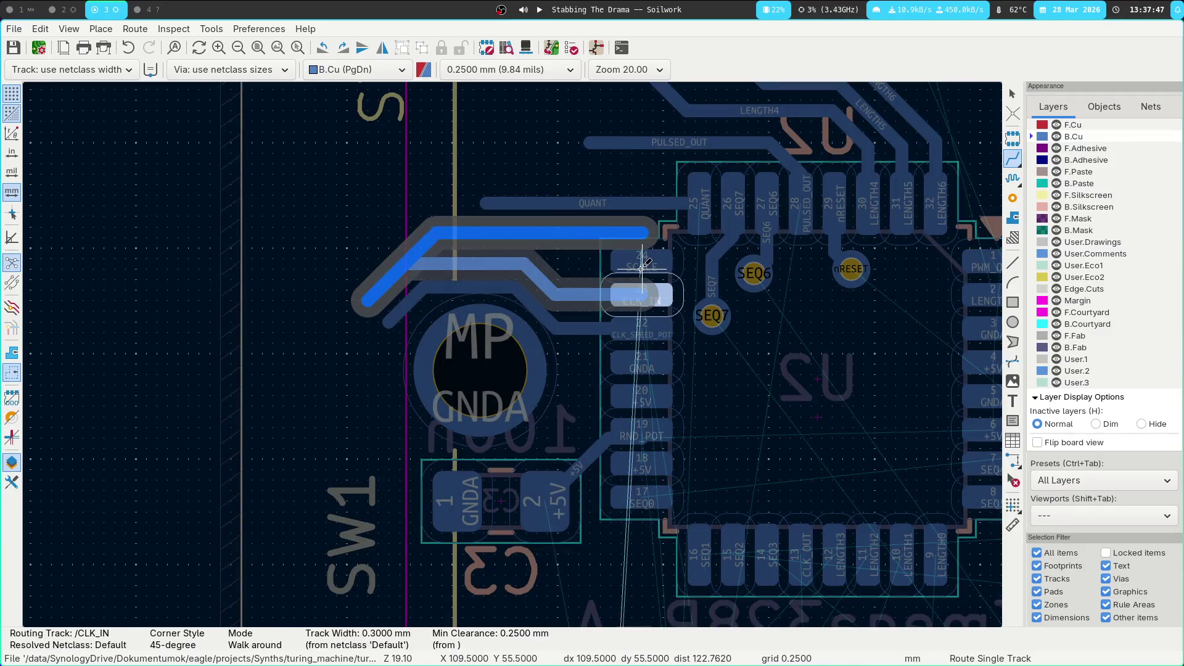
click(638, 264)
click(640, 264)
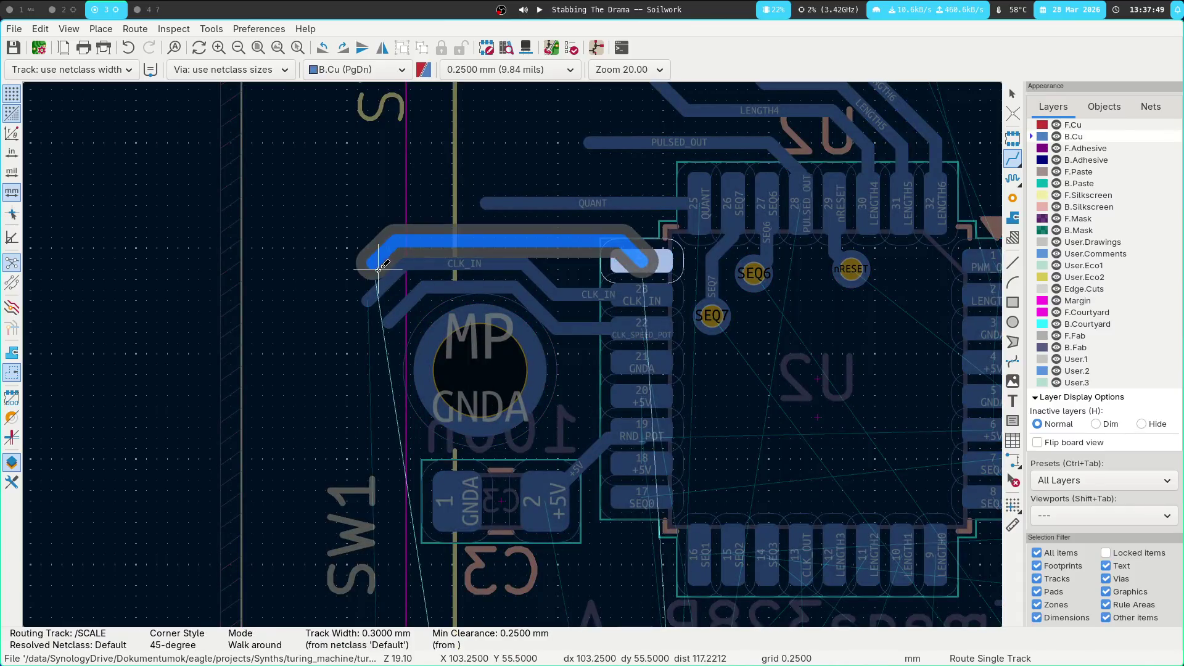
click(358, 278)
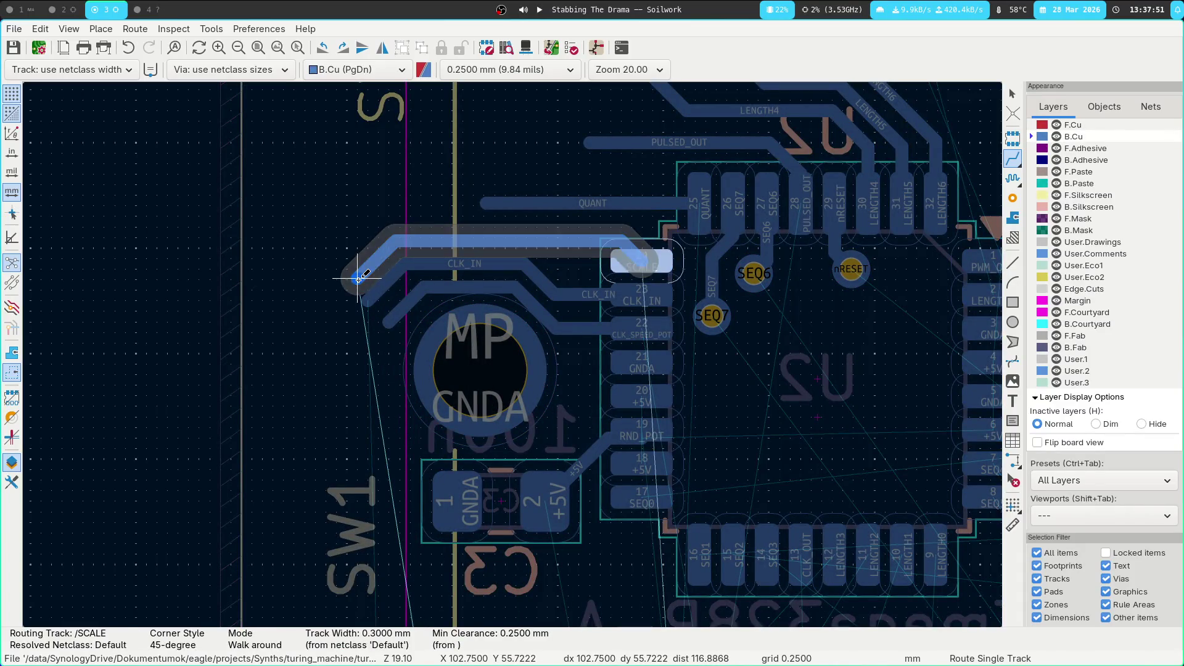
key(Escape)
Connect +5V from U2 pad 20 to C3 pad 2 and delete the two old +5V segments
middle_drag(676, 378, 660, 233)
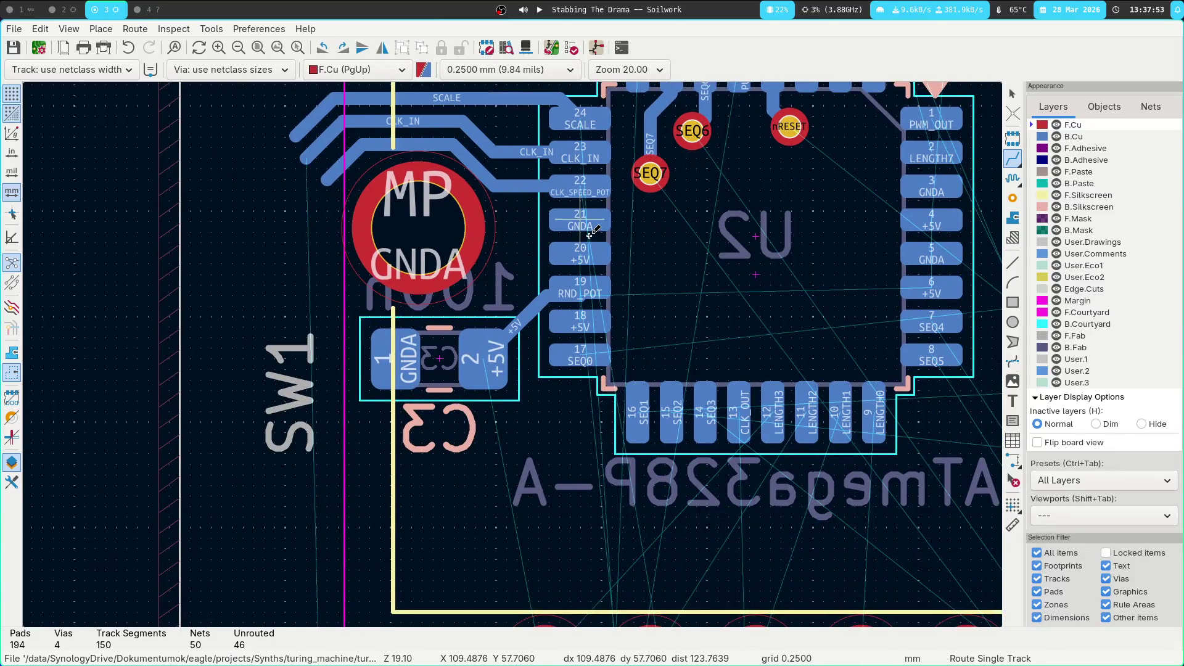
click(597, 261)
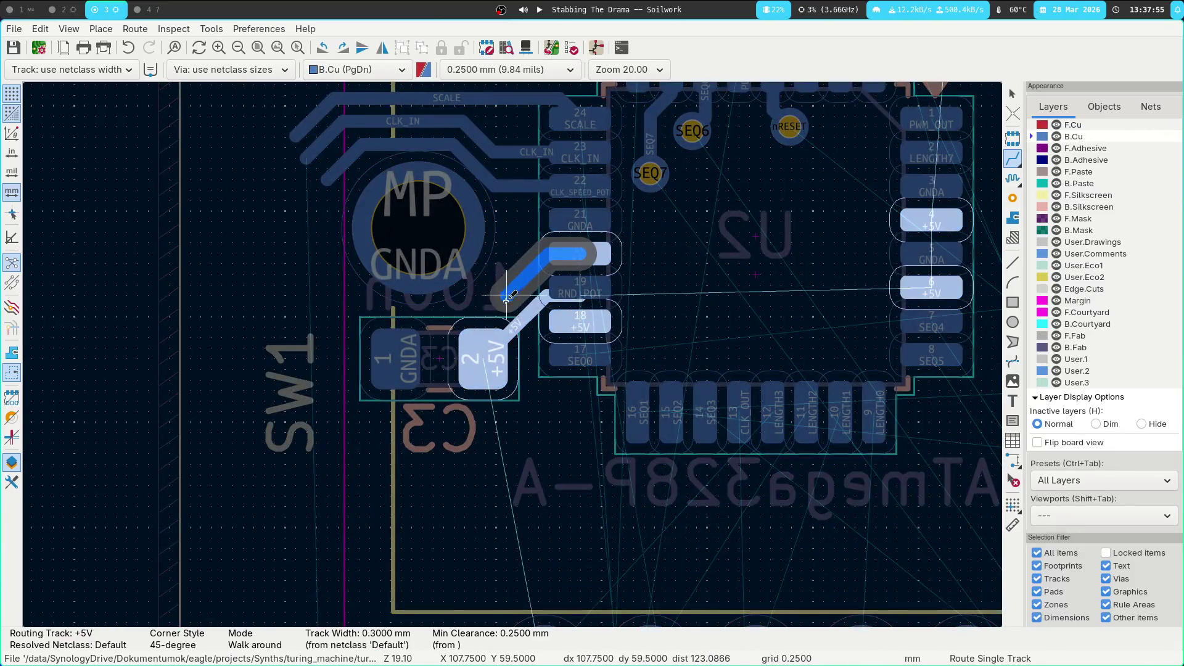
click(482, 343)
middle_drag(770, 306, 611, 316)
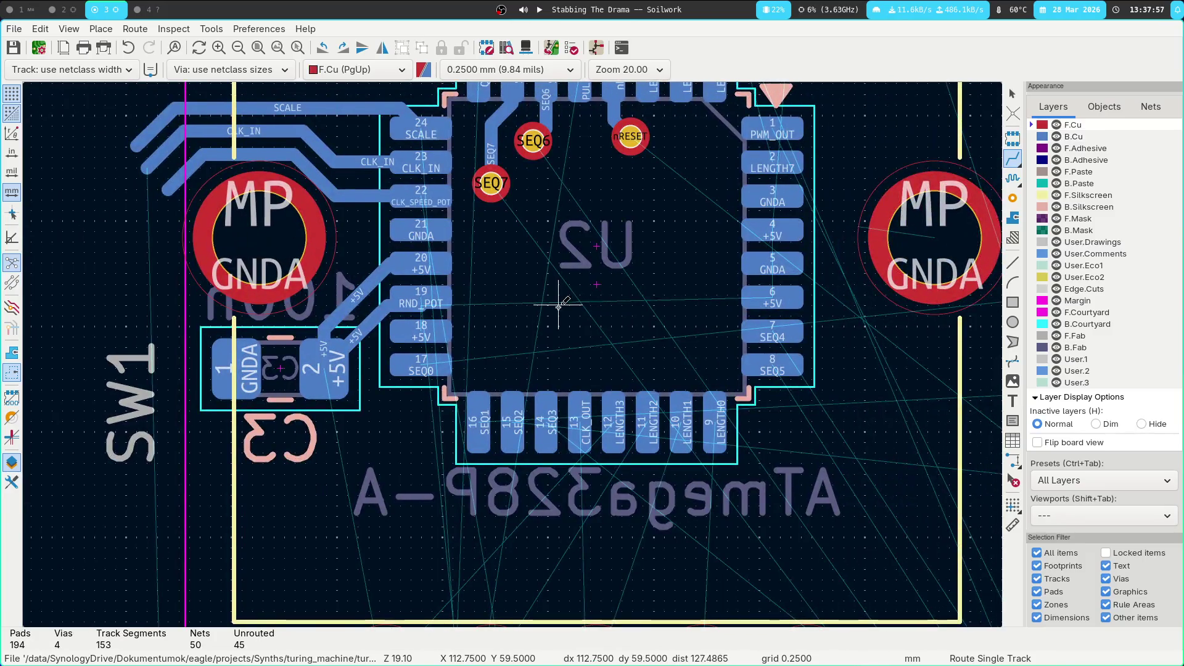
key(Escape)
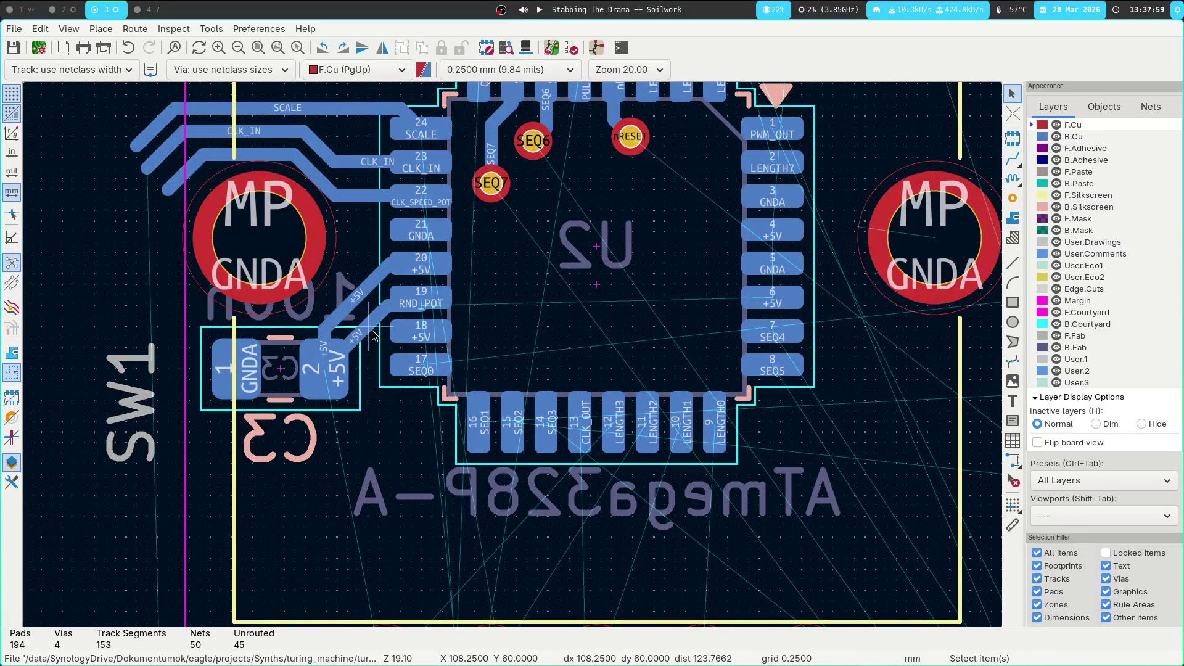
click(372, 329)
key(u)
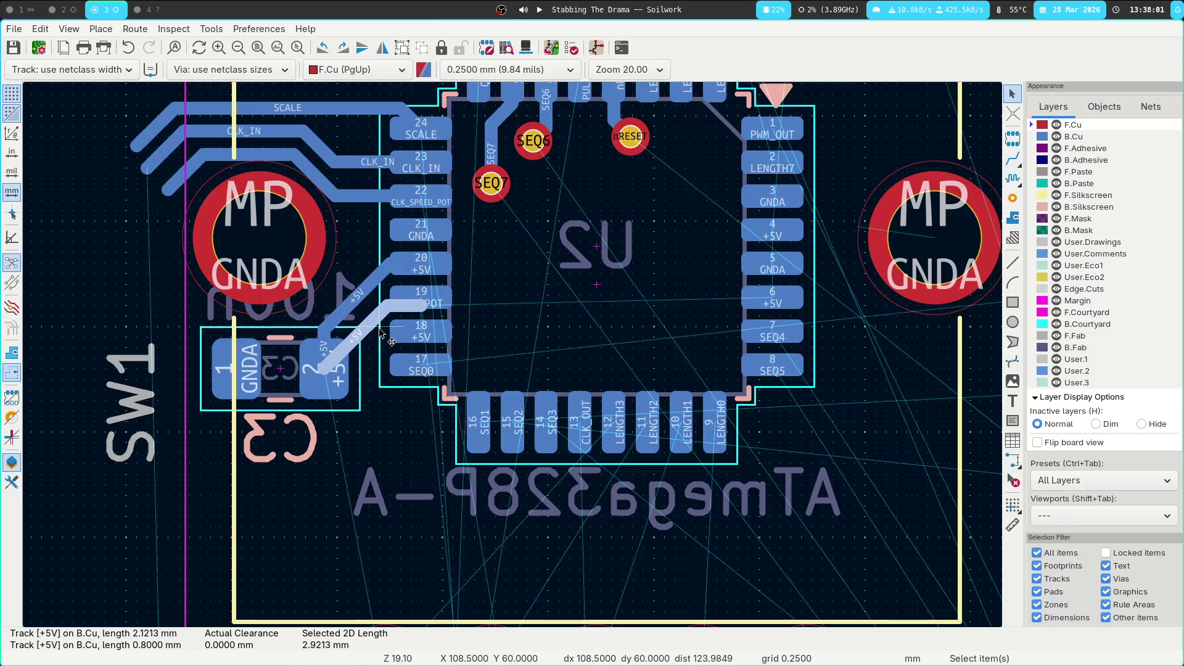
key(Delete)
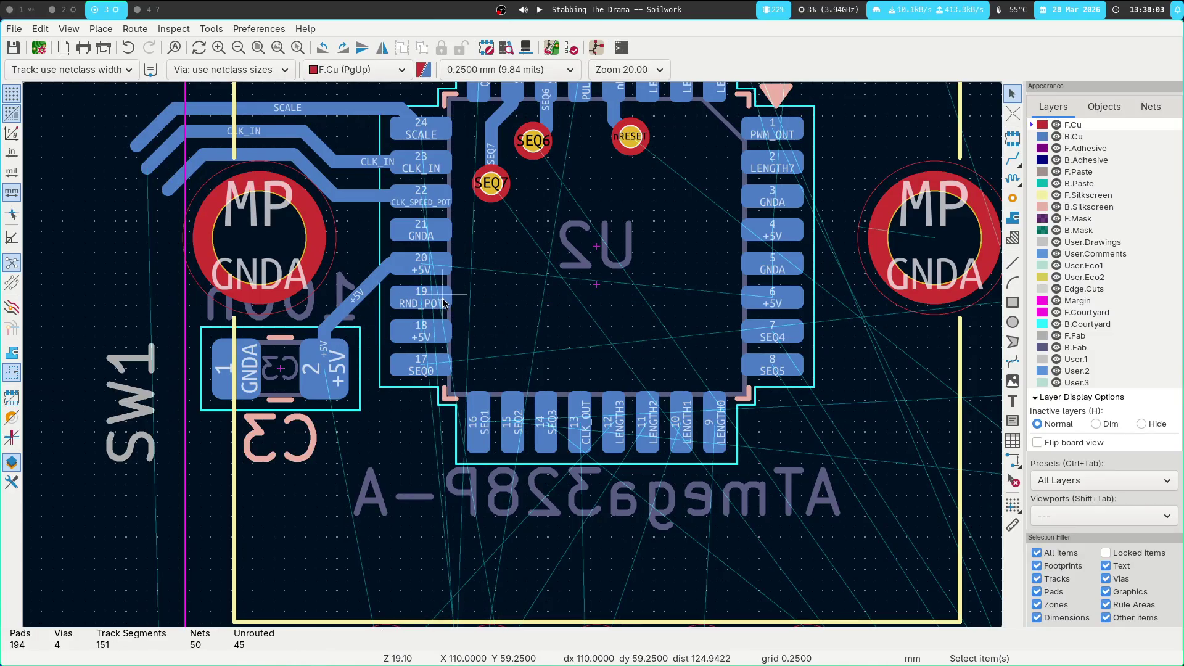
Route RND_POT from U2 pad 19 down to its lower-left end past C3
key(x)
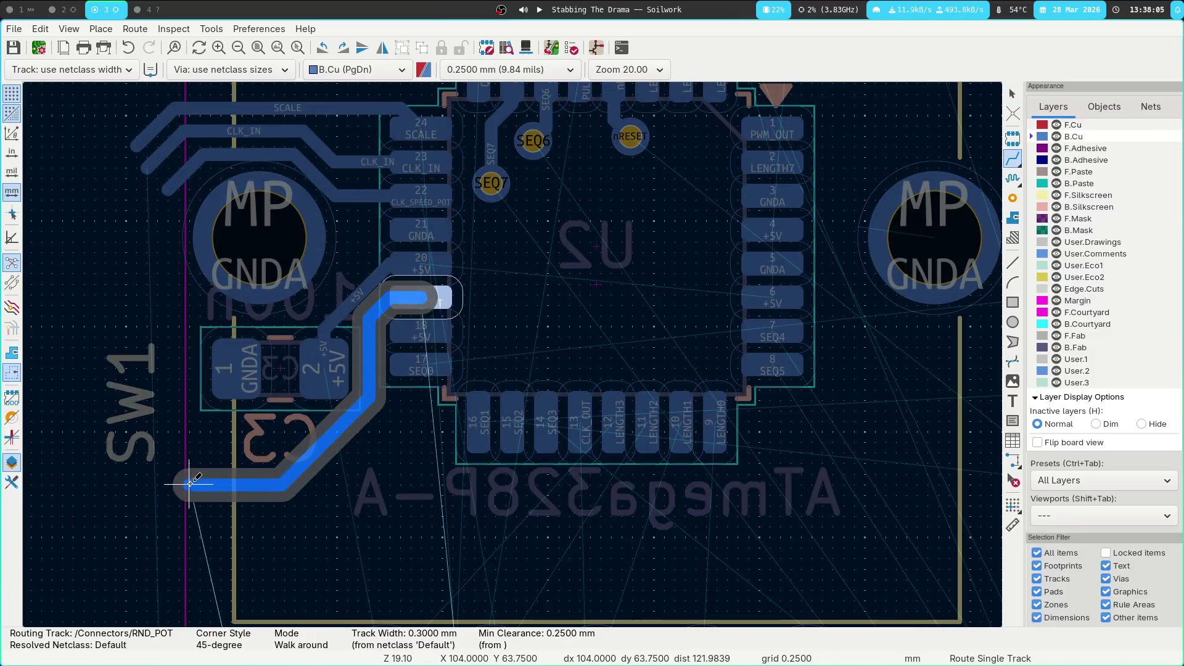
click(189, 483)
key(Escape)
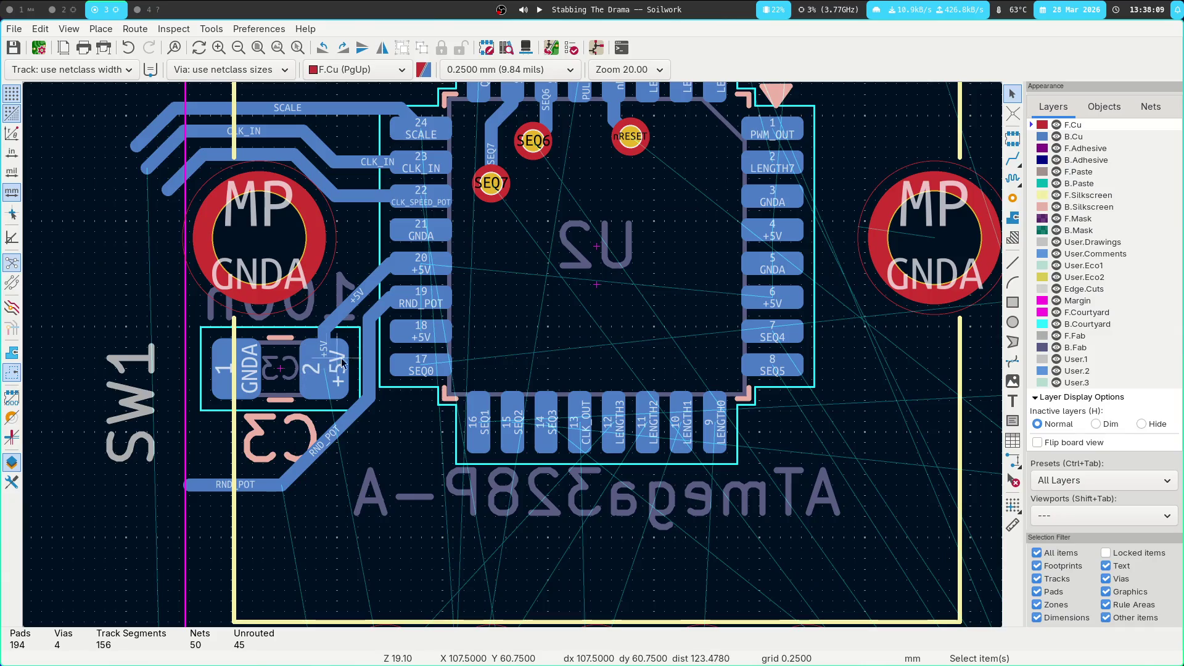
key(x)
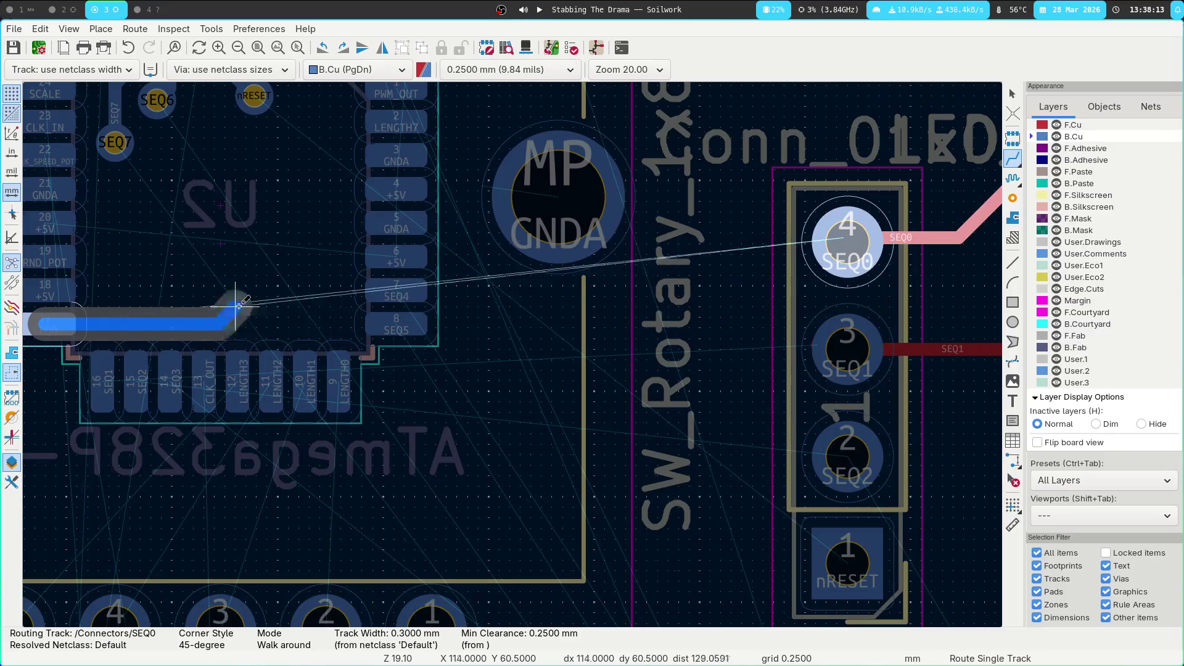
Cancel the SEQ0 route, return to front copper, and pan past R11, D6 and J6 to zoom into J9
key(Escape)
key(Page_Up)
ctrl+scroll(802, 283, left, 2)
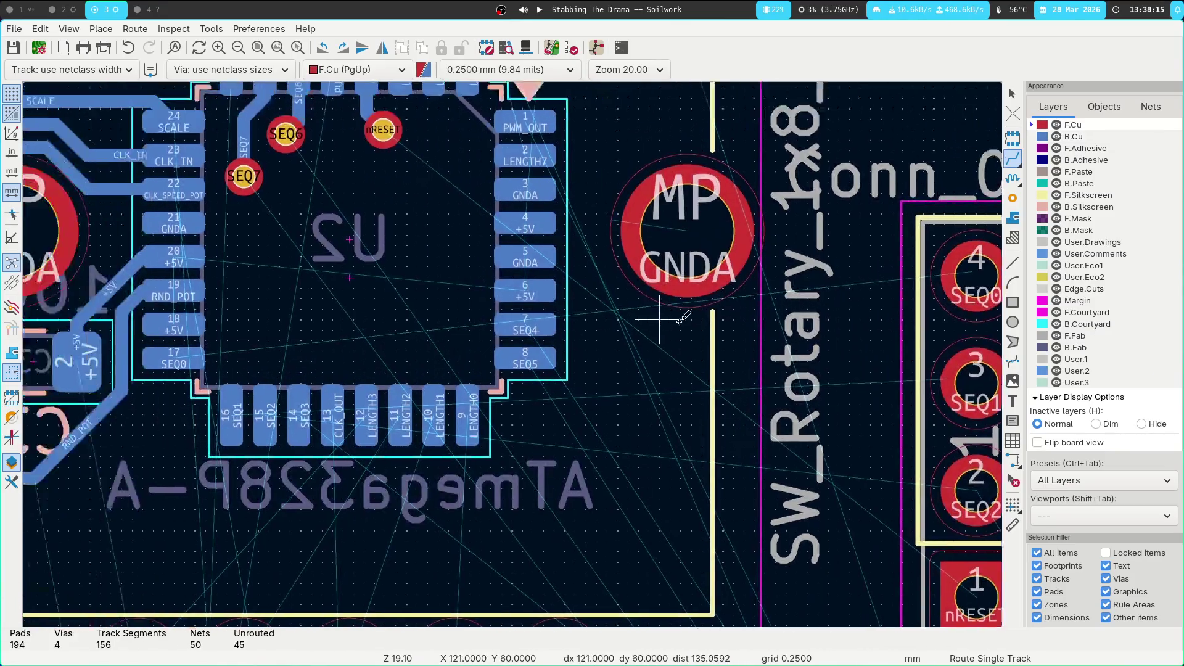
scroll(524, 469, down, 5)
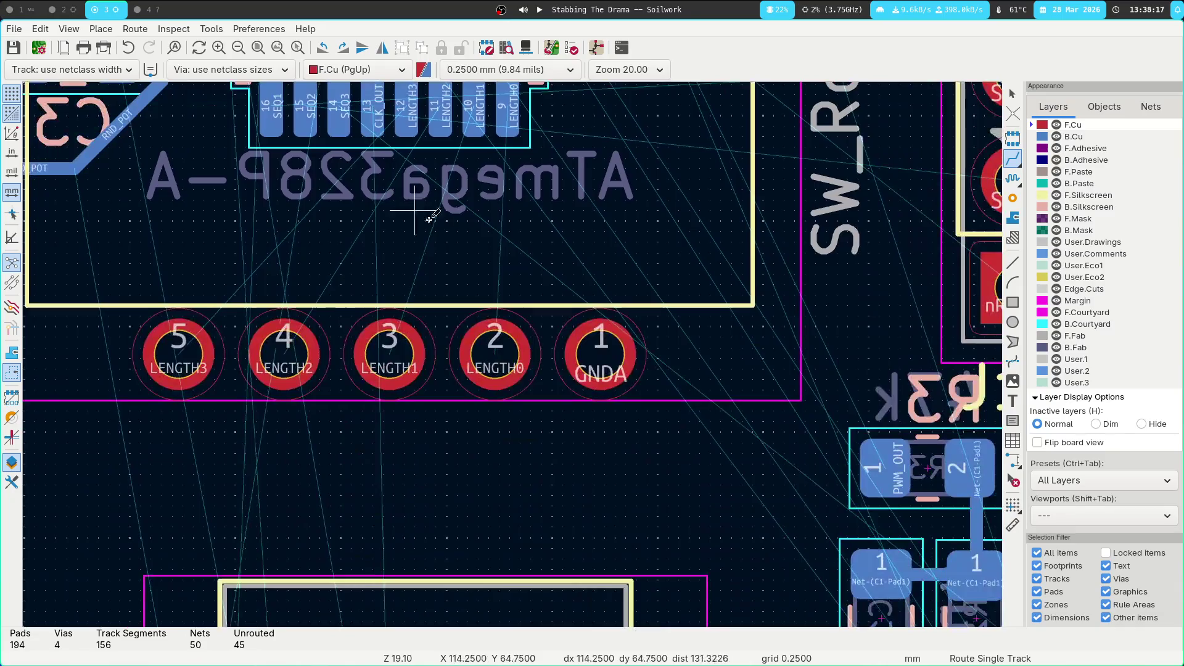
ctrl+scroll(386, 333, right, 2)
scroll(370, 308, down, 4)
ctrl+scroll(313, 232, right, 2)
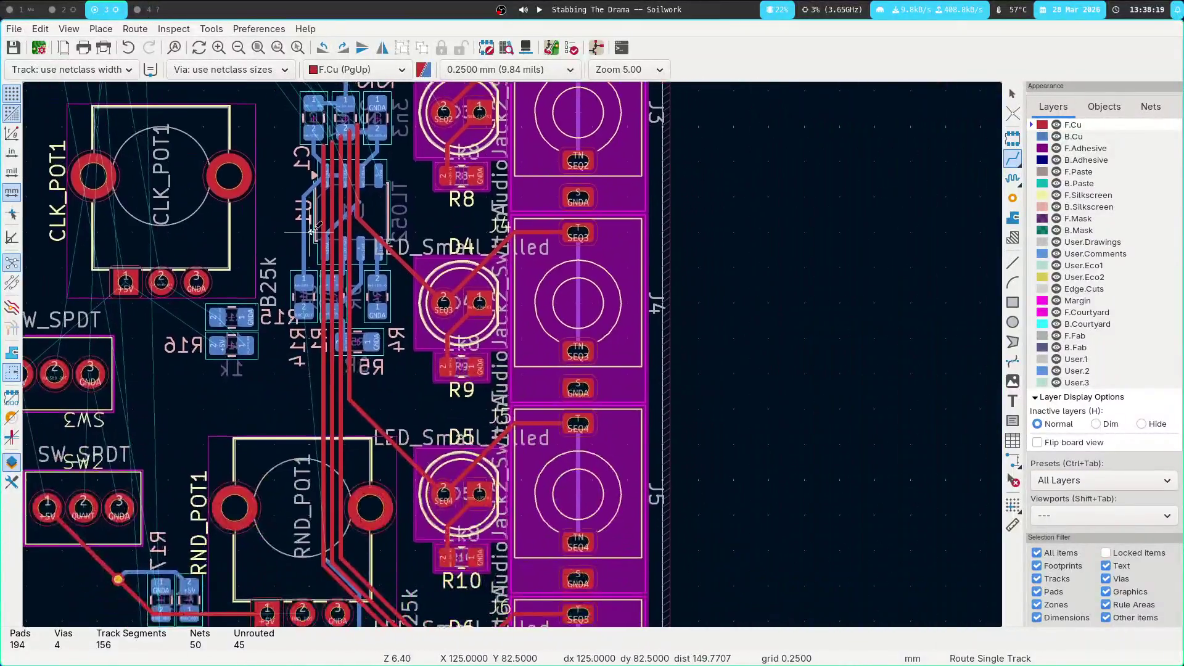
middle_drag(449, 475, 424, 266)
shift+scroll(446, 303, down, 3)
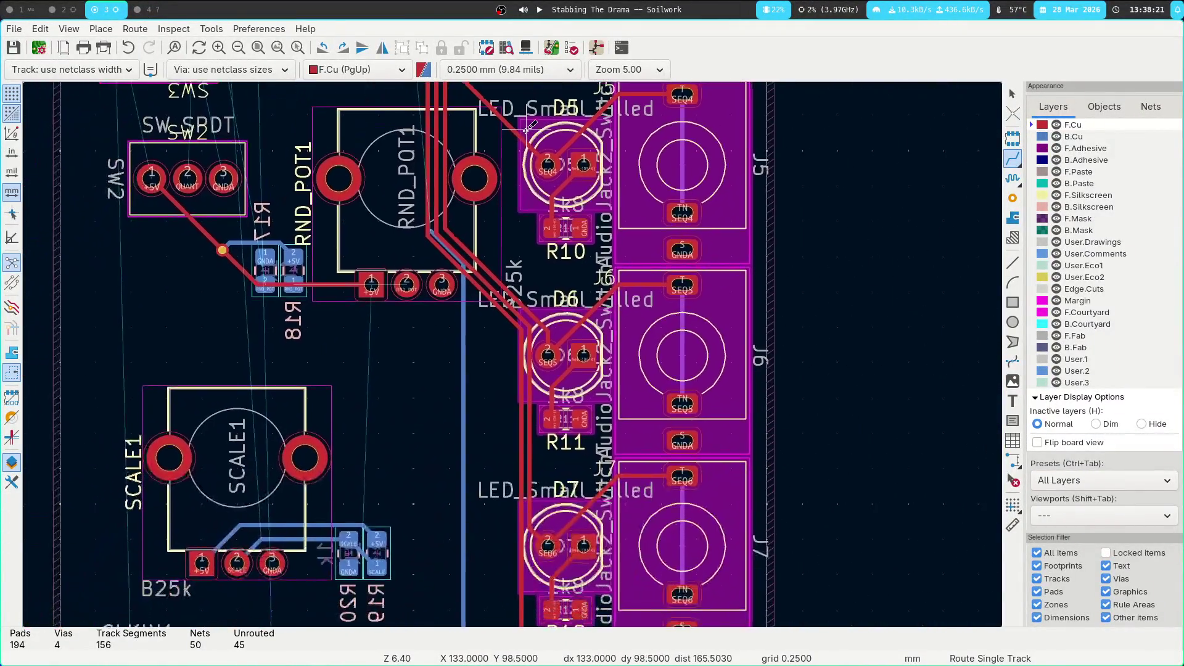
key(Escape)
scroll(484, 311, down, 3)
scroll(484, 312, up, 2)
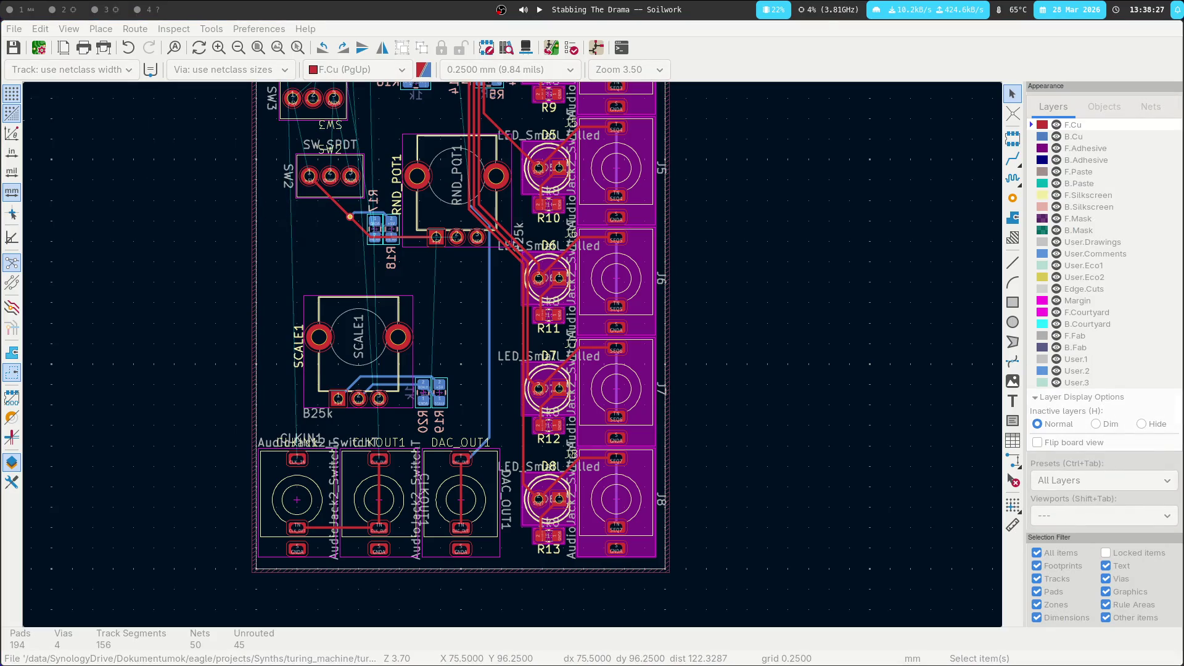
scroll(167, 419, up, 8)
scroll(166, 420, right, 3)
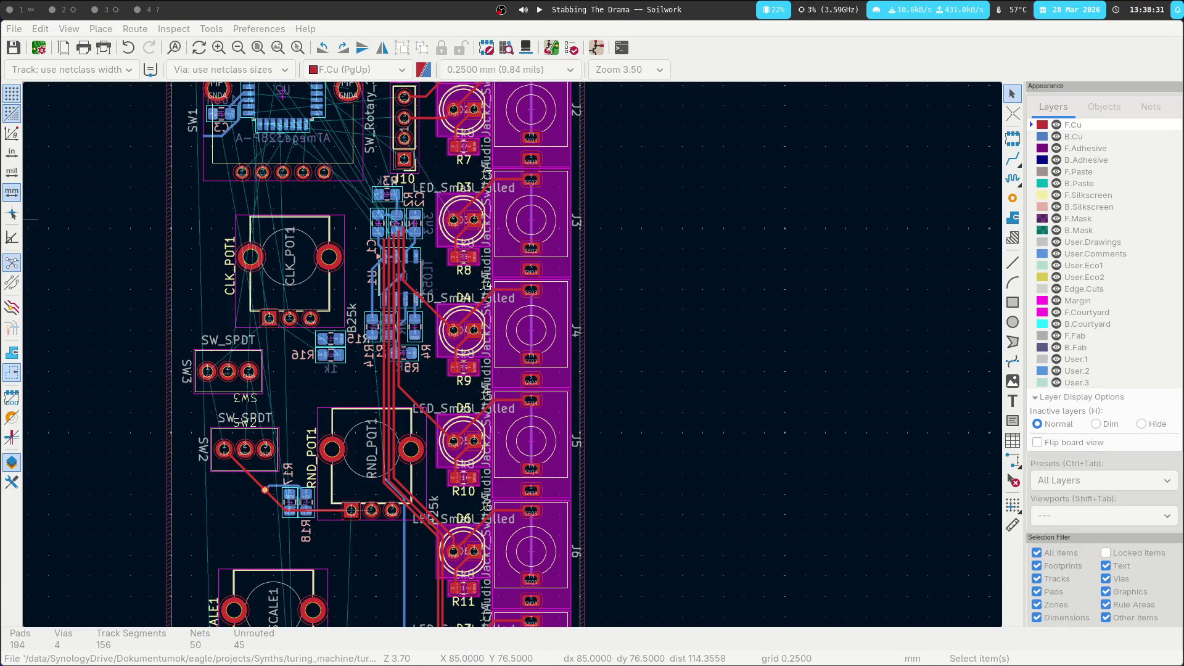
middle_drag(146, 201, 255, 374)
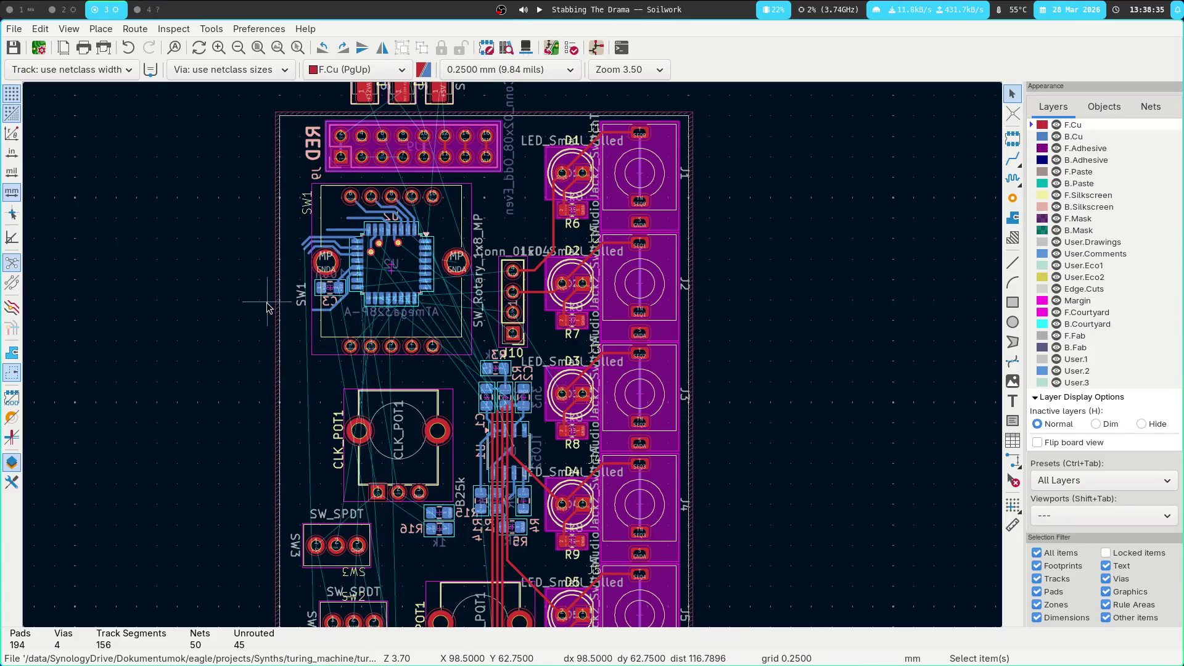
scroll(502, 116, up, 6)
mouse_move(494, 361)
middle_down()
mouse_move(658, 108)
mouse_move(659, 187)
middle_up()
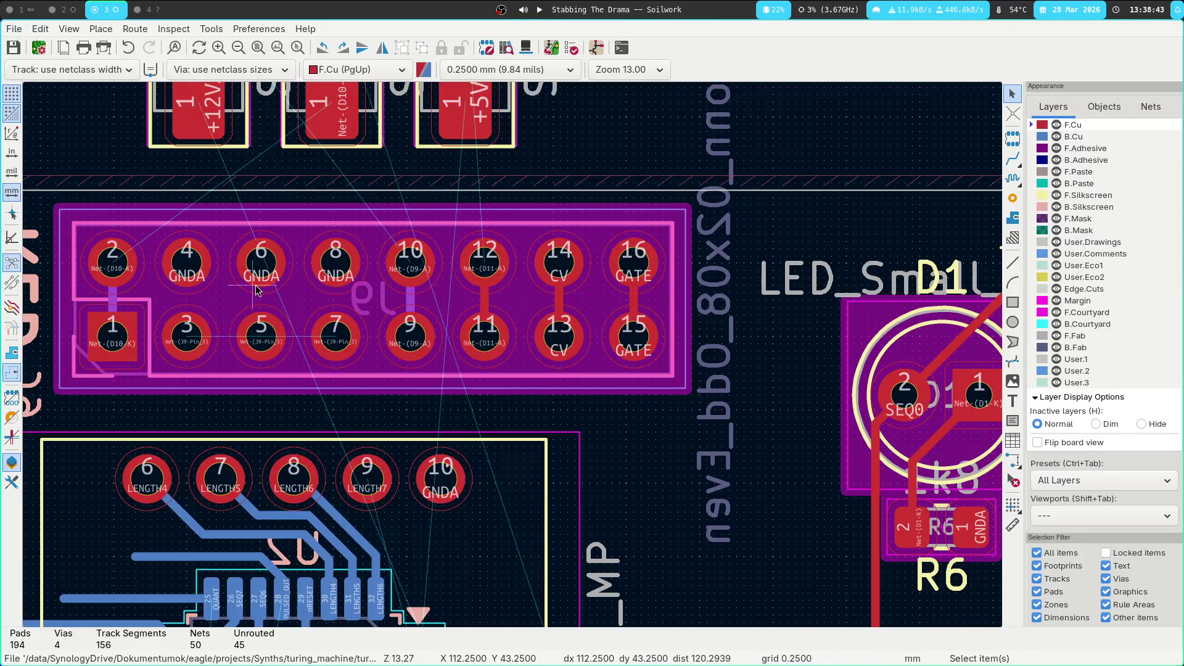
scroll(256, 333, up, 3)
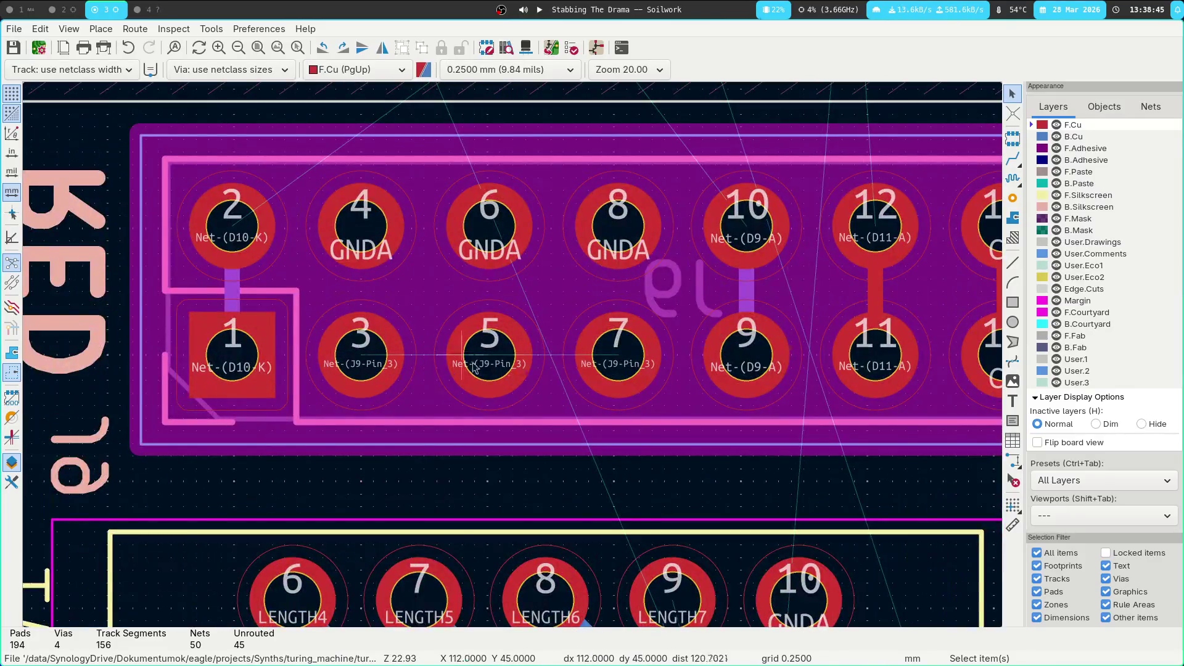
On the Connectors sheet, delete the J9 pin 6/5 wire and draw a replacement wire across that row
key(super+2)
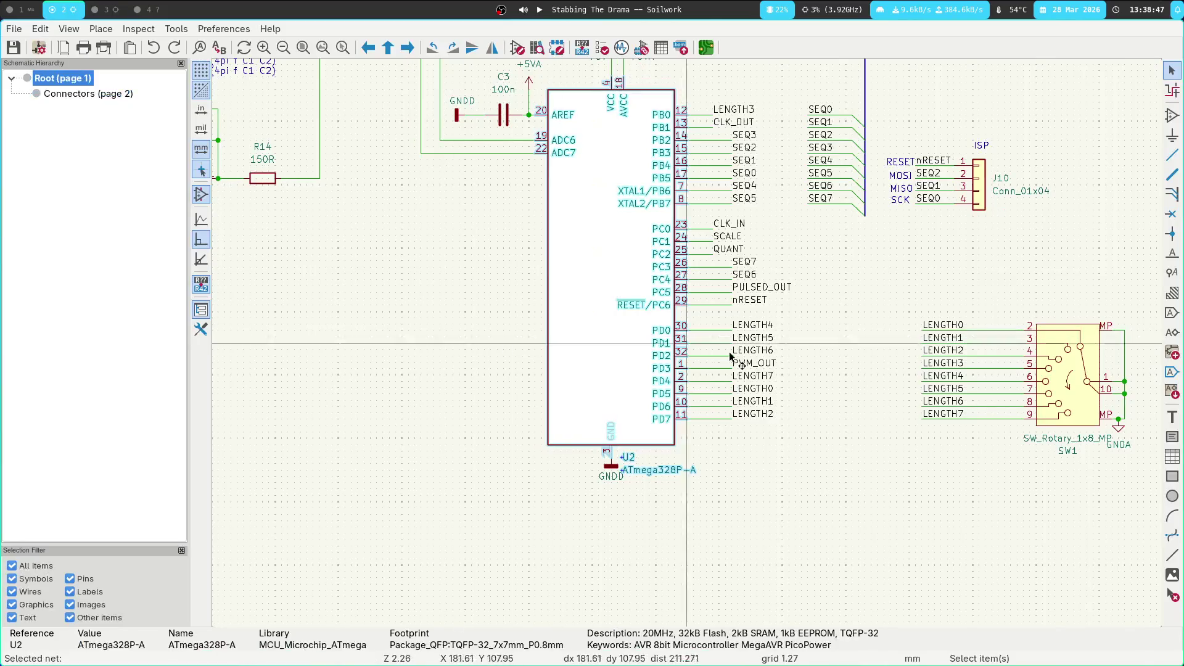
click(111, 93)
scroll(453, 188, up, 6)
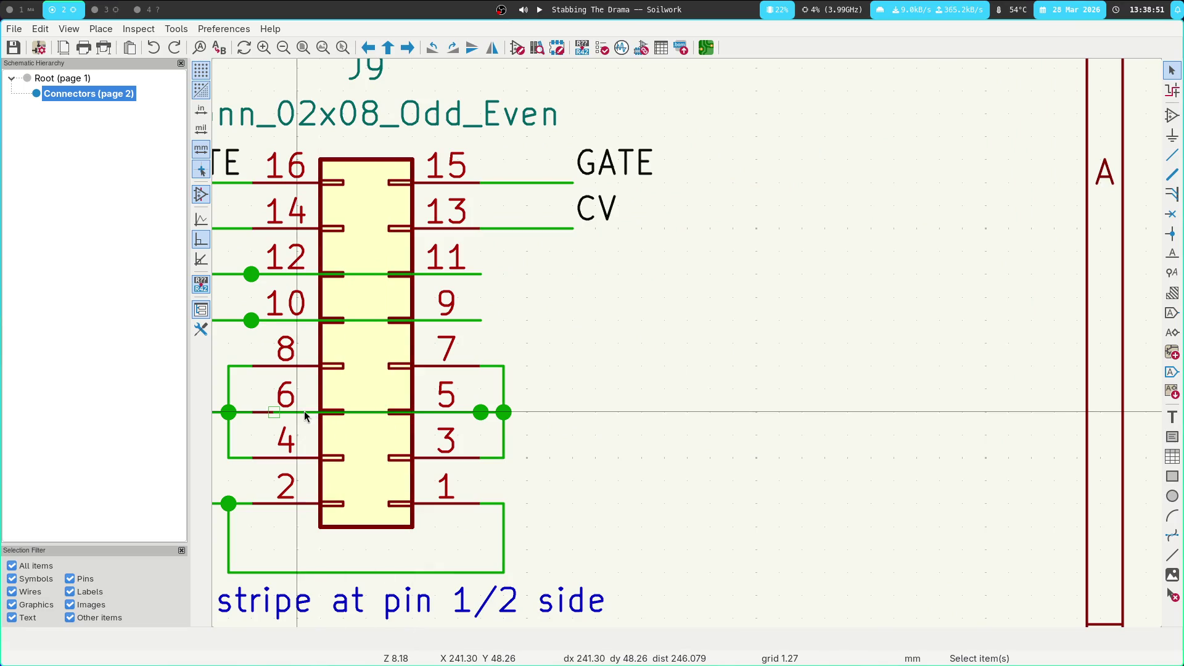
click(310, 414)
click(375, 415)
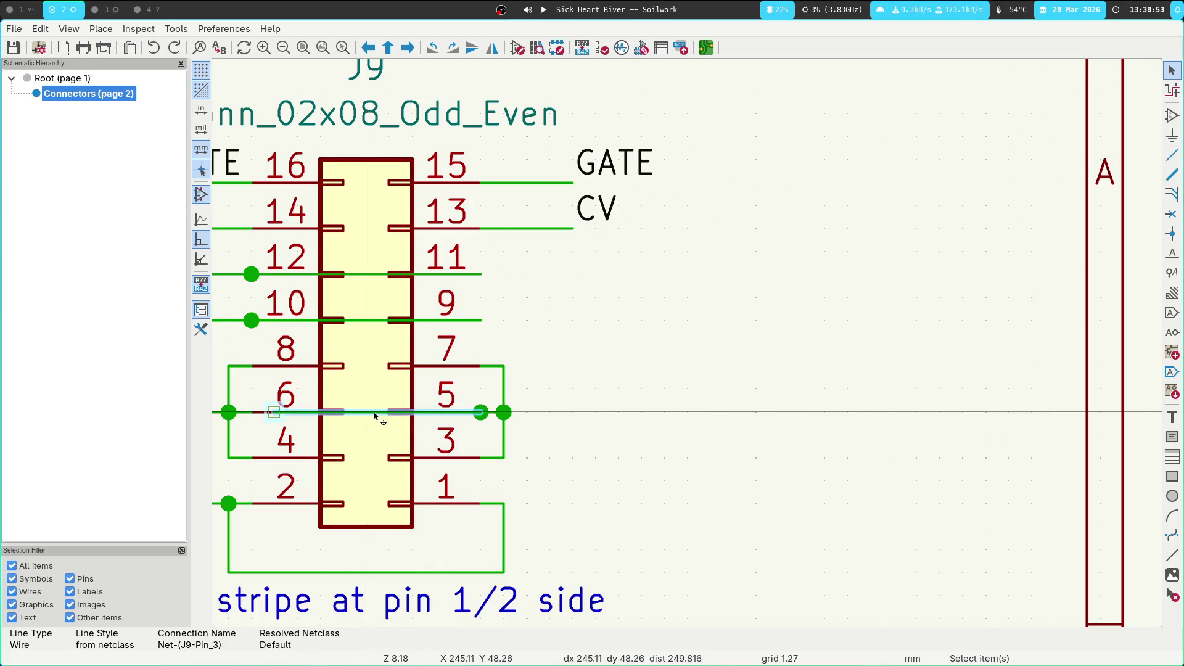
key(Delete)
key(w)
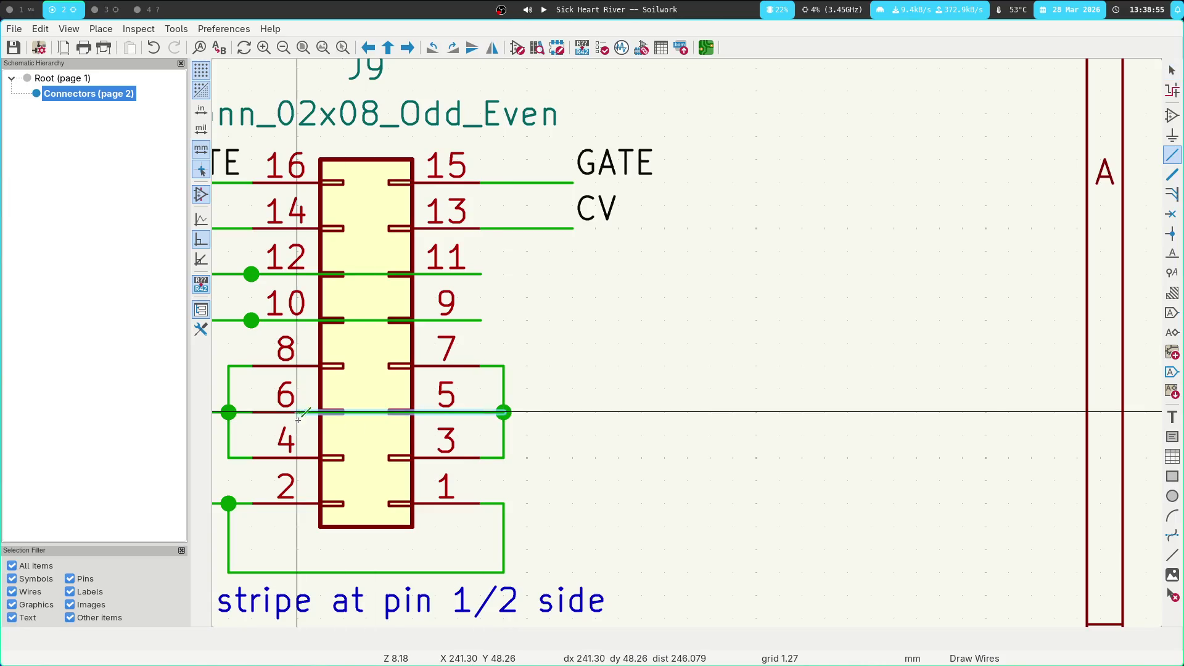
click(228, 412)
key(Escape)
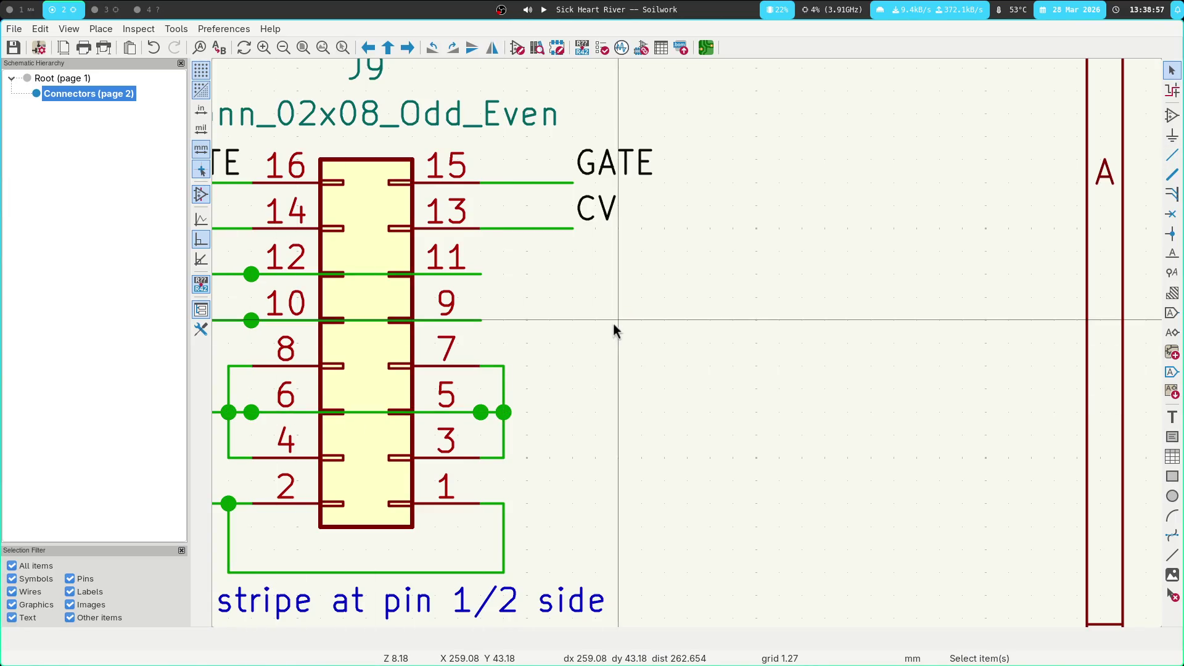
key(alt+Tab)
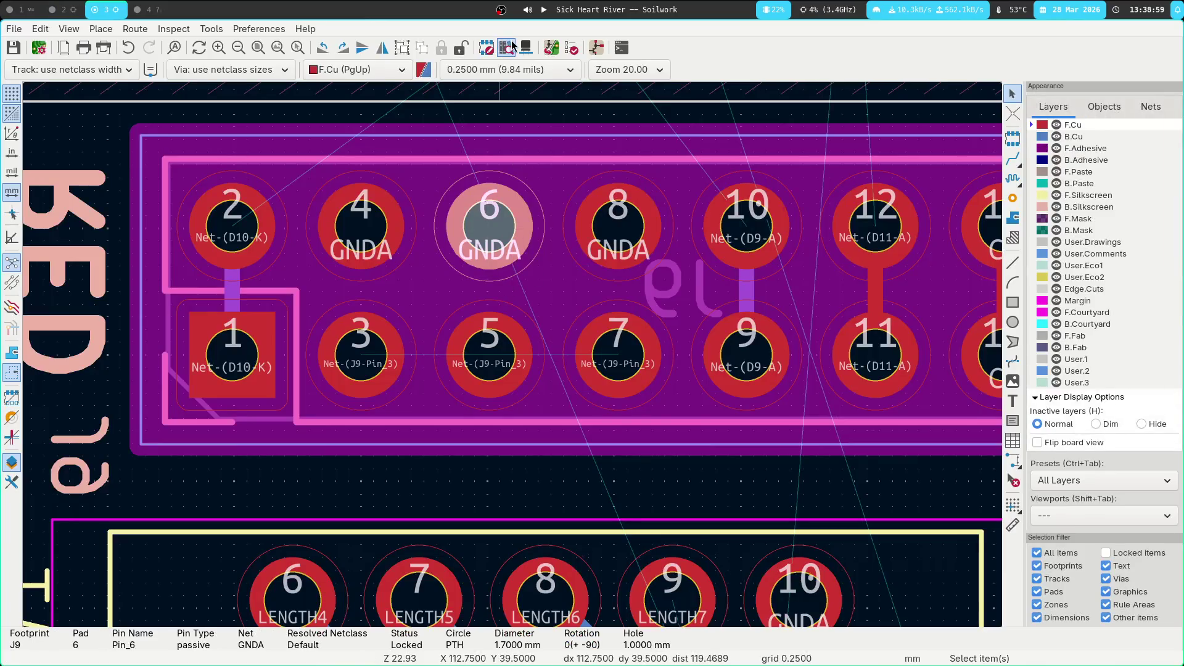
key(alt+Tab)
key(super+3)
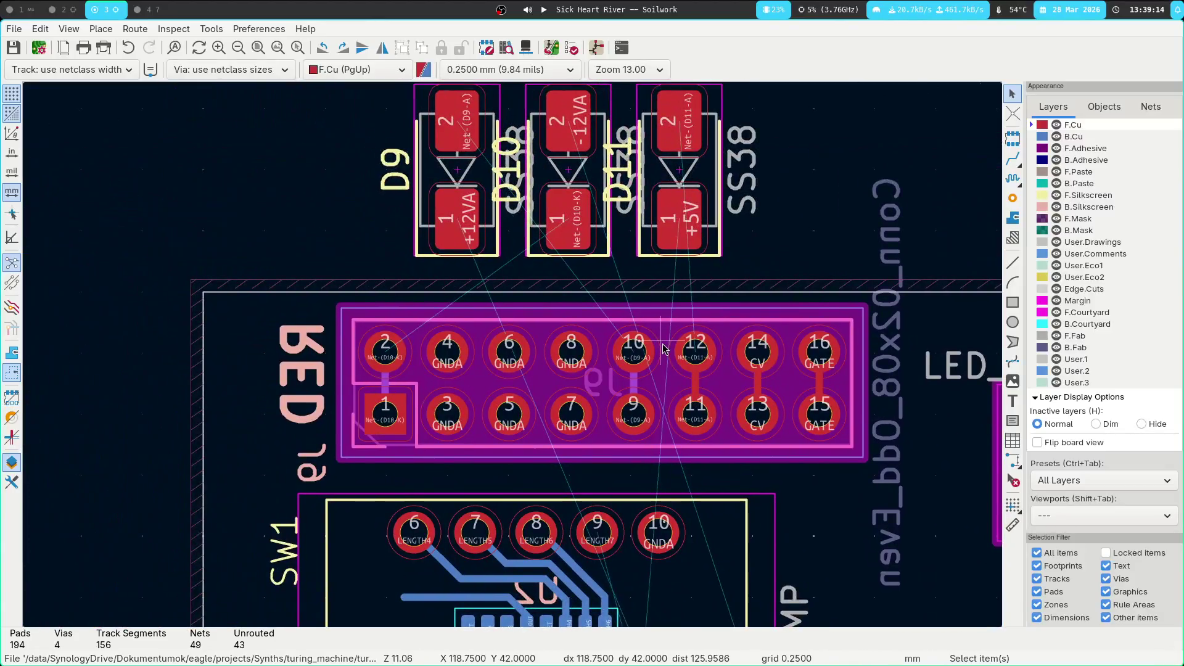
mouse_move(664, 349)
middle_down()
mouse_move(670, 228)
mouse_move(523, 253)
middle_up()
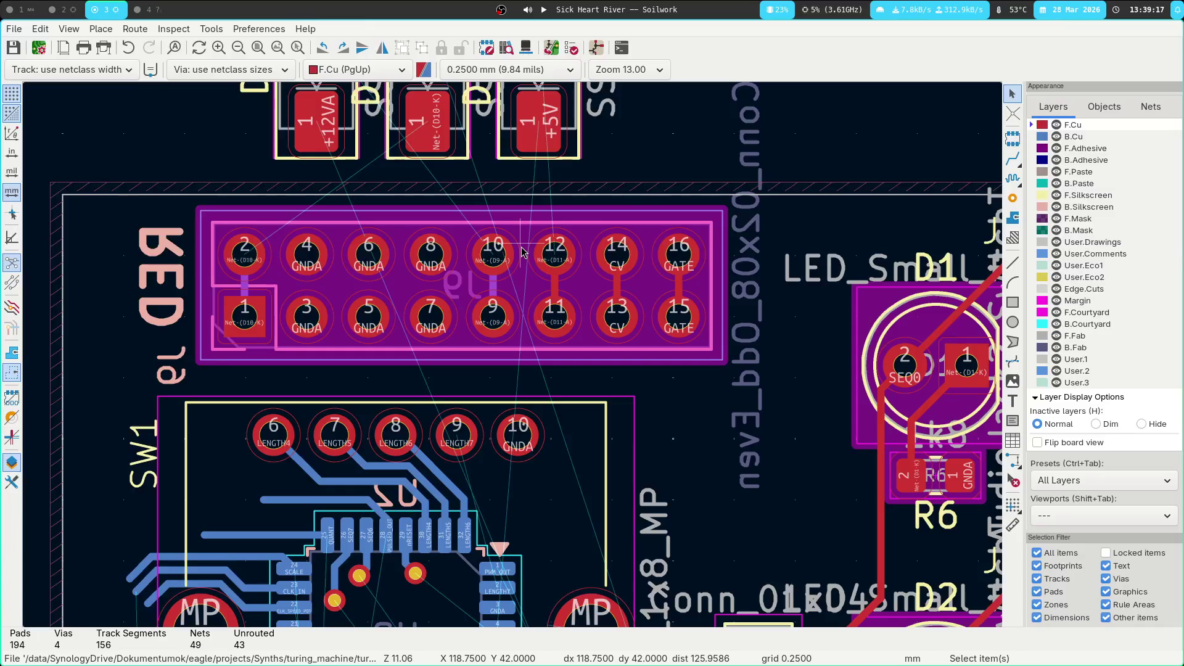
scroll(523, 253, down, 5)
scroll(480, 234, up, 2)
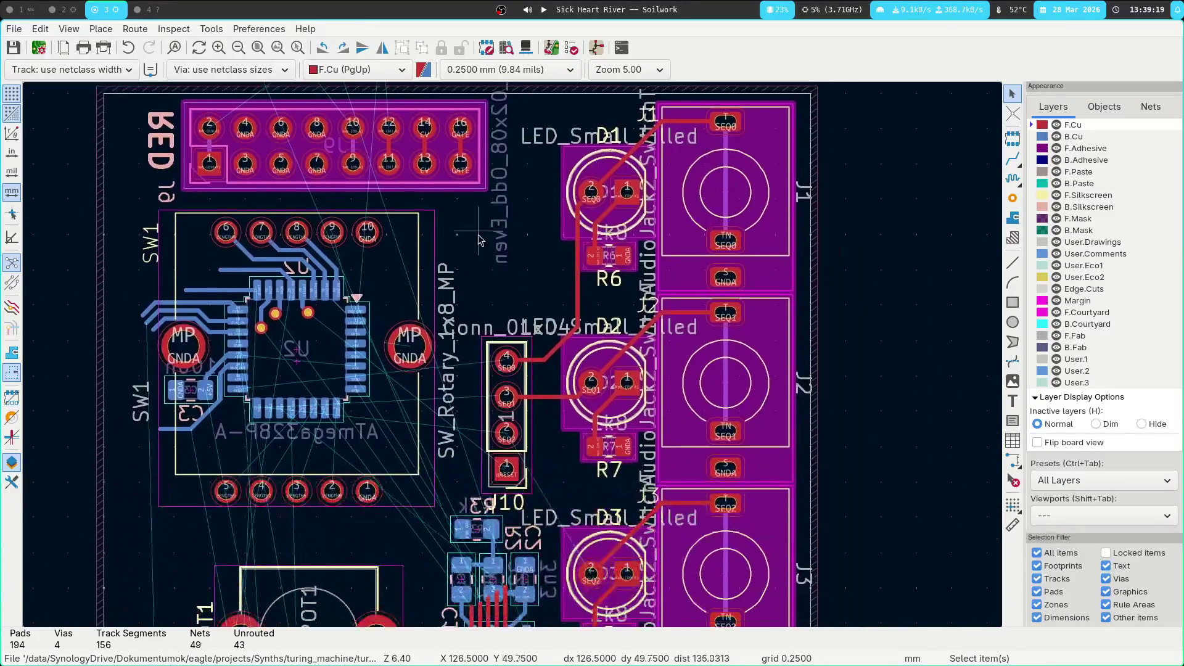
scroll(472, 249, down, 1)
middle_drag(566, 301, 519, 126)
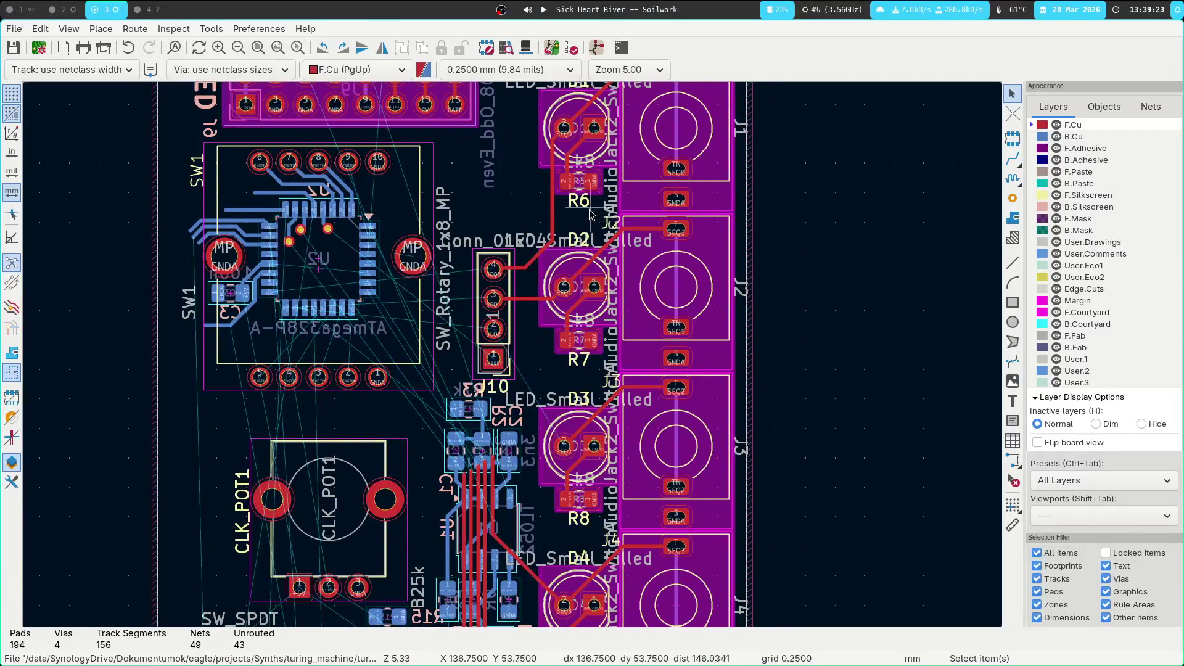
middle_drag(614, 225, 592, 117)
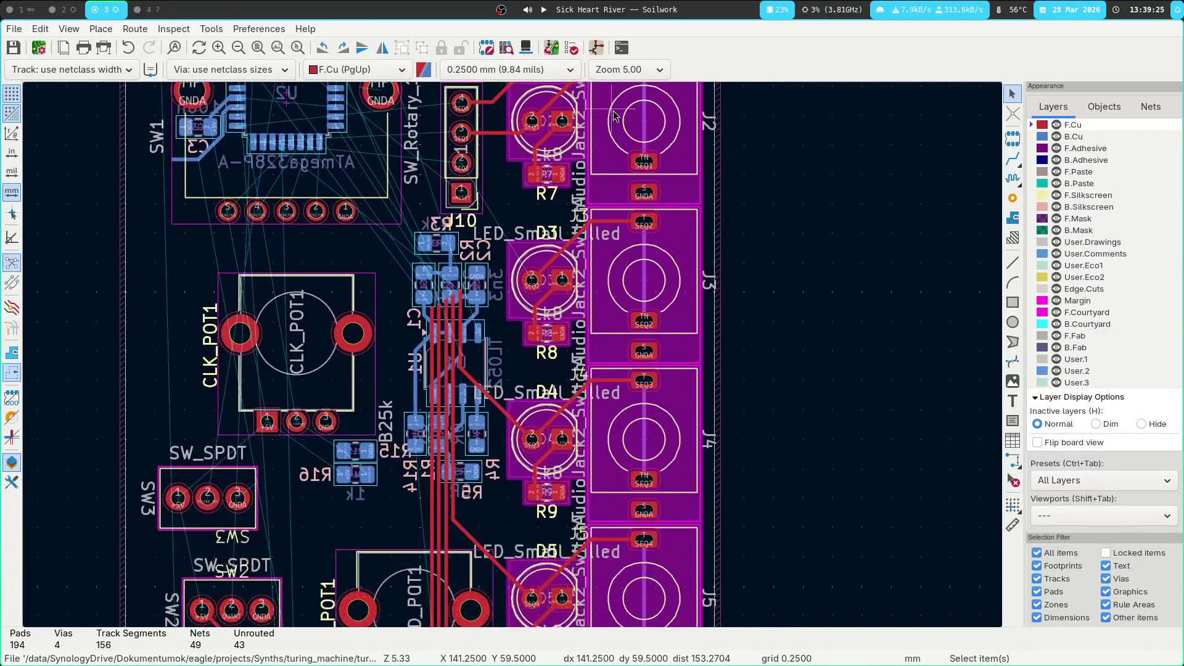
middle_drag(590, 165, 578, 300)
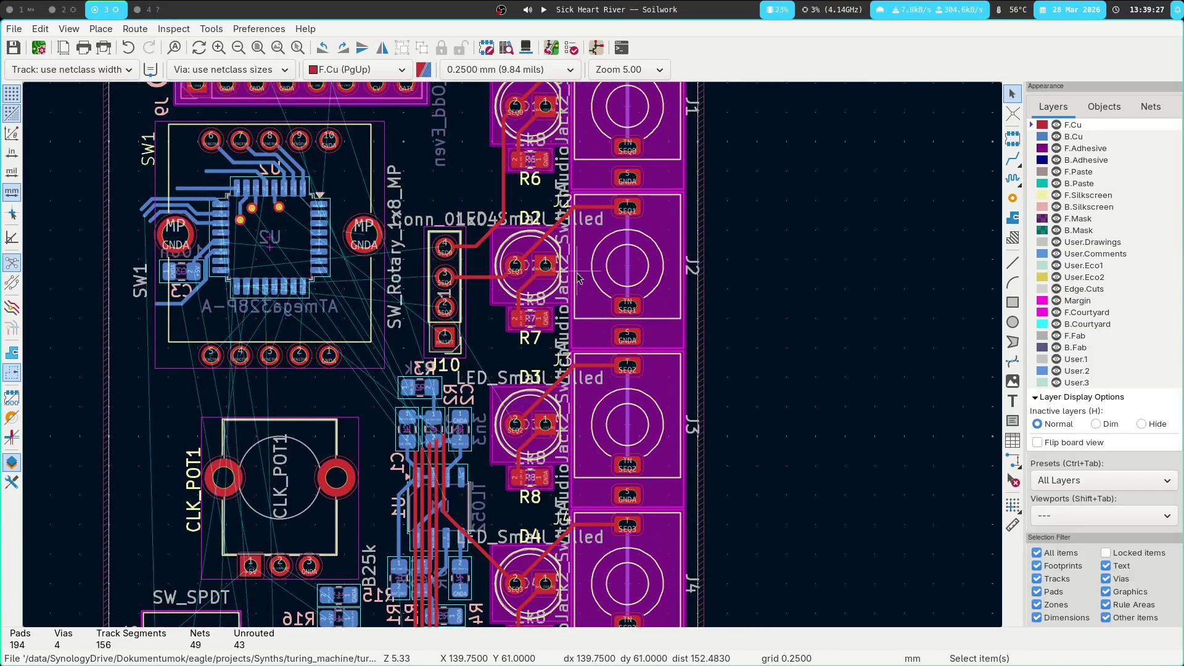
middle_drag(568, 257, 734, 422)
middle_drag(743, 367, 394, 123)
scroll(394, 123, down, 2)
mouse_move(641, 308)
middle_down()
mouse_move(551, 225)
mouse_move(576, 409)
mouse_move(547, 257)
mouse_move(642, 534)
middle_up()
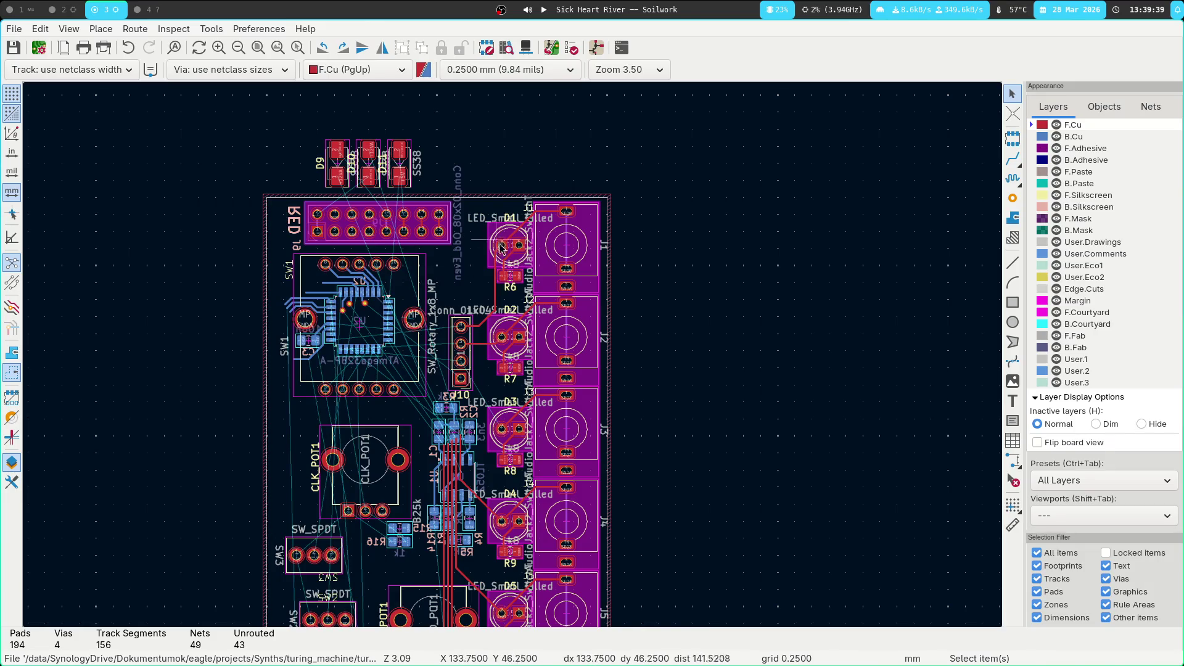
scroll(637, 191, right, 1)
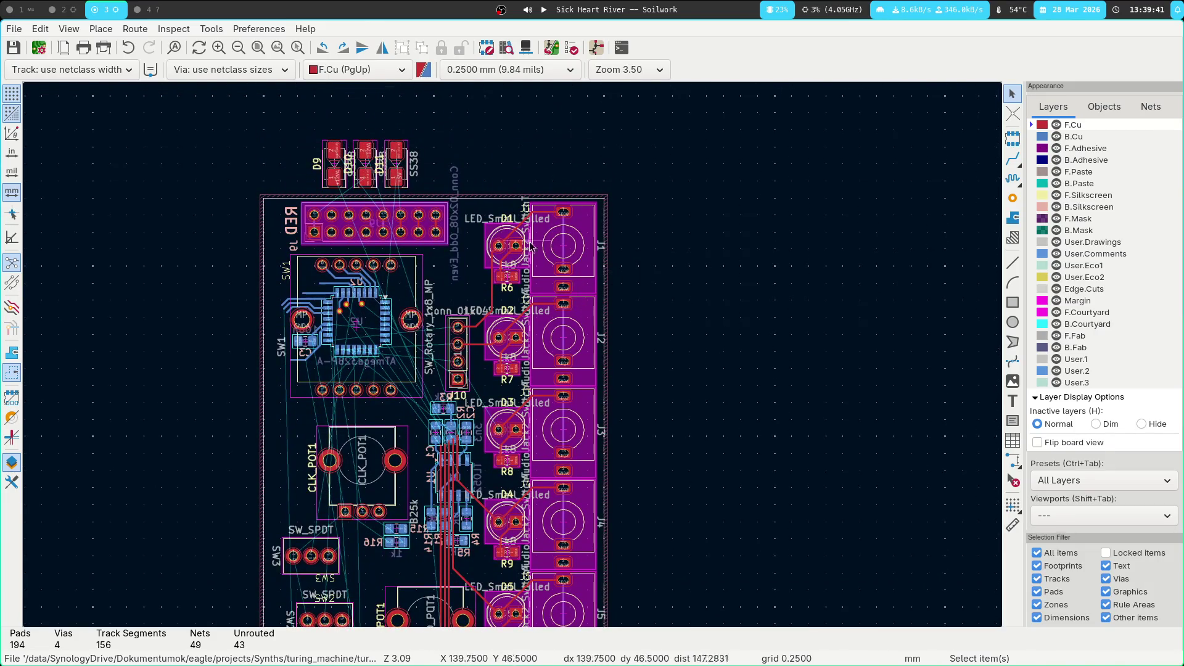
scroll(742, 238, right, 1)
scroll(742, 238, down, 1)
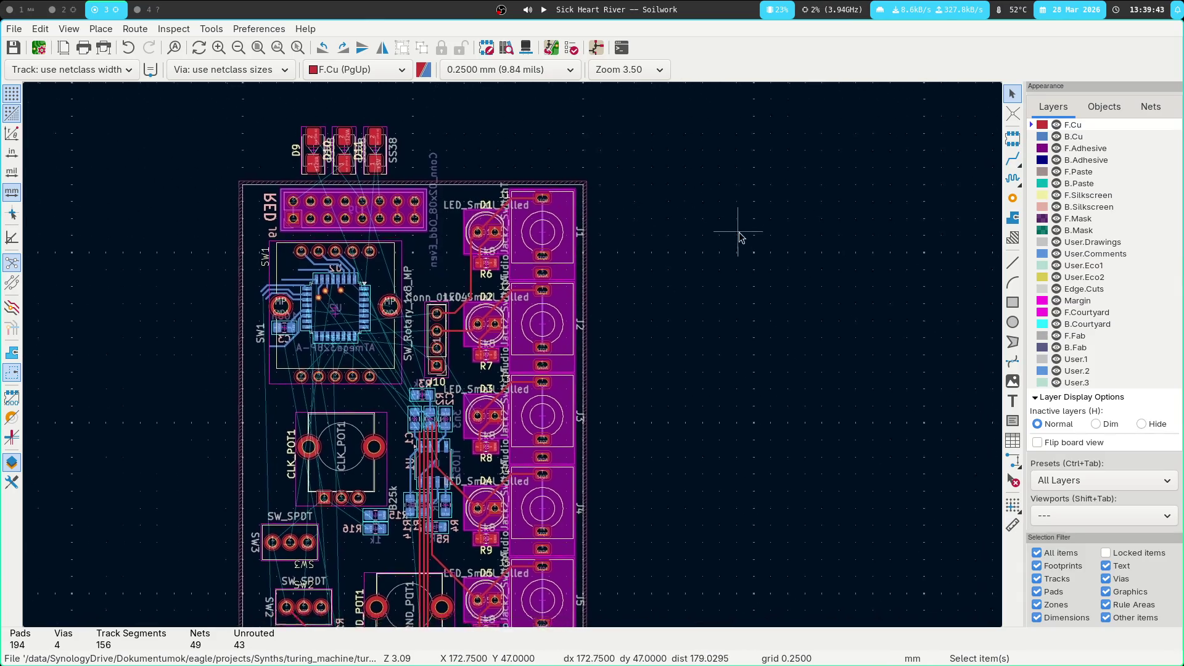
scroll(734, 238, right, 2)
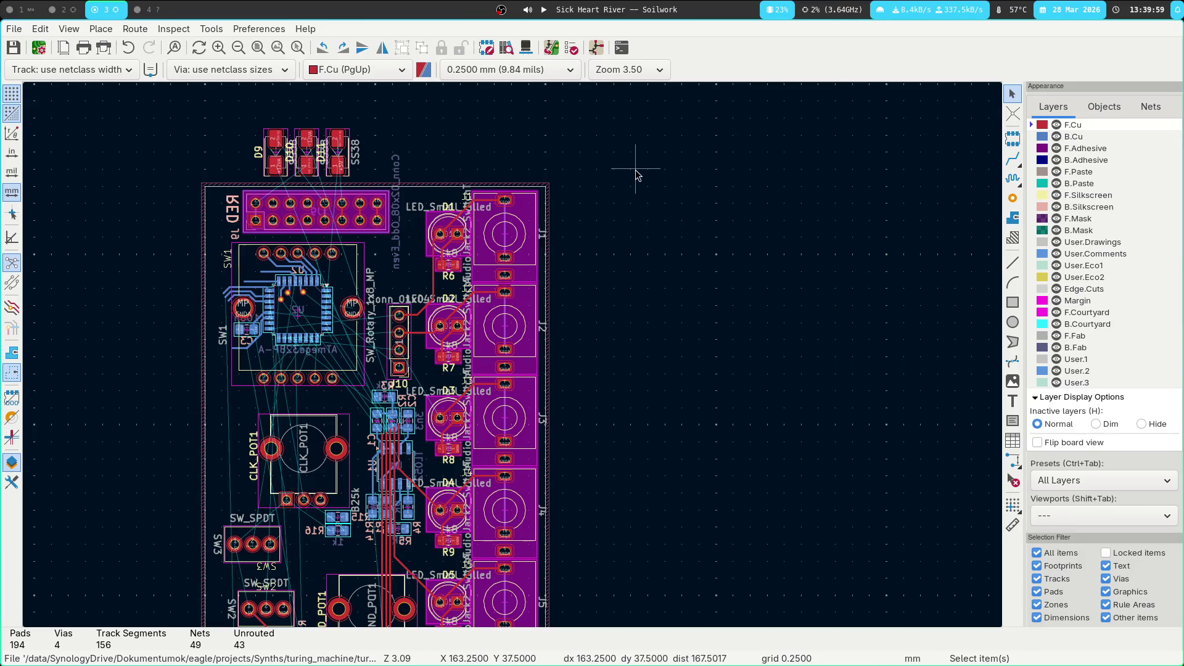
key(super+1)
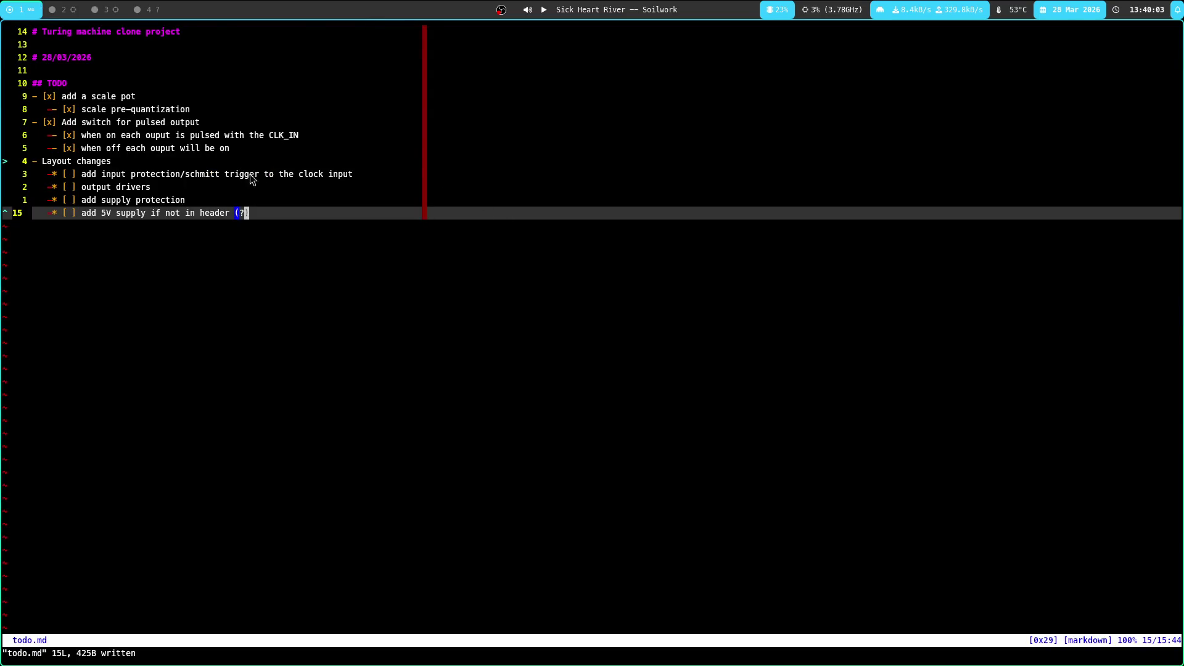
double_click(105, 187)
key(super+3)
scroll(609, 187, down, 5)
scroll(603, 217, up, 3)
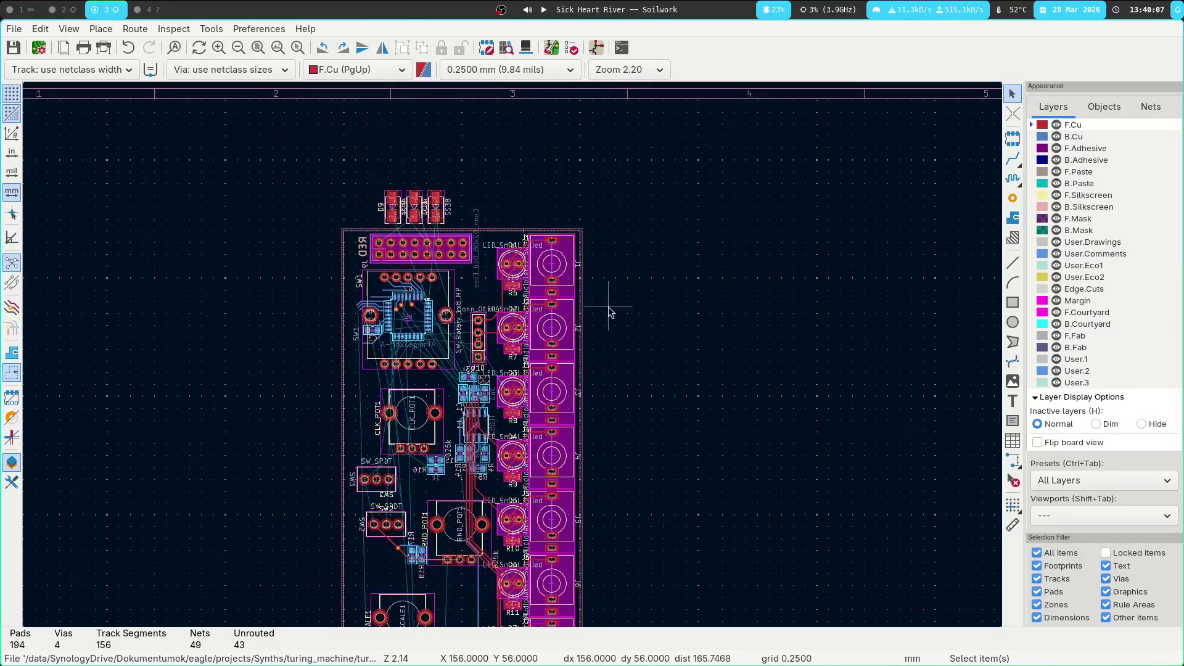
Inspect the header, D1 and J1 area, then select U2 to check its footprint
scroll(609, 313, up, 4)
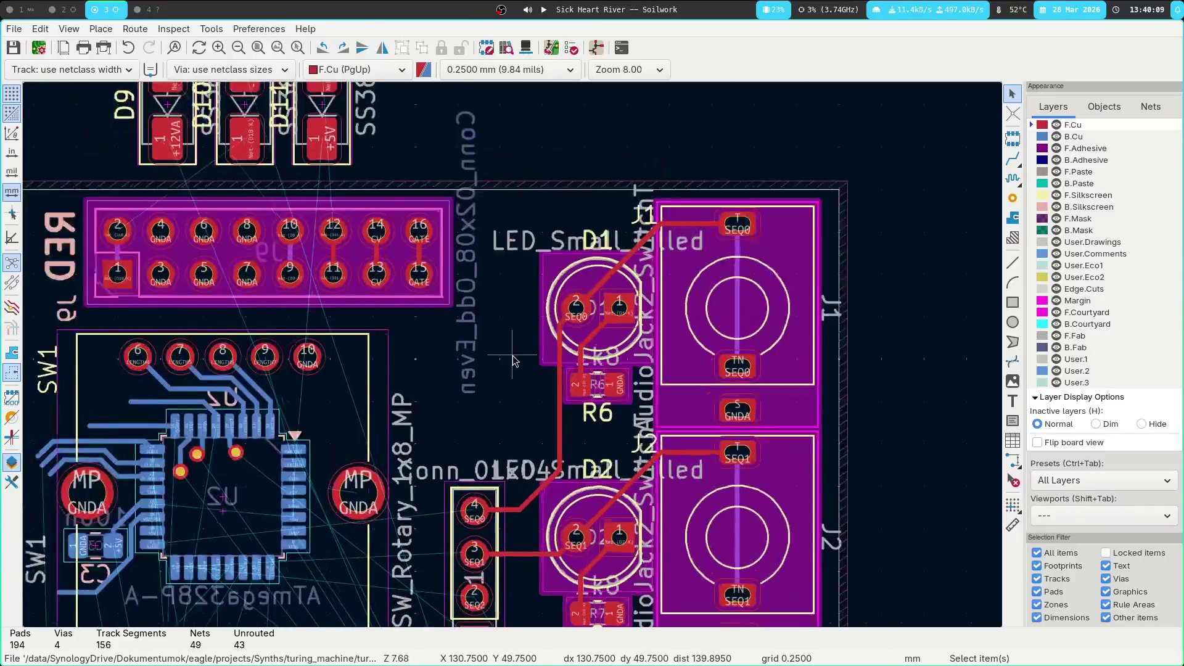
middle_drag(513, 361, 365, 326)
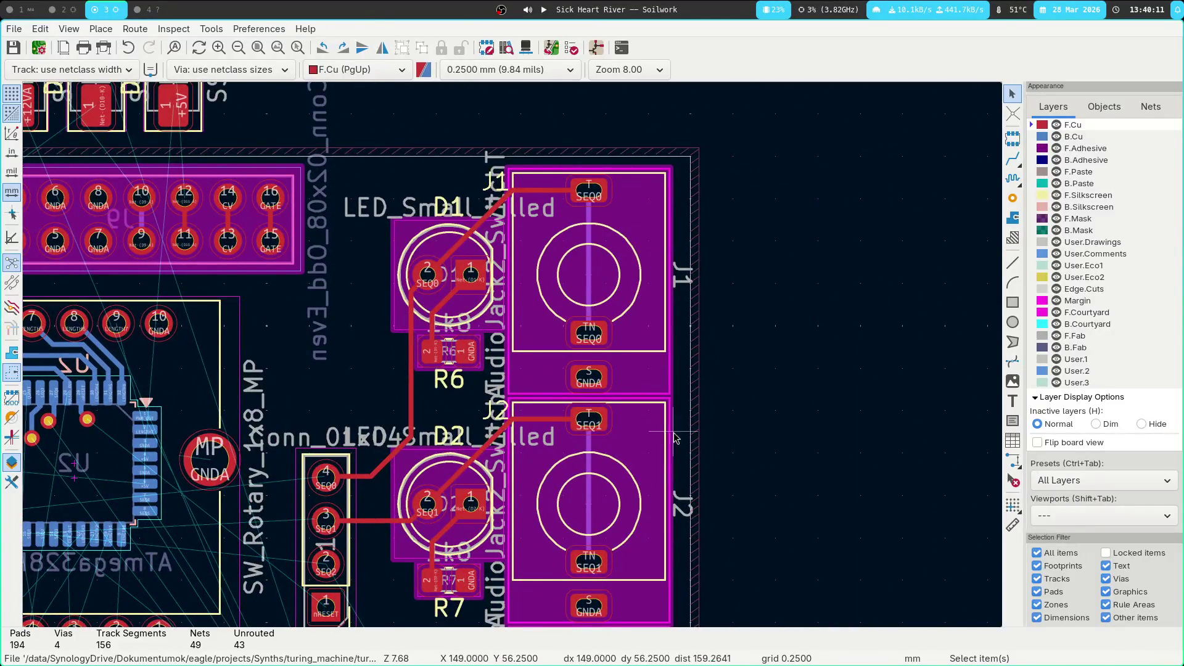
scroll(280, 416, down, 2)
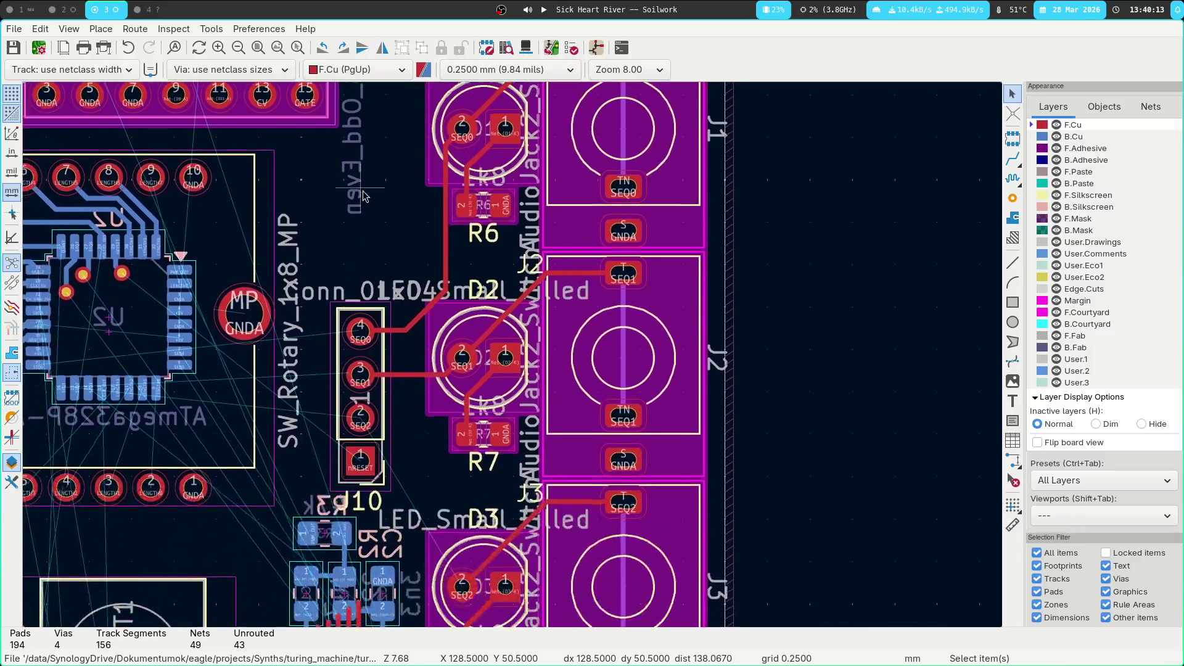
middle_drag(387, 226, 504, 368)
click(400, 415)
click(866, 303)
Review the board's top edge and diodes D9–D11, then switch to the Schematic Editor
mouse_move(807, 356)
middle_down()
mouse_move(769, 320)
mouse_move(633, 255)
middle_up()
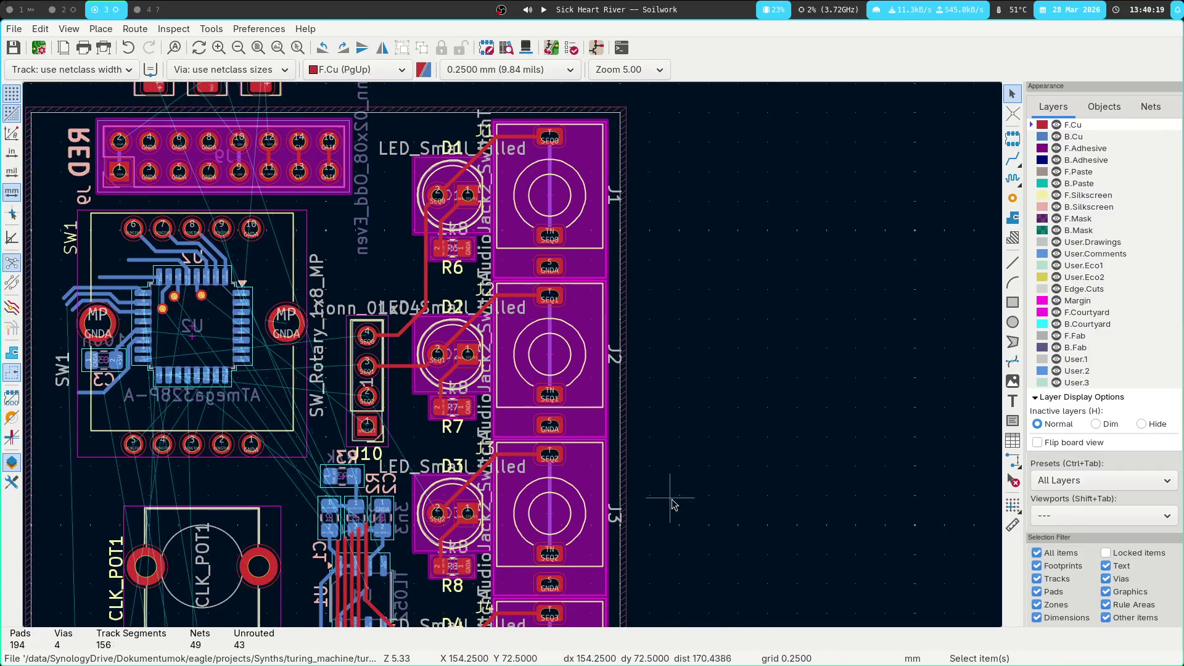
scroll(780, 449, up, 3)
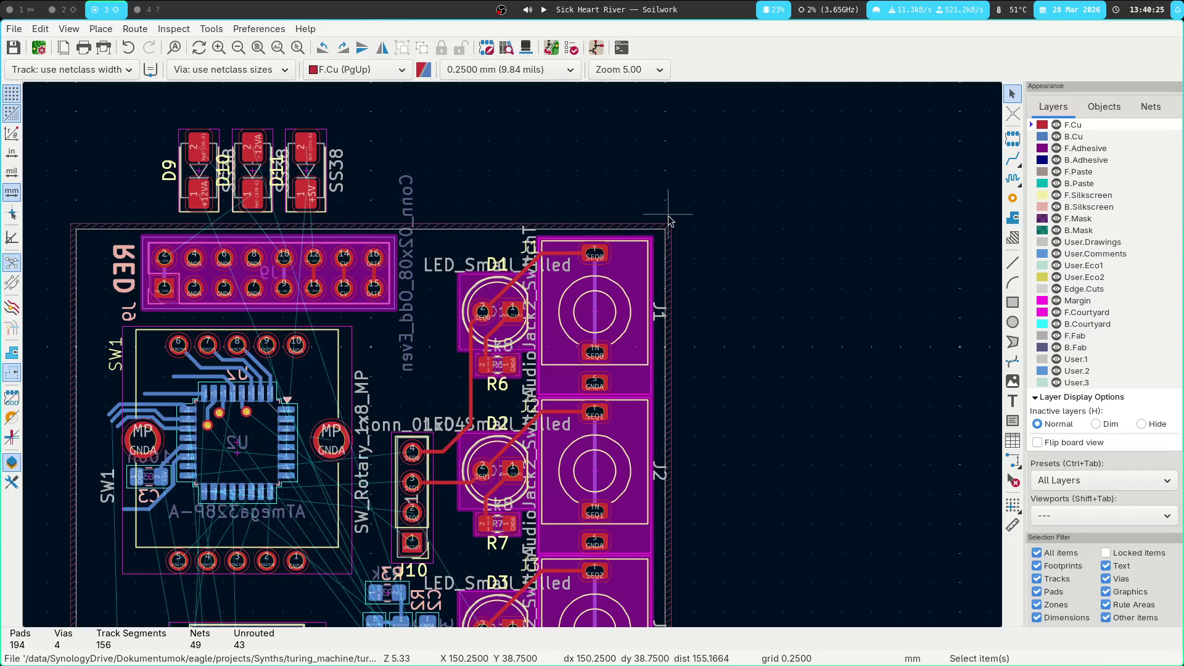
mouse_move(463, 214)
middle_down()
mouse_move(461, 142)
mouse_move(448, 132)
middle_up()
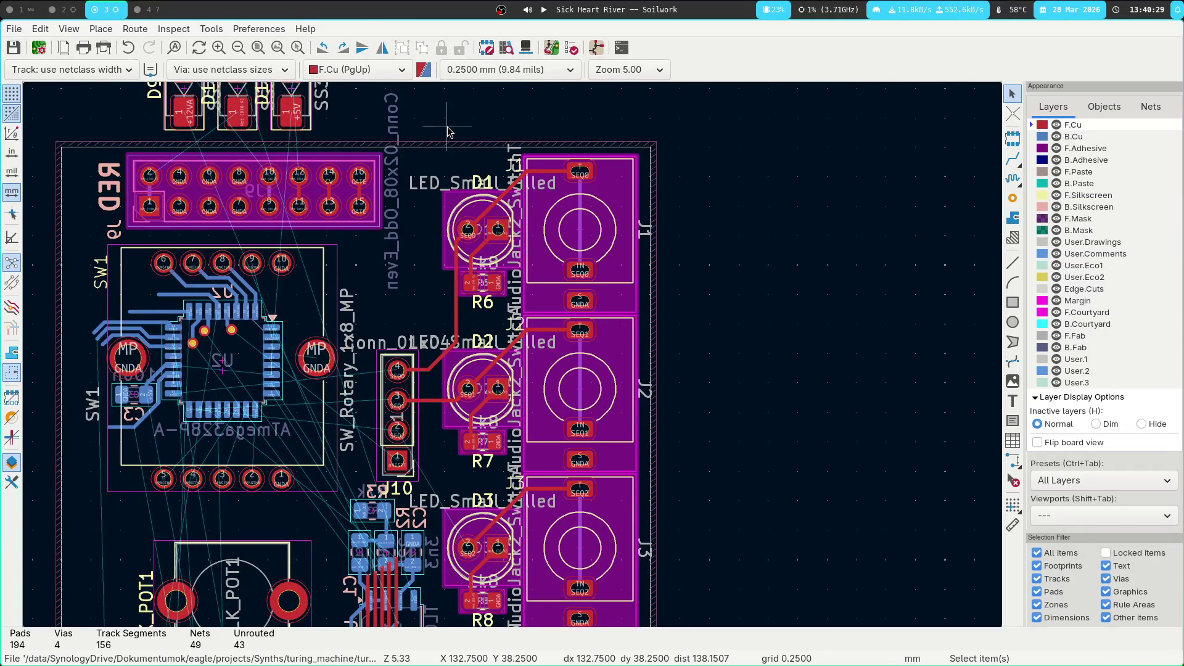
mouse_move(709, 228)
middle_down()
mouse_move(689, 302)
mouse_move(715, 239)
middle_up()
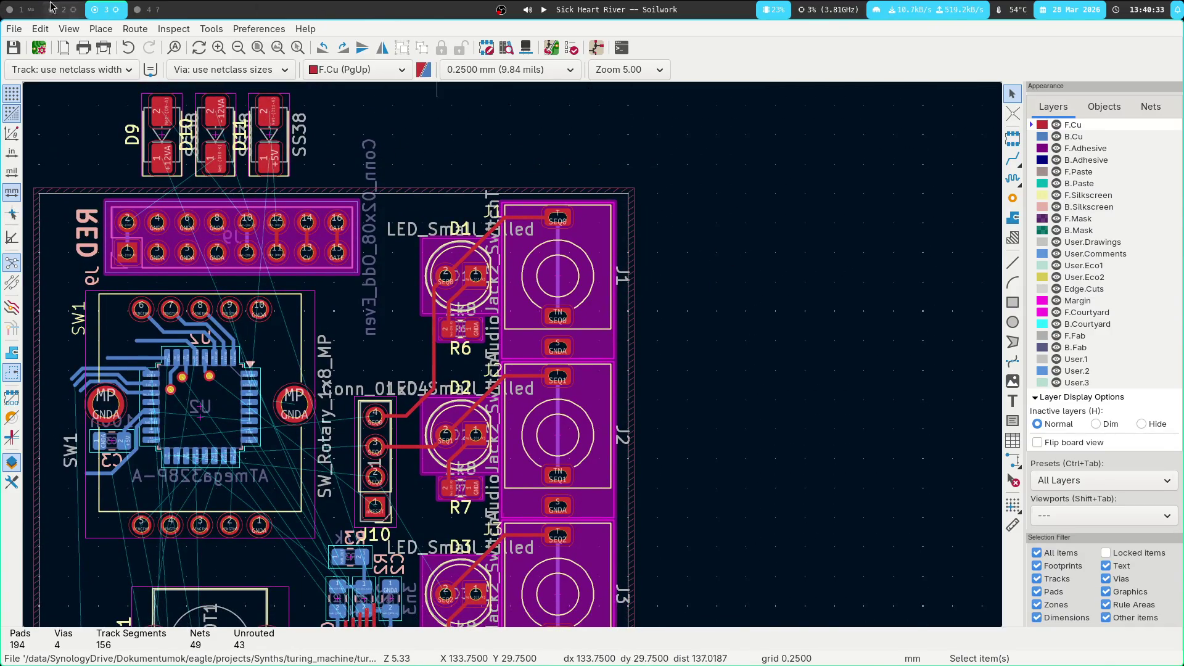
click(50, 10)
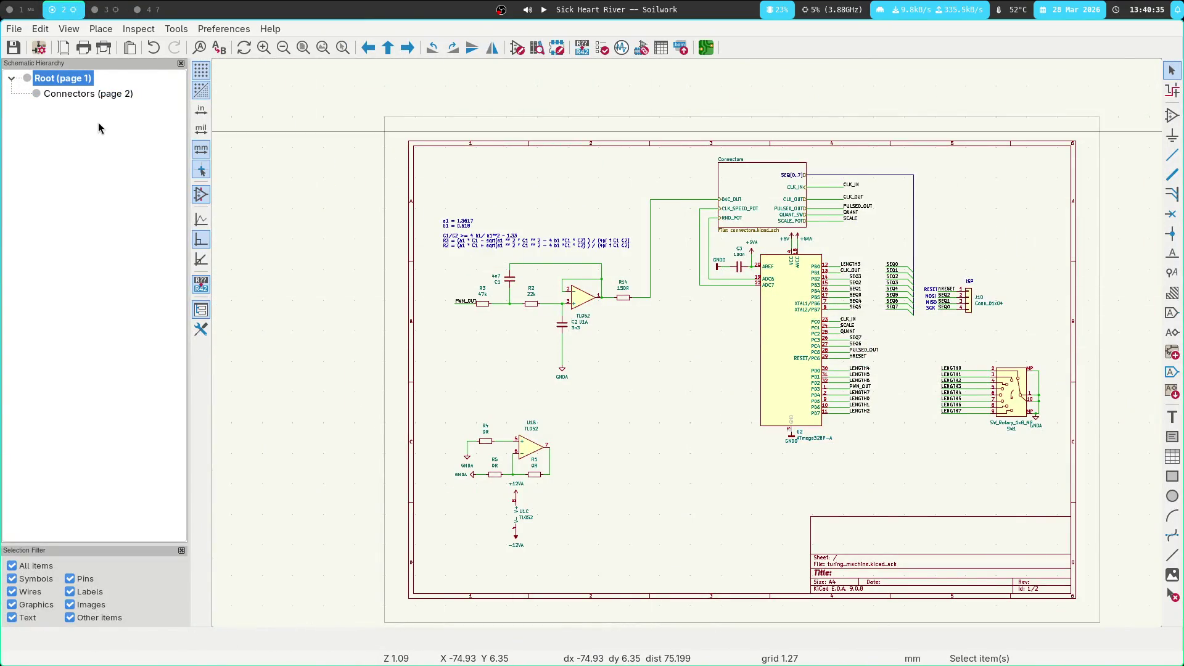
Open the Connectors sheet (page 2) and zoom out to see the jack column
click(97, 94)
scroll(689, 349, down, 2)
scroll(615, 370, left, 10)
scroll(498, 286, down, 4)
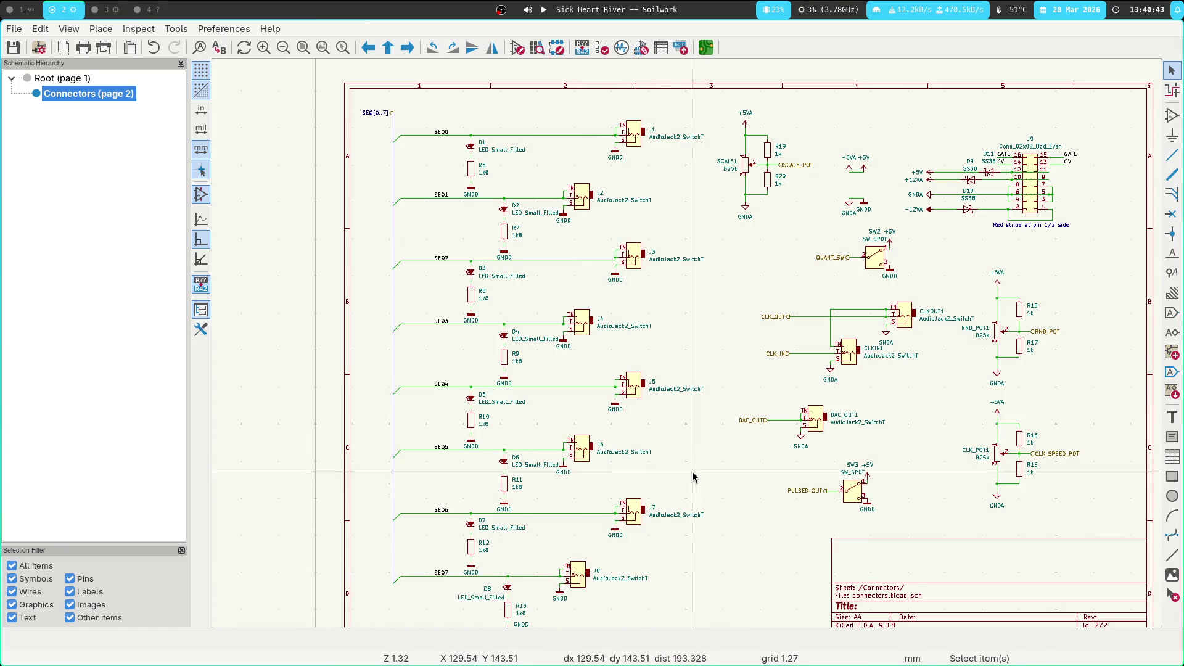
scroll(693, 376, down, 2)
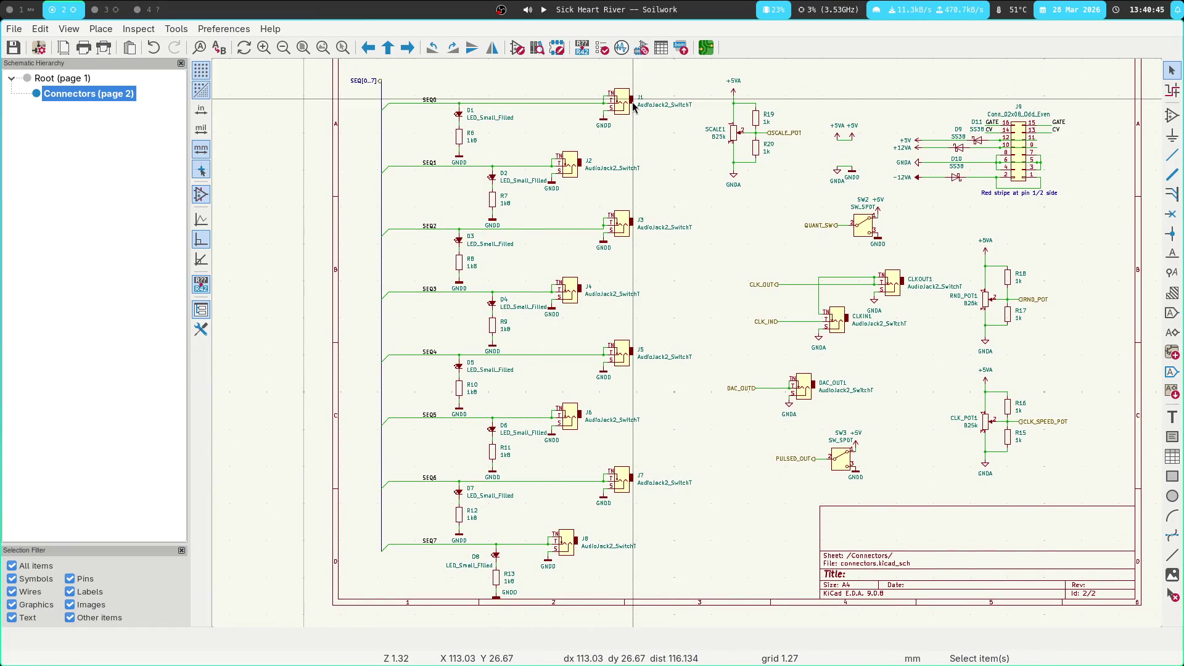
Box-select audio jacks J1–J8 and move them slightly left
drag(534, 81, 703, 603)
drag(621, 483, 590, 485)
click(503, 427)
Select the D2, D4 and D6 LED labels; a trial rotation is undone and the move cancelled
shift+click(502, 426)
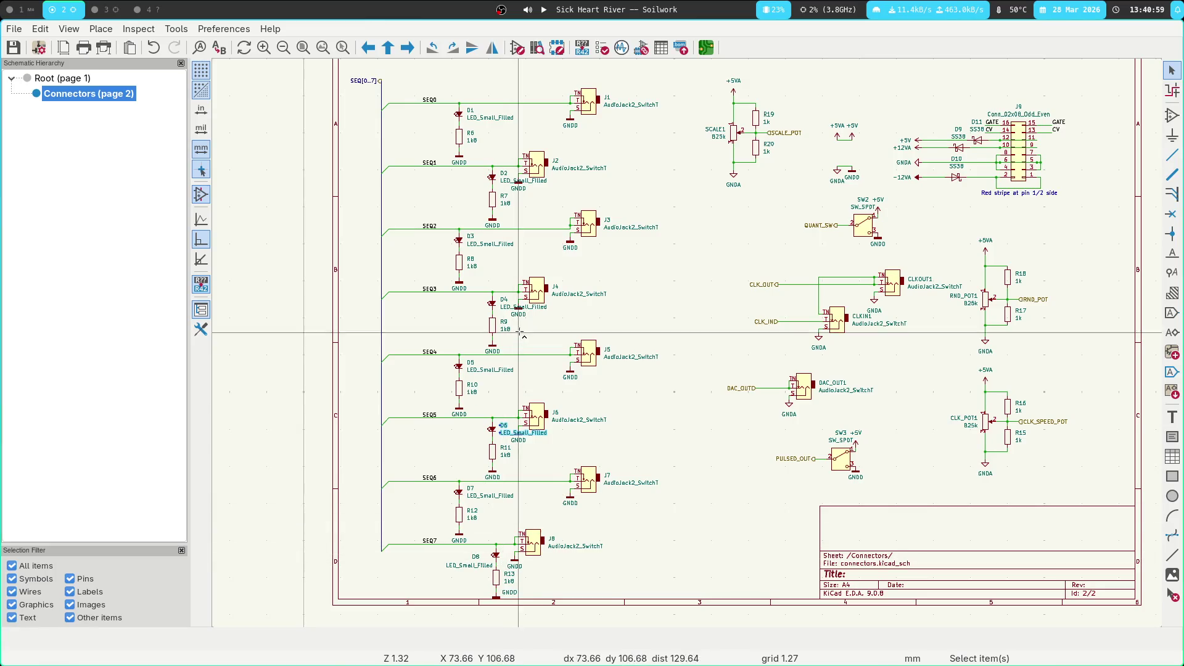
shift+click(503, 299)
shift+click(523, 307)
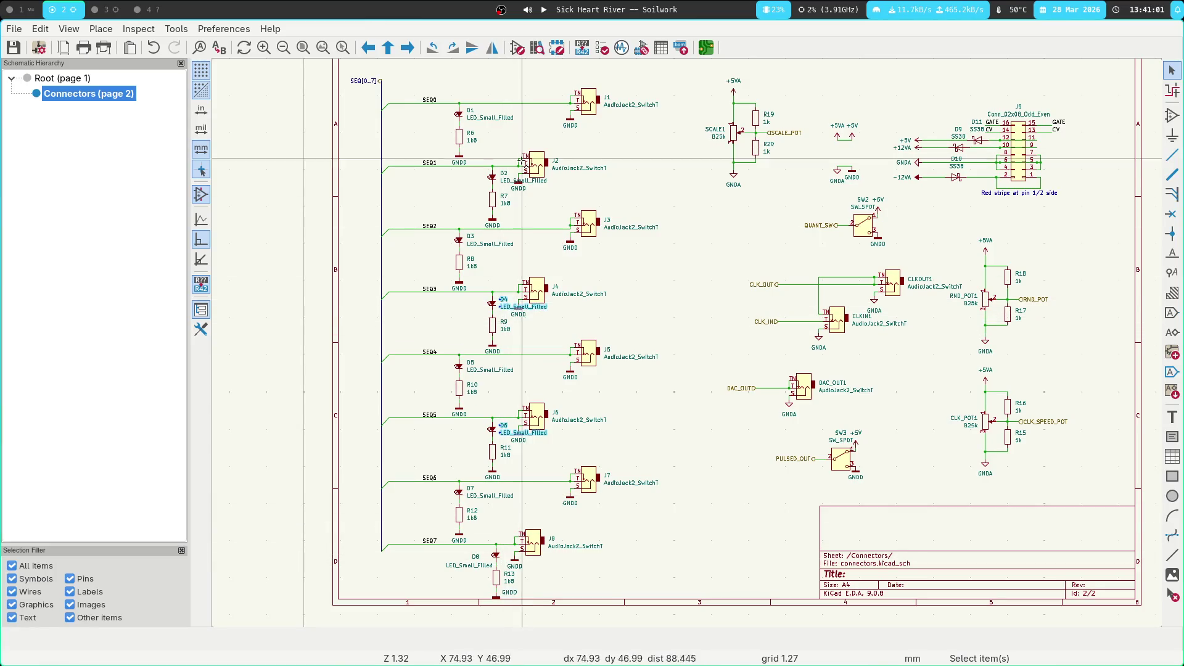
shift+click(523, 180)
shift+click(503, 174)
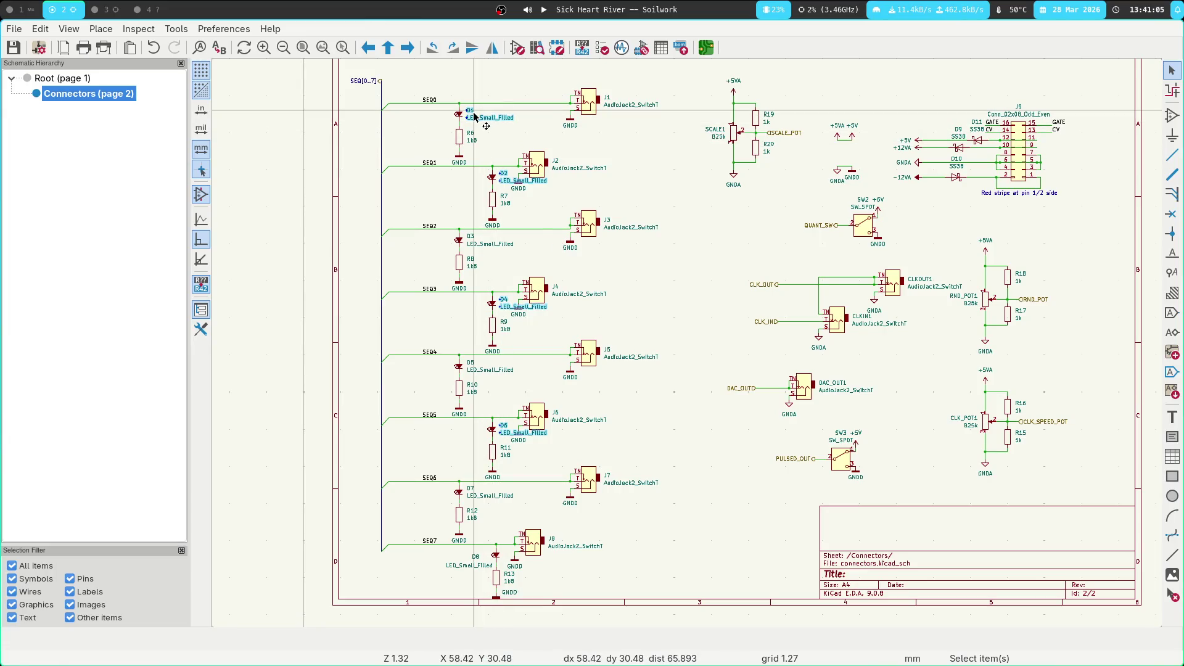
key(r)
key(ctrl+z)
key(m)
key(Escape)
Flip D1's reference and value labels to the left side of its LED
mouse_move(427, 110)
mouse_down()
mouse_move(592, 179)
mouse_move(743, 179)
mouse_move(713, 184)
mouse_up()
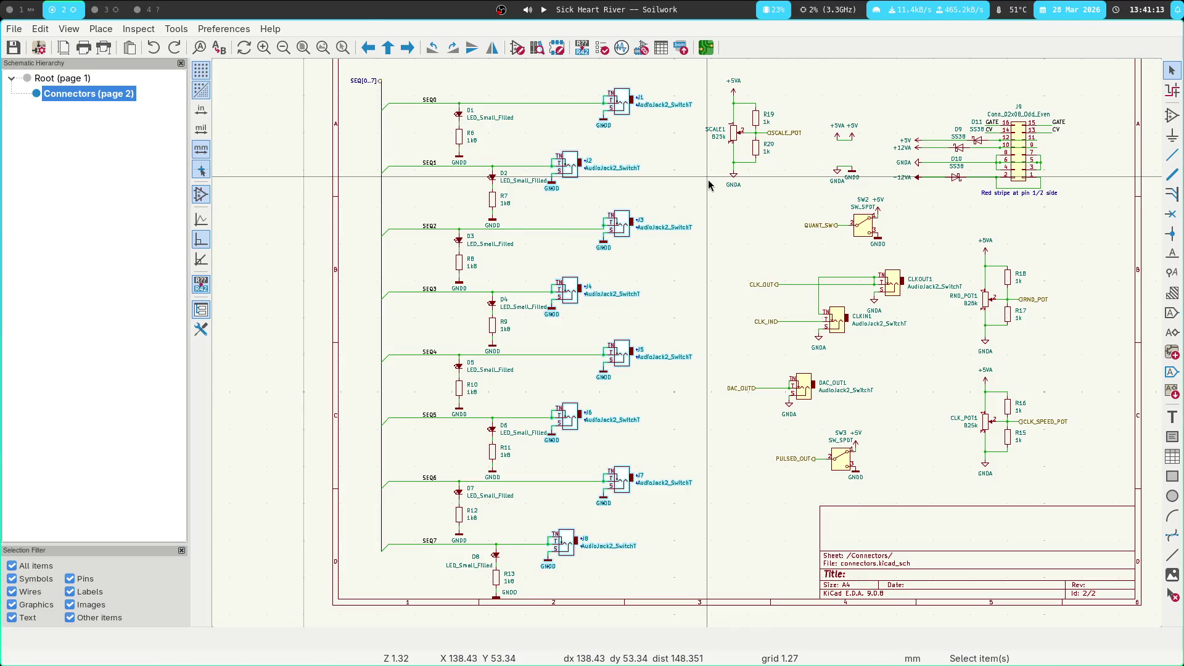
key(Escape)
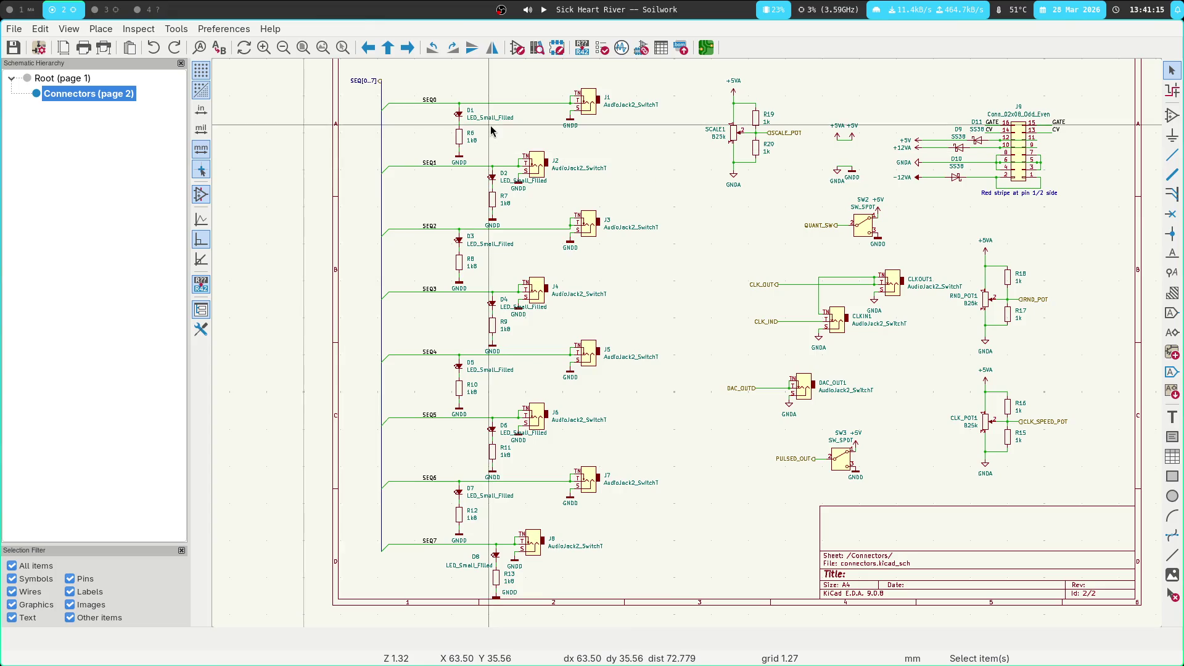
click(473, 116)
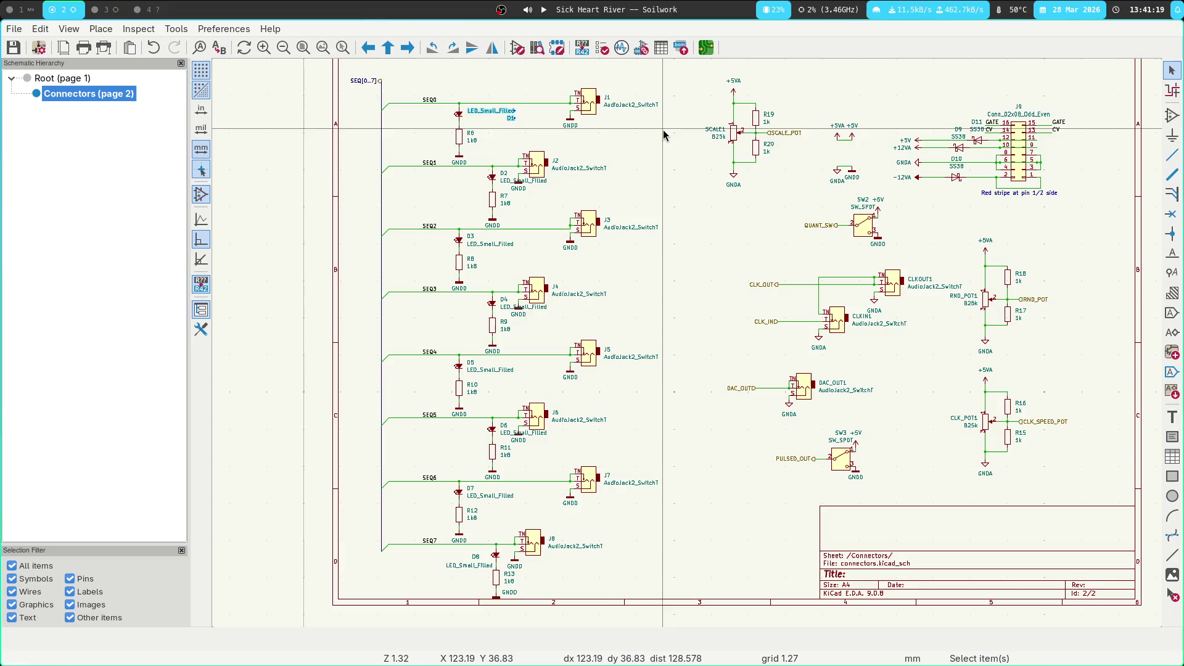
key(o)
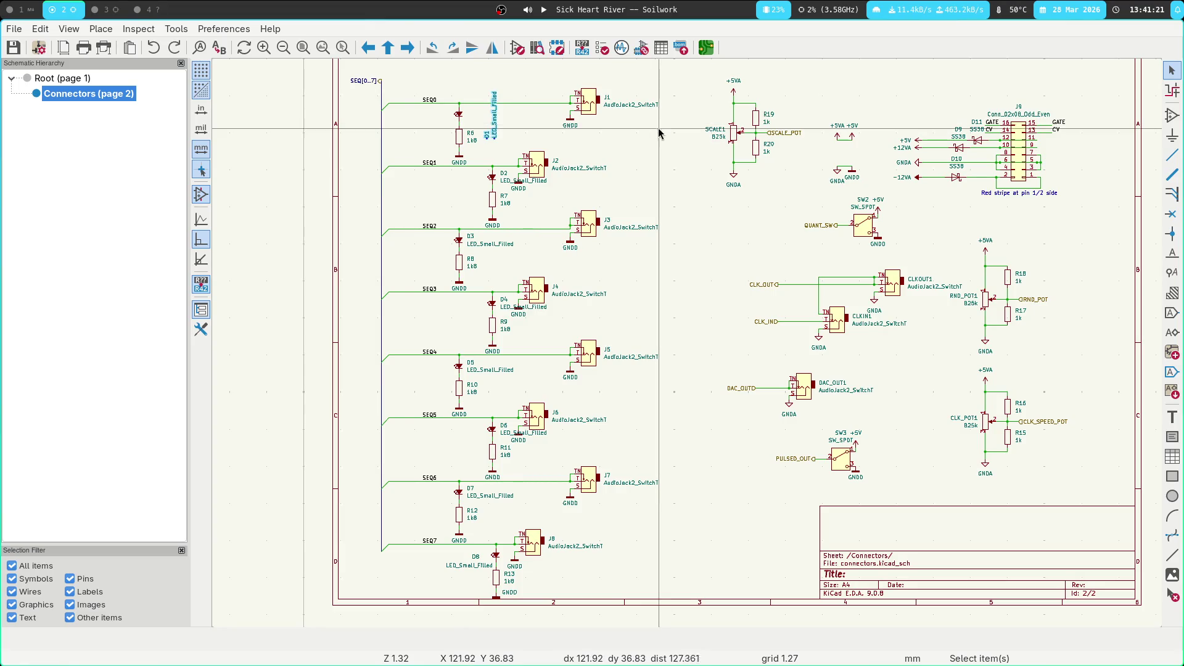
key(m)
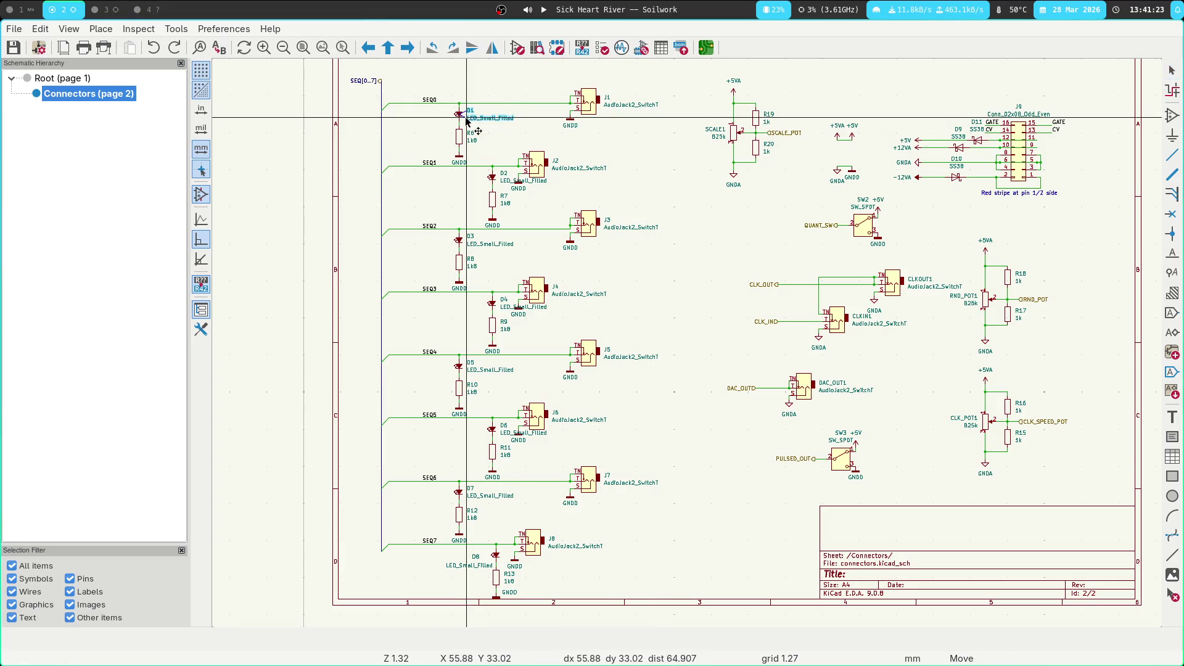
key(Escape)
key(x)
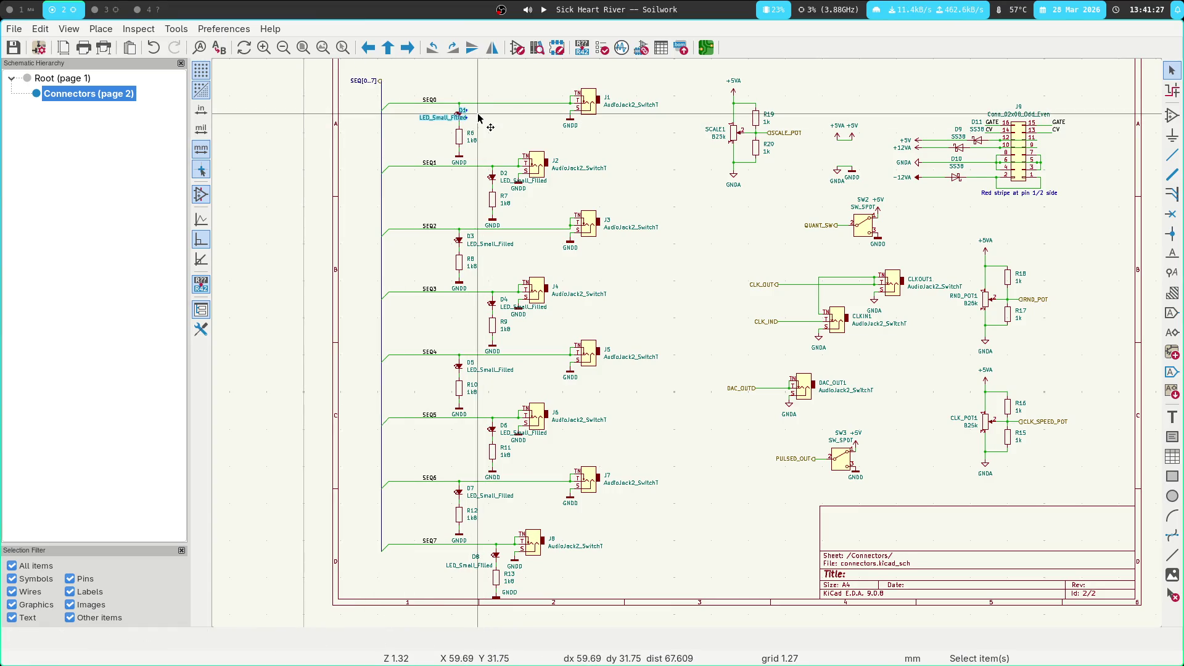
key(x)
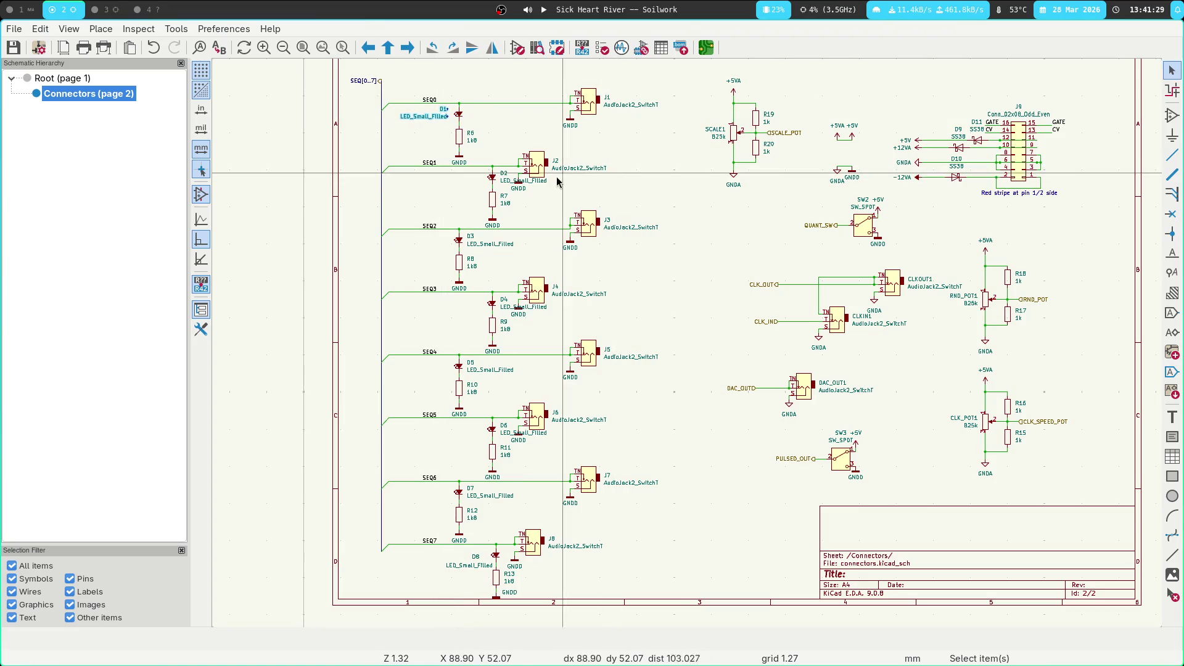
Move D2's reference and value labels to the left of its LED
click(506, 176)
key(m)
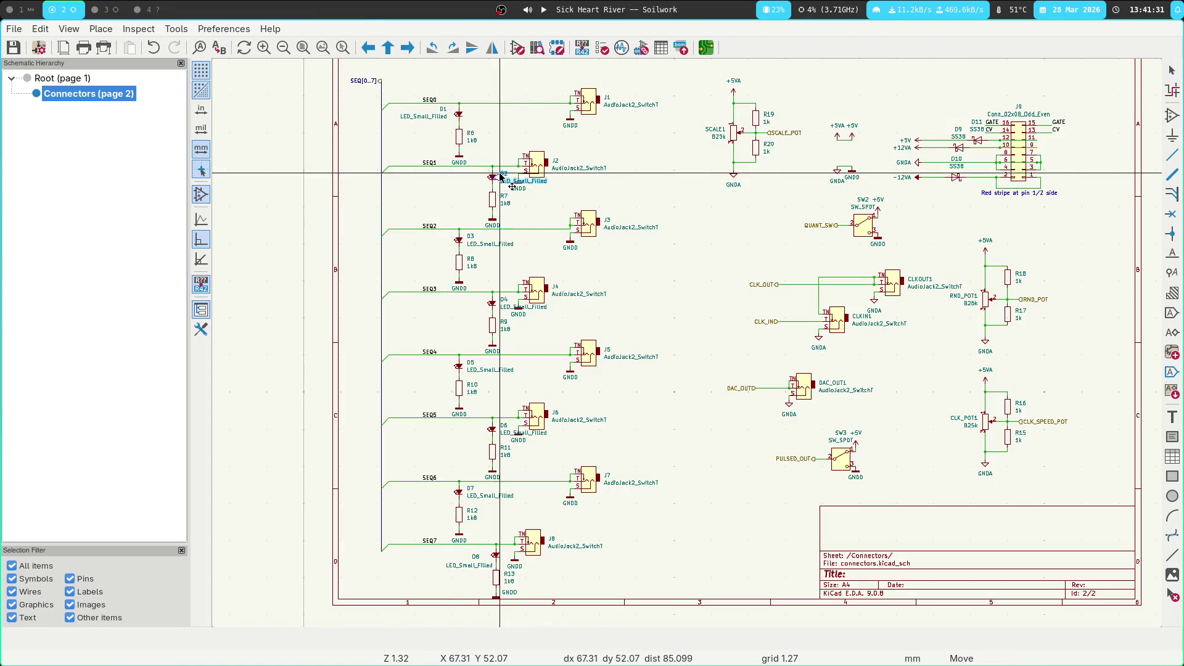
key(Escape)
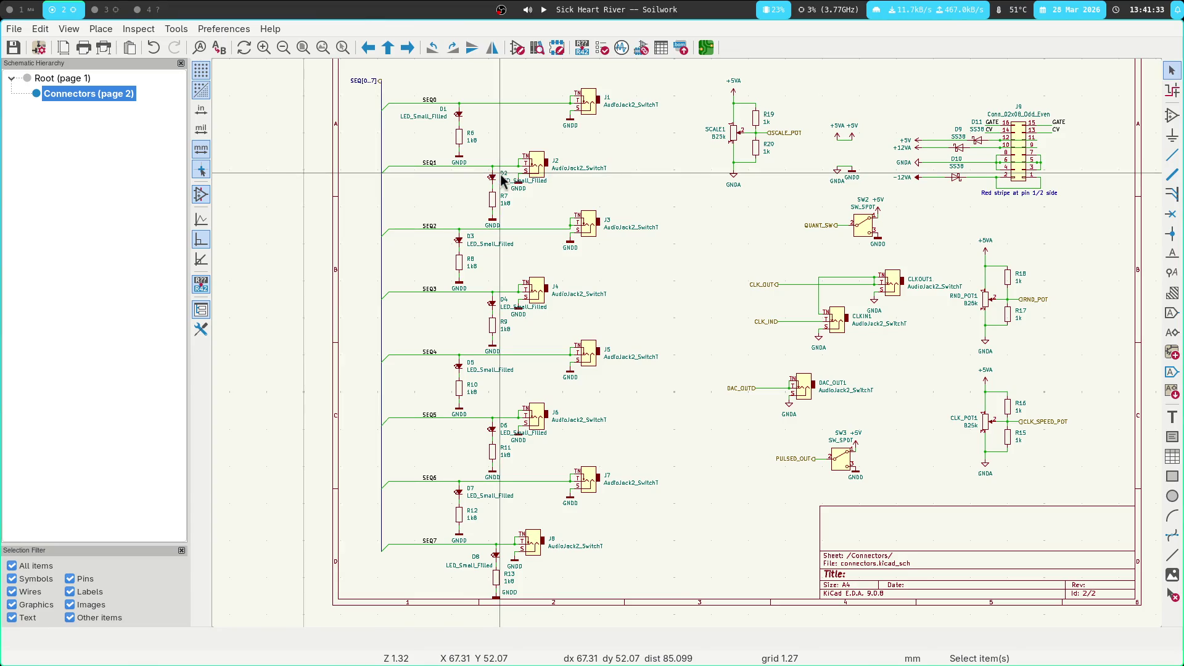
click(503, 178)
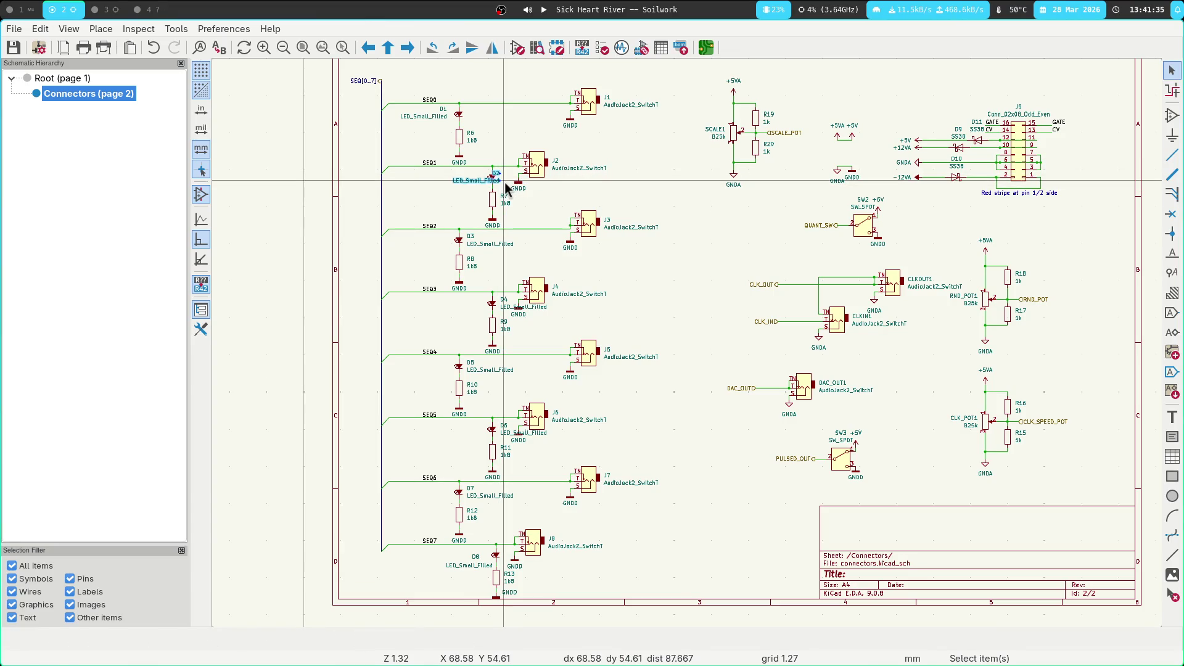
key(m)
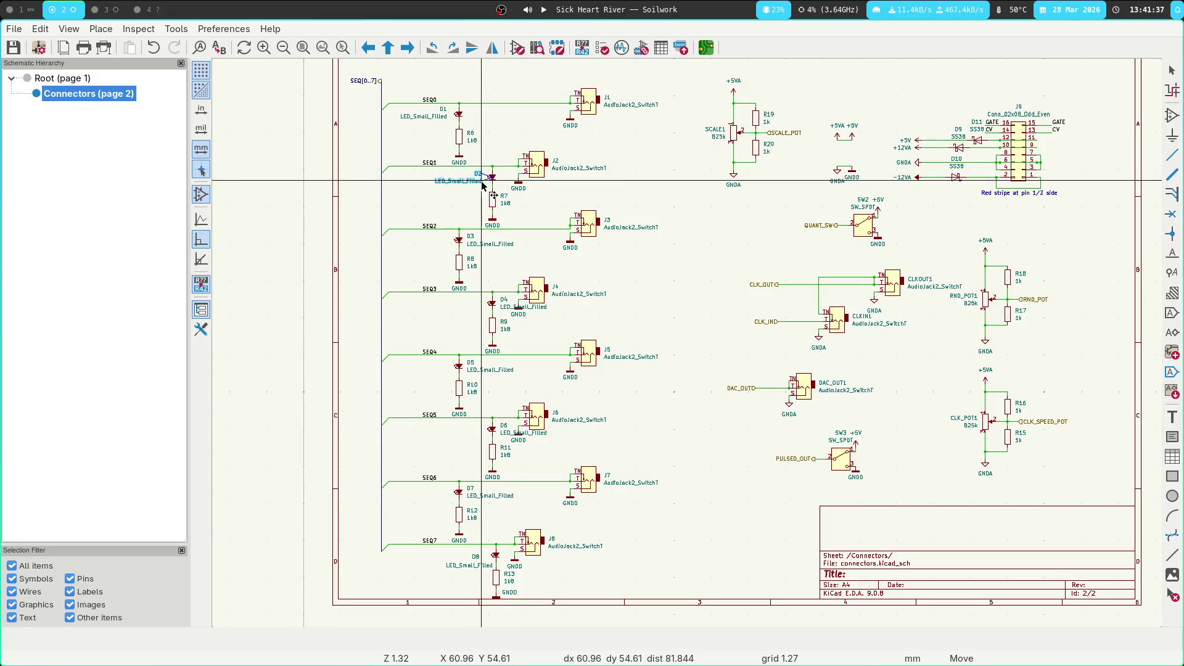
click(483, 185)
scroll(695, 344, up, 3)
click(571, 291)
Move D4's and D6's reference and value labels to the left of their LEDs
shift+click(566, 290)
key(m)
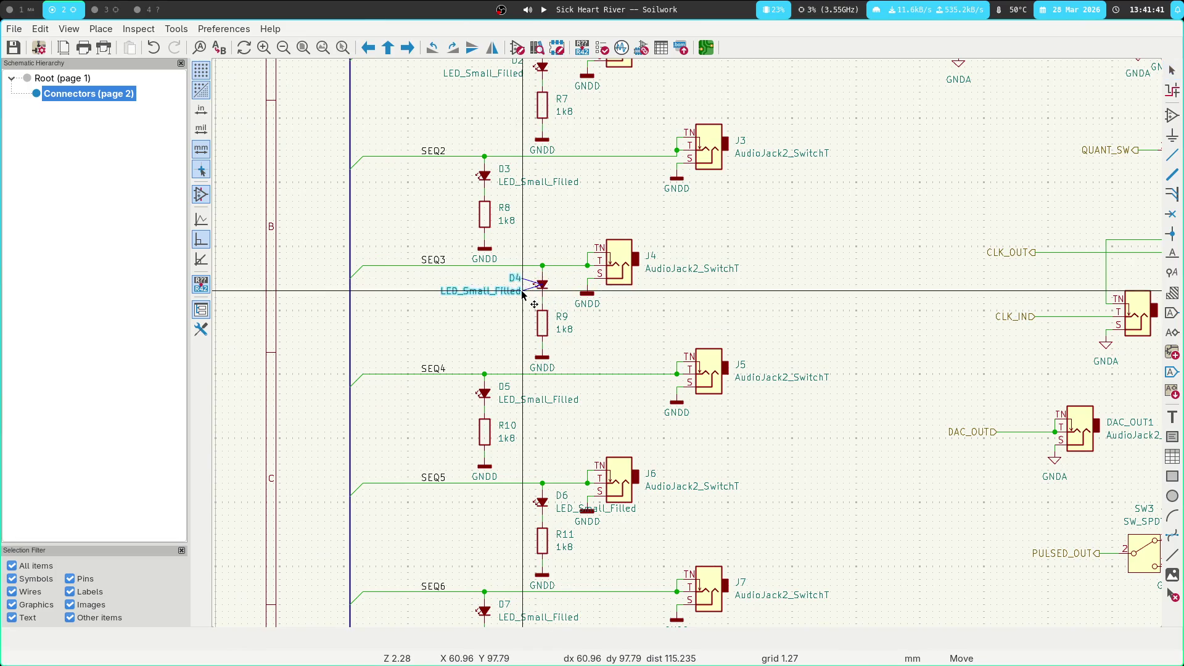
click(459, 290)
middle_drag(664, 285, 608, 227)
click(395, 298)
shift+click(397, 313)
key(m)
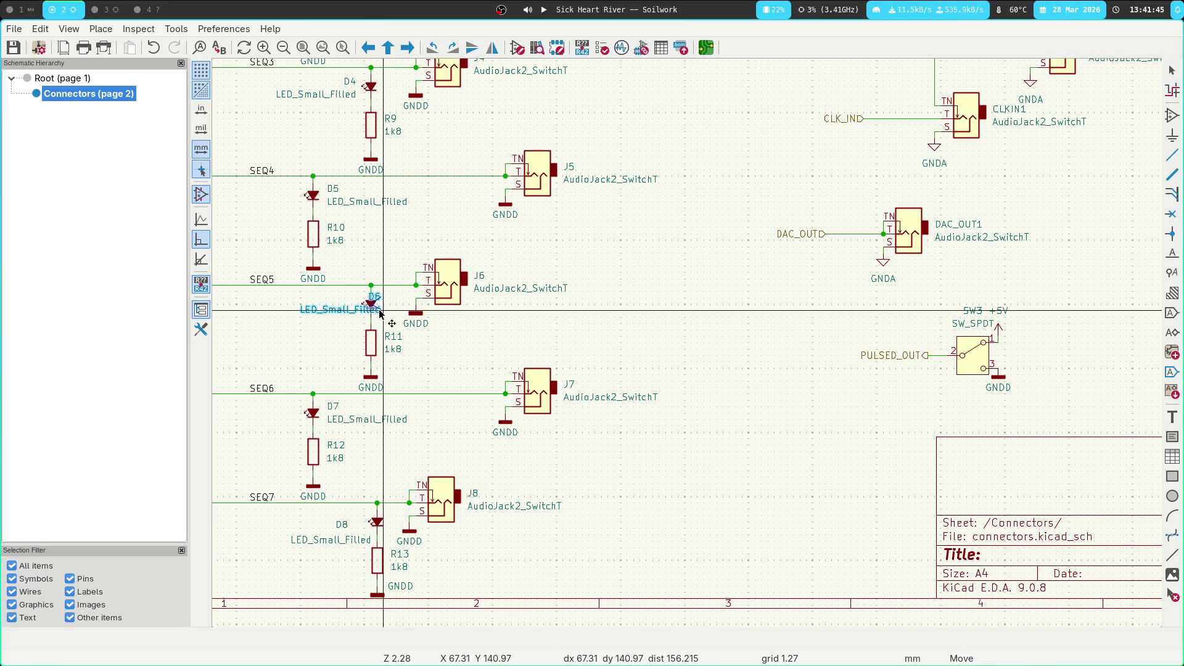
click(358, 314)
Bring the jack column into view and select jacks J3, J5 and J7
middle_drag(358, 313, 379, 288)
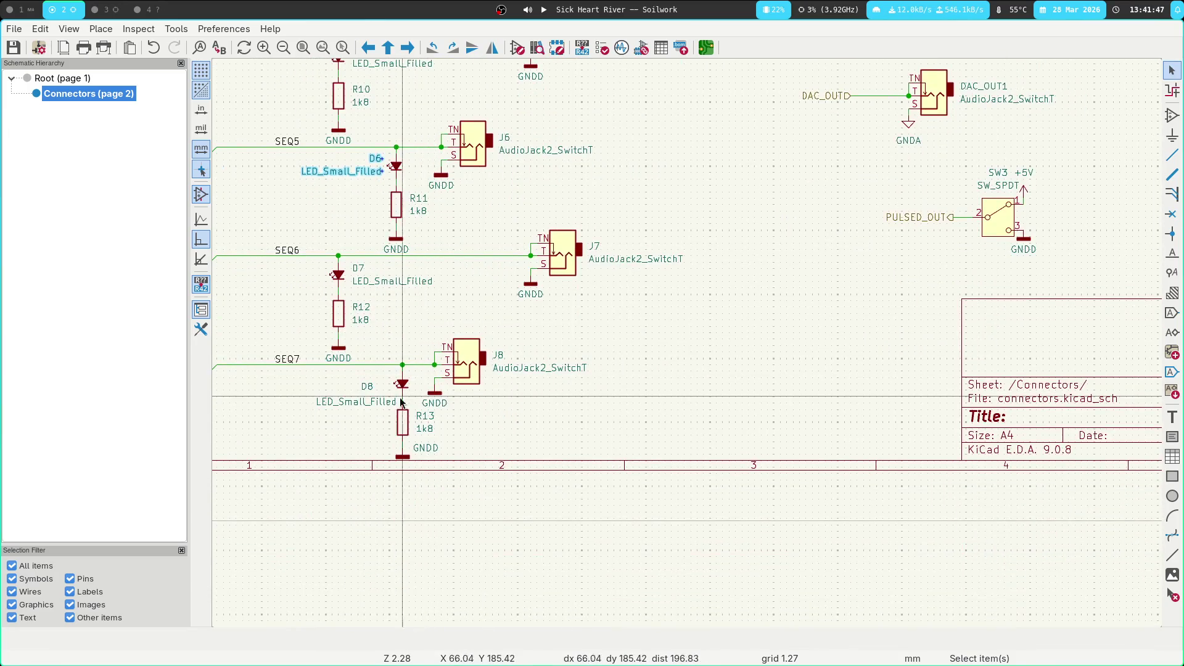
mouse_move(487, 382)
middle_down()
mouse_move(516, 296)
mouse_move(637, 416)
middle_up()
middle_drag(725, 290, 728, 470)
scroll(774, 330, down, 1)
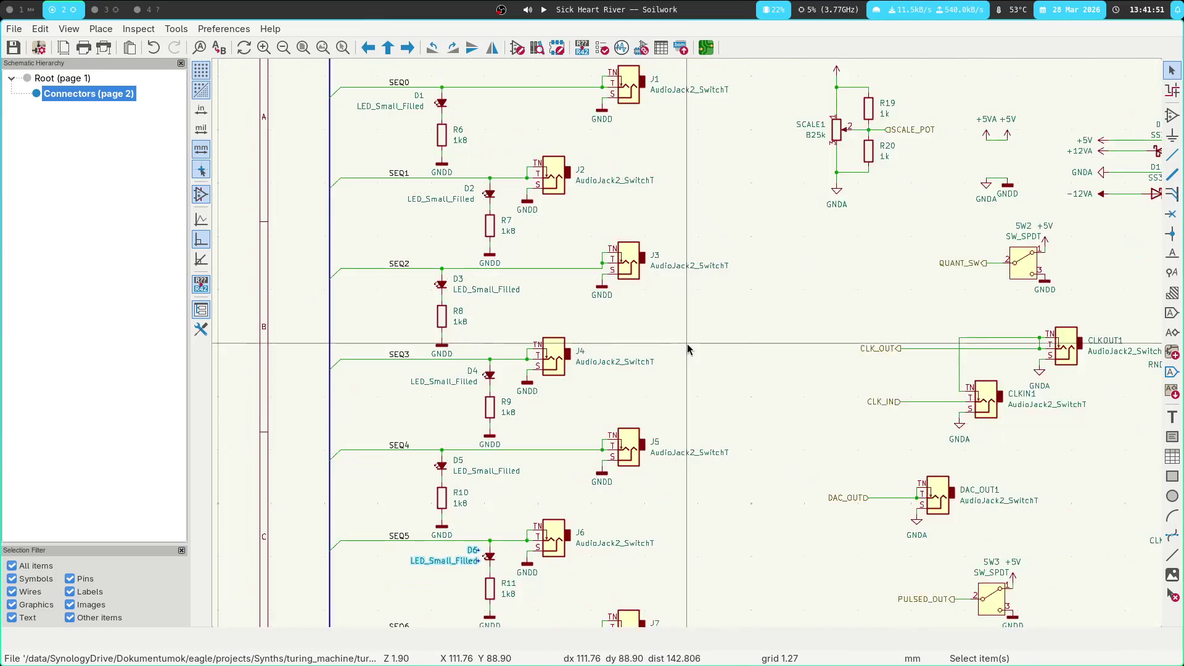
scroll(624, 332, down, 1)
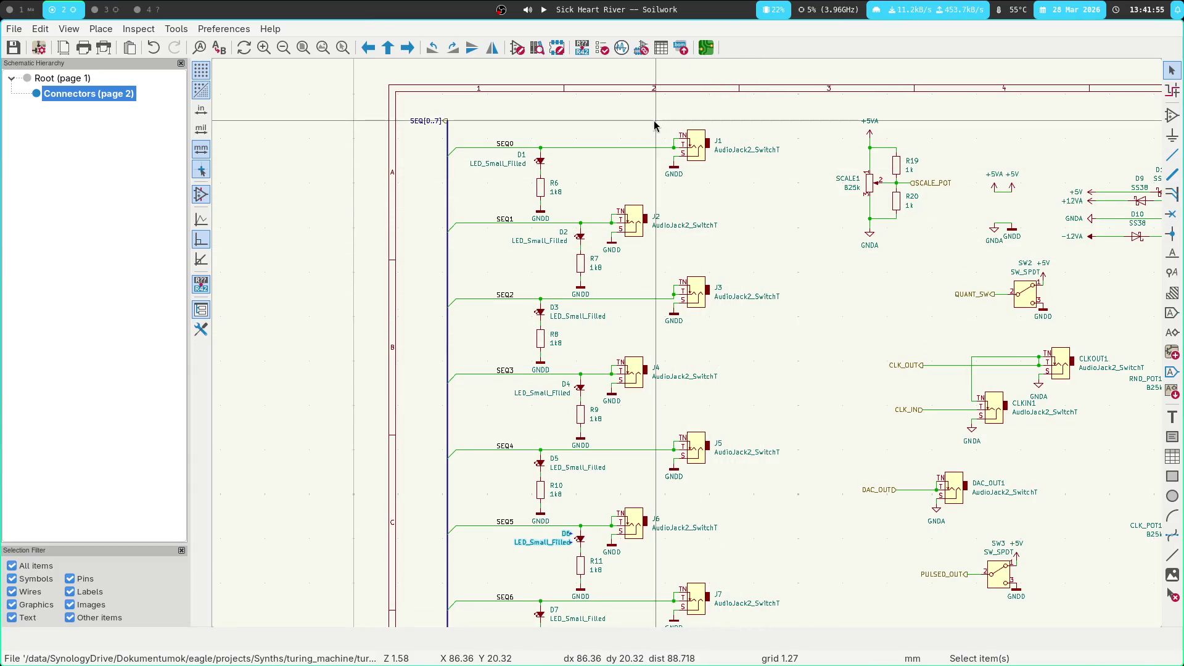
shift+scroll(776, 218, down, 2)
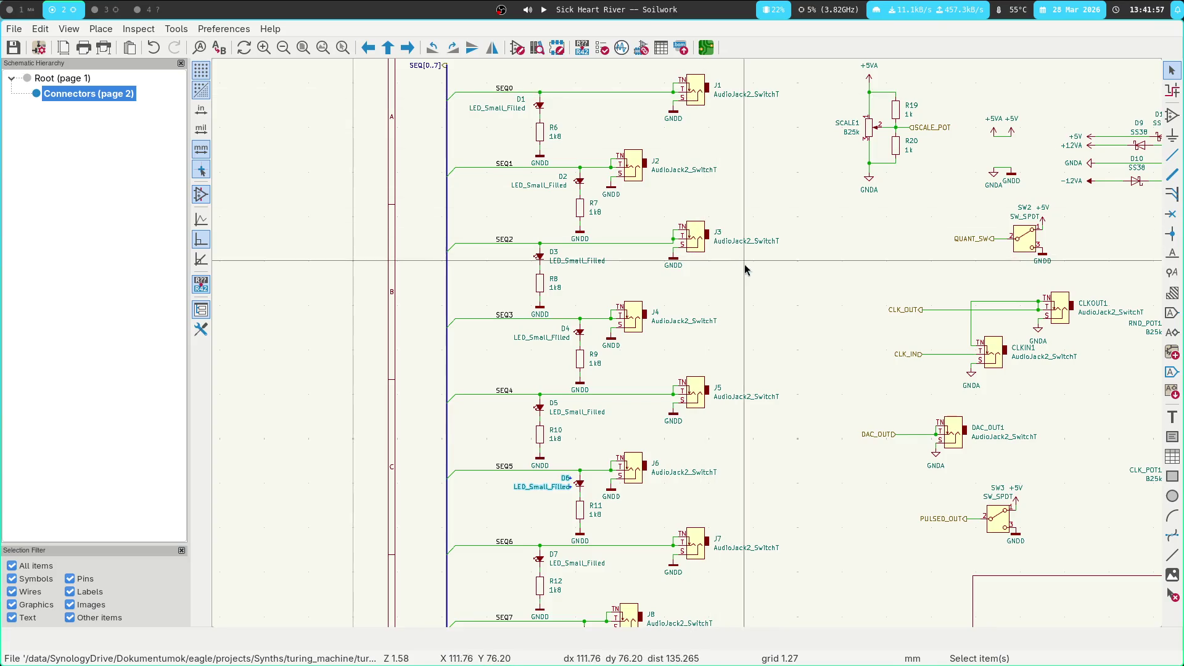
shift+scroll(759, 229, up, 2)
ctrl+scroll(759, 228, right, 2)
drag(700, 119, 582, 198)
drag(597, 259, 713, 338)
shift+scroll(674, 203, down, 7)
ctrl+scroll(674, 204, right, 2)
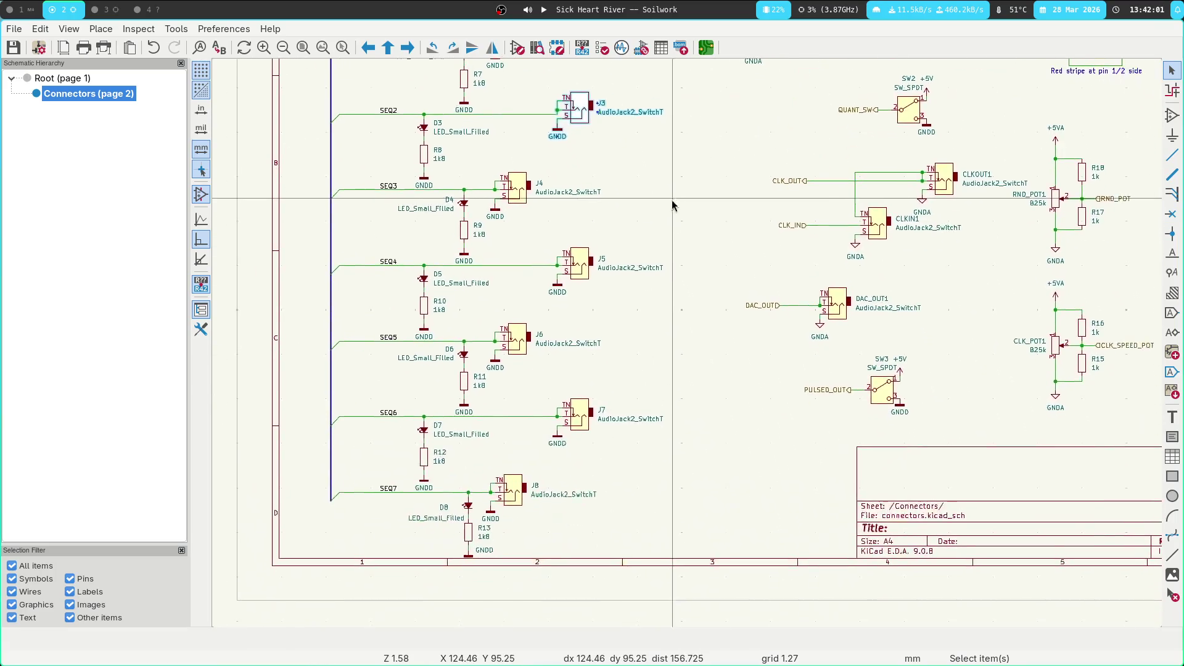
shift+drag(674, 242, 620, 395)
shift+drag(546, 396, 669, 454)
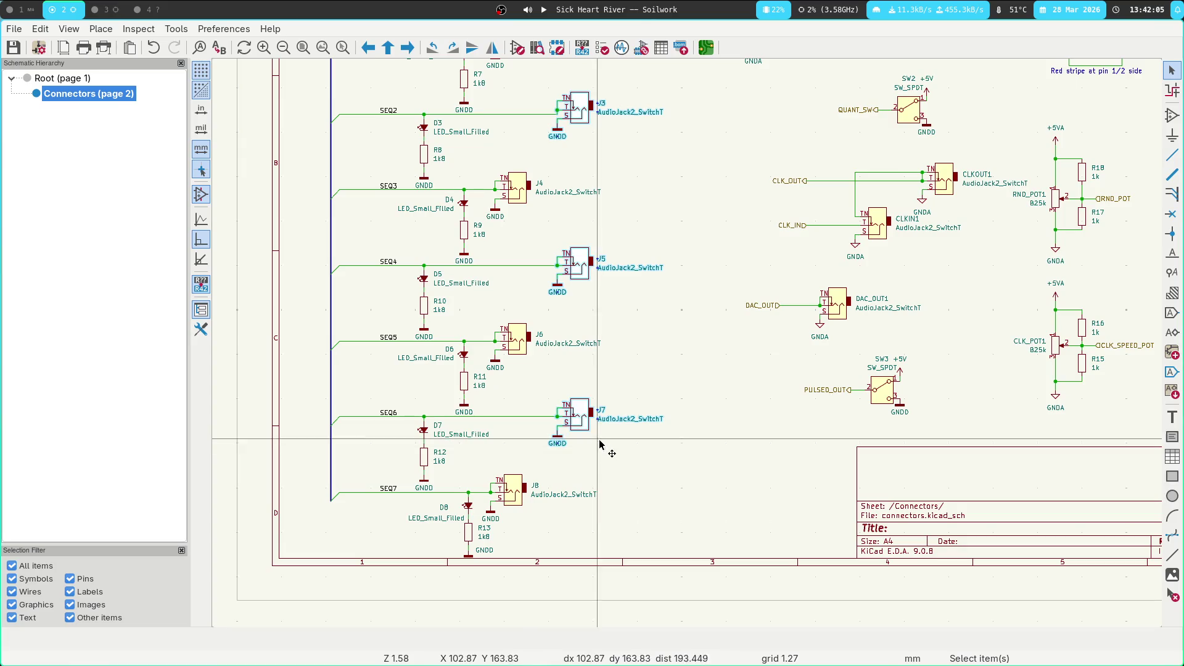
Drag J3, J5 and J7 with wires attached into line with J2, J4 and J6
key(m)
key(Escape)
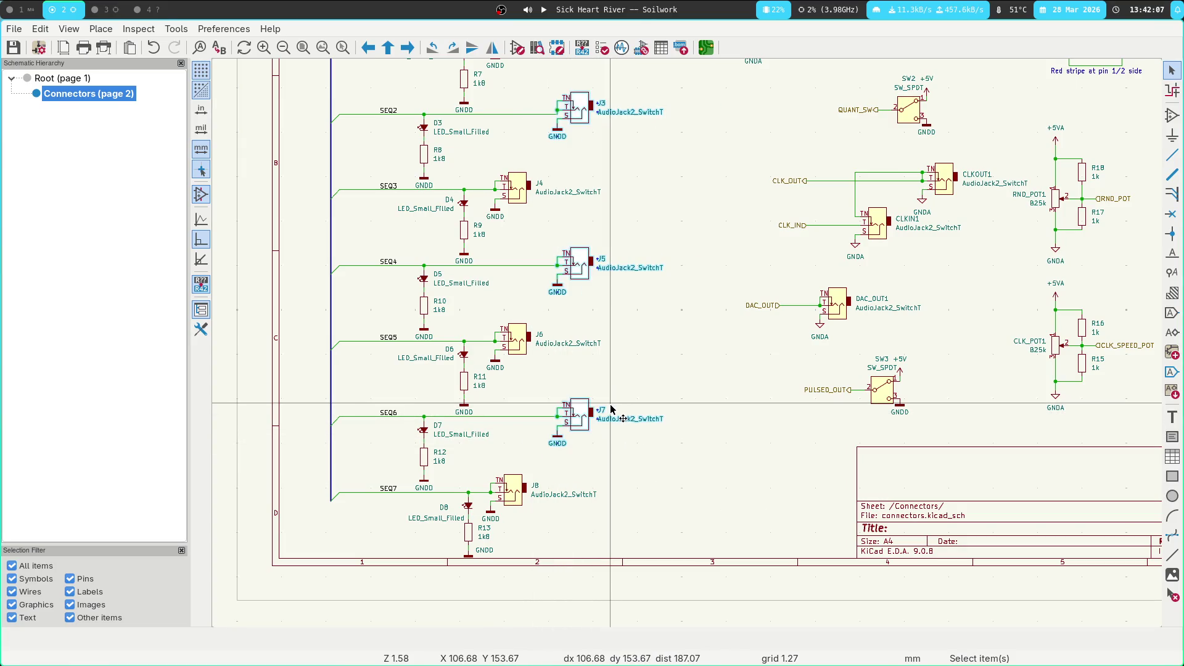
key(g)
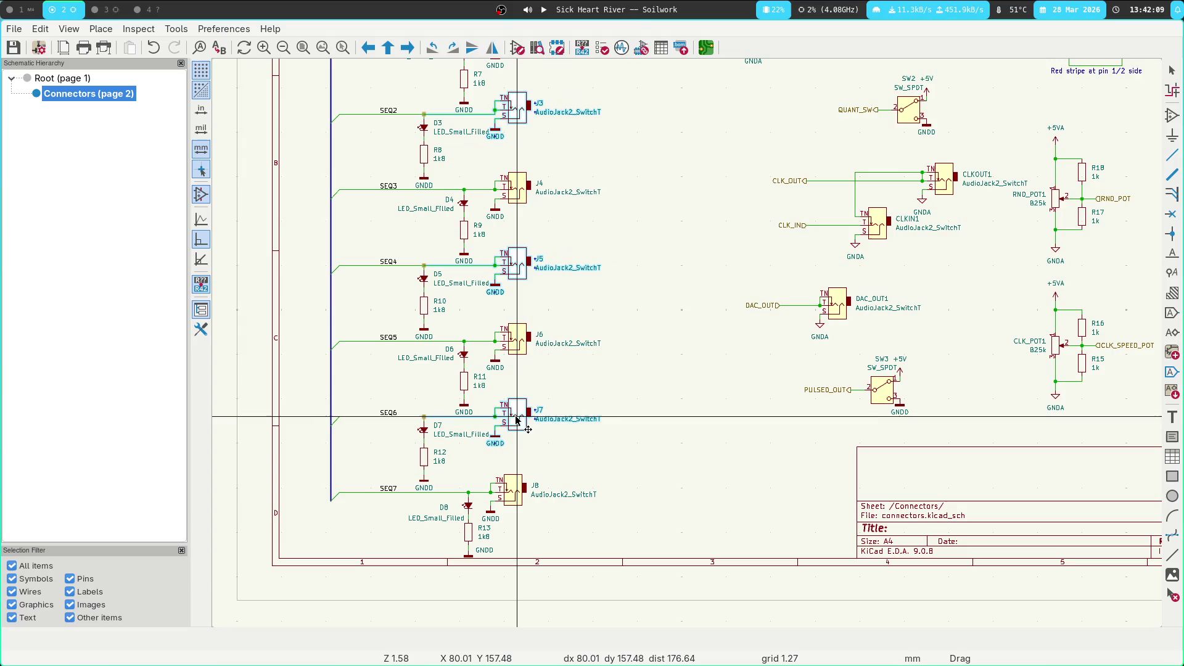
click(517, 420)
scroll(679, 333, down, 3)
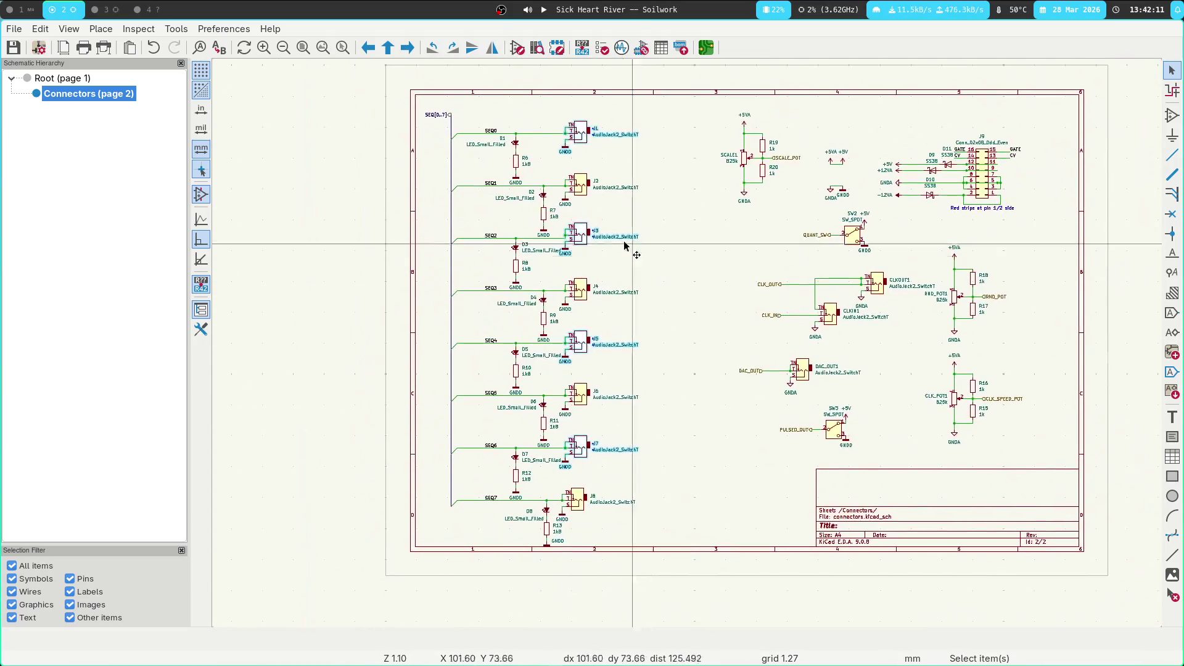
Shift the jack, LED and resistor column slightly right and save with Ctrl+S
mouse_move(480, 106)
mouse_down()
mouse_move(518, 153)
mouse_move(634, 470)
mouse_move(645, 556)
mouse_up()
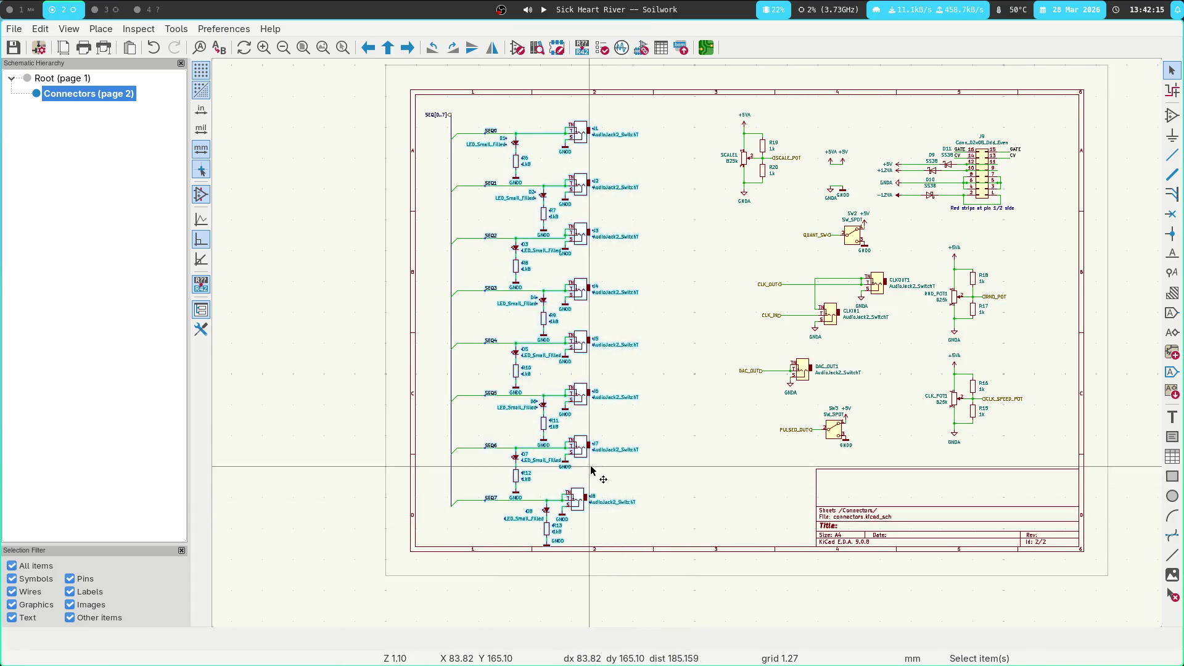
mouse_move(510, 109)
mouse_down()
mouse_move(653, 502)
mouse_move(628, 546)
mouse_up()
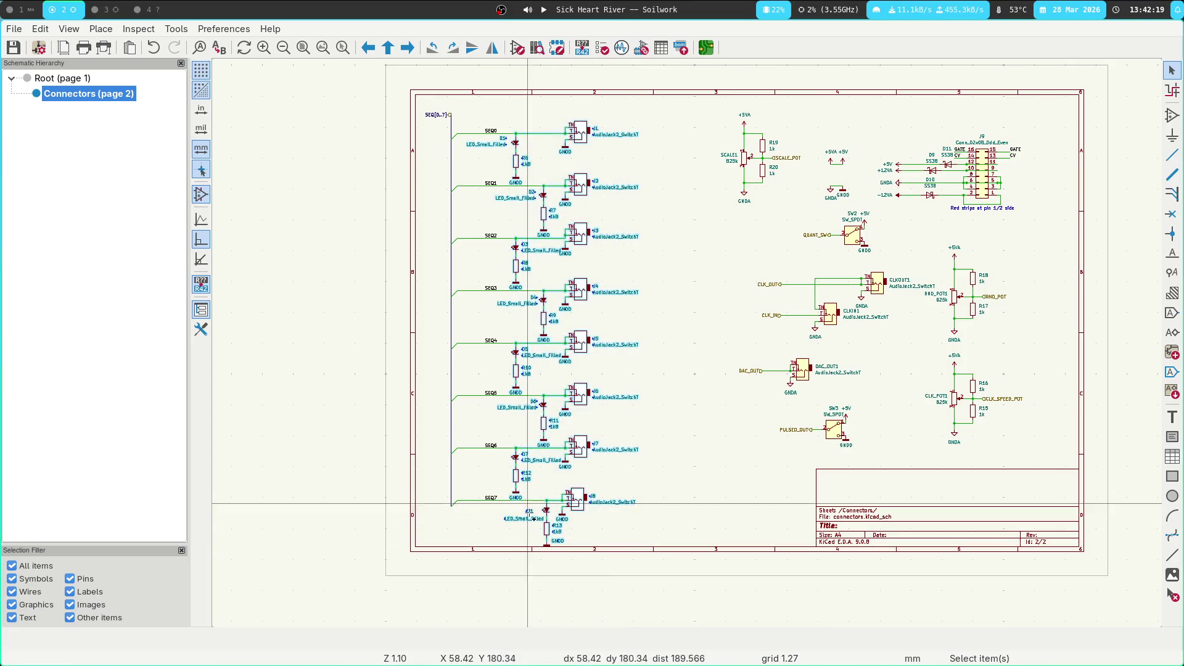
drag(578, 501, 633, 505)
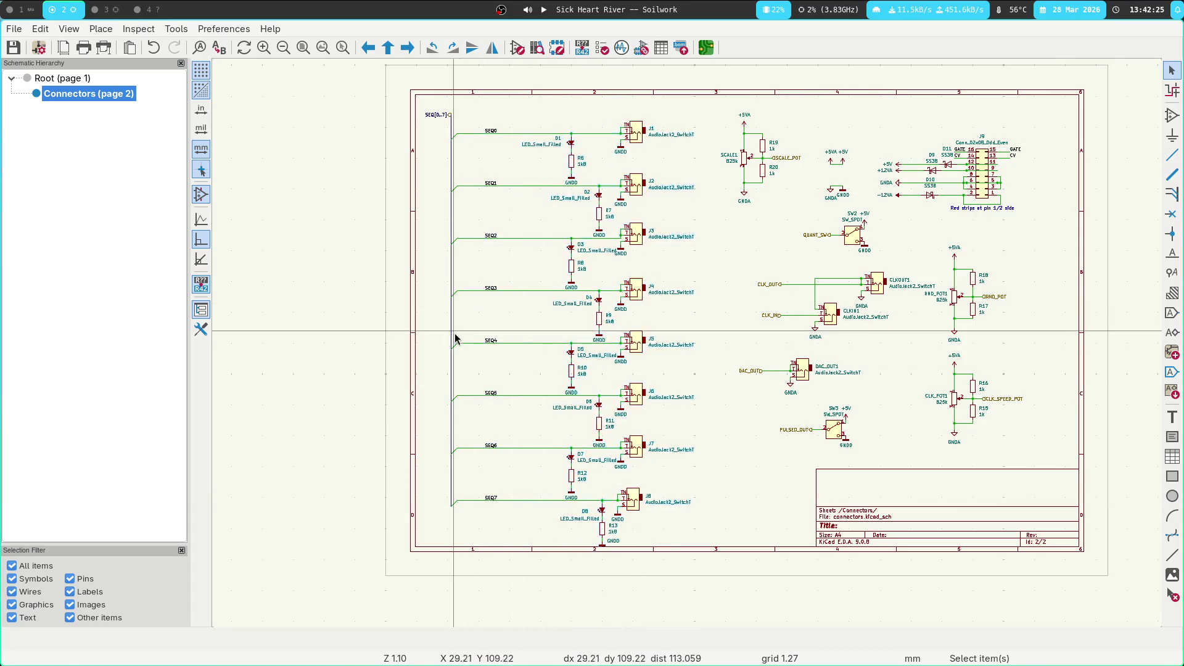
key(ctrl+s)
Scroll around the Connectors sheet to review the saved layout
scroll(459, 337, up, 3)
scroll(624, 272, up, 4)
scroll(624, 266, up, 3)
scroll(624, 266, right, 4)
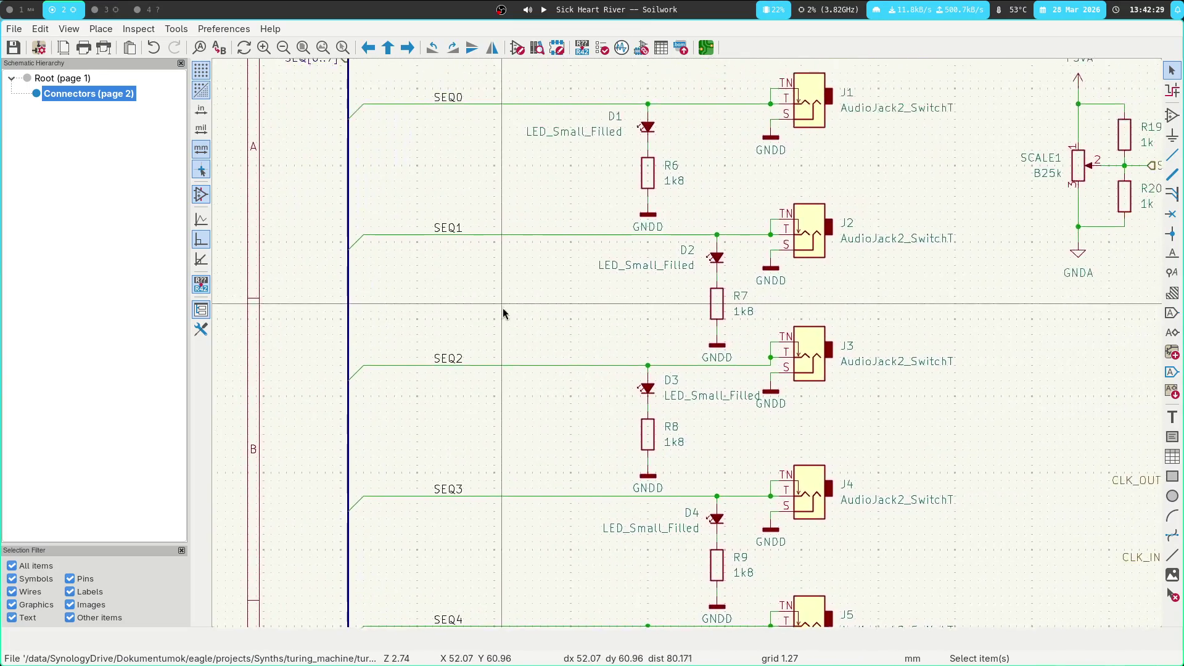
scroll(609, 285, up, 2)
scroll(608, 285, right, 3)
scroll(484, 355, up, 1)
scroll(484, 355, right, 1)
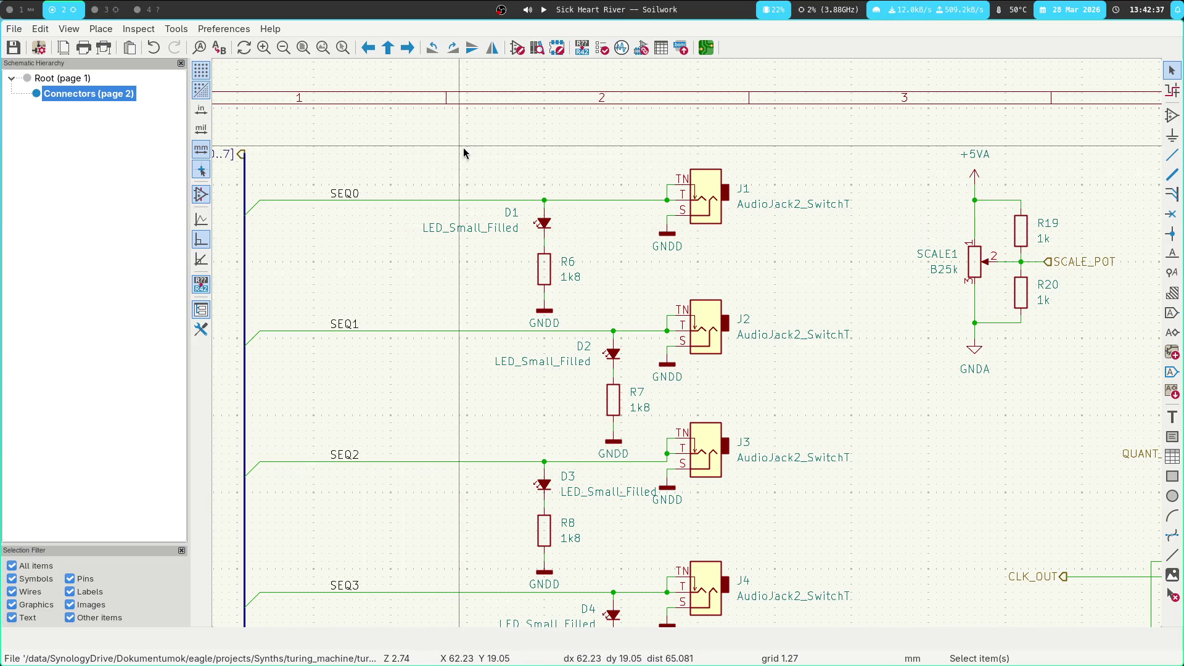
scroll(464, 149, up, 2)
scroll(464, 149, left, 2)
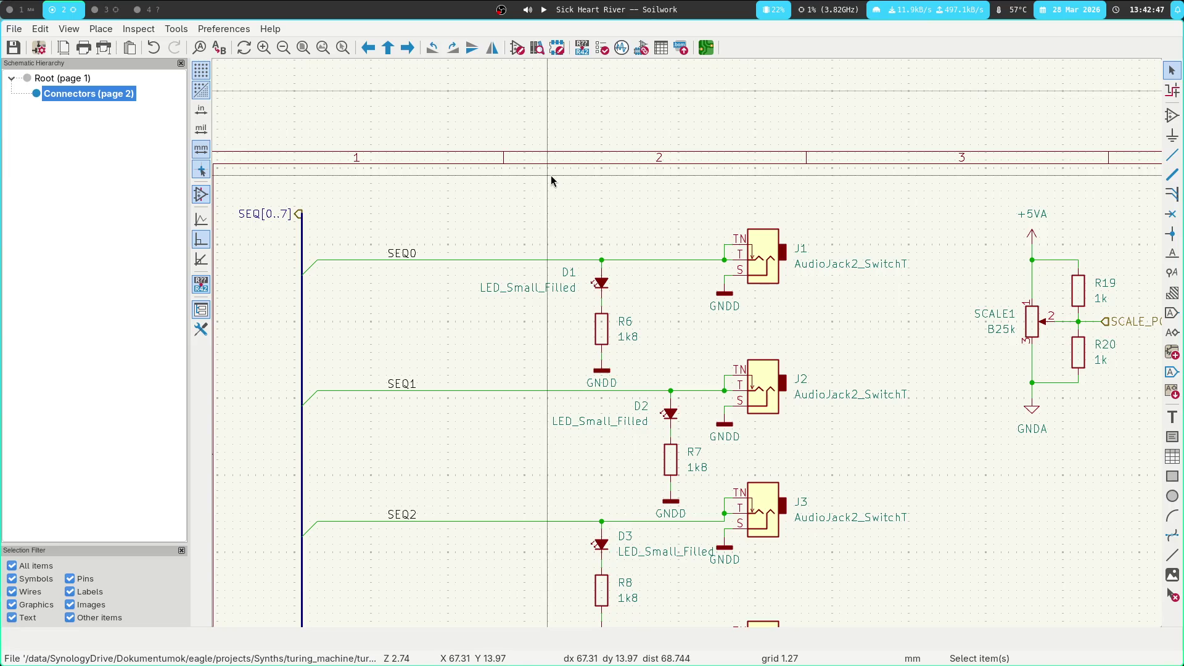
scroll(689, 355, down, 5)
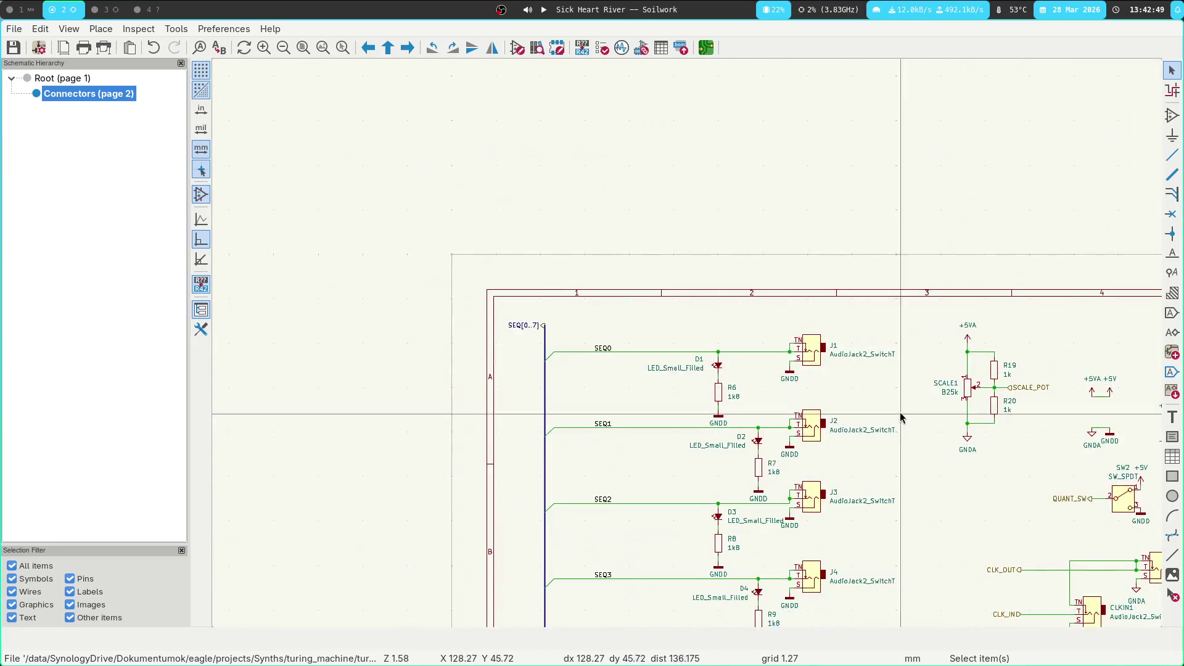
Select all LEDs, resistors and jacks for another move, cancel it, and switch workspaces
mouse_move(691, 360)
middle_down()
mouse_move(553, 136)
mouse_move(574, 182)
middle_up()
mouse_move(394, 81)
mouse_down()
mouse_move(482, 166)
mouse_move(604, 624)
mouse_up()
key(g)
key(Escape)
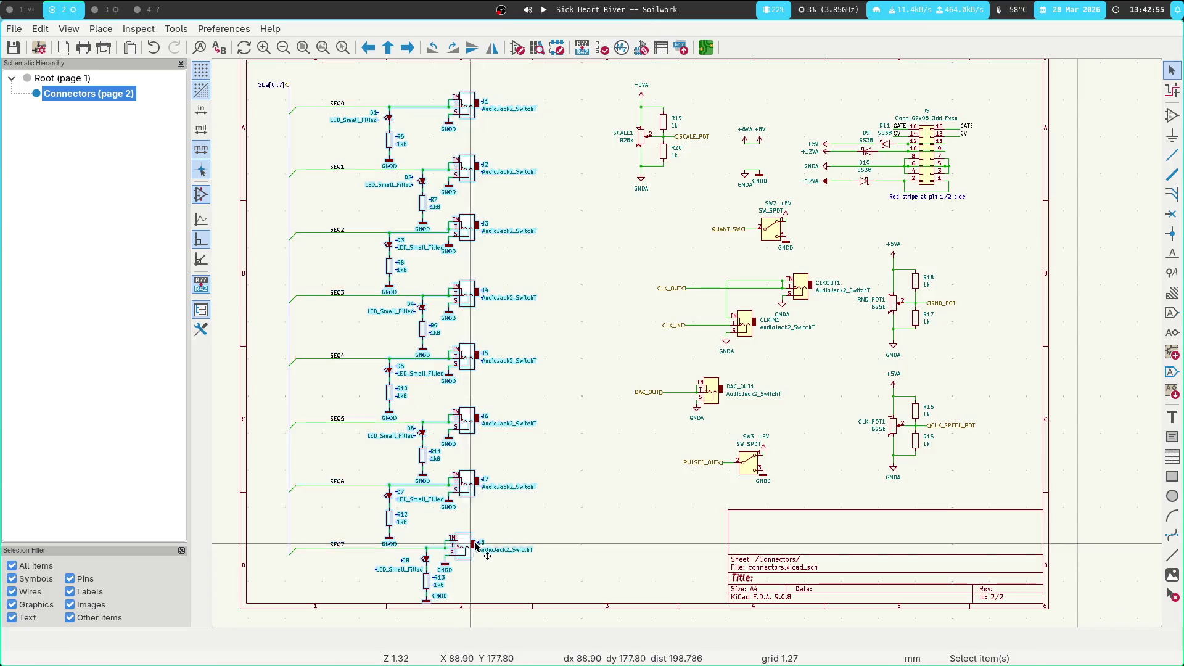
middle_drag(570, 309, 683, 318)
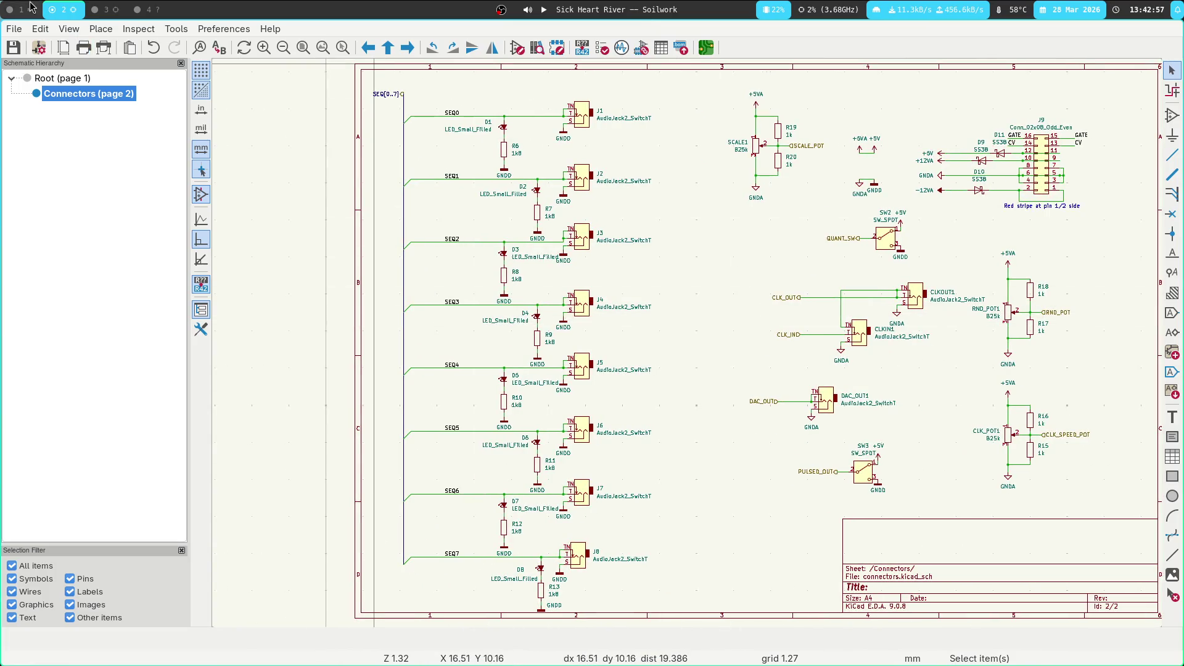
click(113, 7)
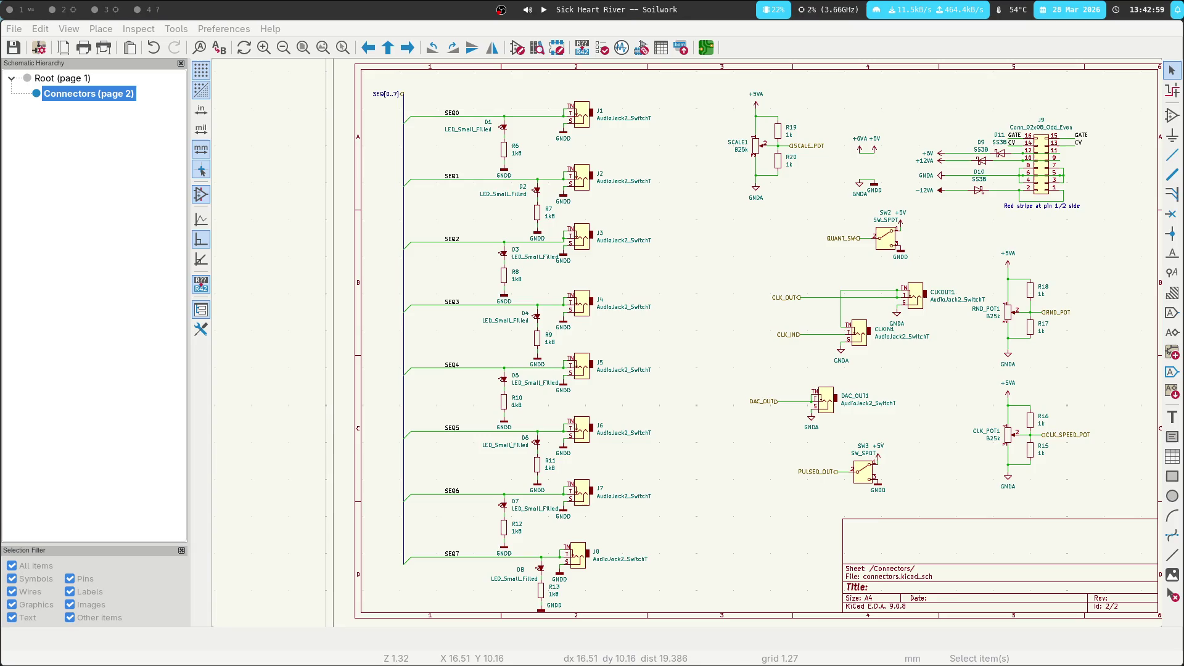
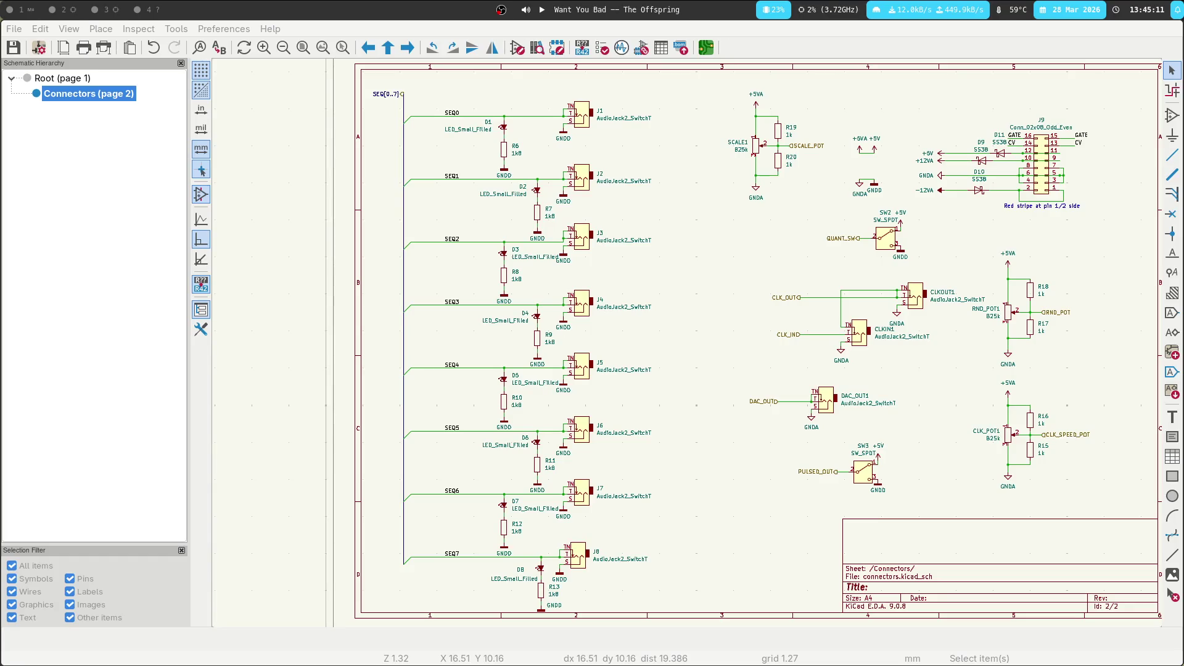
Check the FreeCAD front panel model for the jack positions
scroll(687, 202, down, 2)
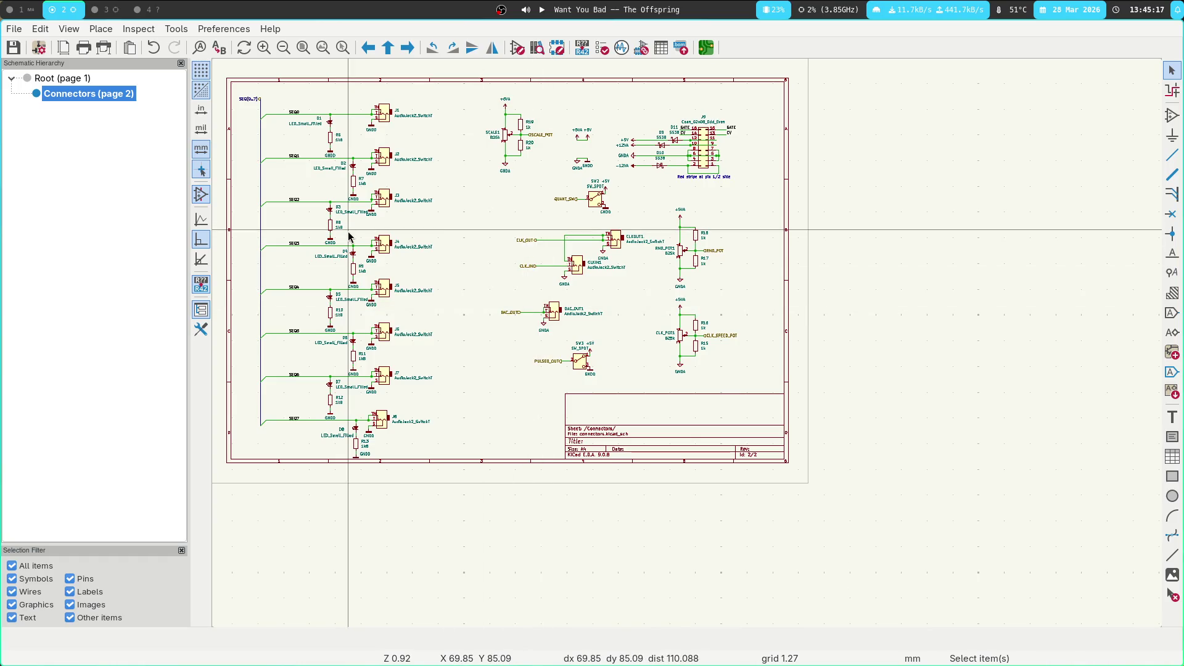
scroll(643, 188, left, 3)
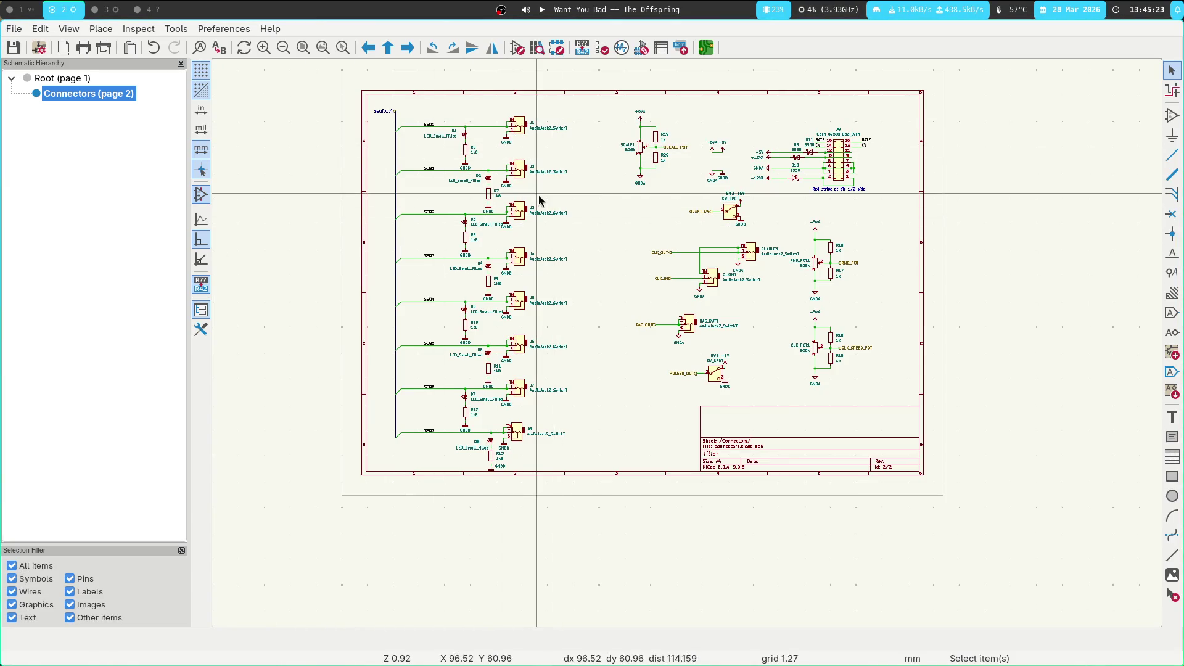
click(97, 8)
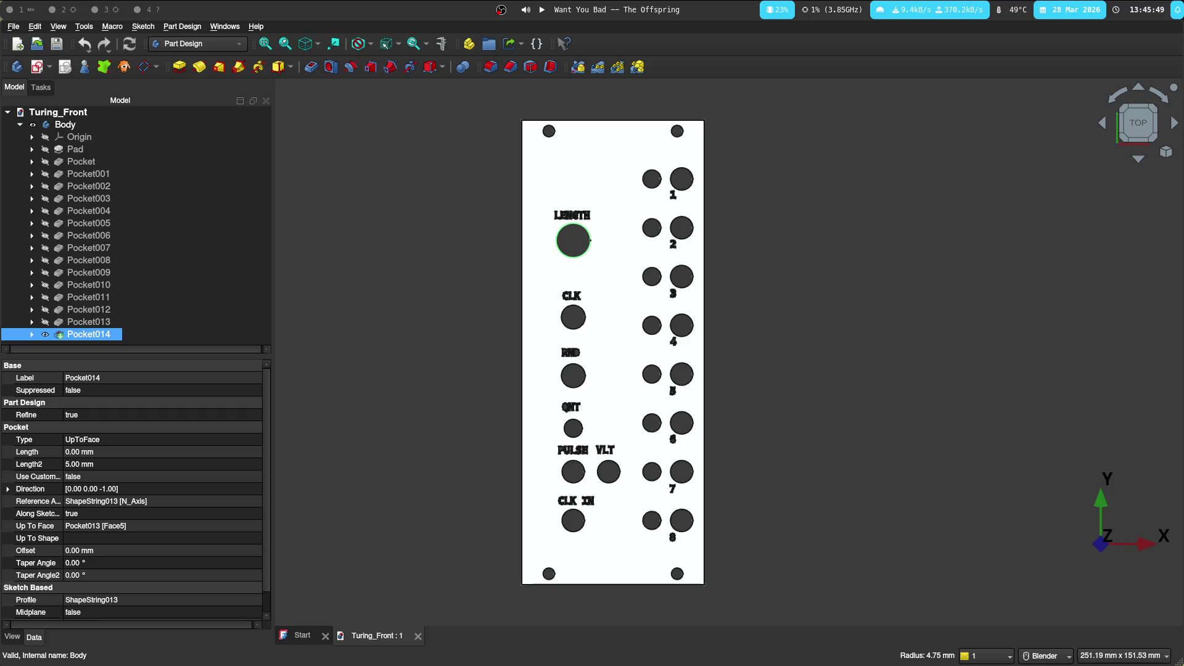
Mark the output drivers item in the todo list, then show the schematic's root sheet (page 1)
key(super+1)
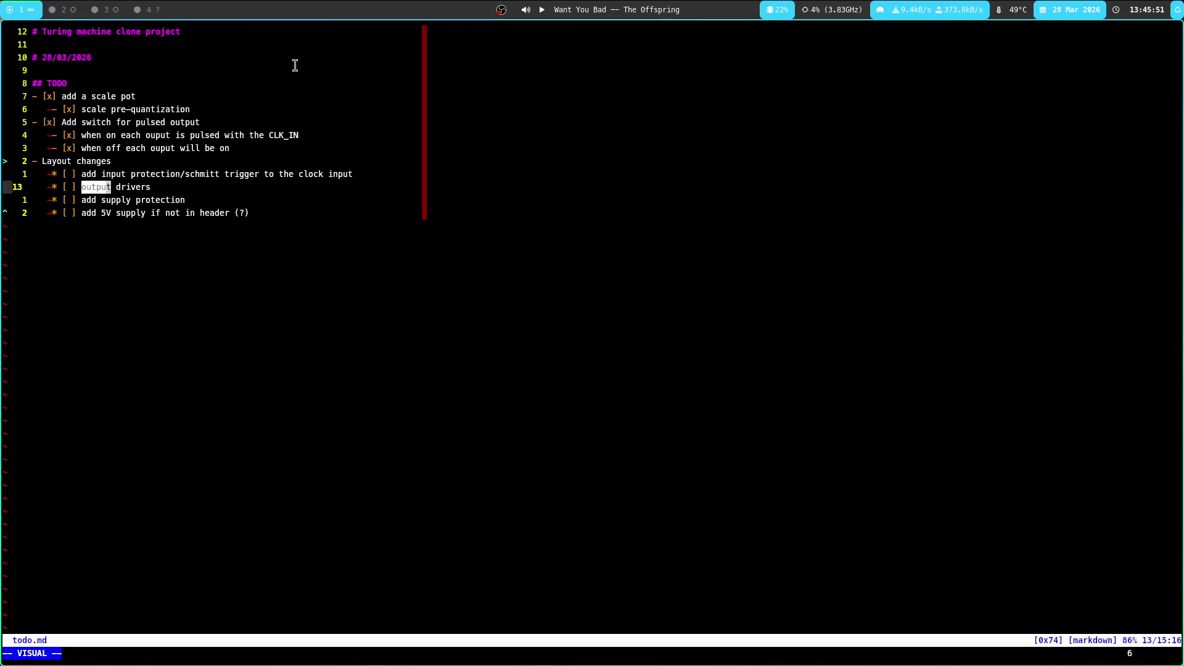
key(e)
key(super+2)
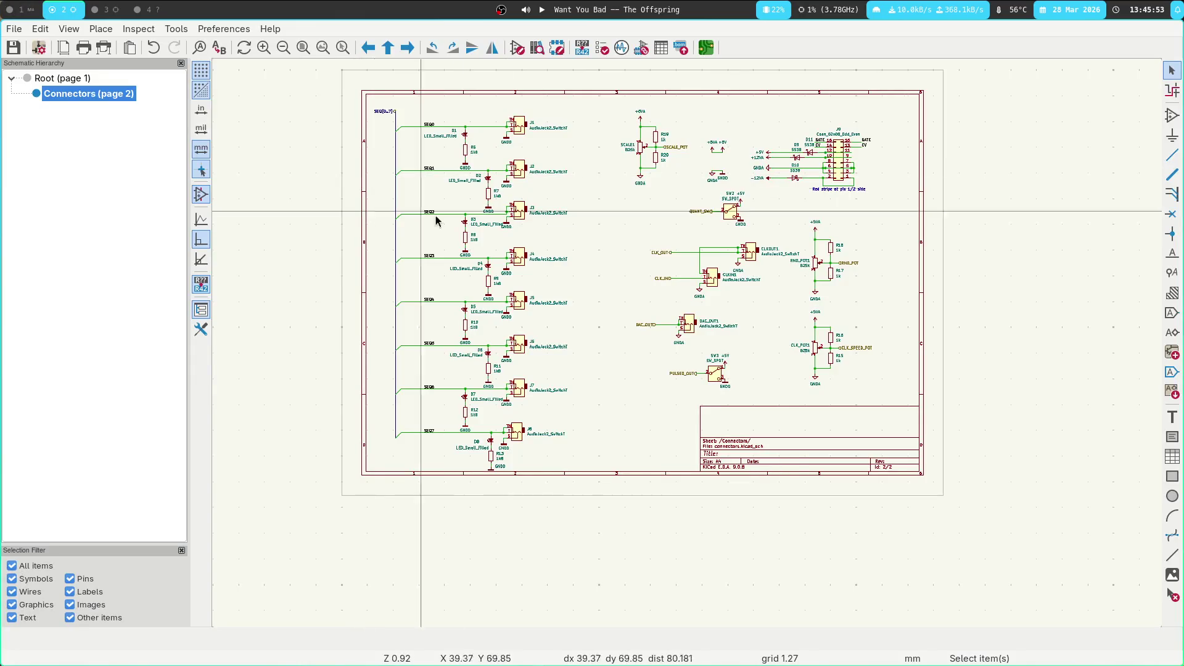
click(74, 79)
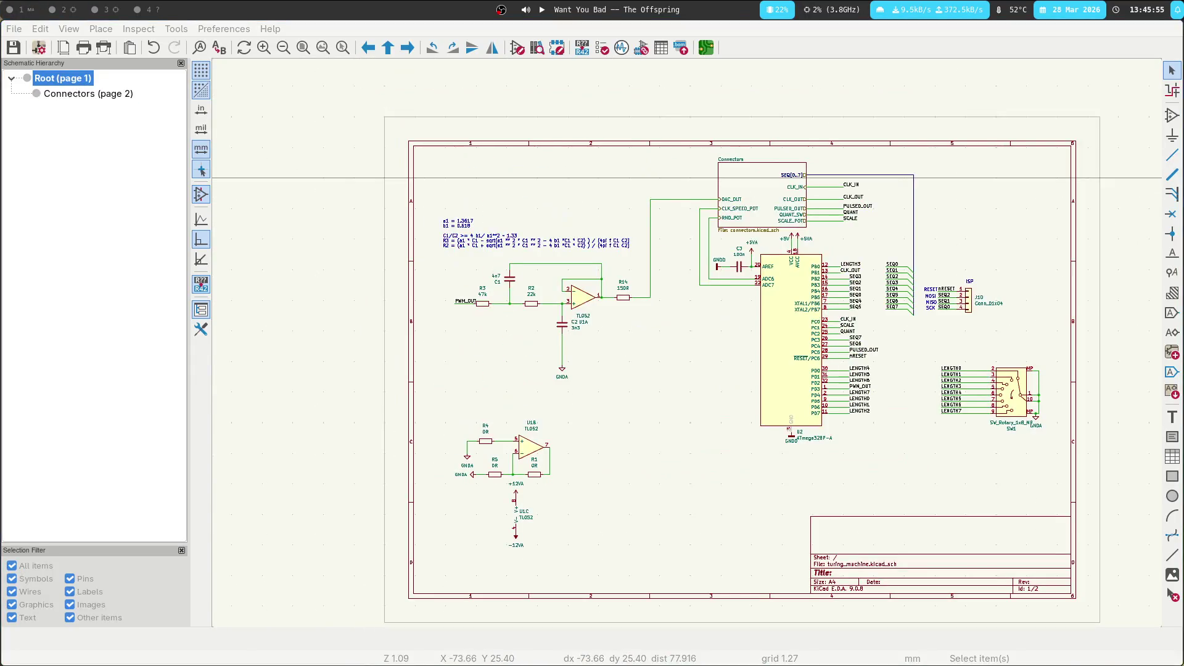
middle_drag(791, 417, 602, 277)
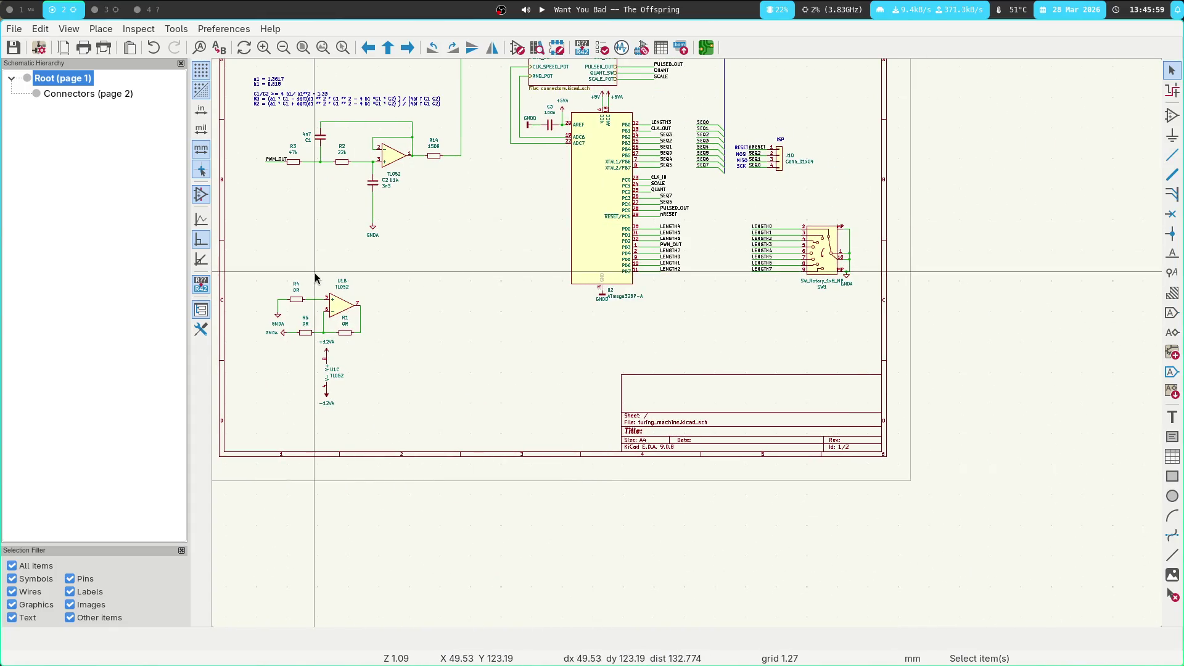
mouse_move(504, 277)
middle_down()
mouse_move(514, 307)
mouse_move(464, 346)
middle_up()
middle_drag(402, 304, 456, 301)
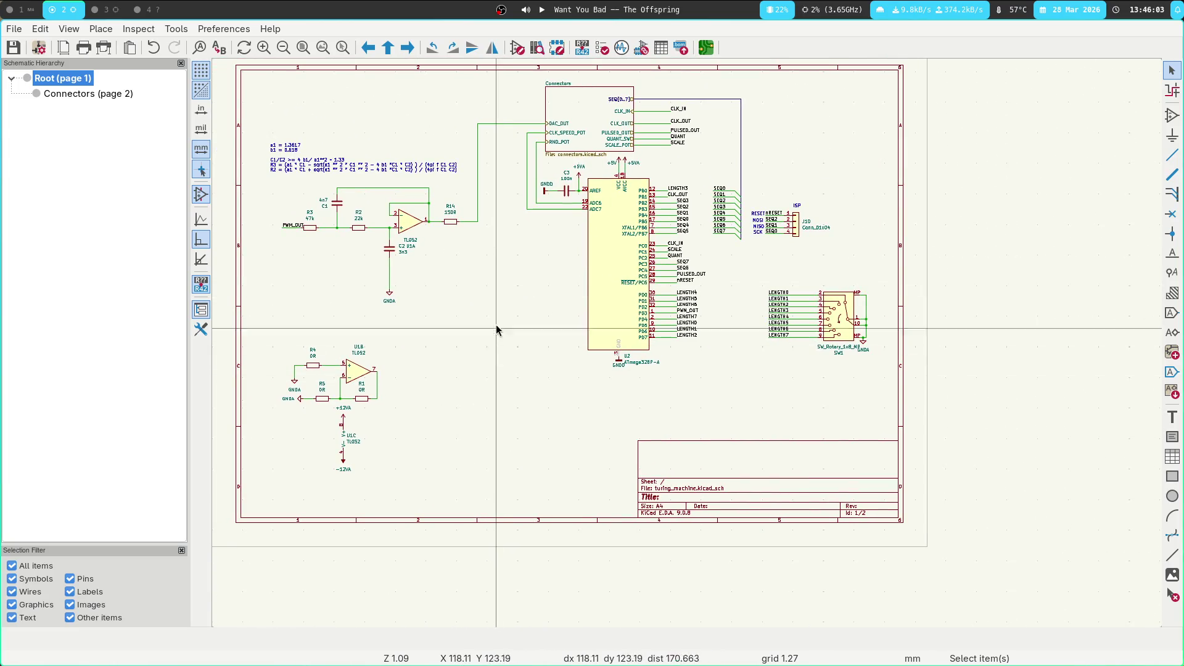
drag(264, 336, 476, 402)
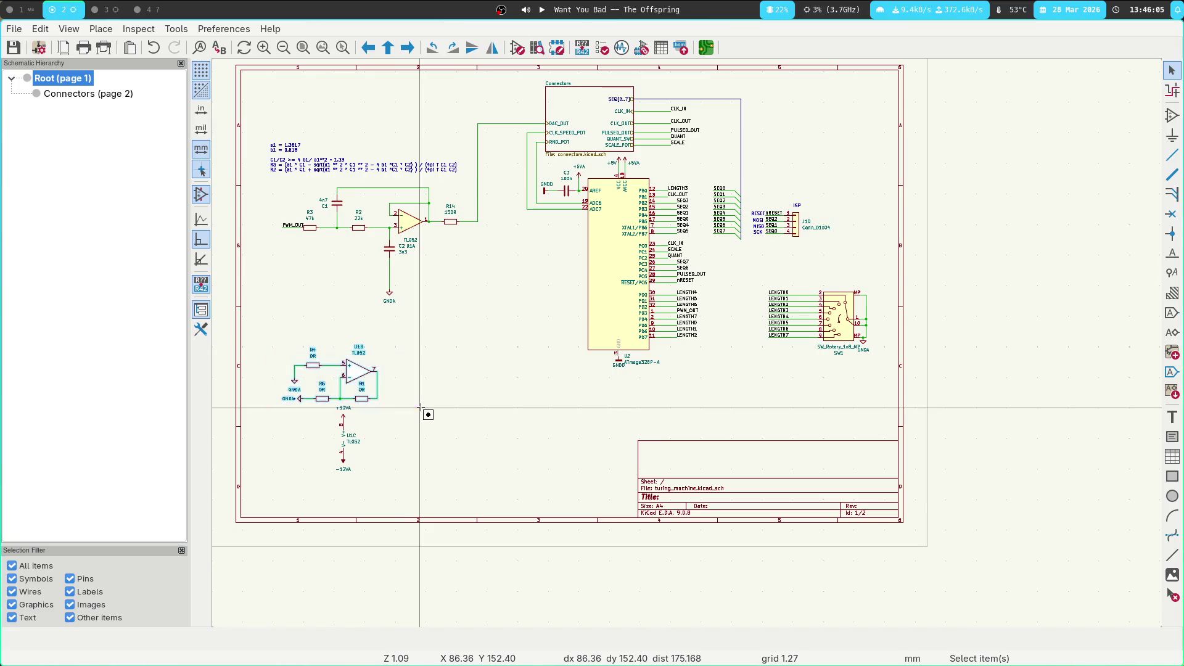
click(456, 336)
middle_drag(456, 337, 384, 364)
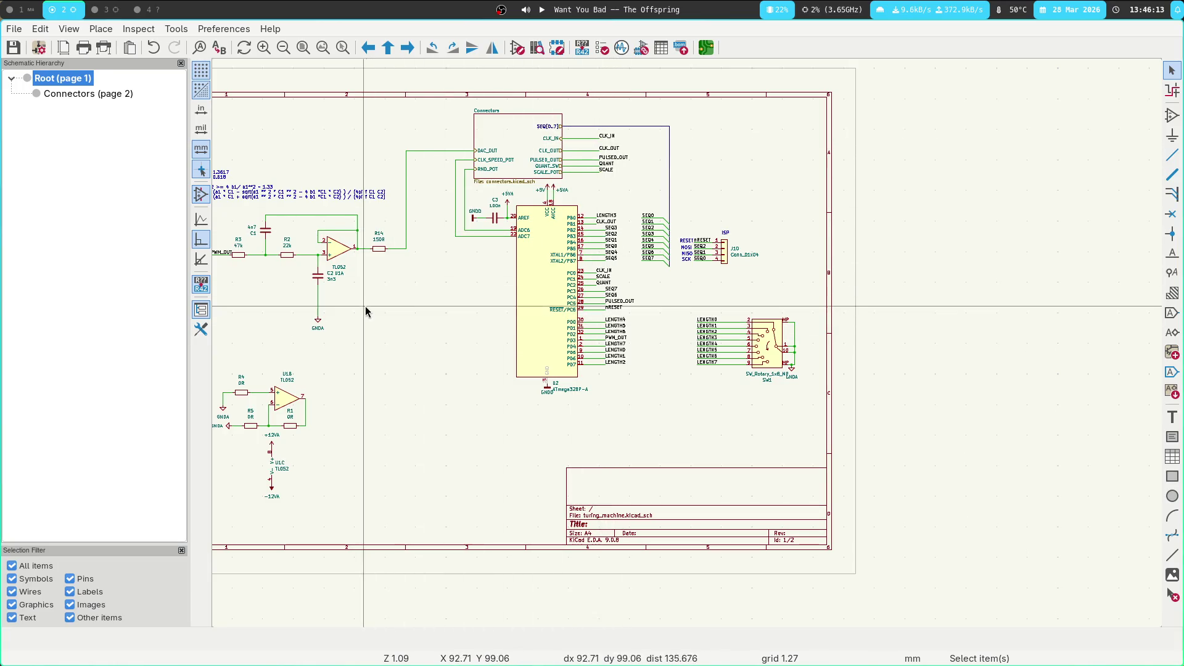
scroll(468, 337, up, 1)
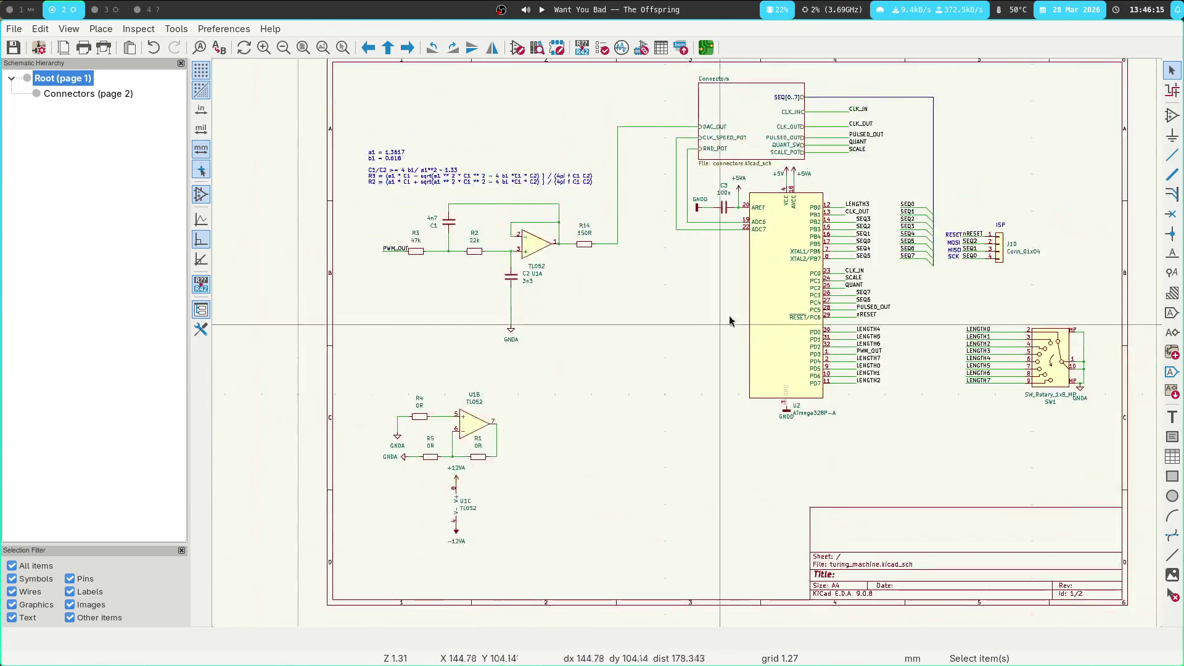
scroll(700, 325, right, 3)
scroll(616, 330, right, 5)
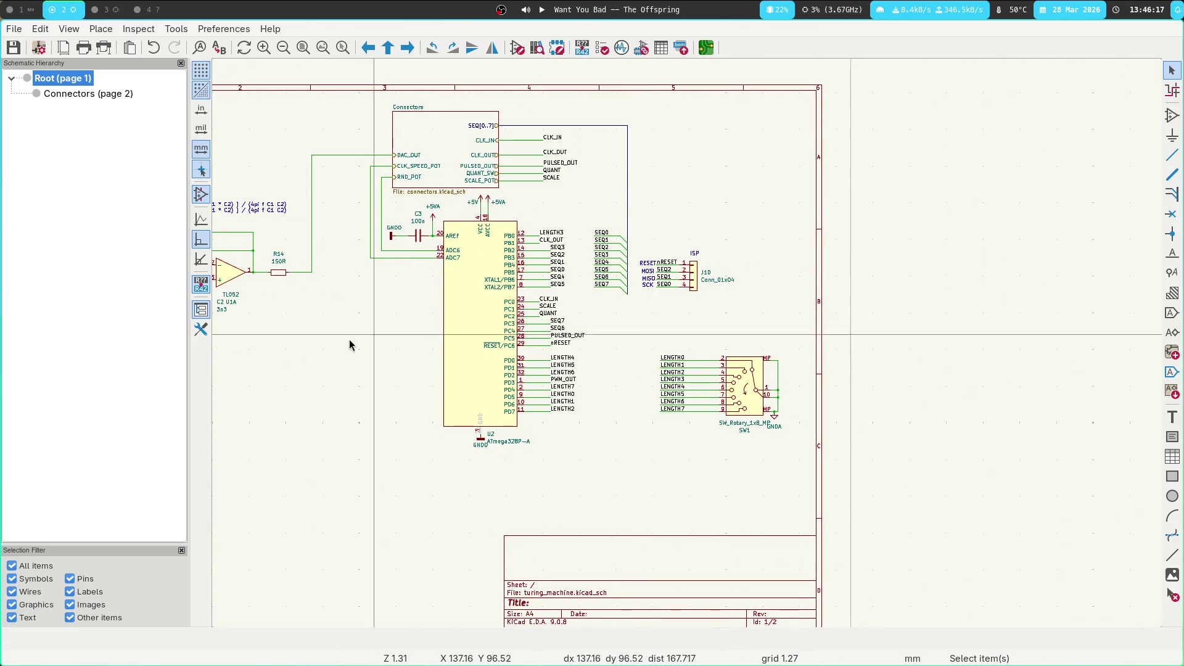
scroll(346, 333, down, 2)
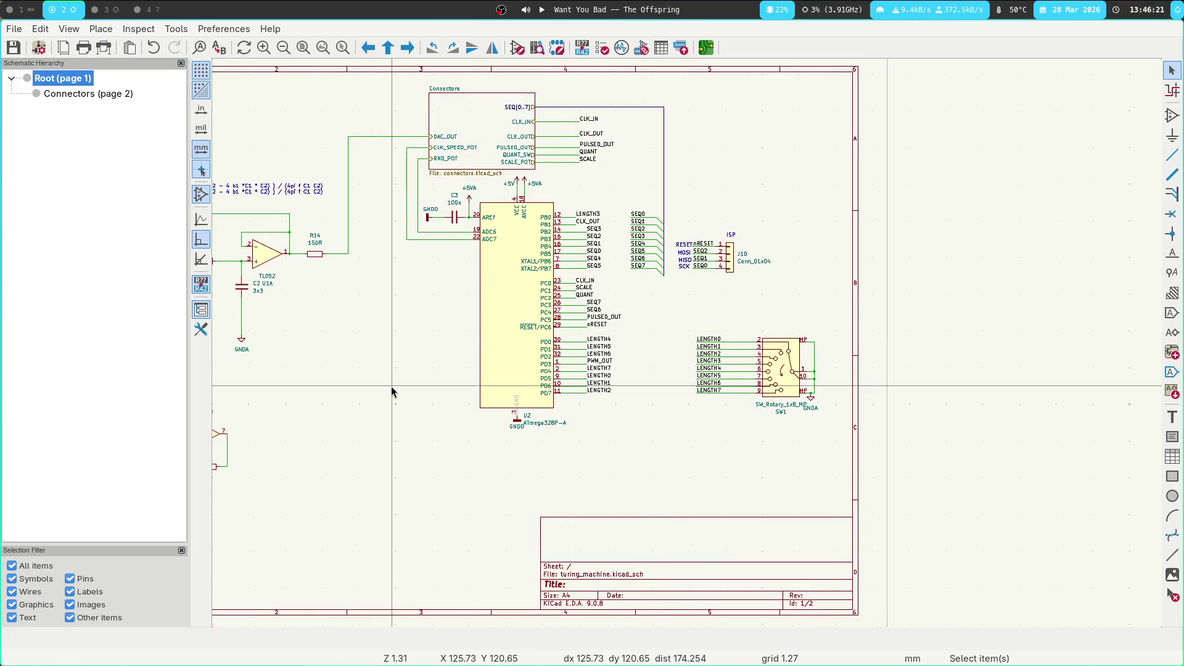
scroll(444, 393, left, 2)
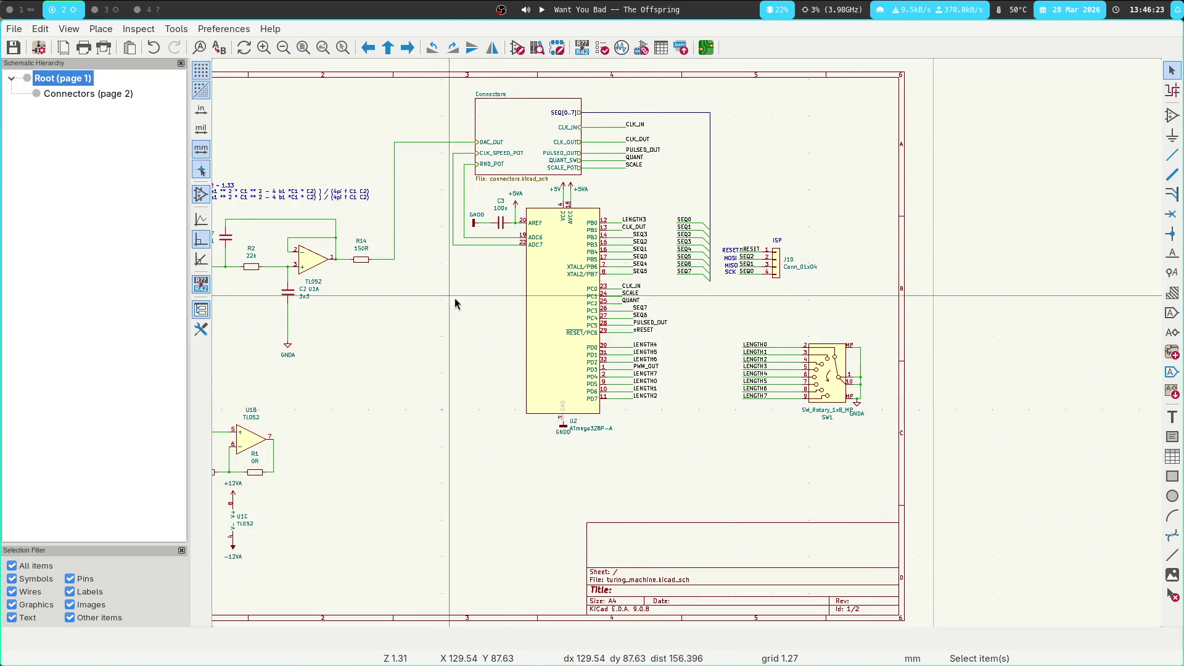
scroll(537, 293, left, 5)
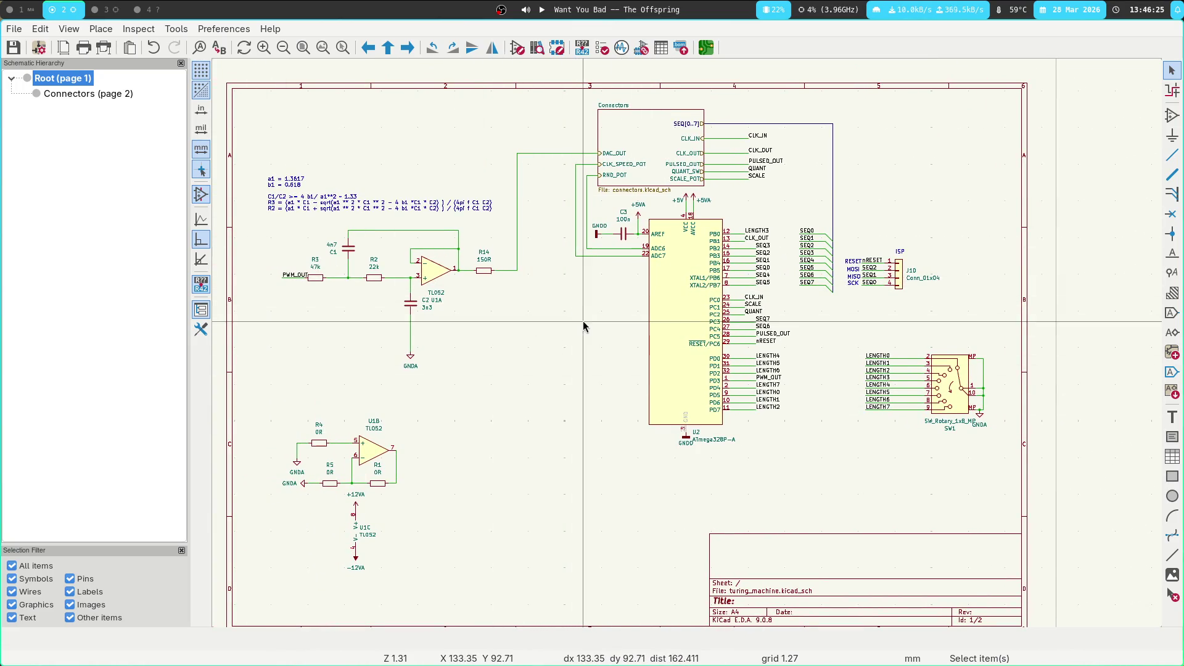
scroll(530, 308, right, 2)
scroll(531, 309, up, 1)
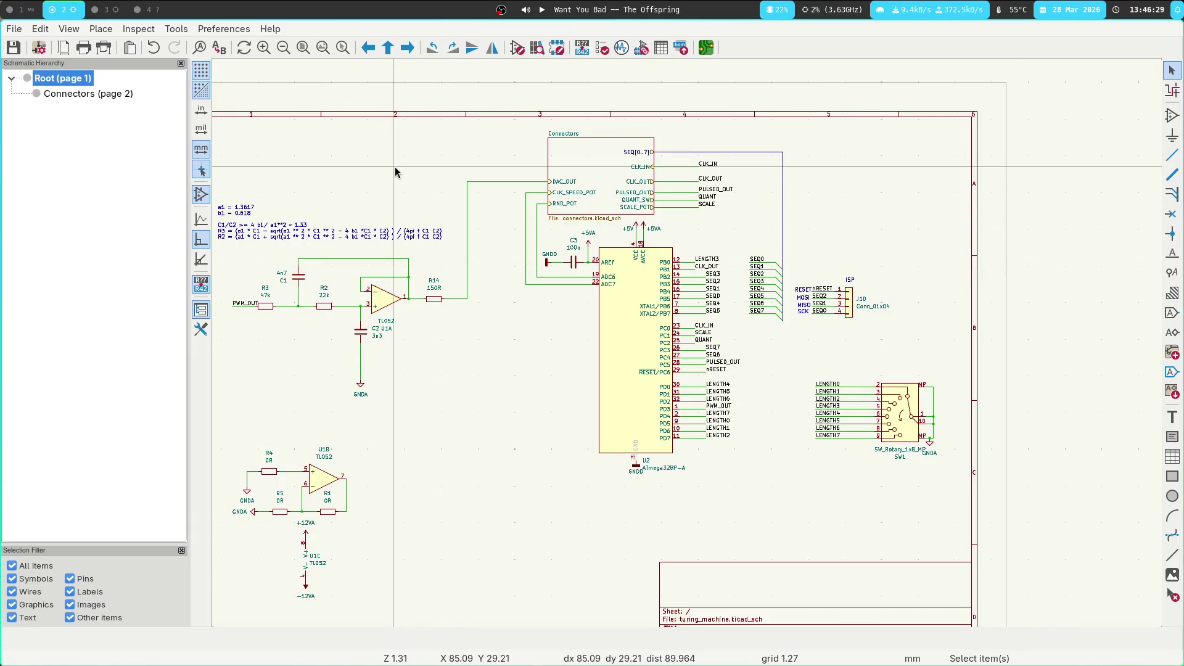
scroll(461, 320, up, 2)
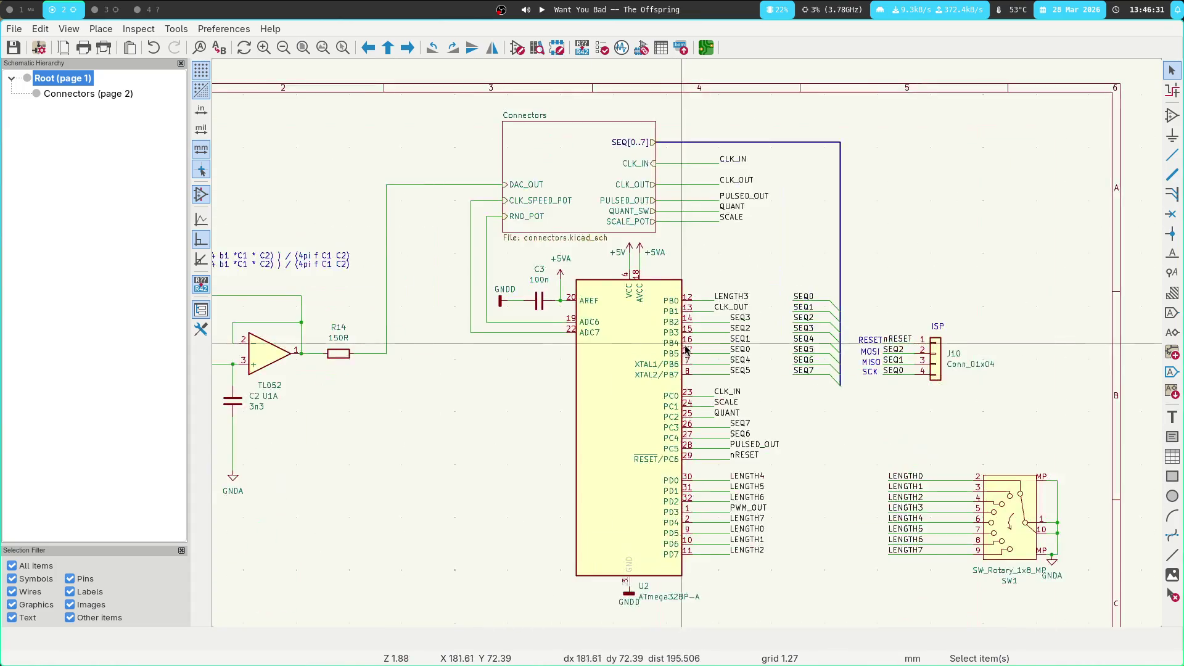
scroll(431, 320, down, 1)
scroll(401, 318, right, 1)
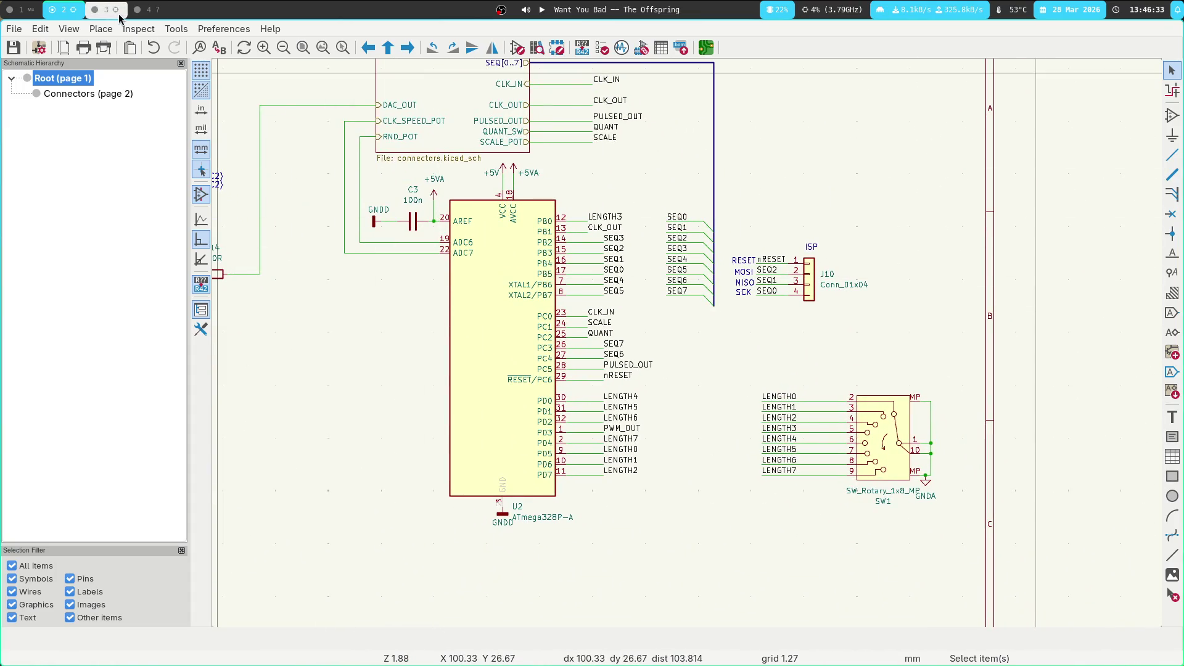
click(25, 11)
Zoom and pan the PCB layout to centre the pots, switches, SCALE1 and lower jacks
key(super+2)
key(super+3)
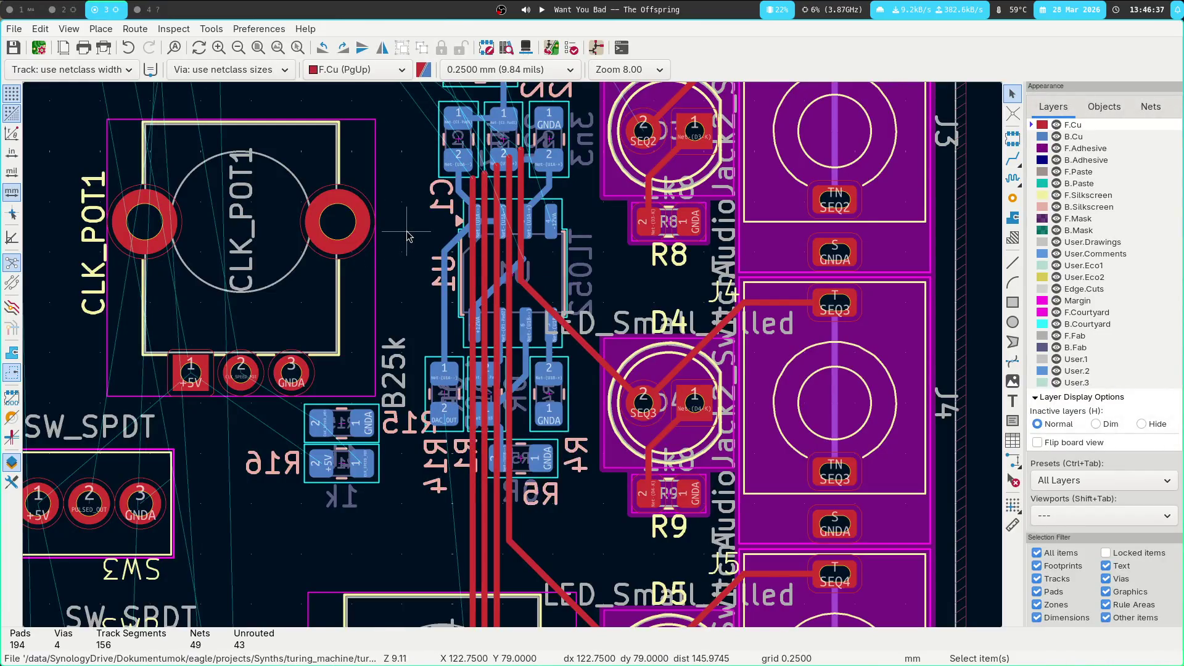
scroll(391, 239, down, 3)
scroll(506, 354, down, 1)
scroll(408, 272, down, 5)
scroll(408, 272, right, 3)
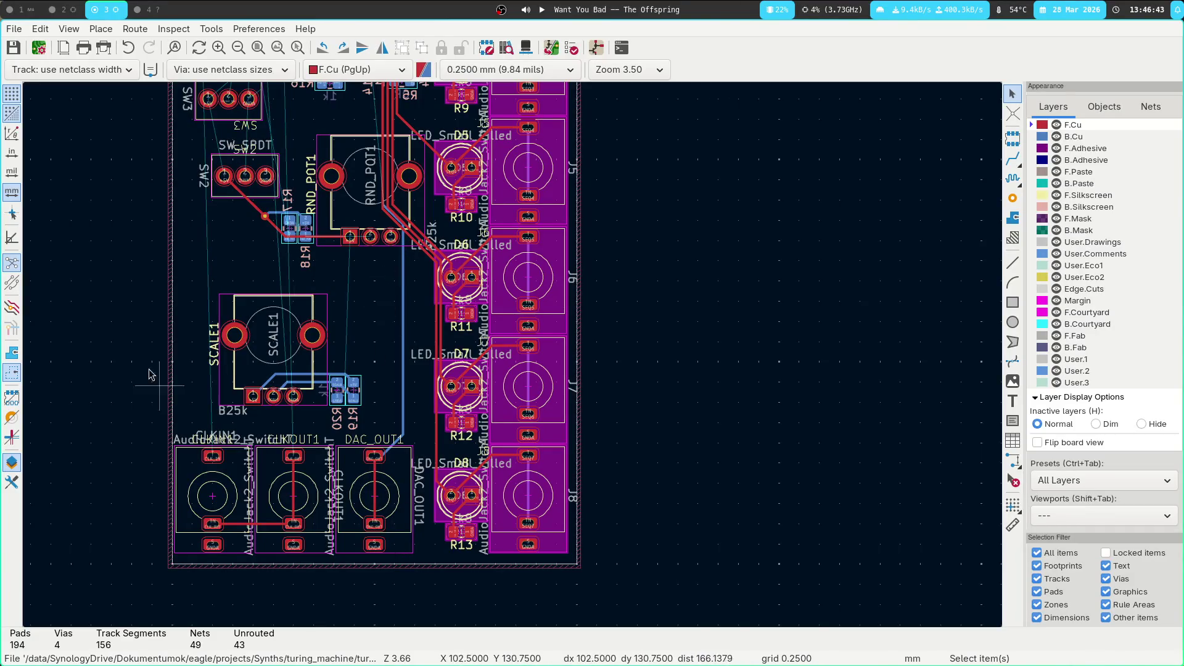
scroll(158, 318, down, 1)
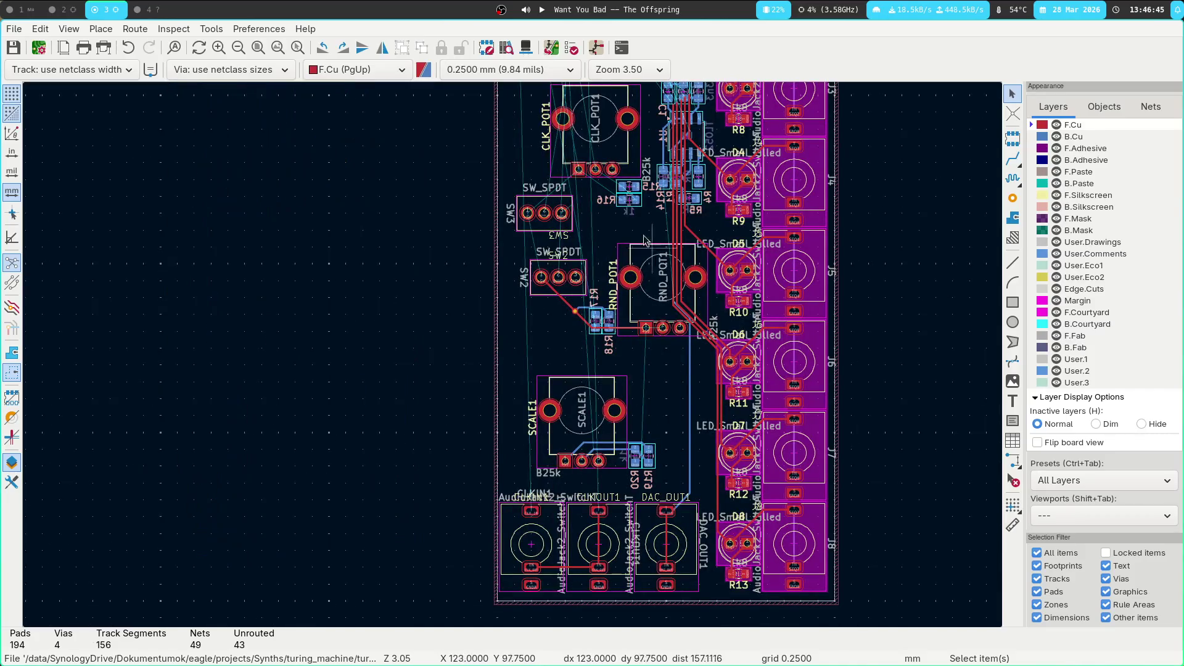
middle_drag(459, 233, 196, 217)
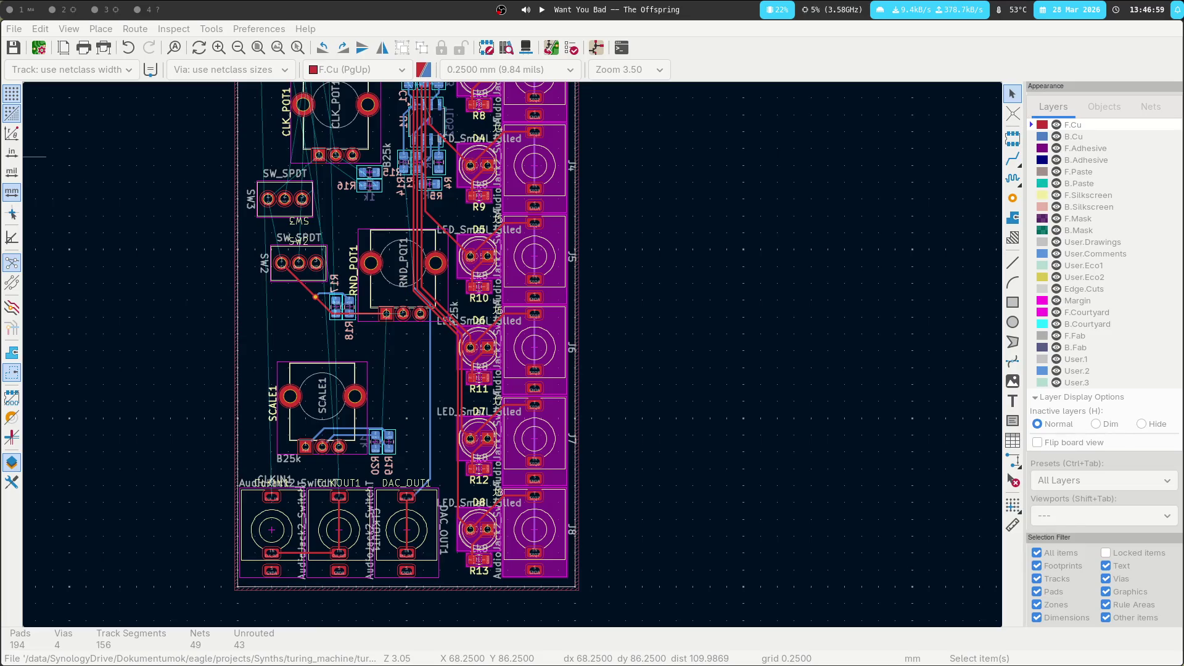
middle_drag(290, 282, 353, 332)
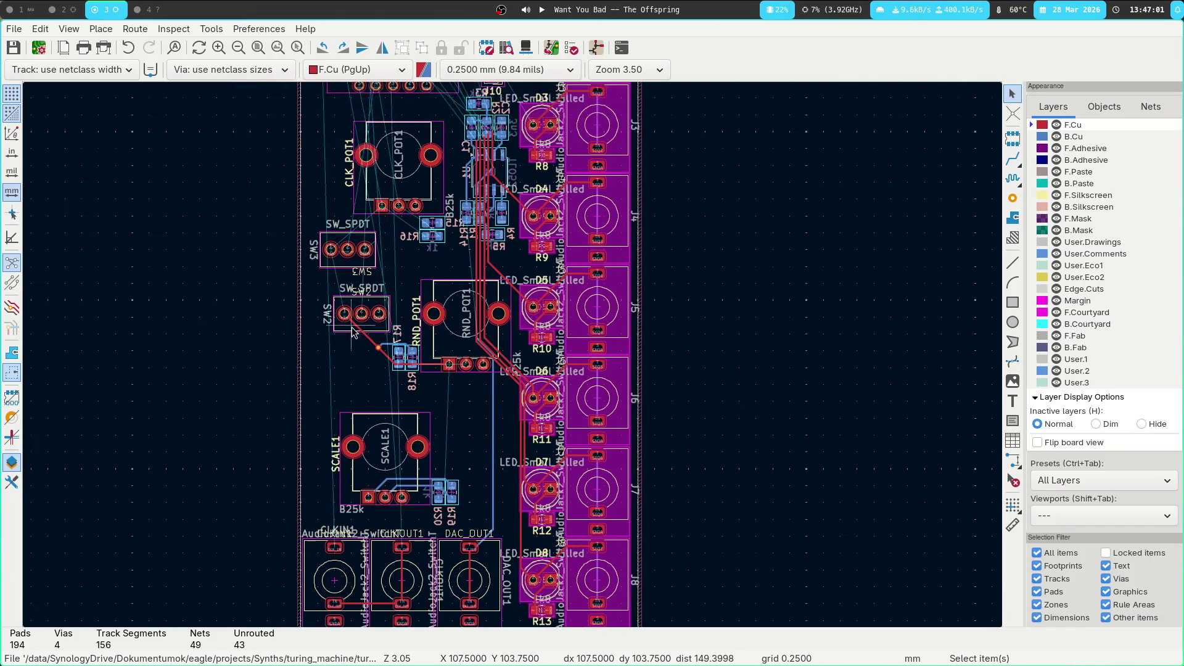
key(super+1)
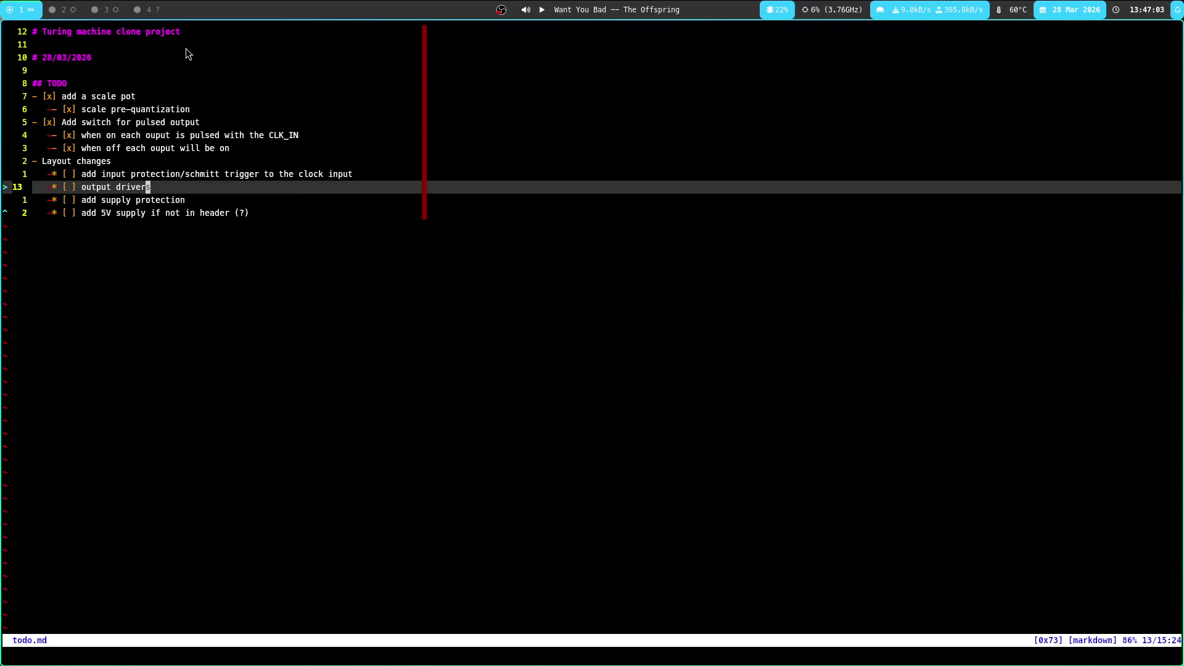
Look over the Connectors sheet in the schematic and return to the root sheet
key(super+3)
key(super+2)
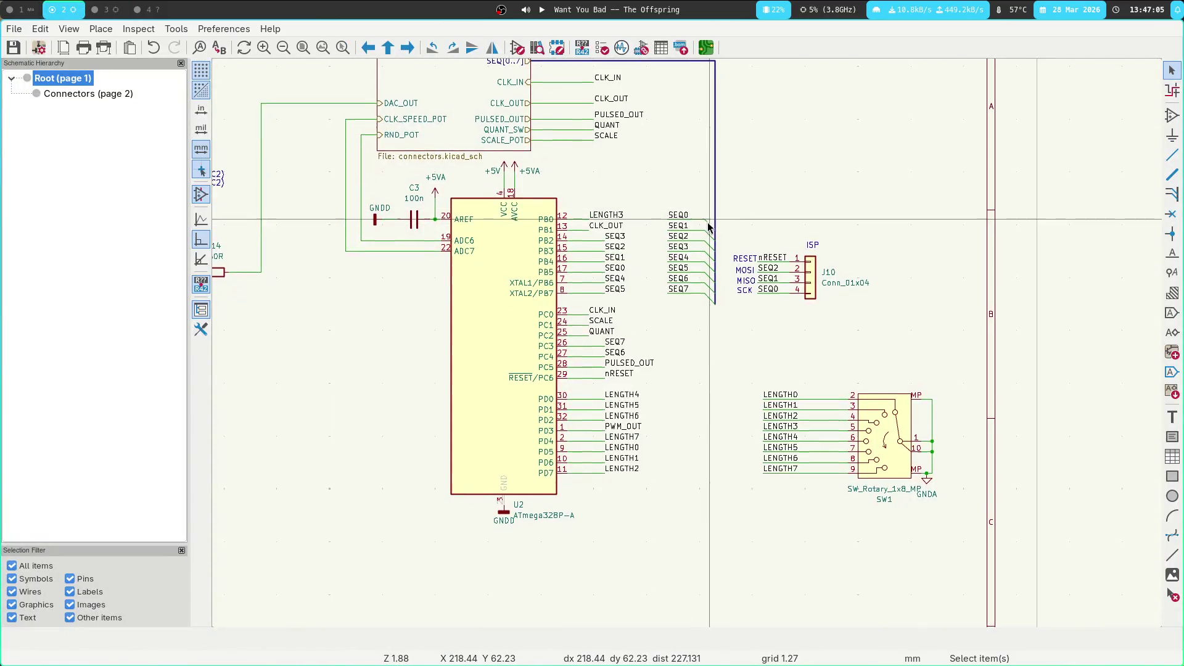
scroll(823, 313, up, 3)
scroll(357, 187, left, 2)
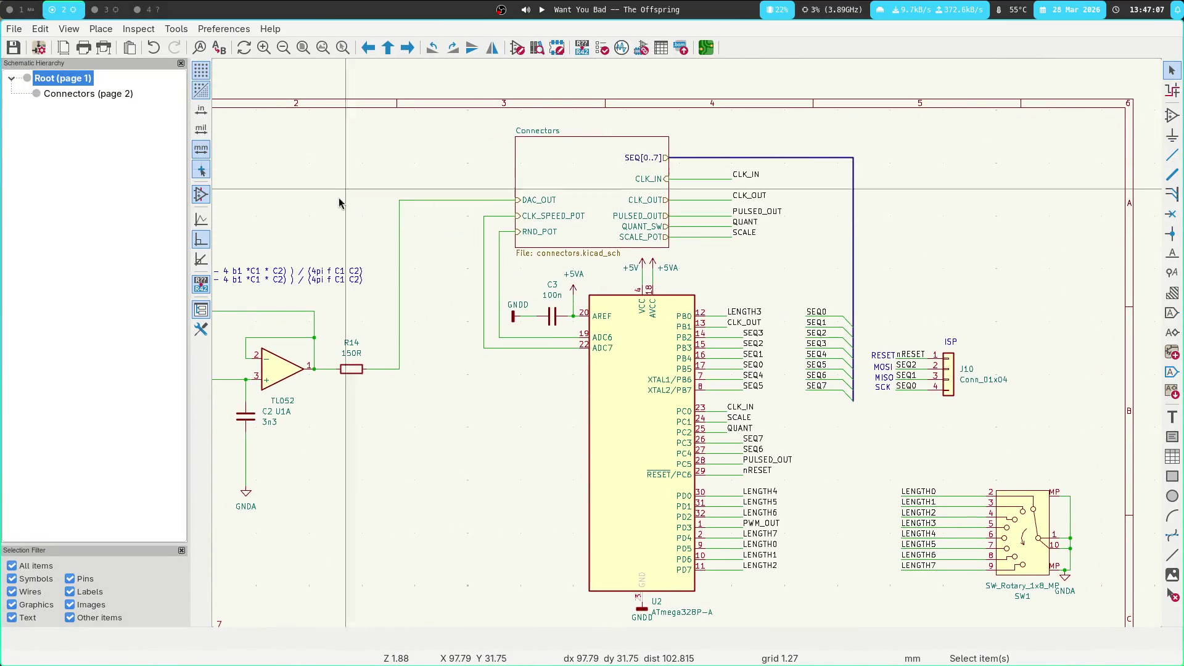
scroll(357, 187, left, 2)
scroll(356, 186, down, 1)
click(103, 95)
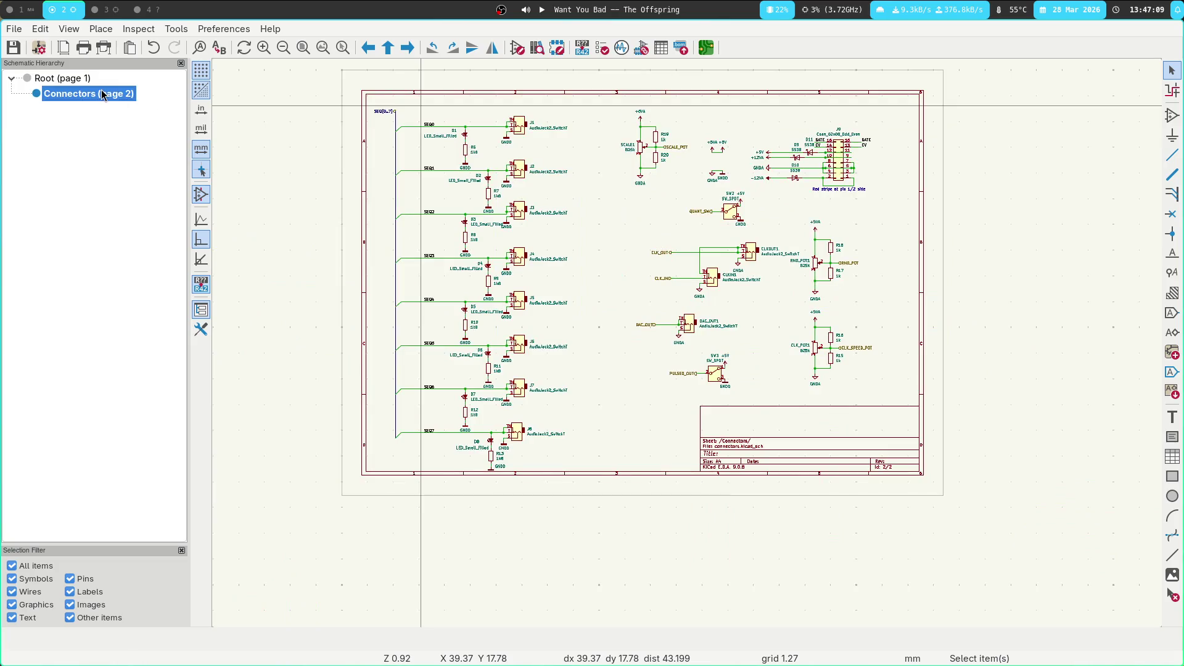
click(85, 78)
Open the Update PCB from Schematic preview in the PCB Editor
key(super+3)
scroll(750, 209, left, 3)
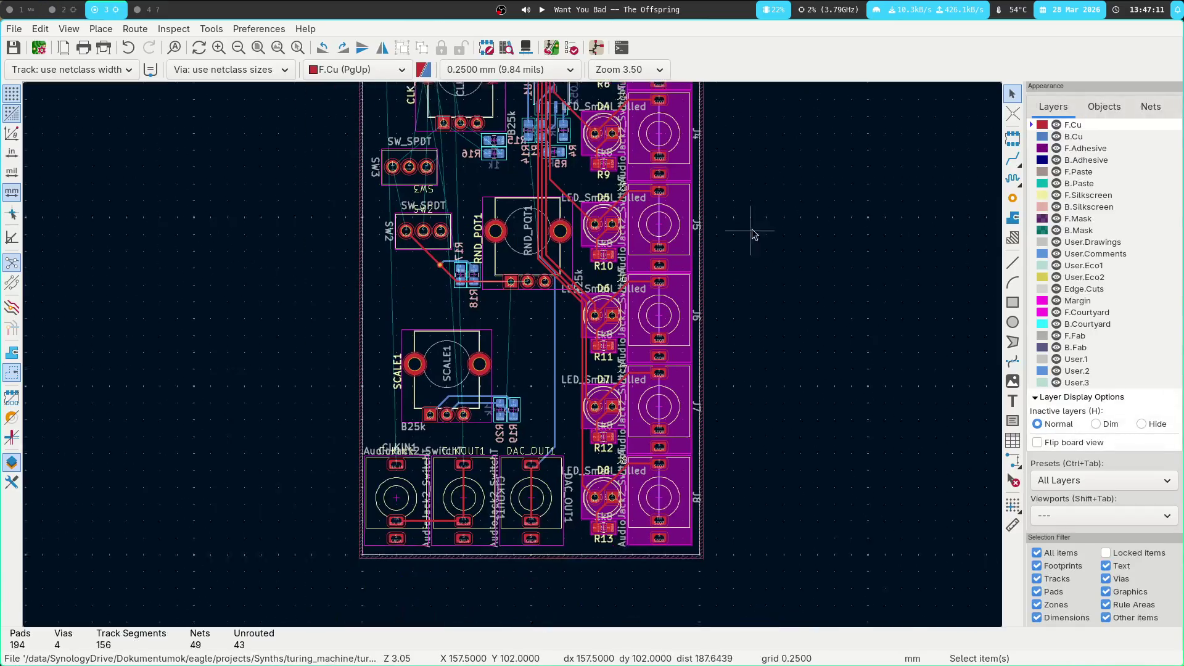
scroll(742, 200, up, 3)
click(552, 49)
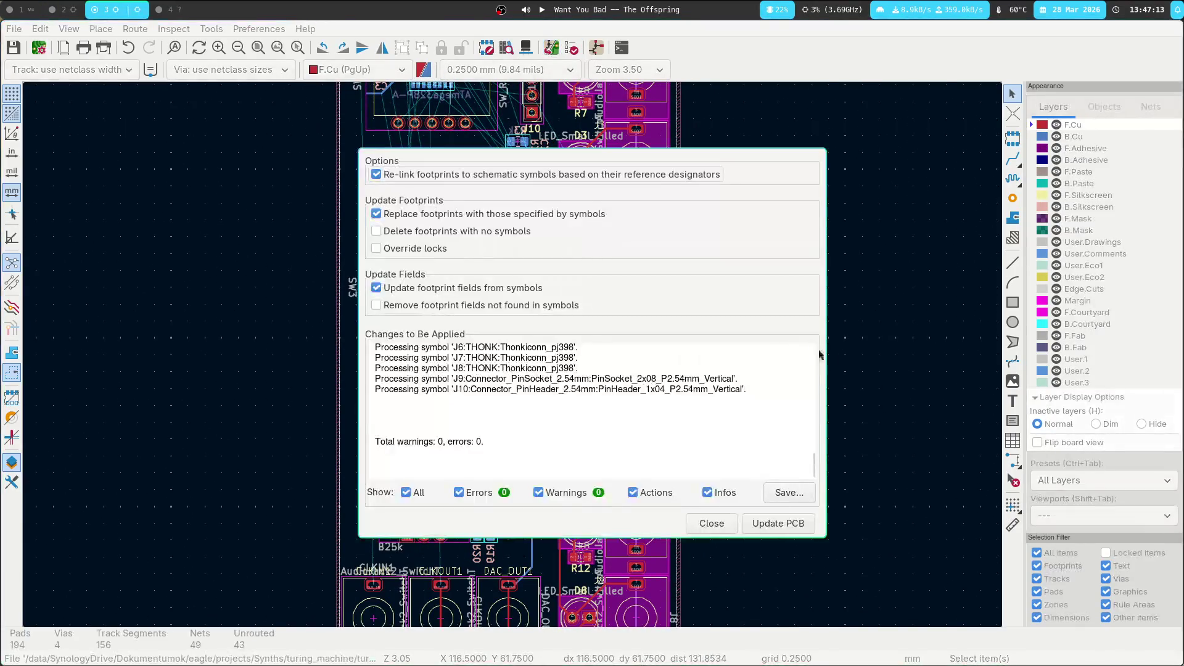
Apply the schematic changes to the board and hide the B.Fab layer
click(779, 529)
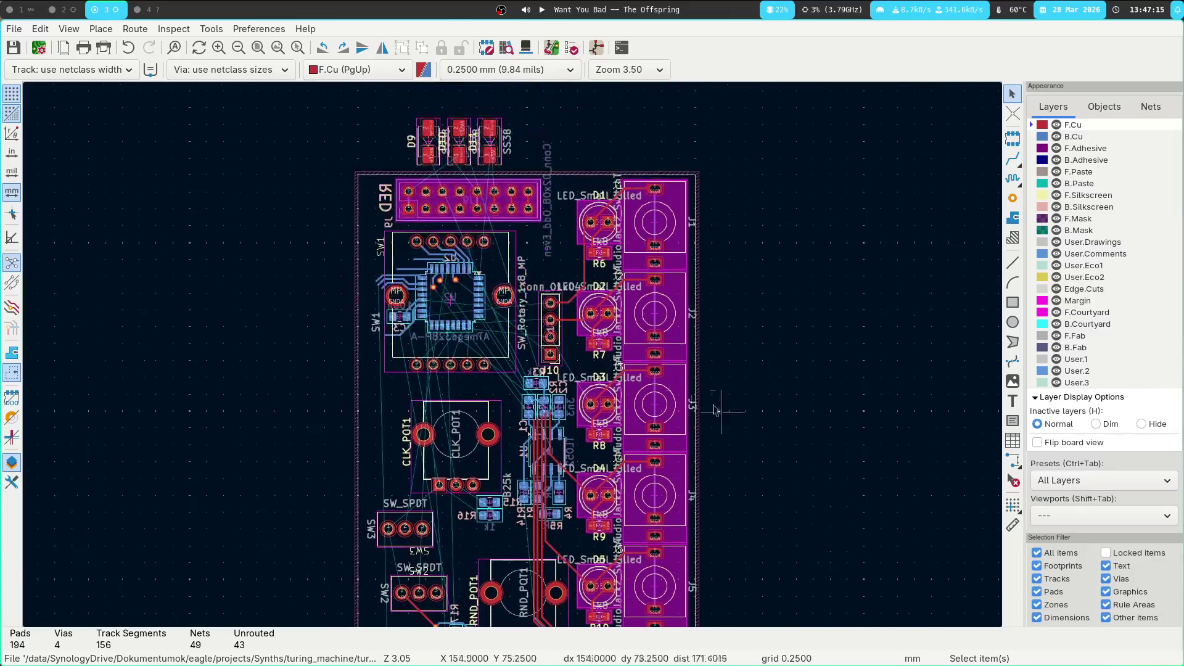
scroll(613, 417, up, 2)
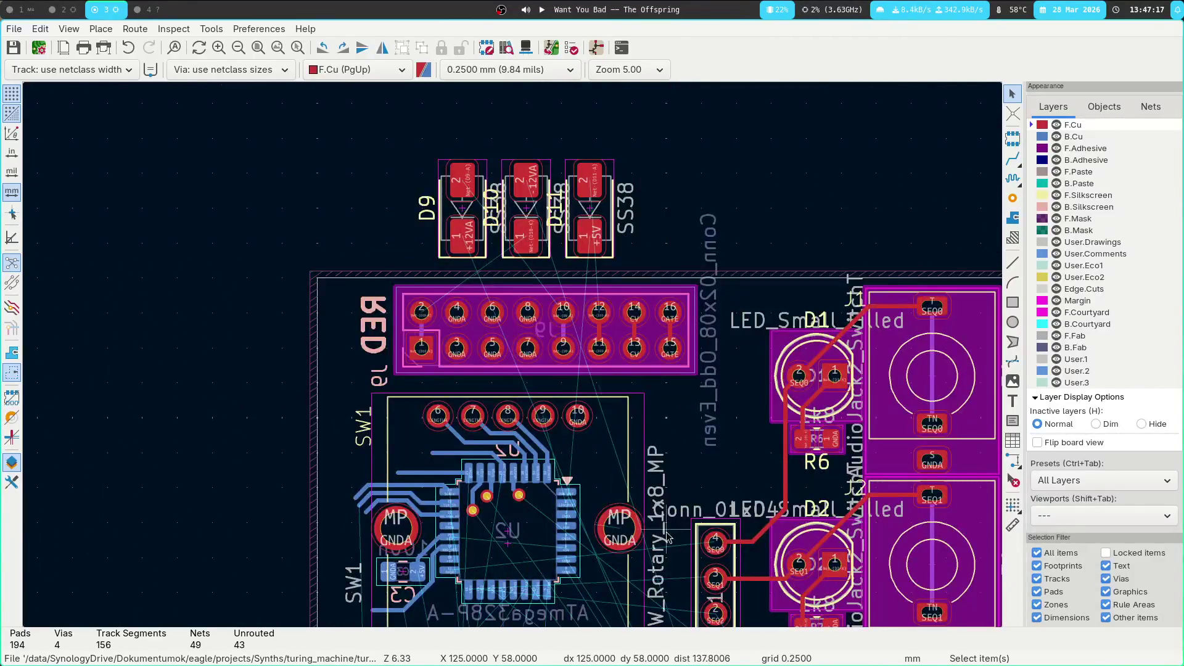
scroll(601, 201, up, 2)
shift+scroll(601, 200, up, 2)
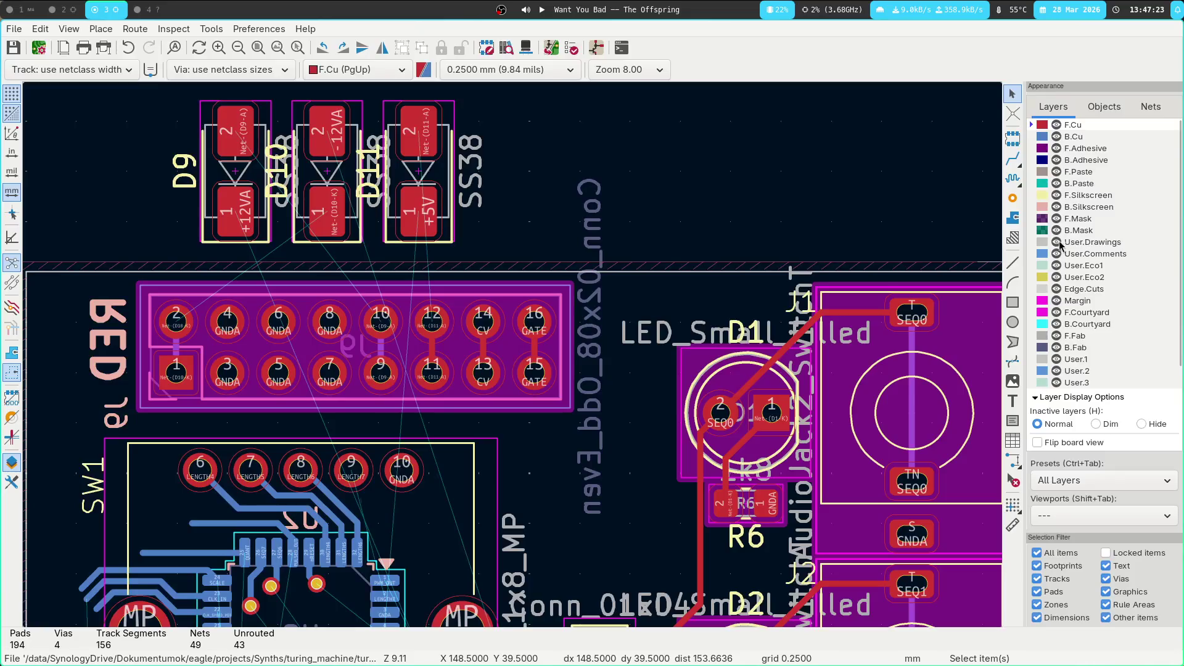
scroll(1070, 287, down, 2)
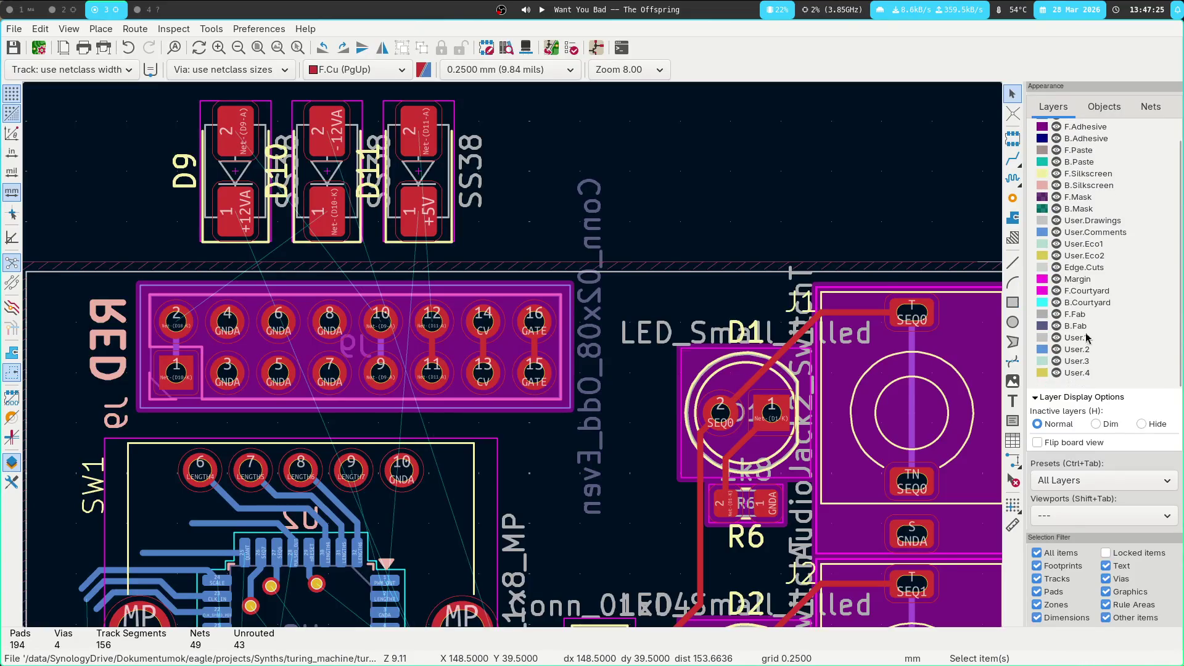
click(1058, 327)
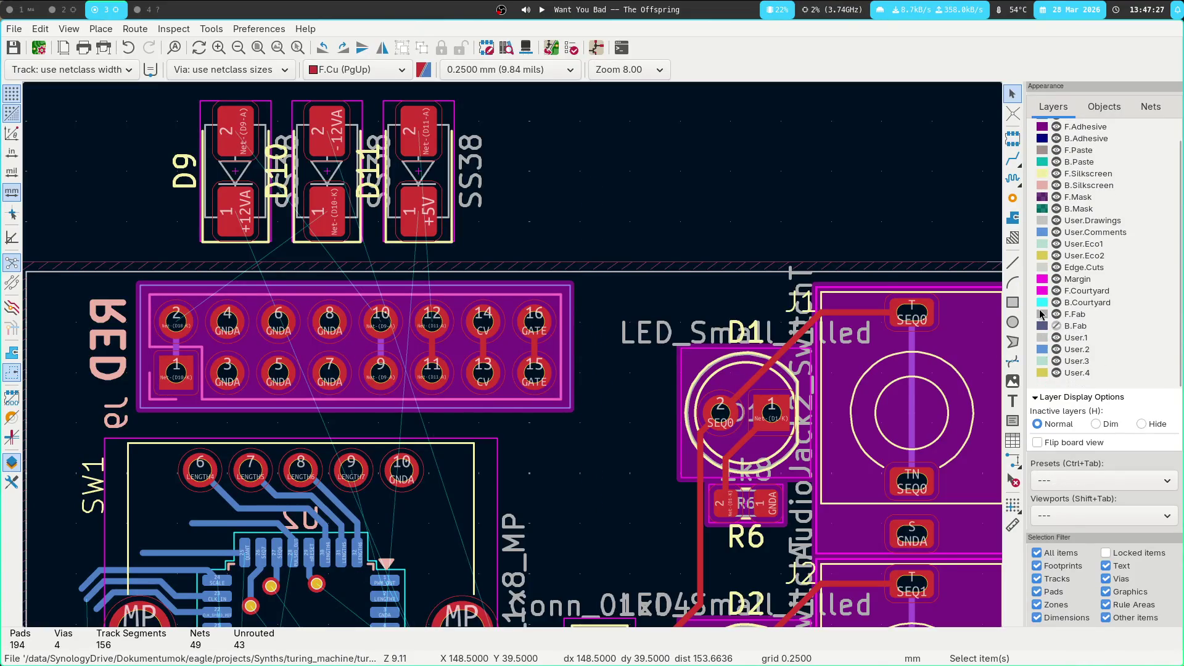
Select diodes D9, D10 and D11 and switch to the flipped Back Layers view
mouse_move(562, 102)
mouse_down()
mouse_move(68, 254)
mouse_move(92, 247)
mouse_up()
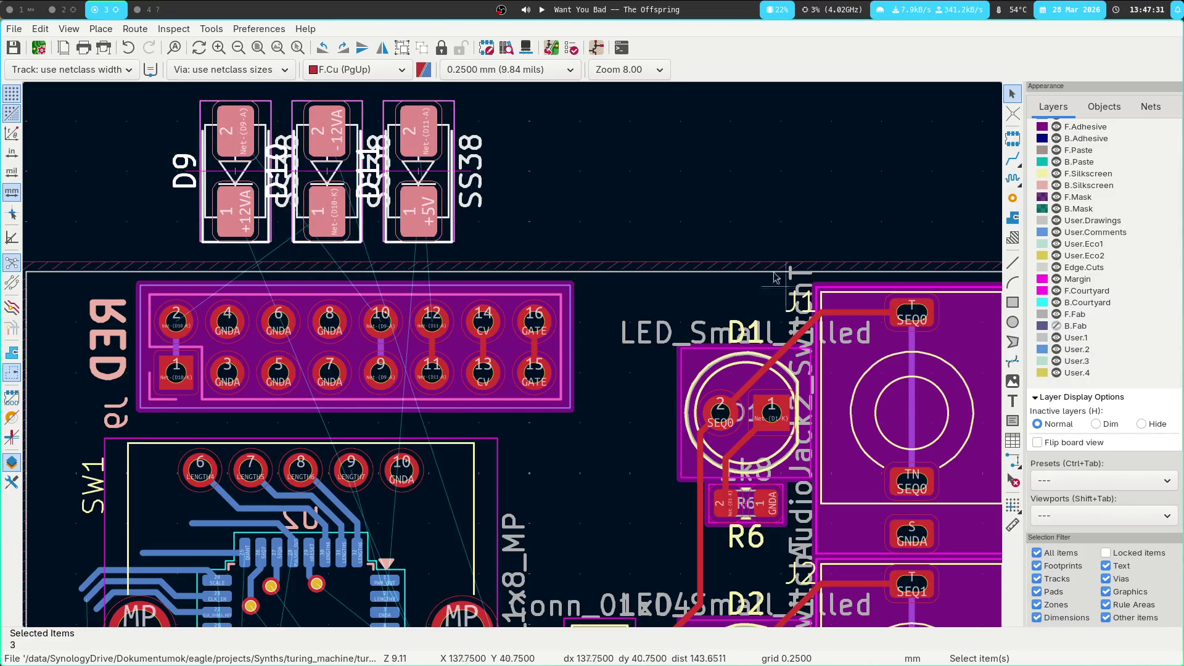
key(ctrl+Tab)
key(ctrl+Tab)
key(ctrl+Tab)
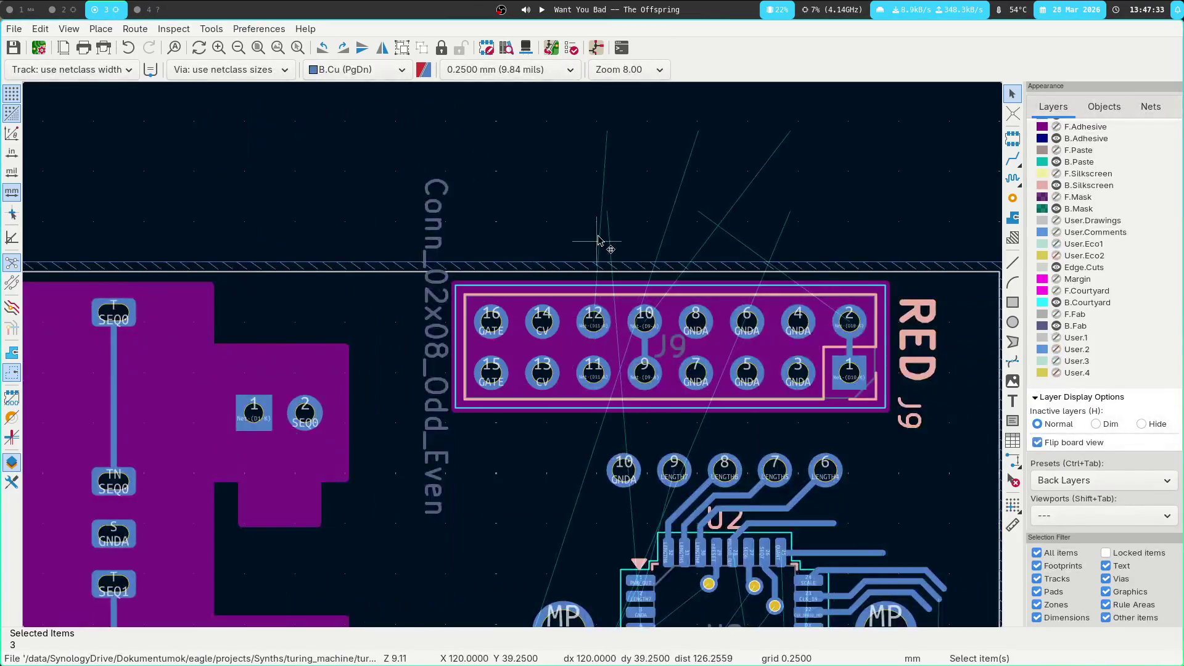
scroll(598, 247, down, 3)
key(ctrl+Tab)
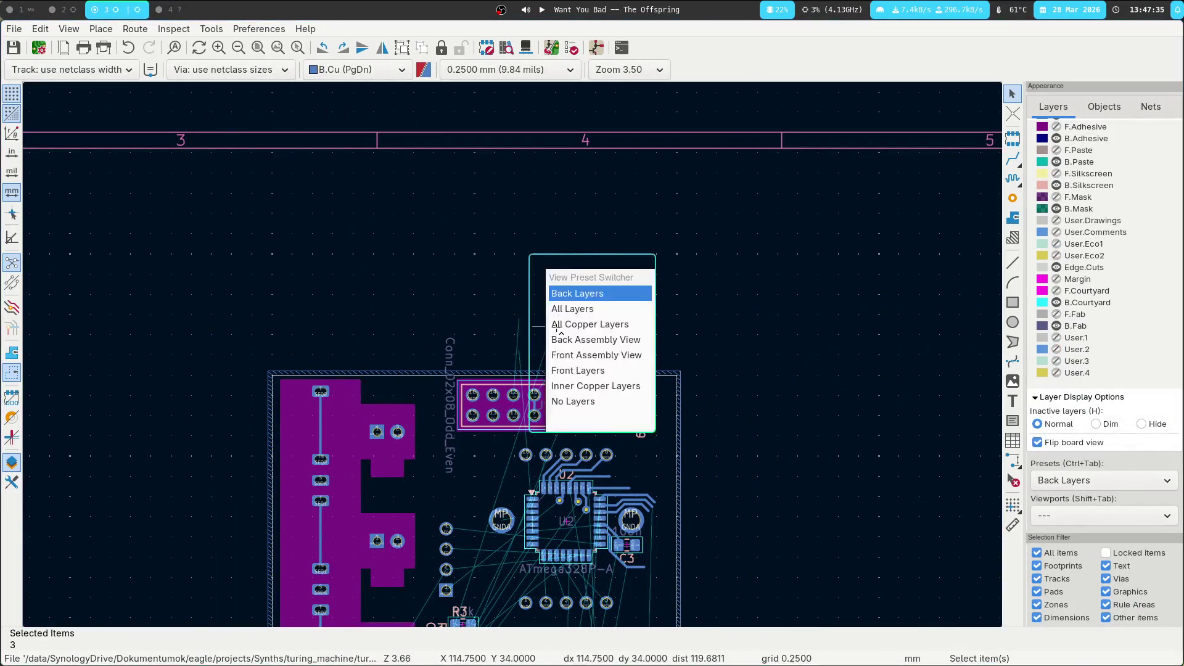
click(569, 308)
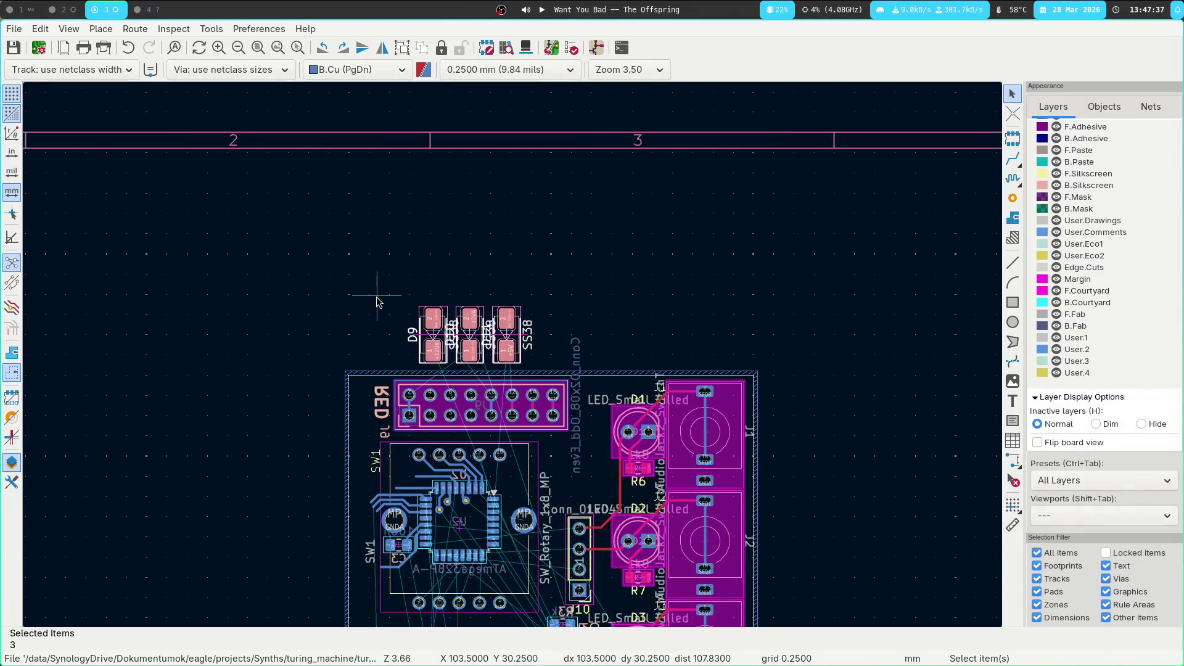
key(ctrl+Tab)
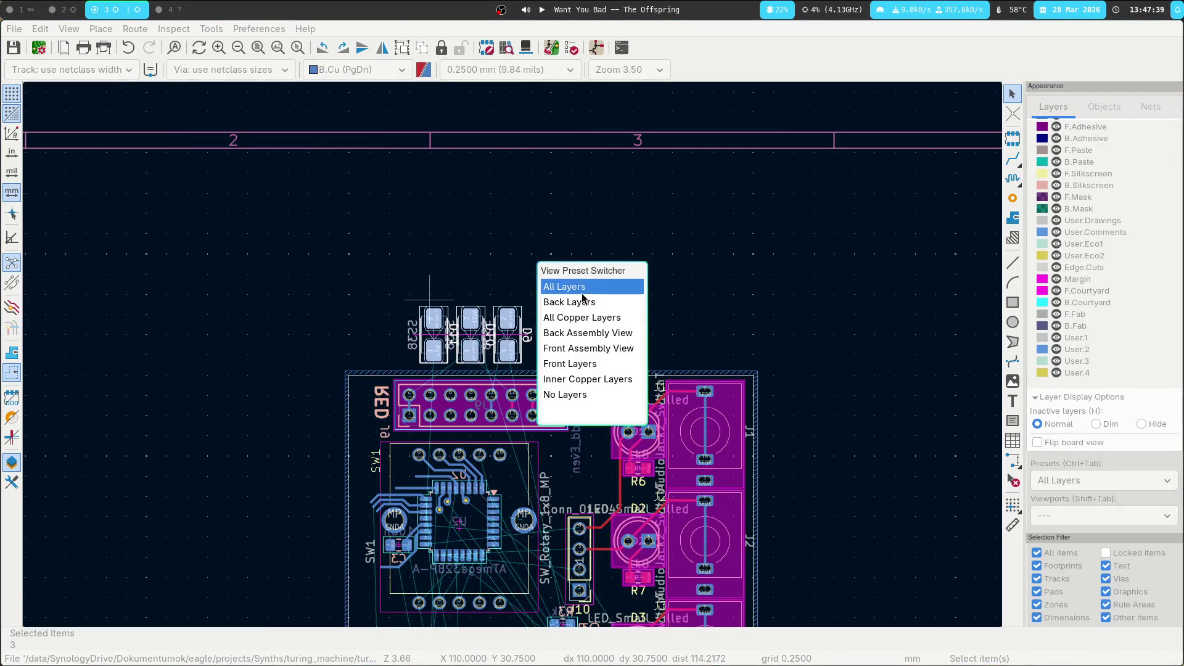
click(583, 301)
scroll(852, 179, down, 5)
scroll(826, 343, up, 2)
scroll(816, 259, up, 2)
scroll(815, 259, left, 2)
Move the three selected diodes to just below header J9
middle_drag(827, 253, 823, 296)
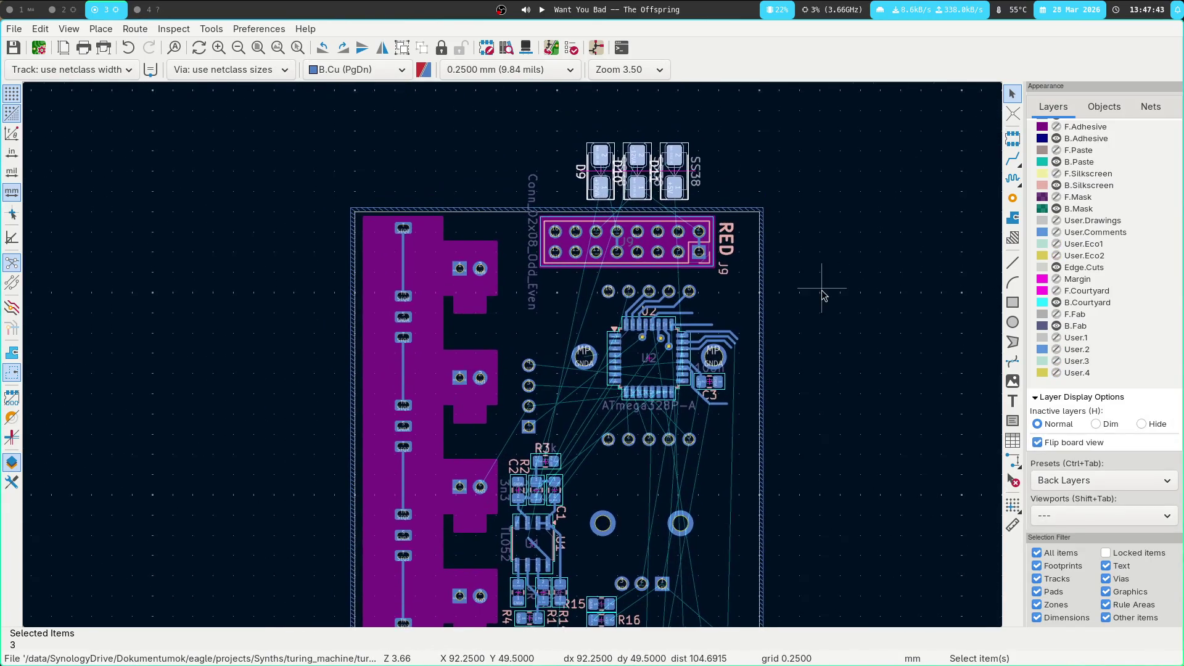
middle_drag(758, 248, 568, 95)
scroll(567, 353, down, 2)
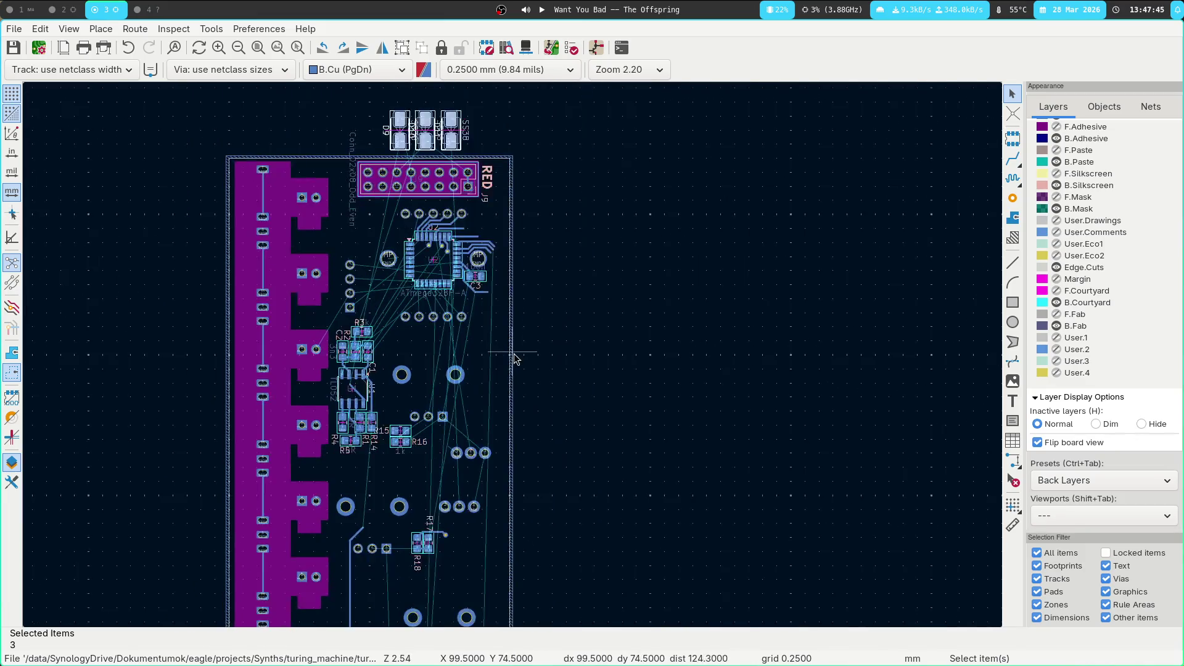
middle_drag(502, 356, 613, 206)
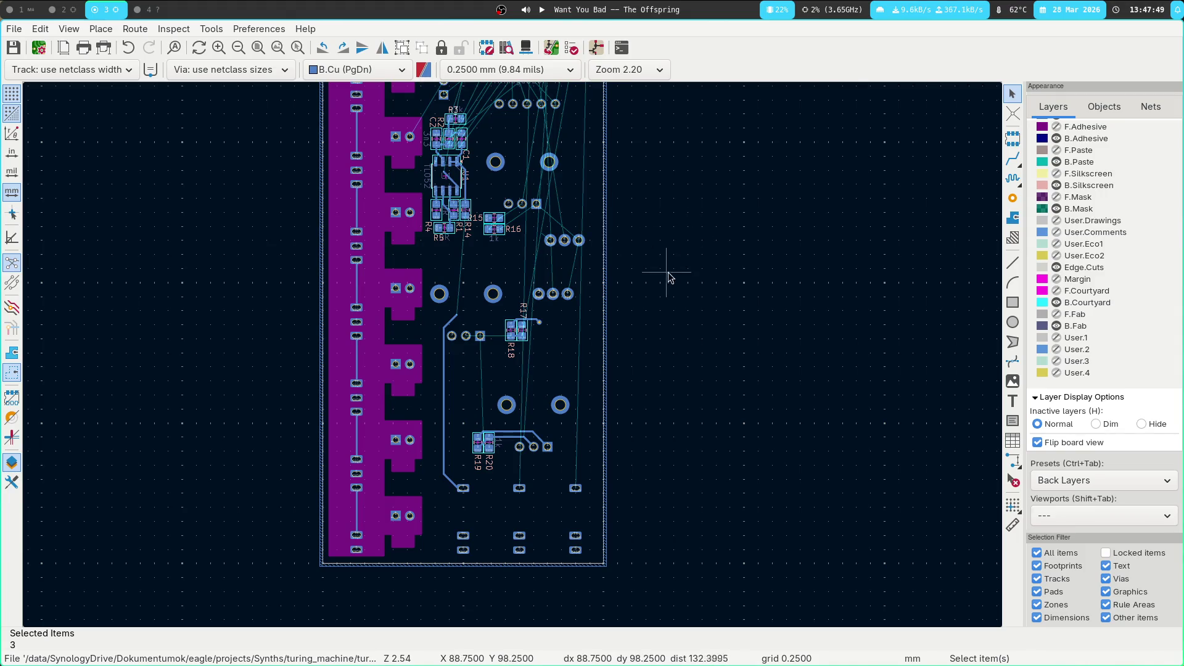
shift+scroll(666, 191, up, 5)
scroll(682, 251, up, 4)
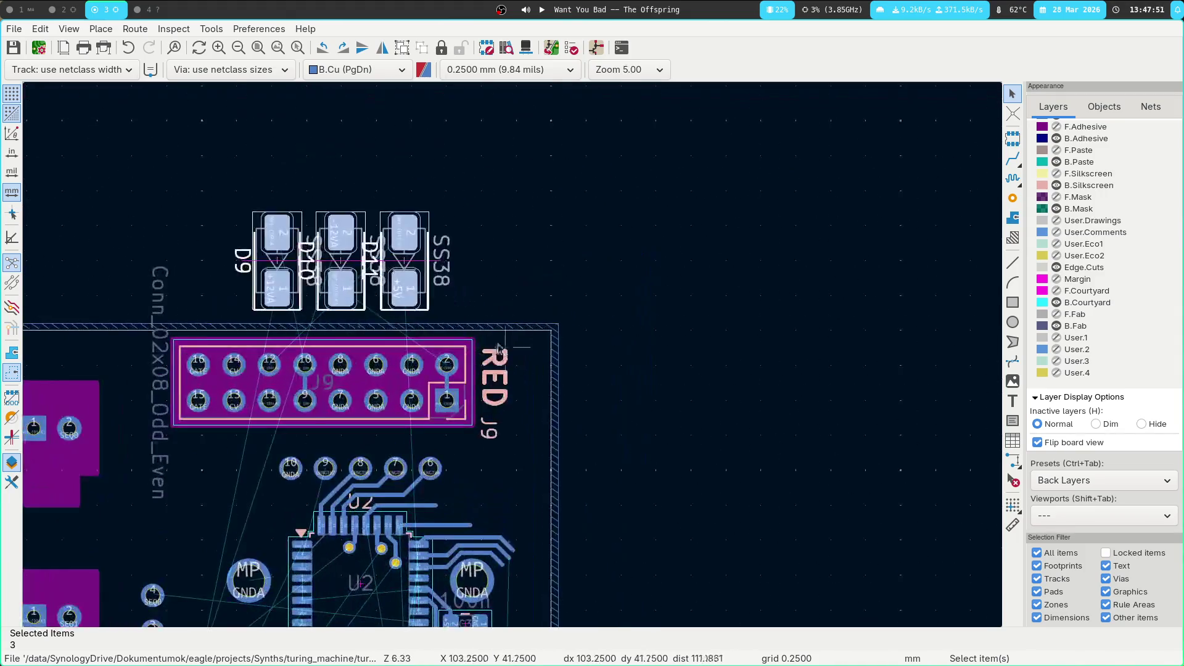
shift+scroll(555, 321, down, 1)
ctrl+scroll(617, 290, left, 4)
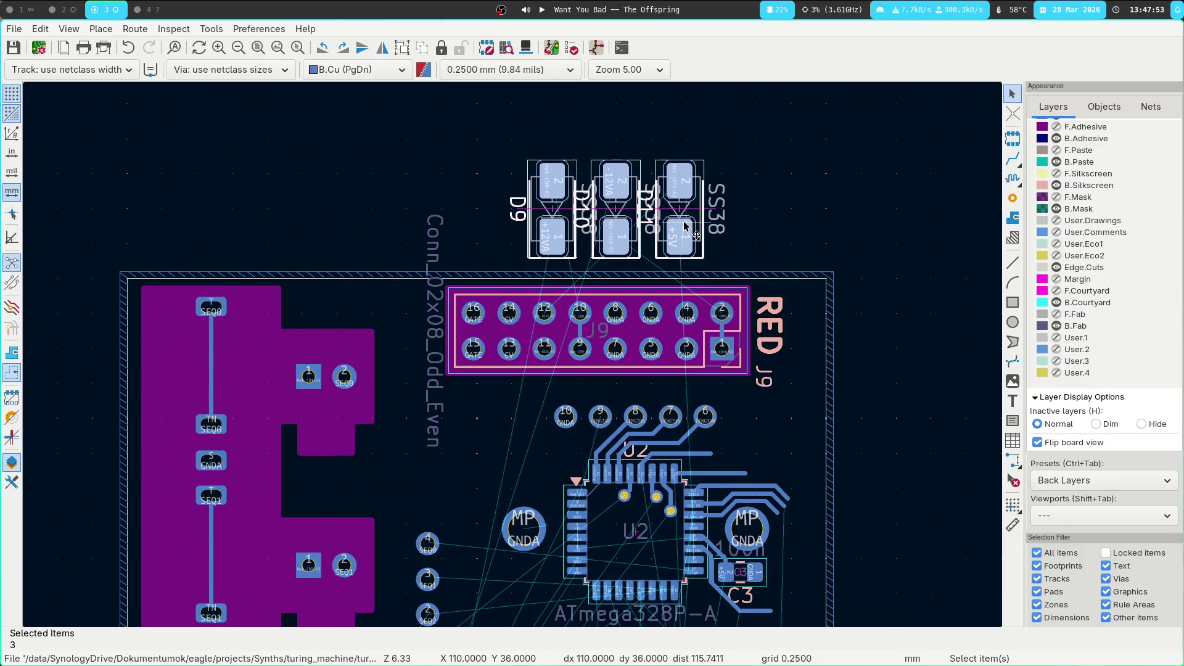
key(m)
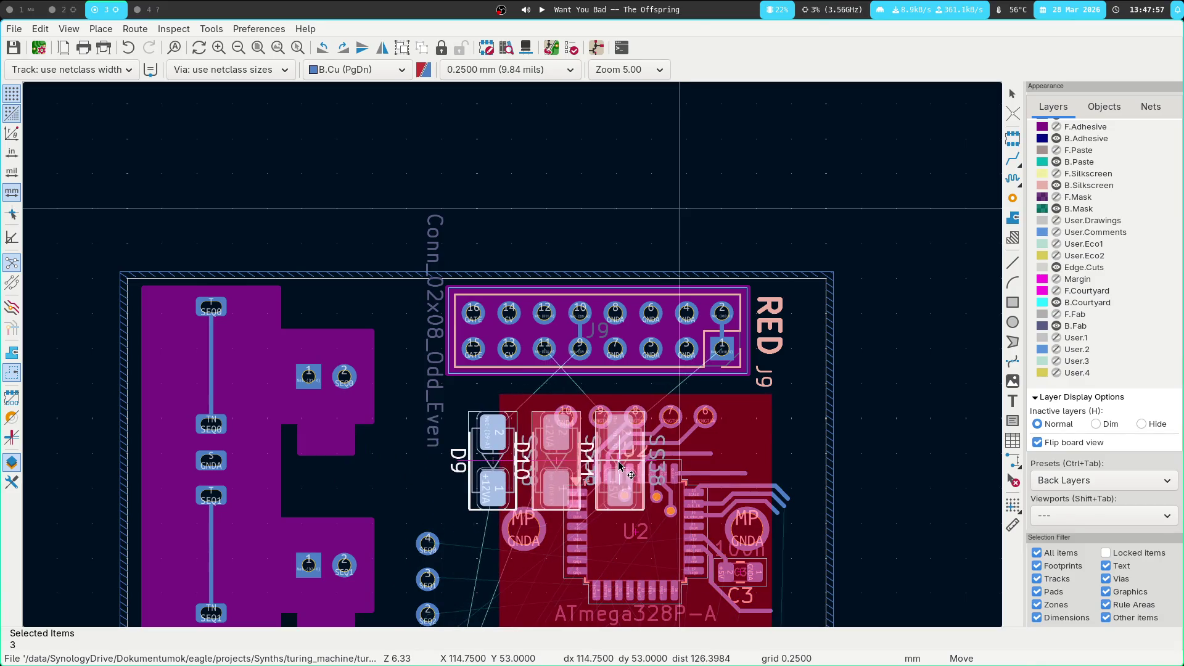
click(515, 449)
scroll(382, 429, up, 2)
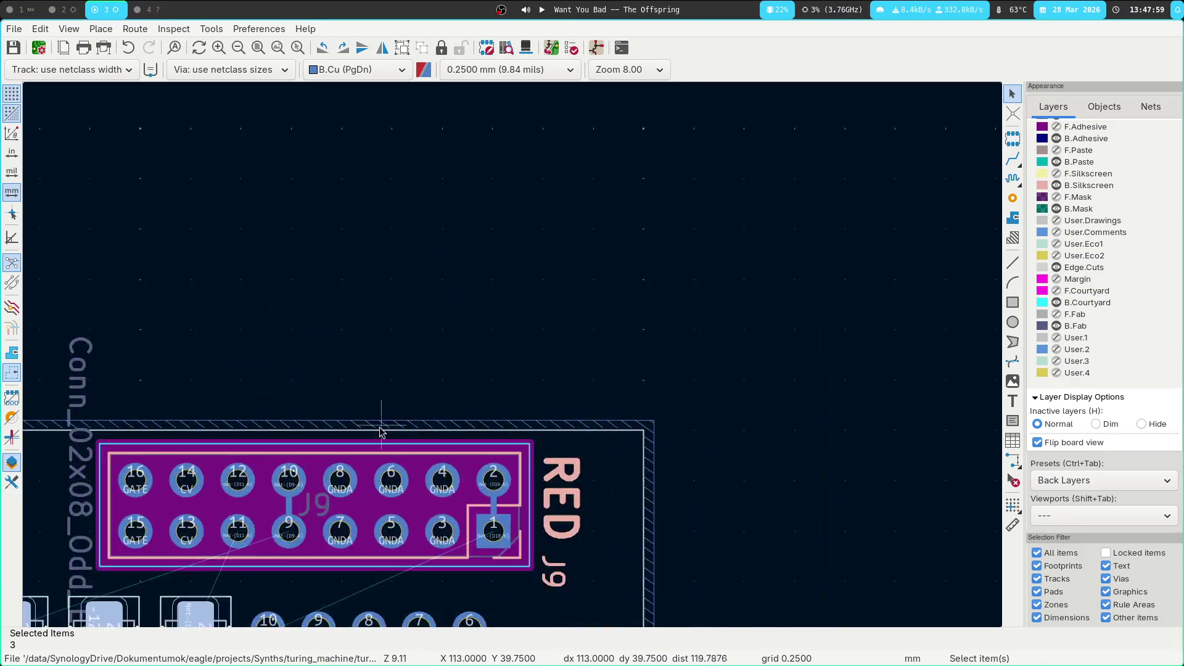
key(m)
click(494, 440)
Move D9 on its own over the other diodes below J9
scroll(513, 337, up, 1)
scroll(488, 302, up, 1)
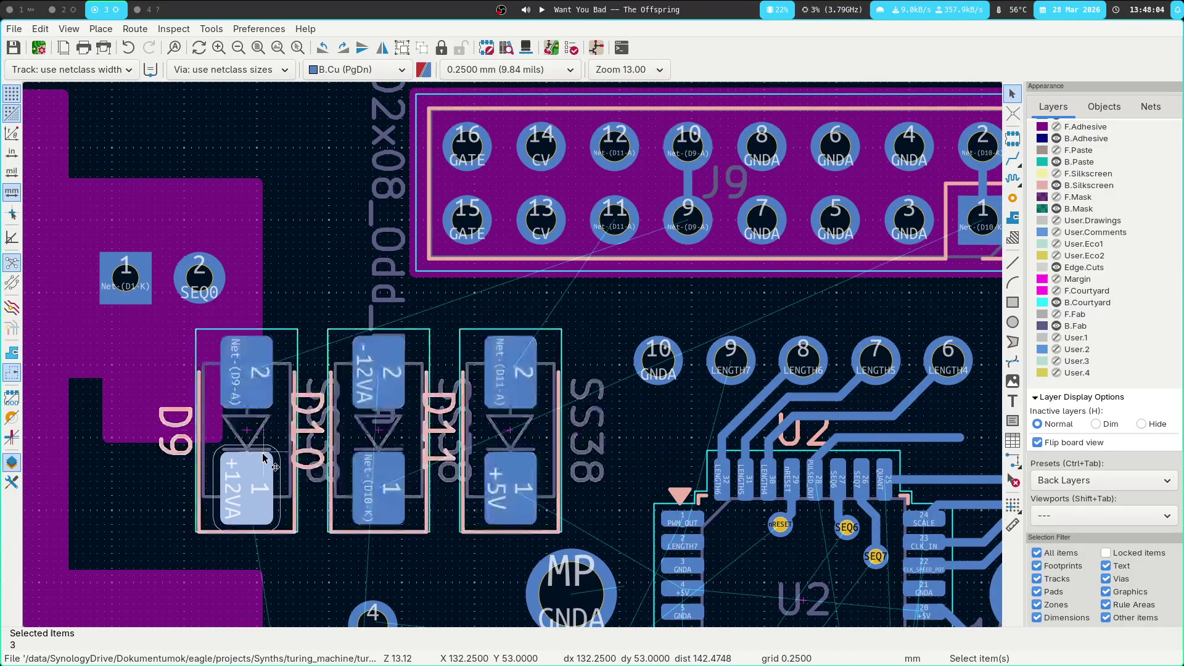
click(274, 460)
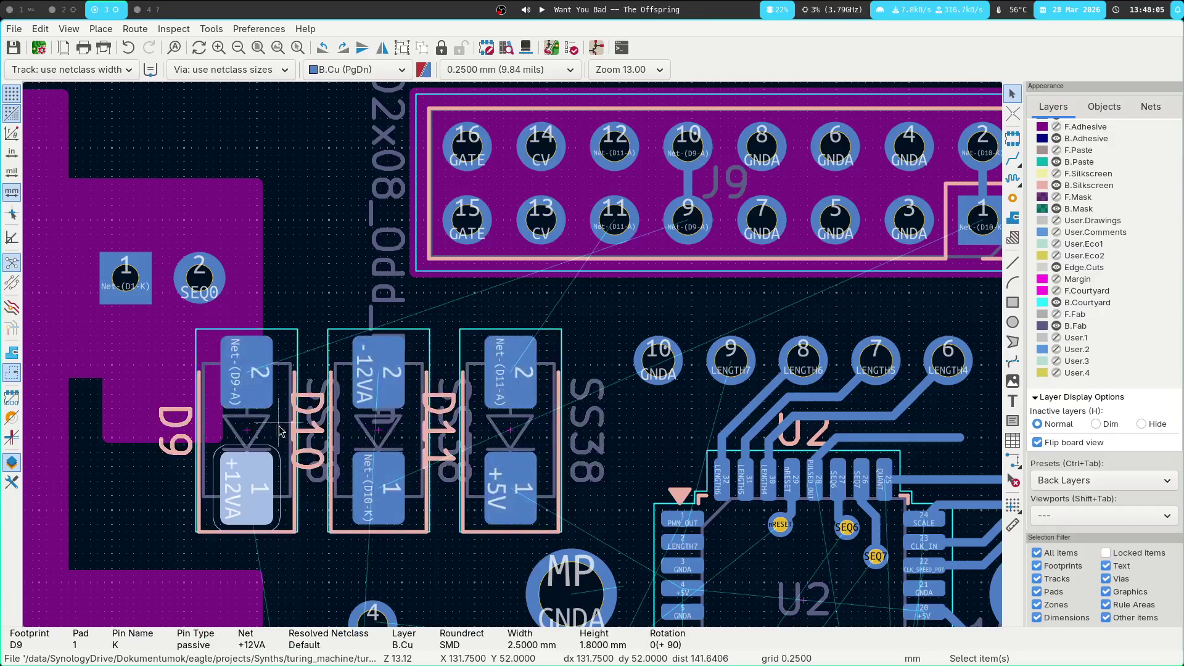
key(m)
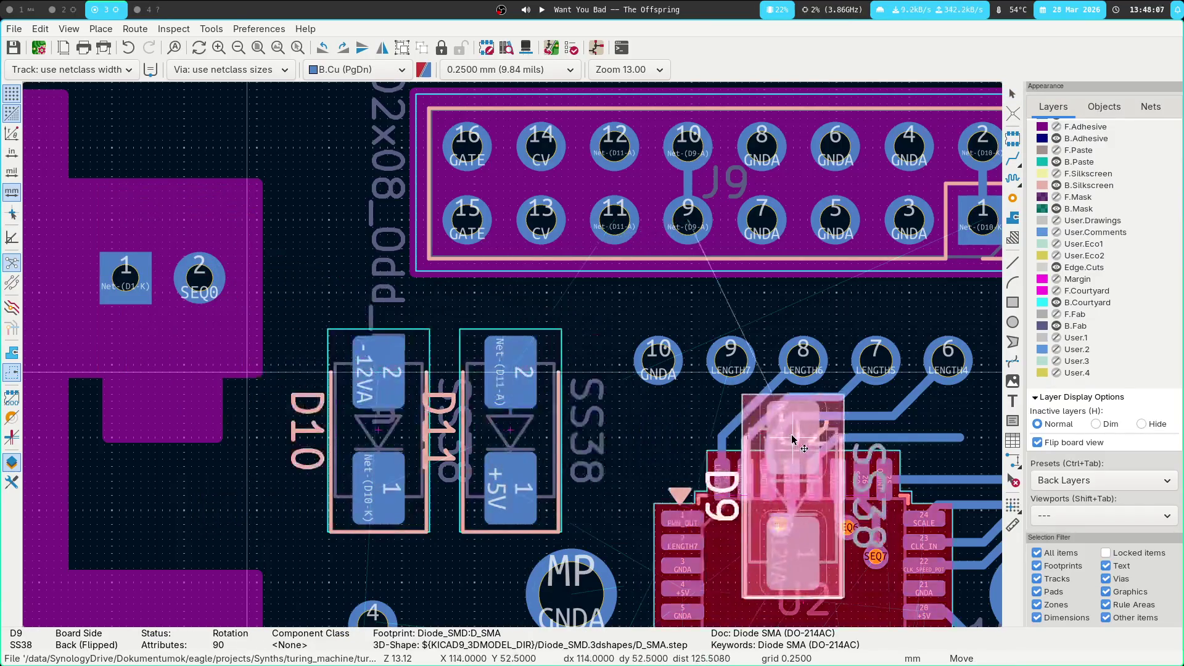
click(447, 379)
middle_drag(742, 288, 494, 318)
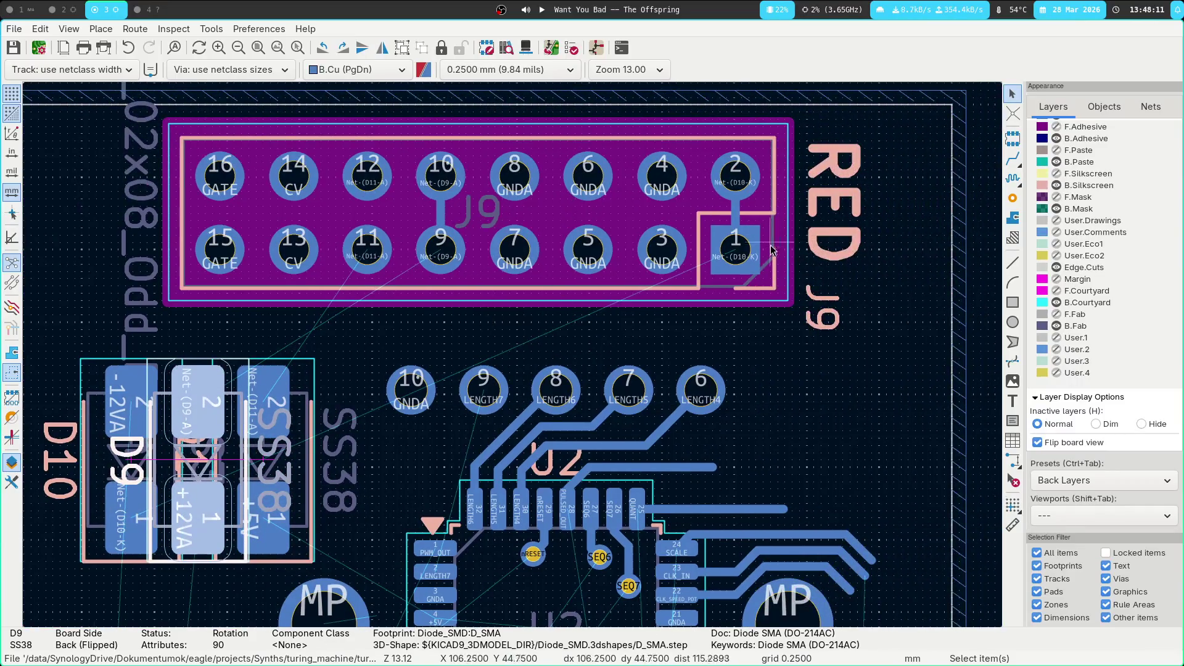
Rotate D10 by 180 degrees and place it at the left end of the row
click(310, 394)
middle_drag(367, 387, 582, 373)
click(340, 464)
click(359, 364)
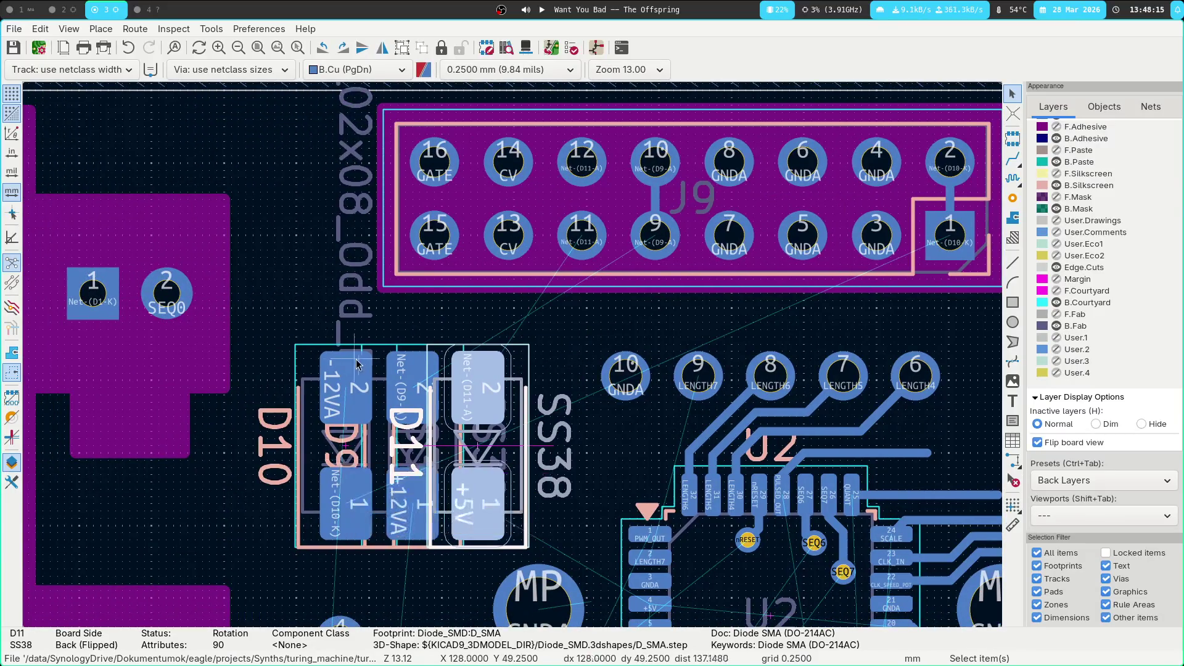
click(320, 370)
key(r)
mouse_move(310, 367)
mouse_down()
mouse_move(253, 485)
mouse_move(304, 510)
mouse_up()
key(r)
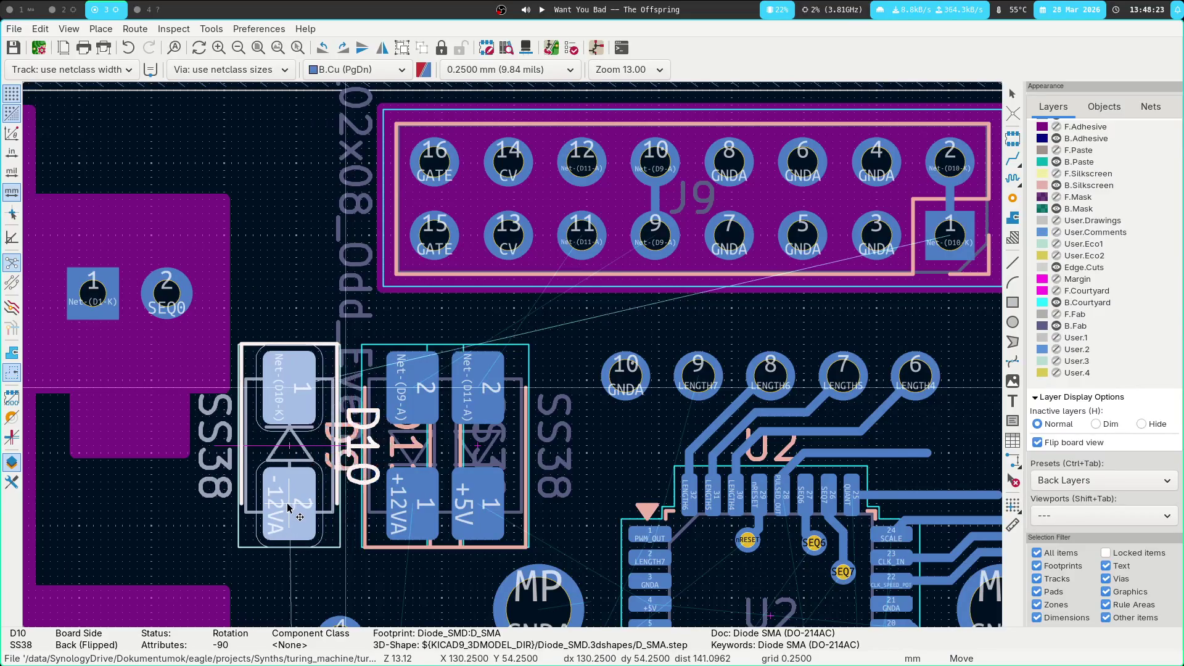
click(274, 509)
Place D9 next to D10, then shift all three diodes further left together
click(384, 350)
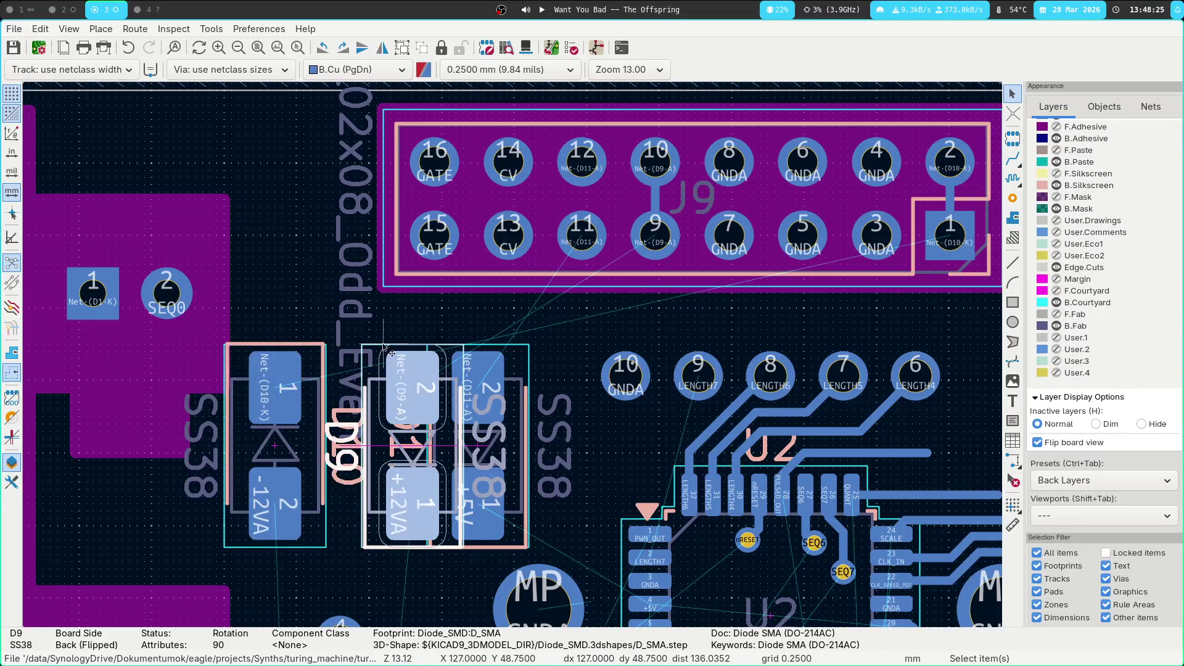
key(m)
click(375, 390)
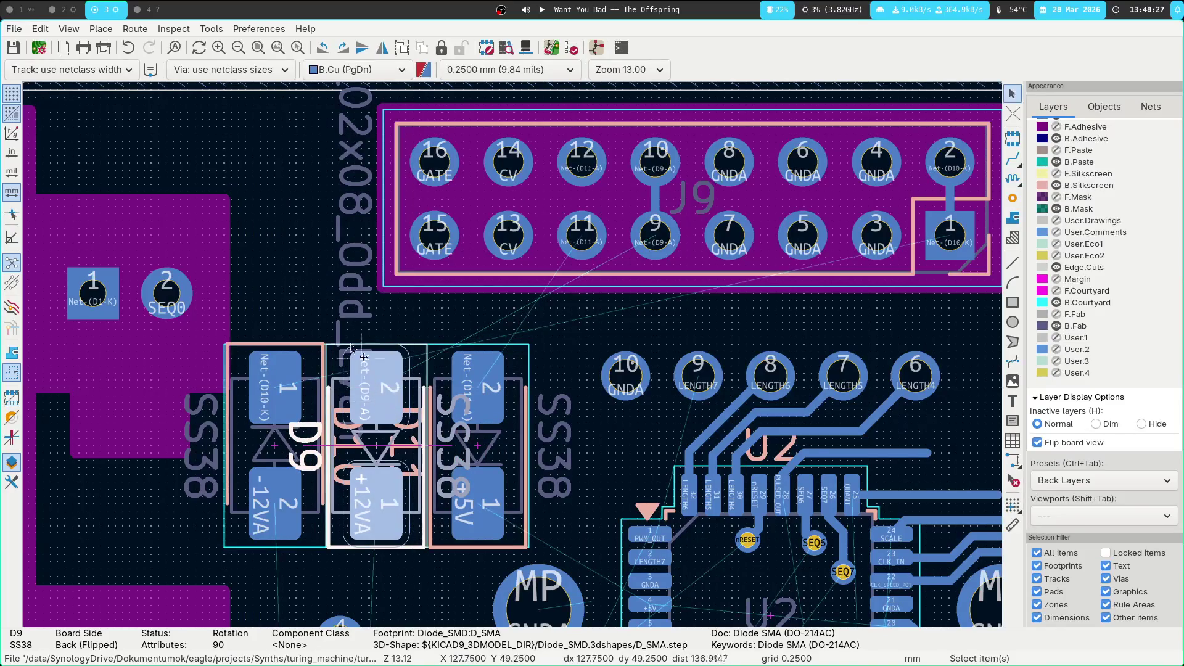
click(313, 299)
mouse_move(269, 338)
mouse_down()
mouse_move(555, 560)
mouse_move(537, 551)
mouse_up()
click(487, 432)
shift+click(376, 401)
shift+click(311, 390)
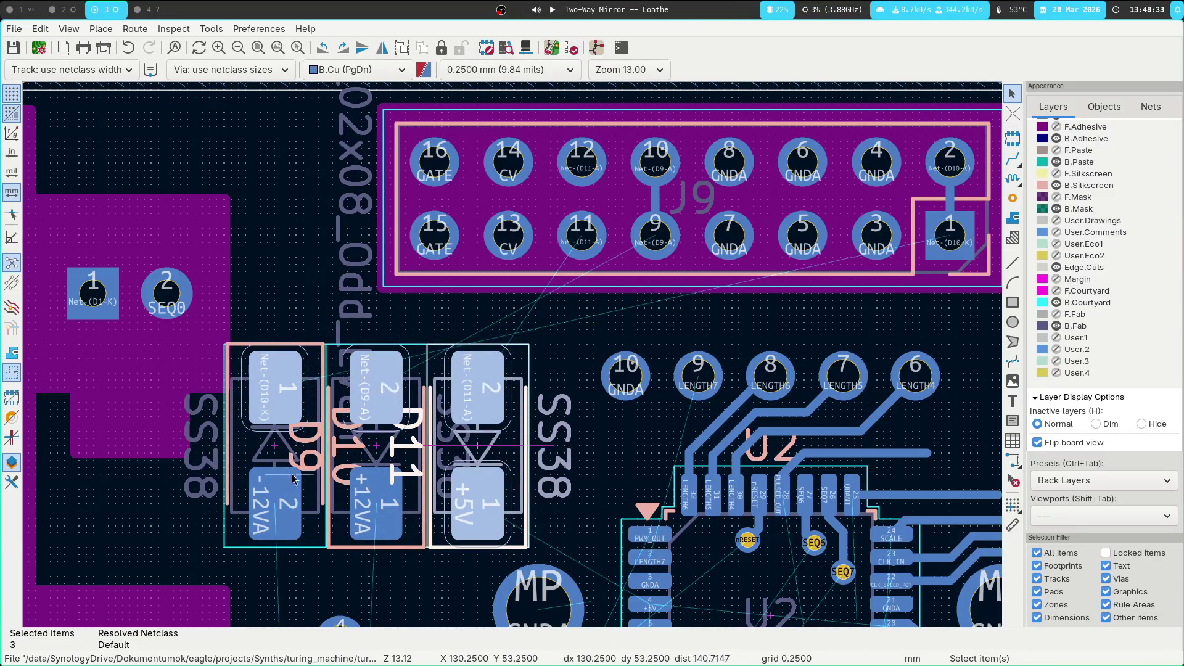
drag(288, 504, 125, 523)
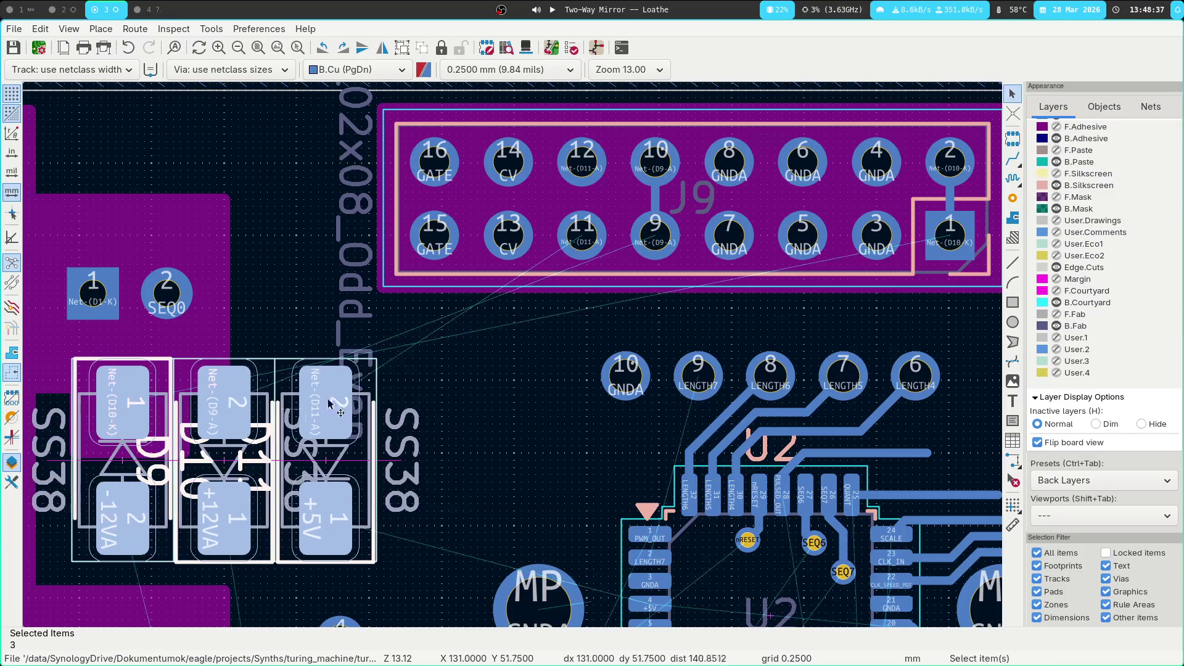
click(528, 399)
Start routing a track from the Net-(D9-A) diode pad
key(x)
key(Escape)
click(223, 401)
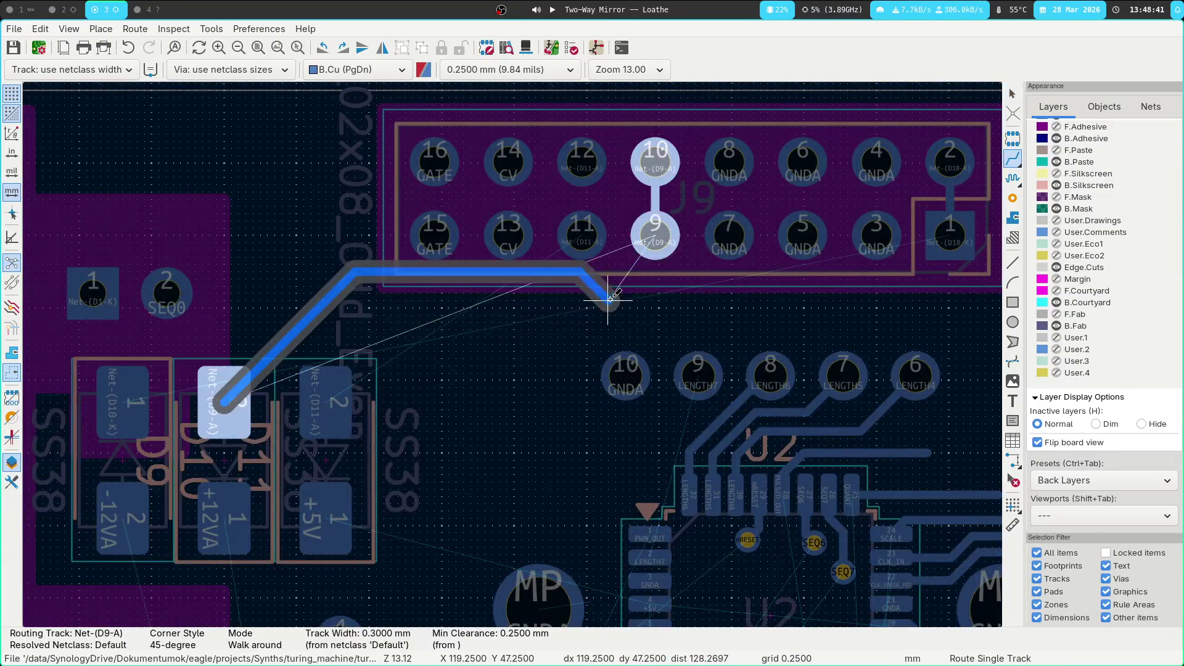
Reorder the diodes: D9 to the right end, then D11 and D9 beside D10
key(Escape)
click(268, 477)
key(Escape)
key(Escape)
click(258, 386)
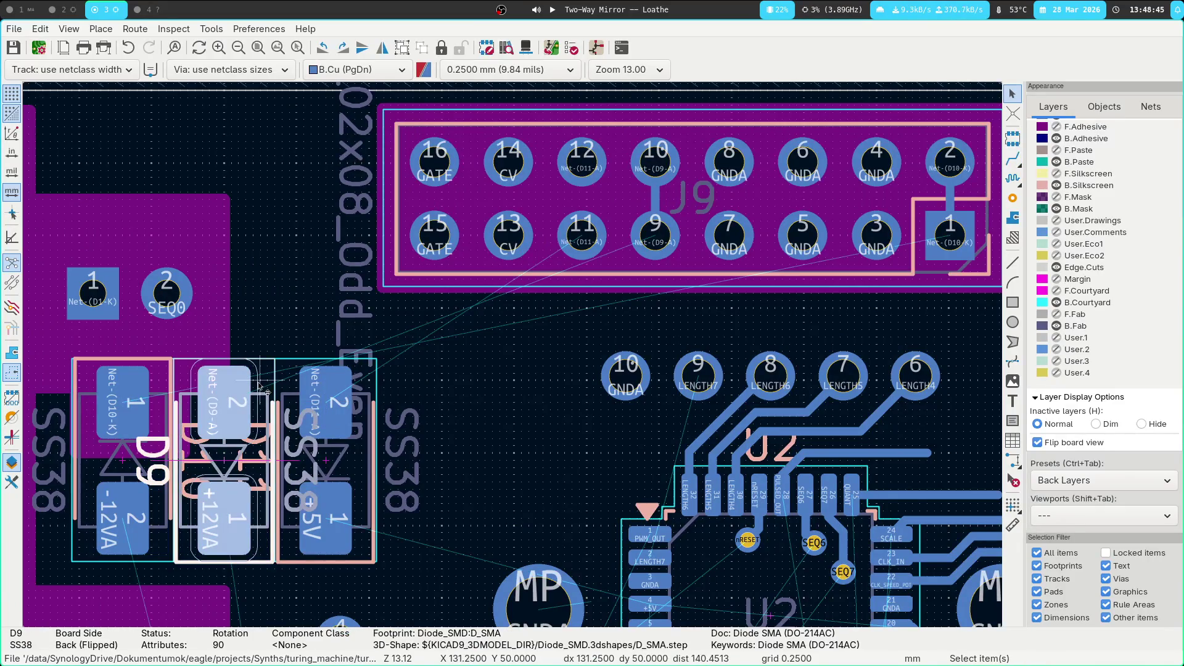
drag(258, 386, 461, 386)
drag(316, 353, 515, 577)
key(m)
click(326, 523)
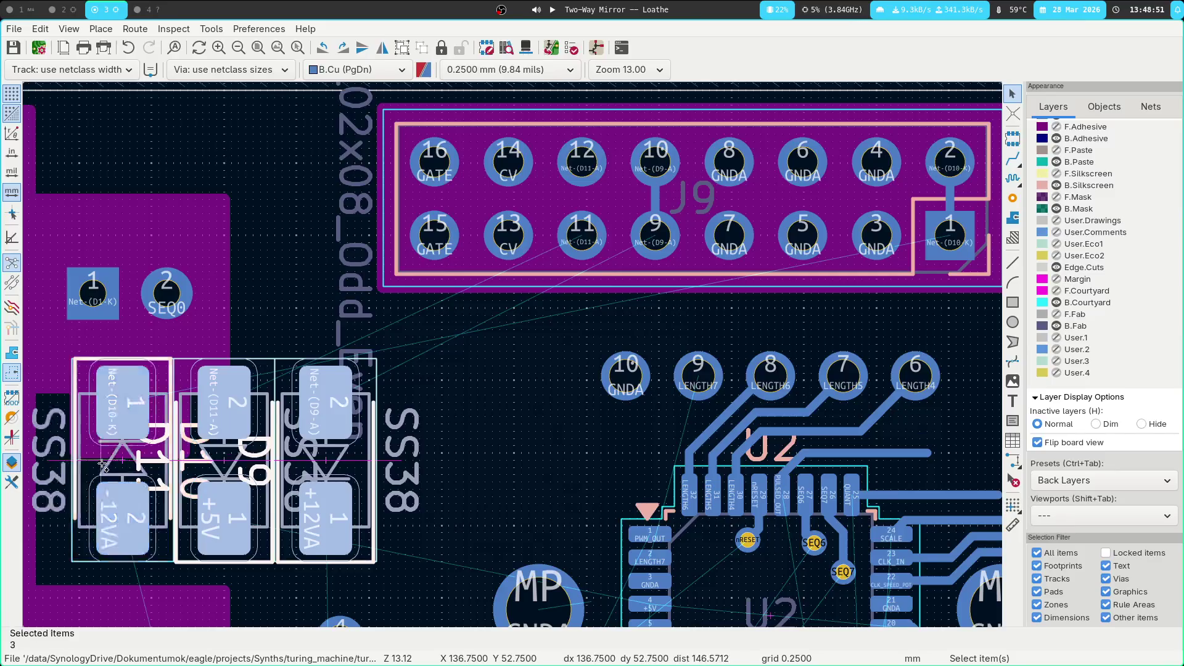
click(473, 387)
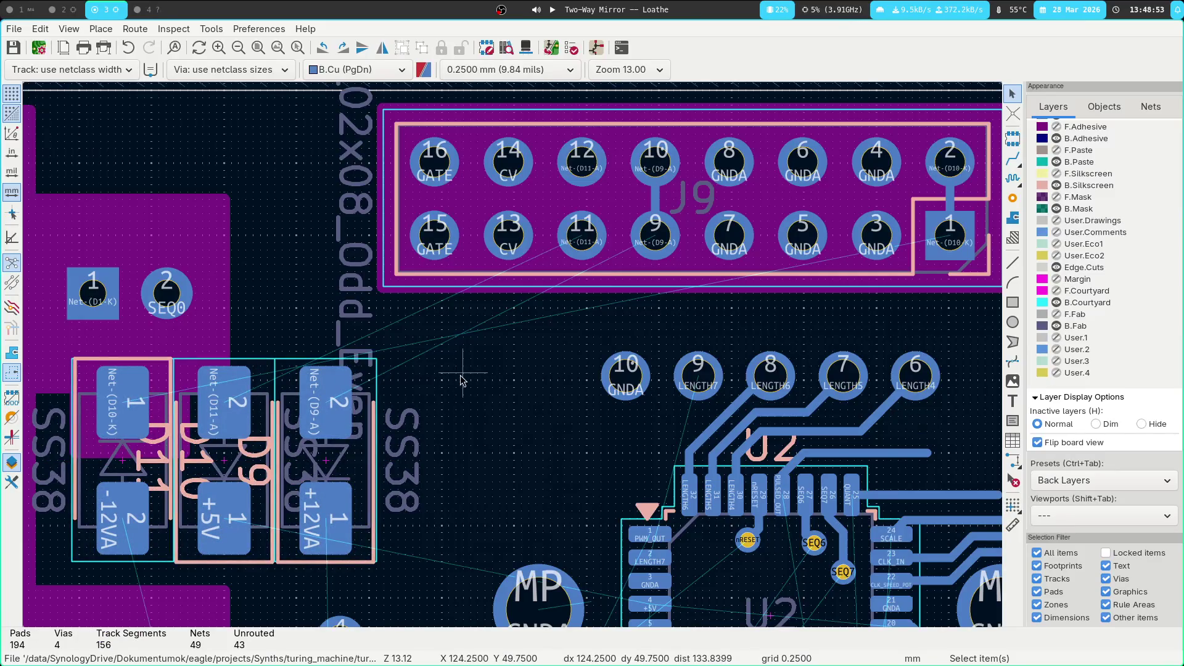
Route D9, D11 and D10 to J9 pads 9, 11 and 2
key(x)
click(655, 237)
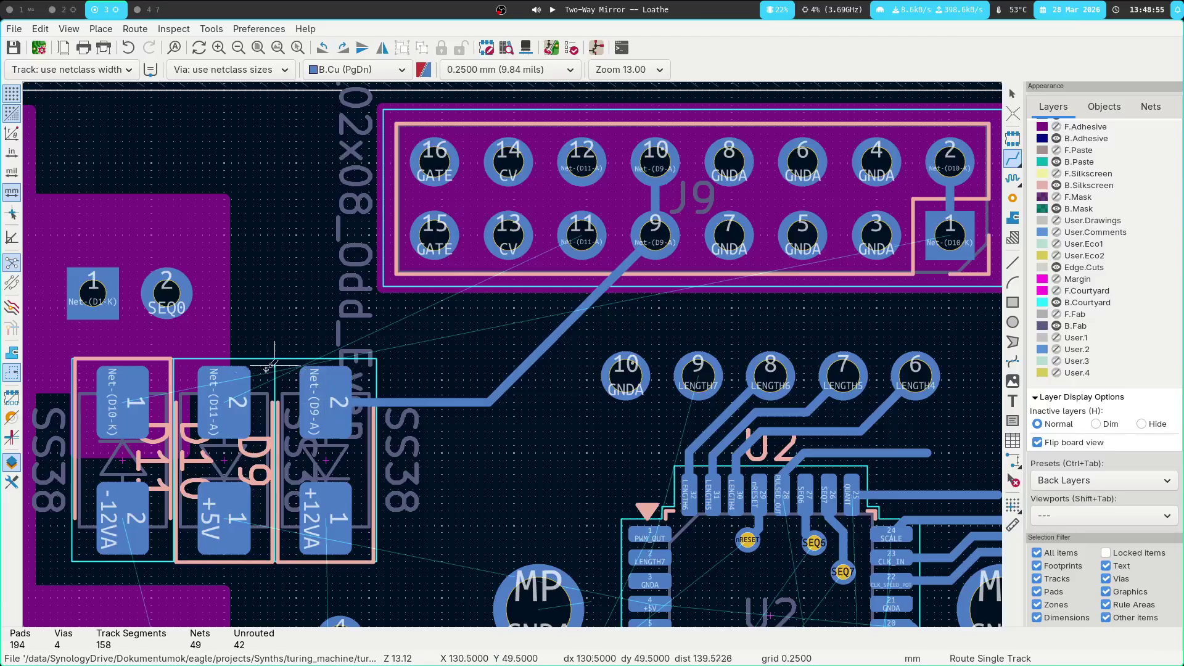
click(241, 386)
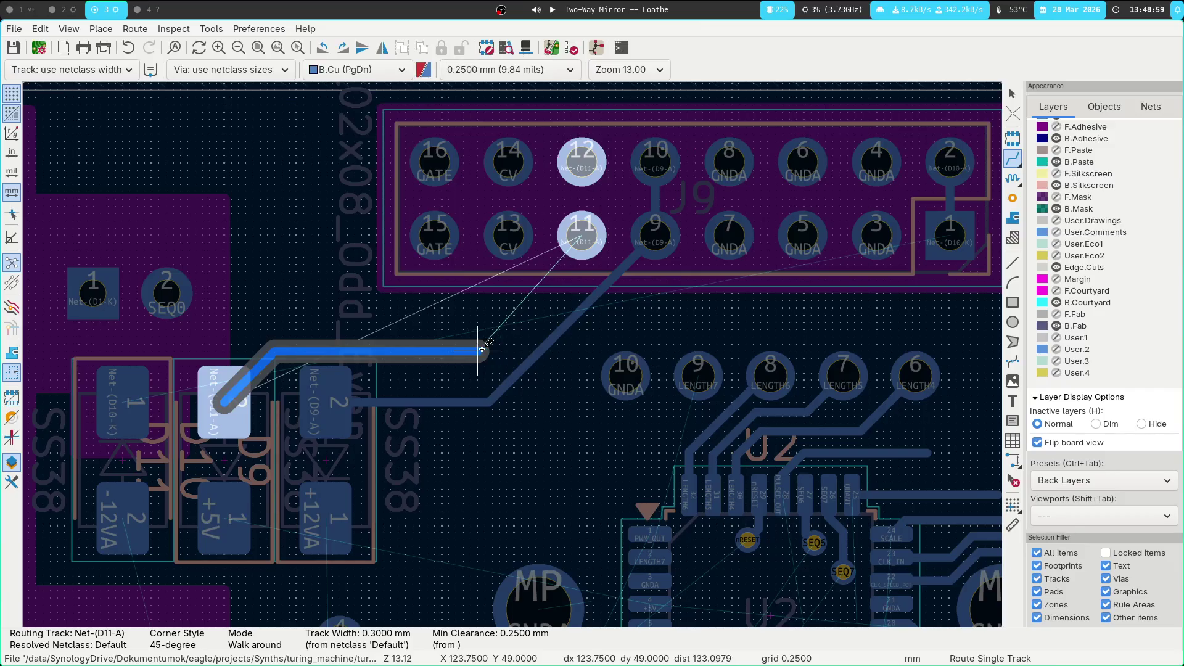
click(581, 235)
click(112, 411)
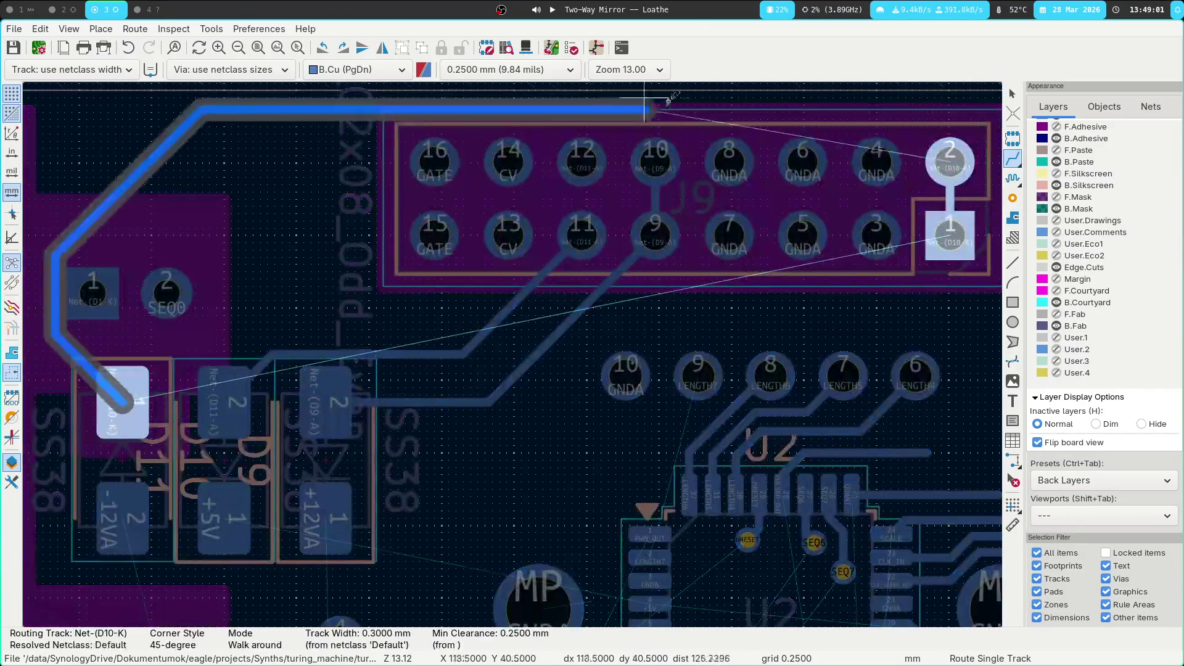
click(966, 165)
Start a +5V track from D10's +5V pad, heading toward R17/R18
scroll(691, 602, down, 6)
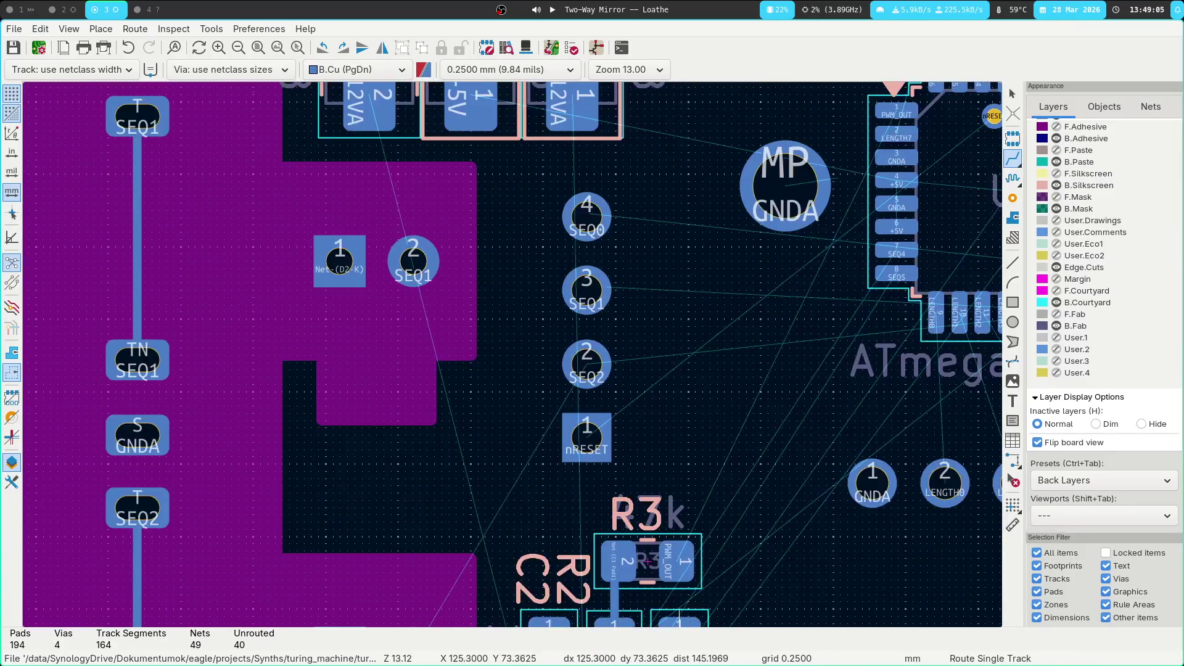
scroll(626, 614, up, 5)
scroll(651, 221, down, 1)
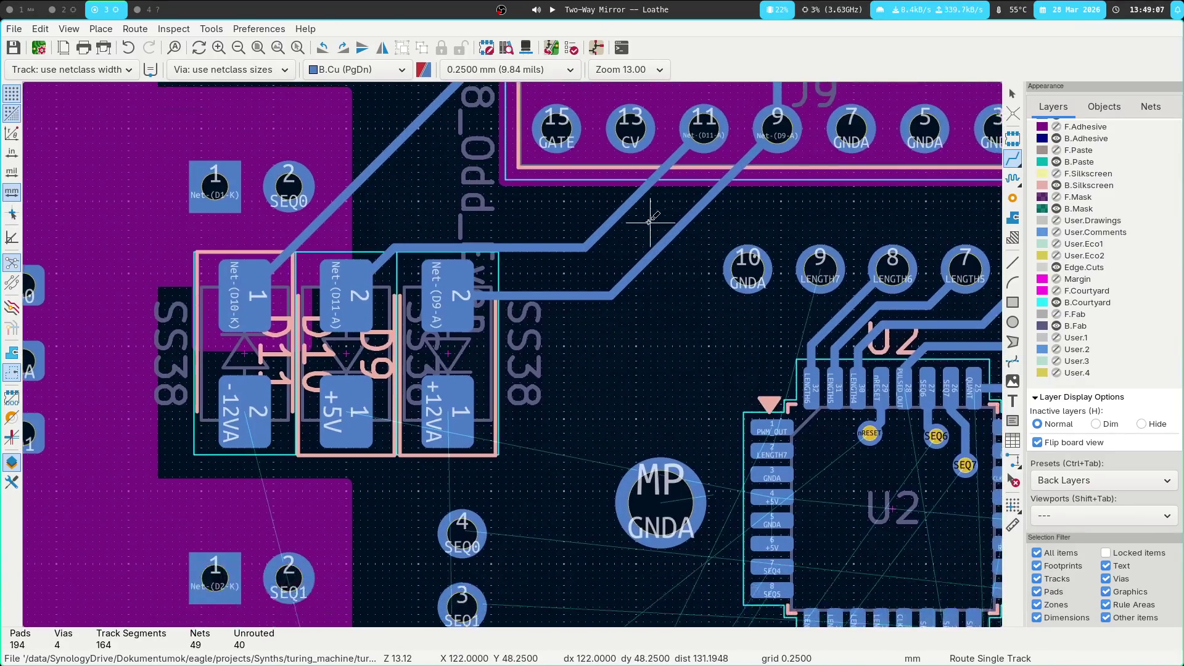
click(370, 386)
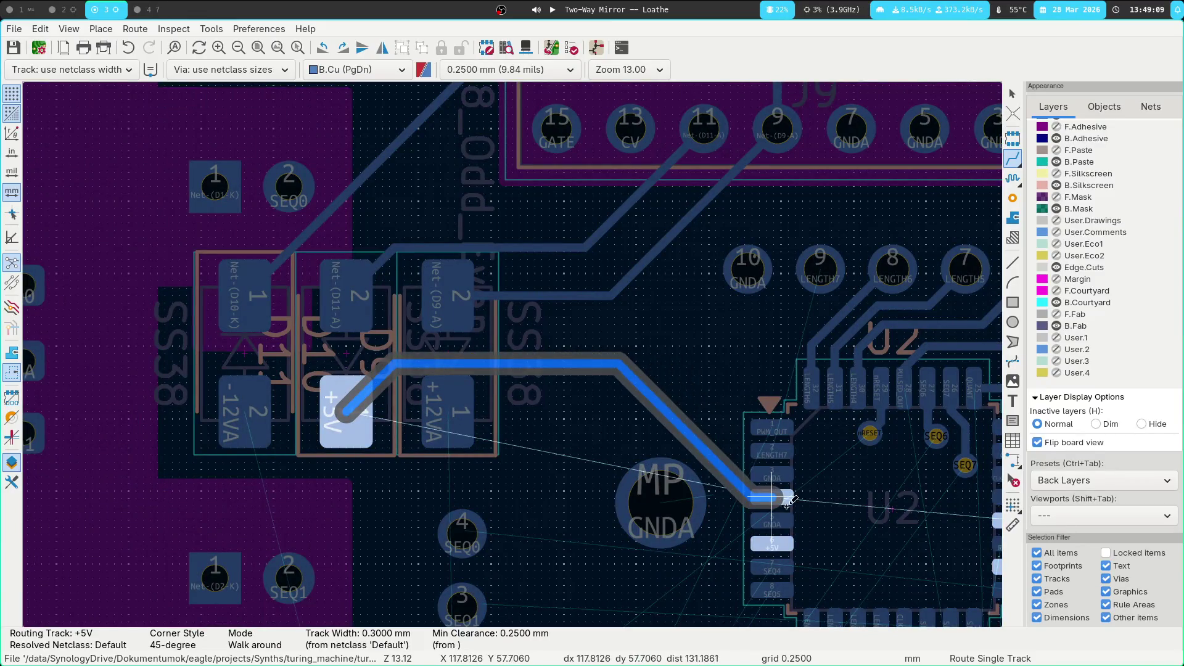
scroll(528, 471, down, 4)
shift+scroll(506, 444, down, 3)
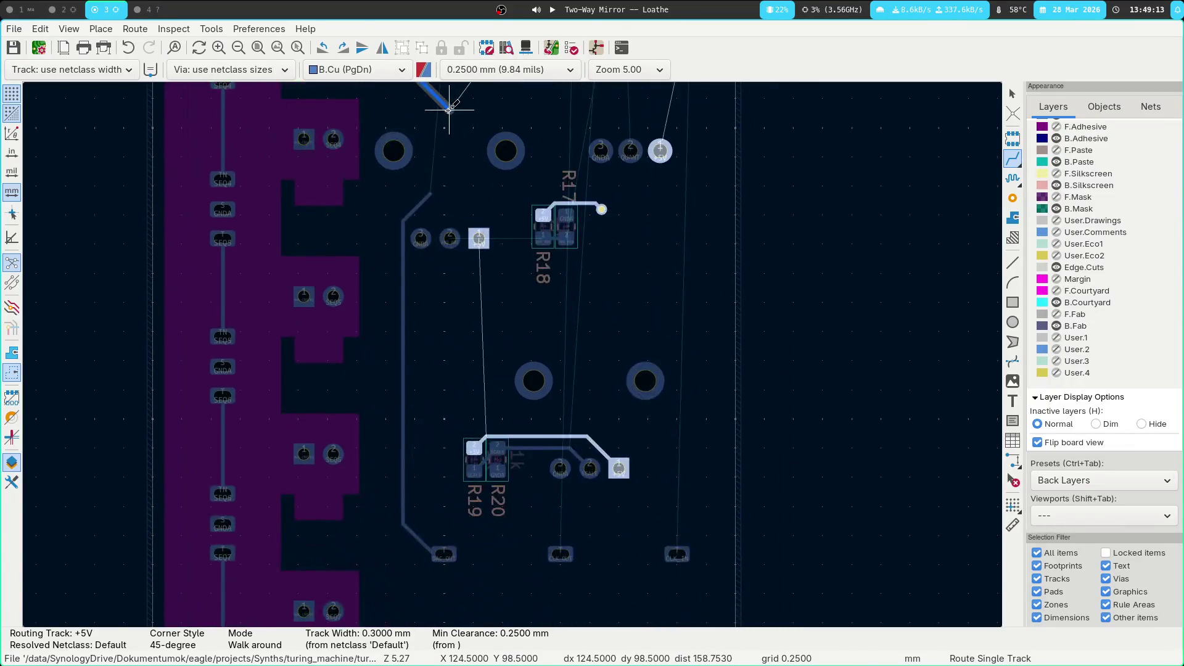
Delete the whole vertical DAC_OUT track and show all layers viewed from the front
key(Escape)
key(Escape)
scroll(447, 319, down, 5)
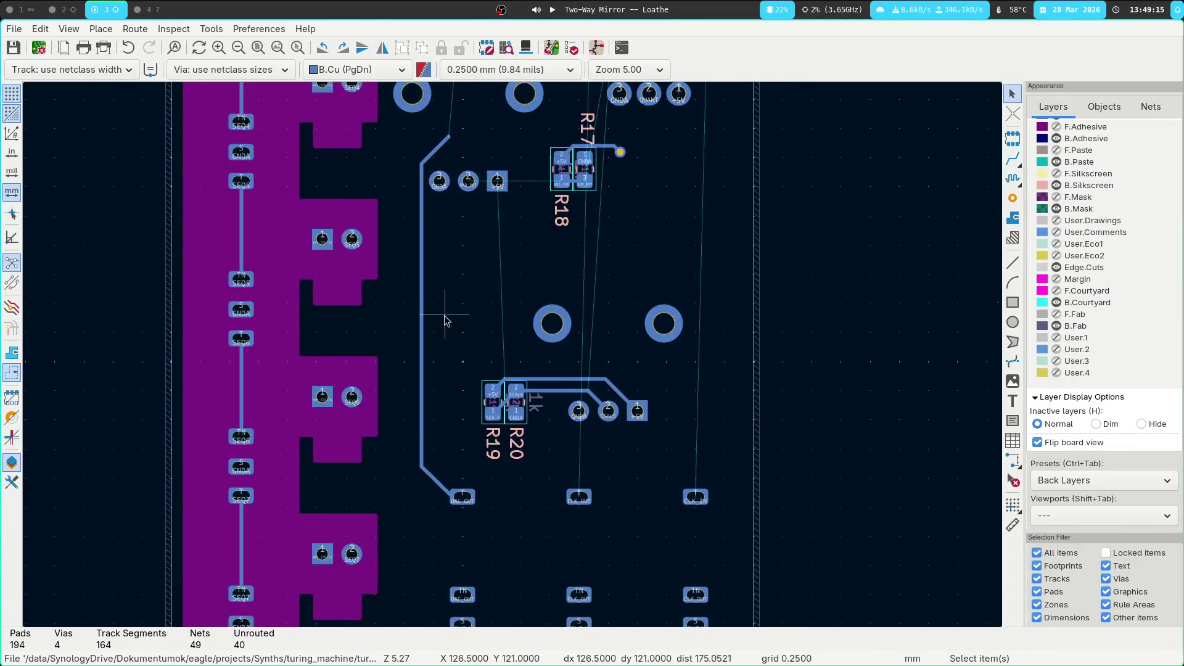
click(422, 224)
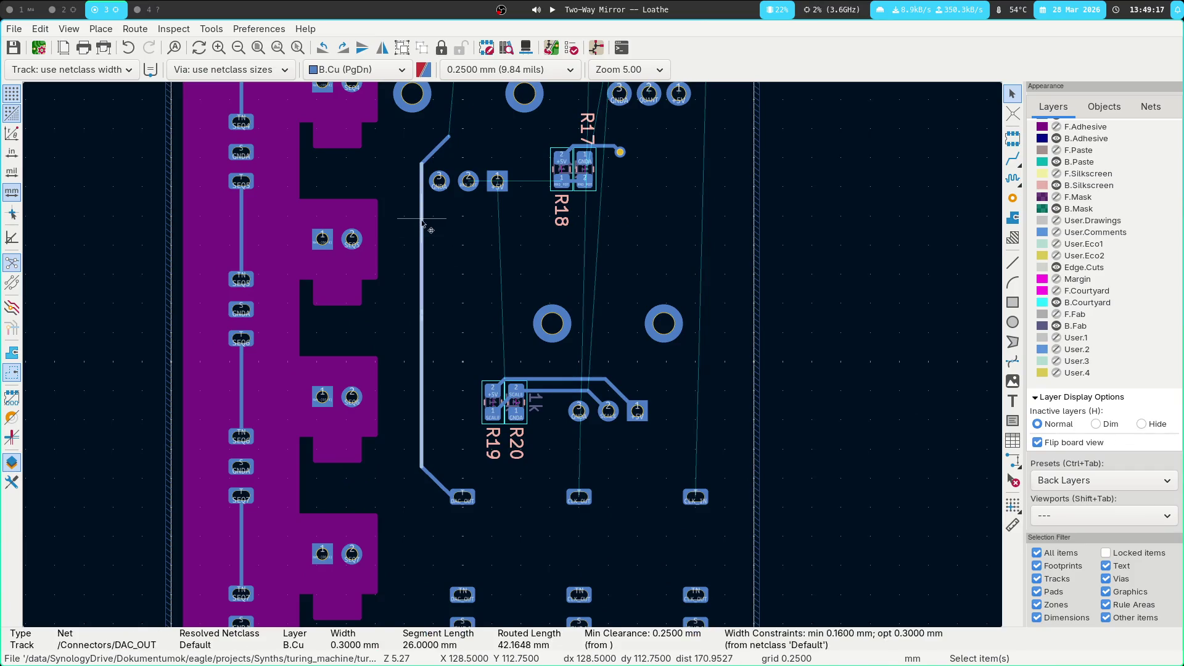
key(u)
key(Delete)
scroll(422, 224, up, 4)
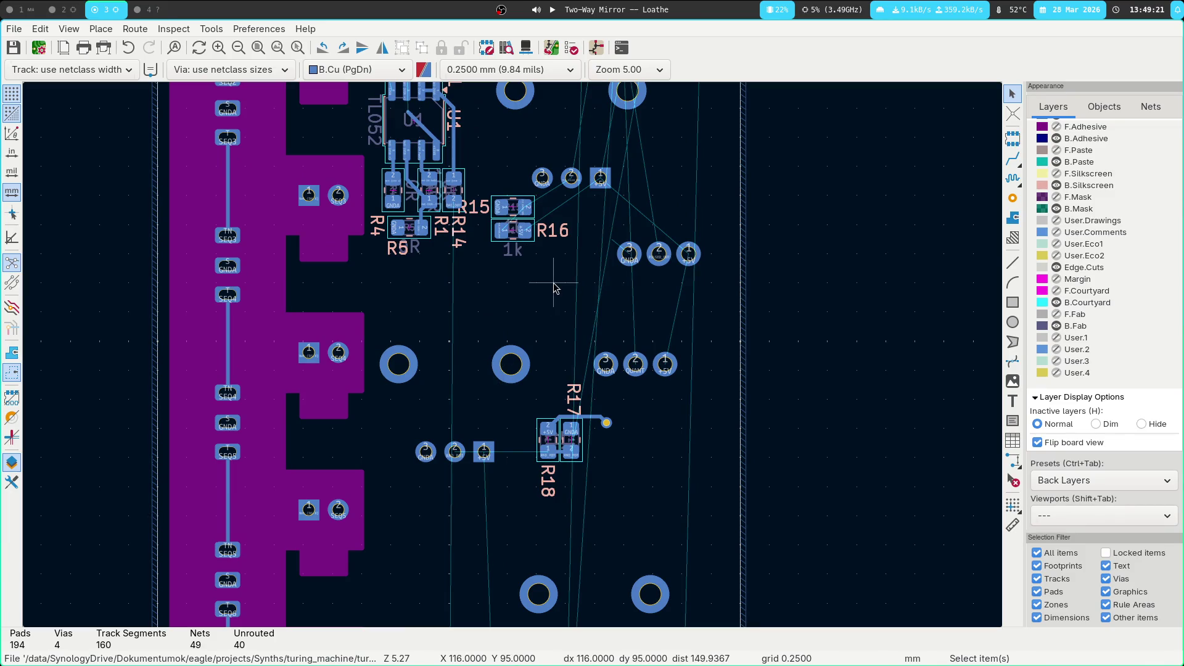
key(ctrl+Tab)
click(578, 304)
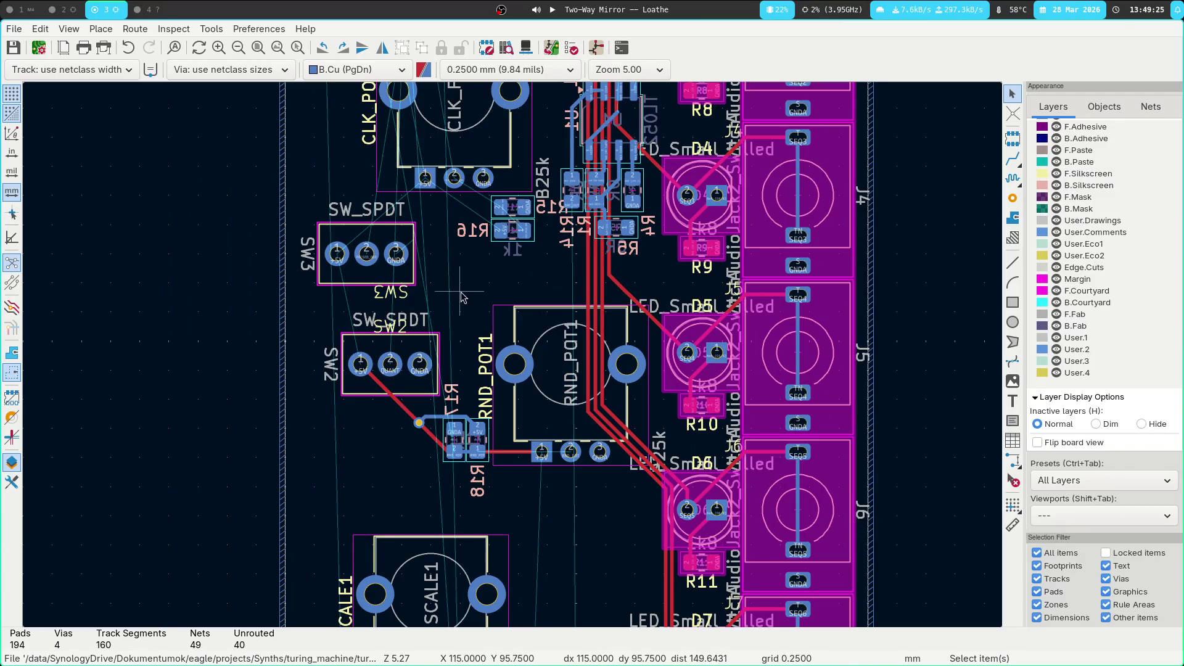
Delete the track from SW2 pad 1 and one of the overlapping +5V tracks
click(388, 394)
click(395, 410)
click(400, 404)
key(Delete)
click(427, 424)
click(435, 426)
key(Delete)
Remove the remaining +5V track, its via, and the B.Cu track to R17/R18
click(430, 435)
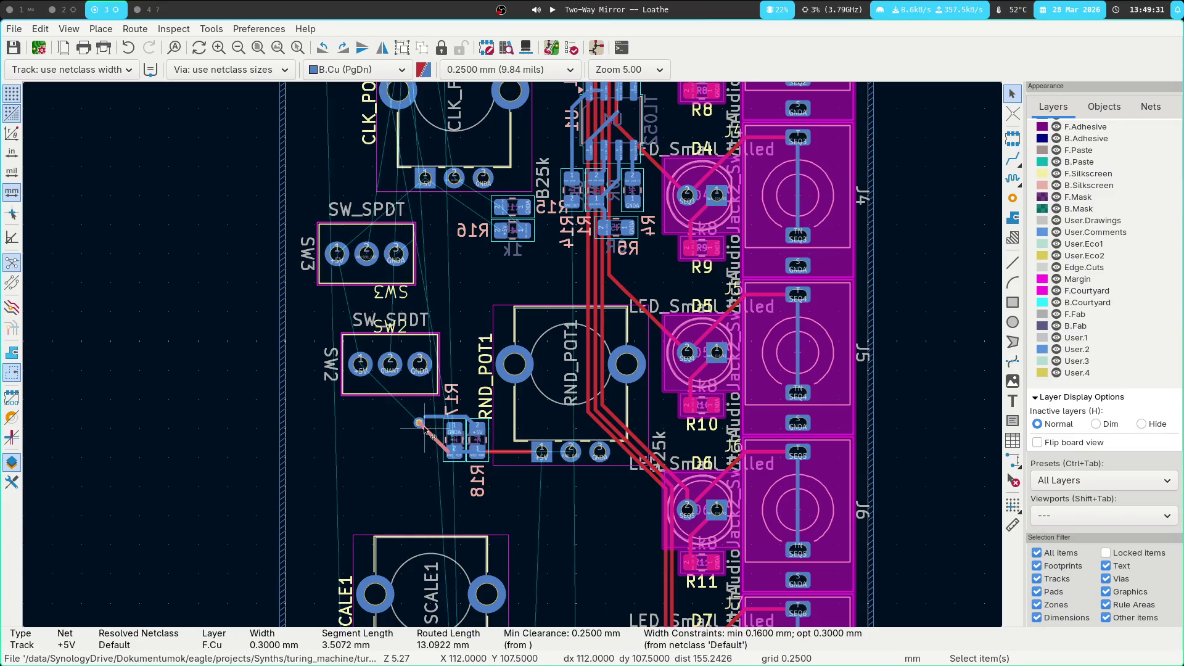
key(u)
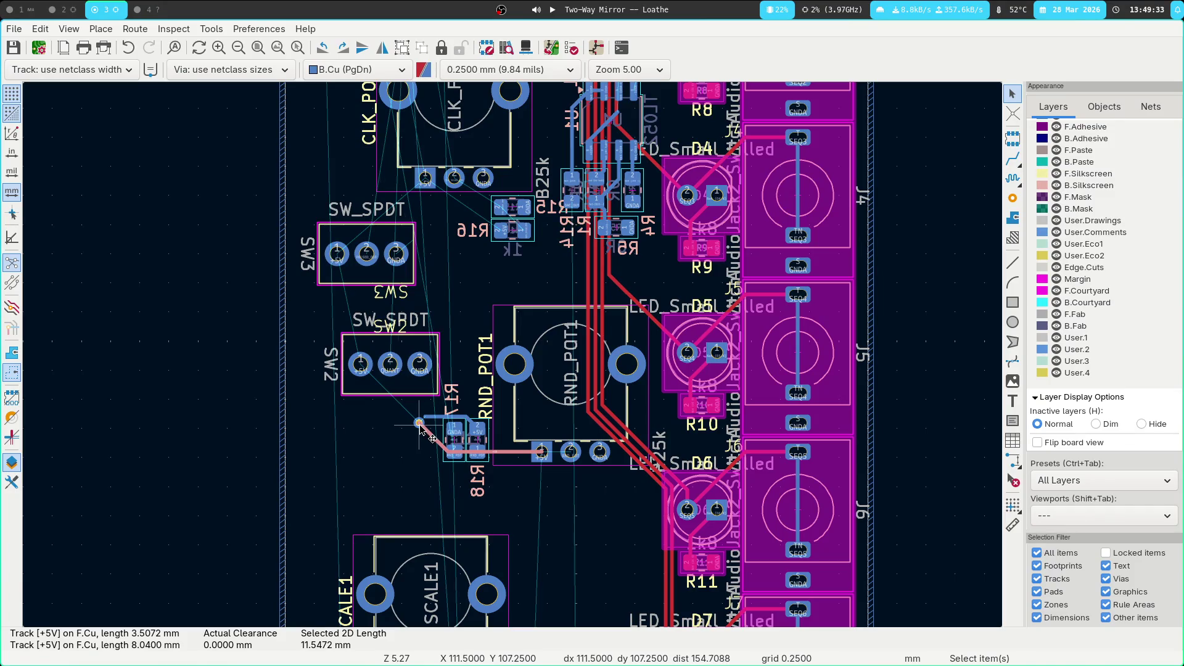
shift+click(420, 425)
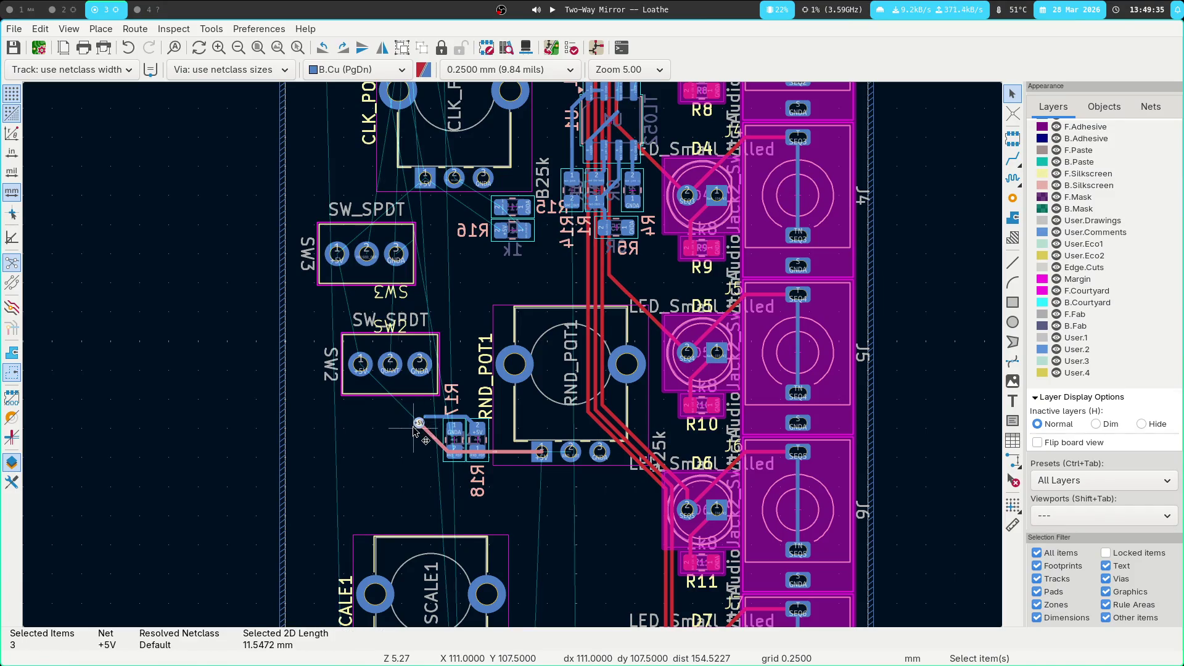
click(418, 425)
scroll(414, 455, up, 3)
key(Delete)
key(Delete)
click(547, 282)
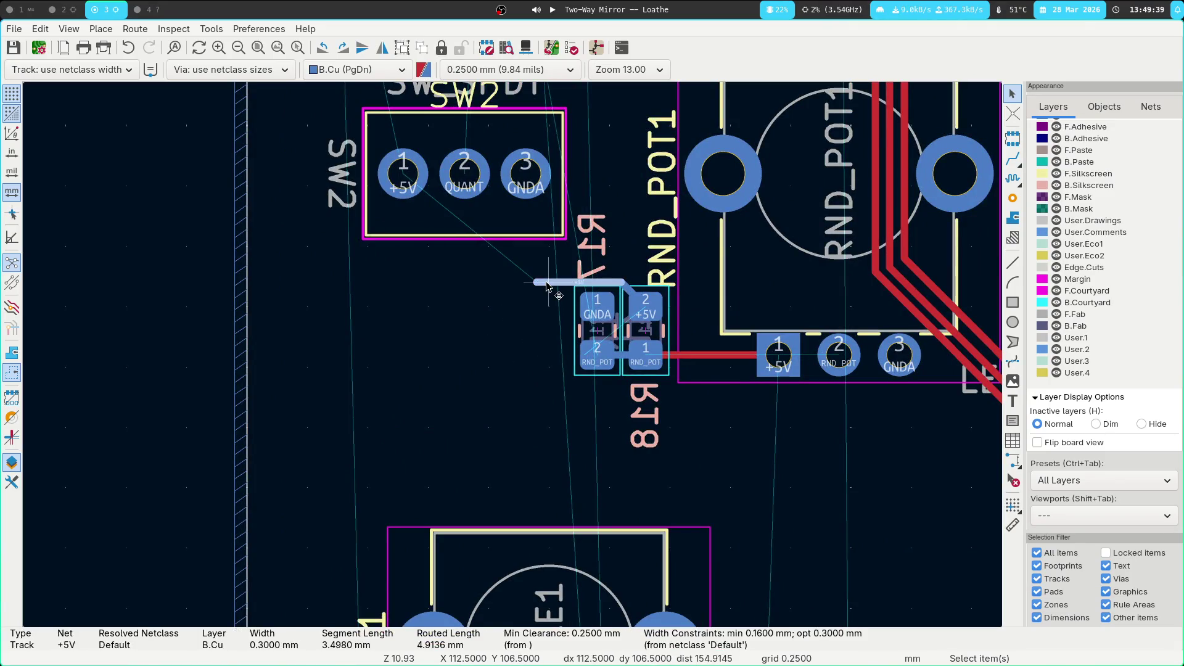
key(Delete)
Try routing a track from the RND_POT pad, then cancel it and clear the DRC warning
scroll(544, 304, up, 2)
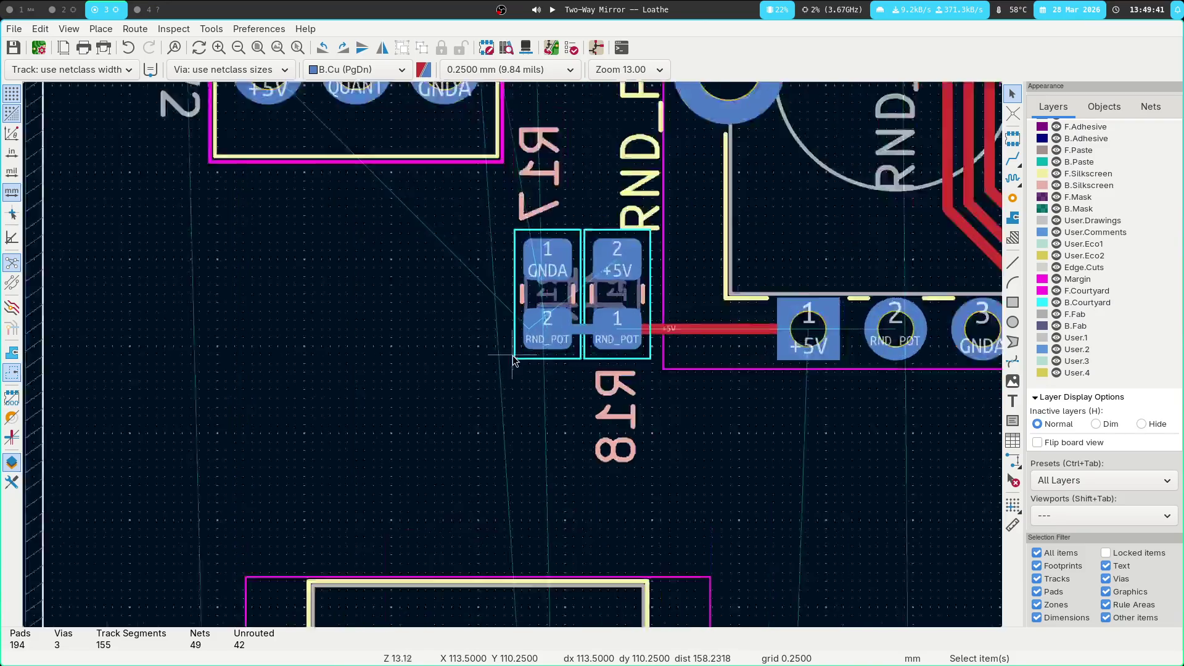
scroll(383, 296, up, 2)
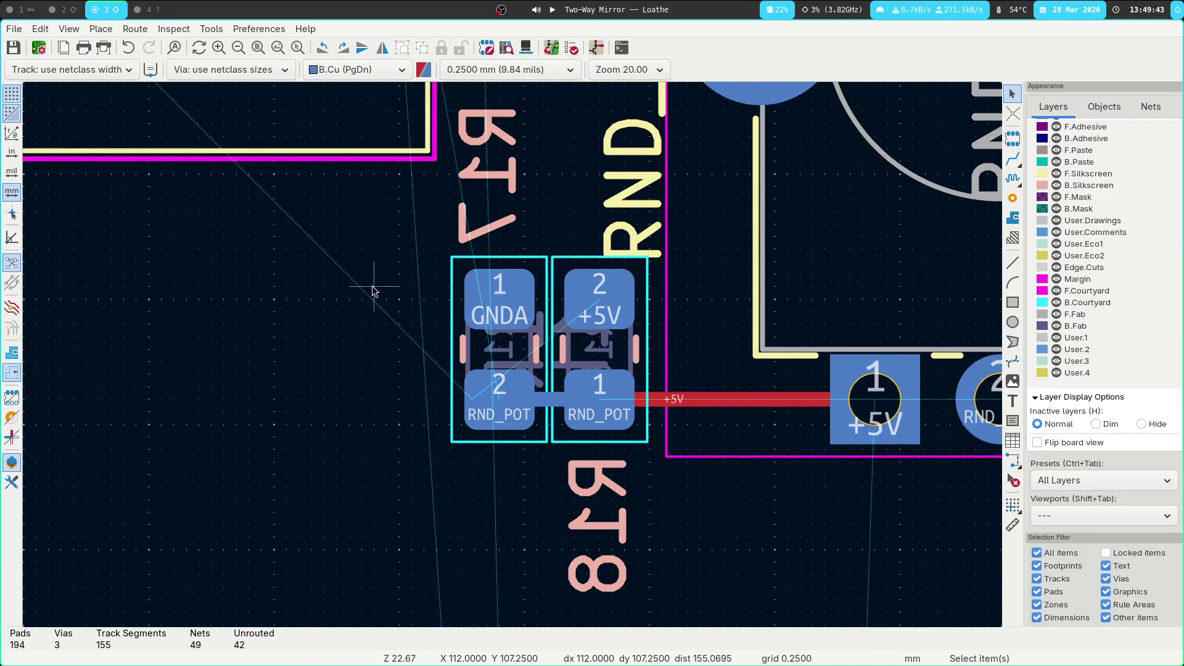
scroll(373, 294, down, 8)
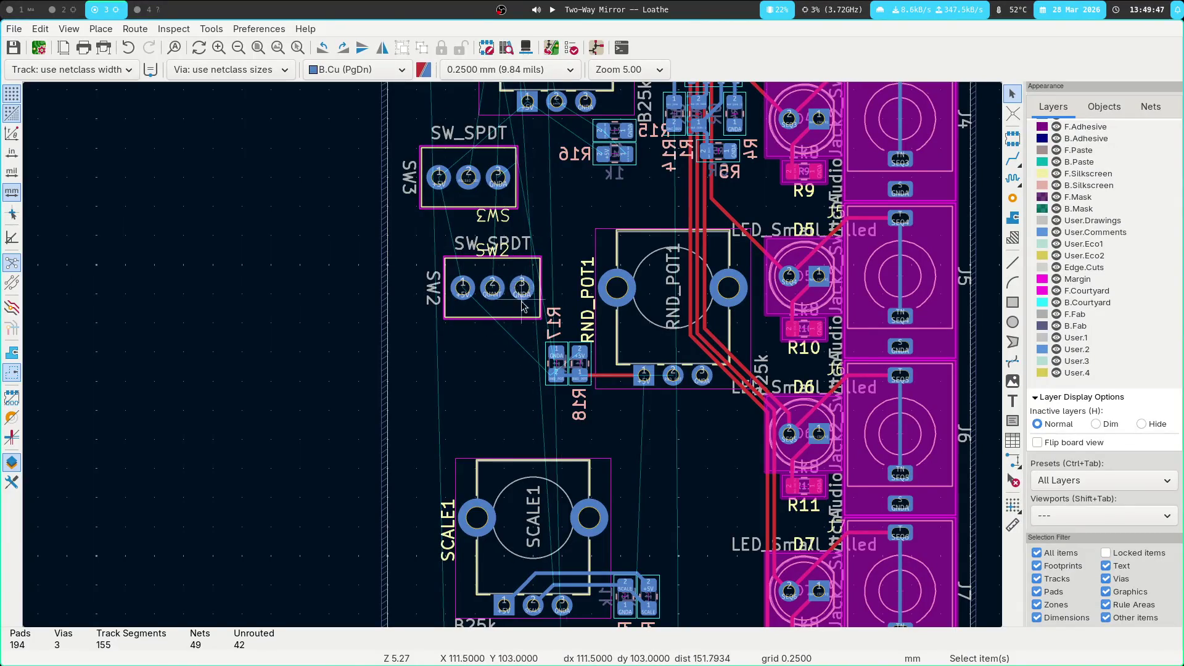
scroll(519, 348, up, 9)
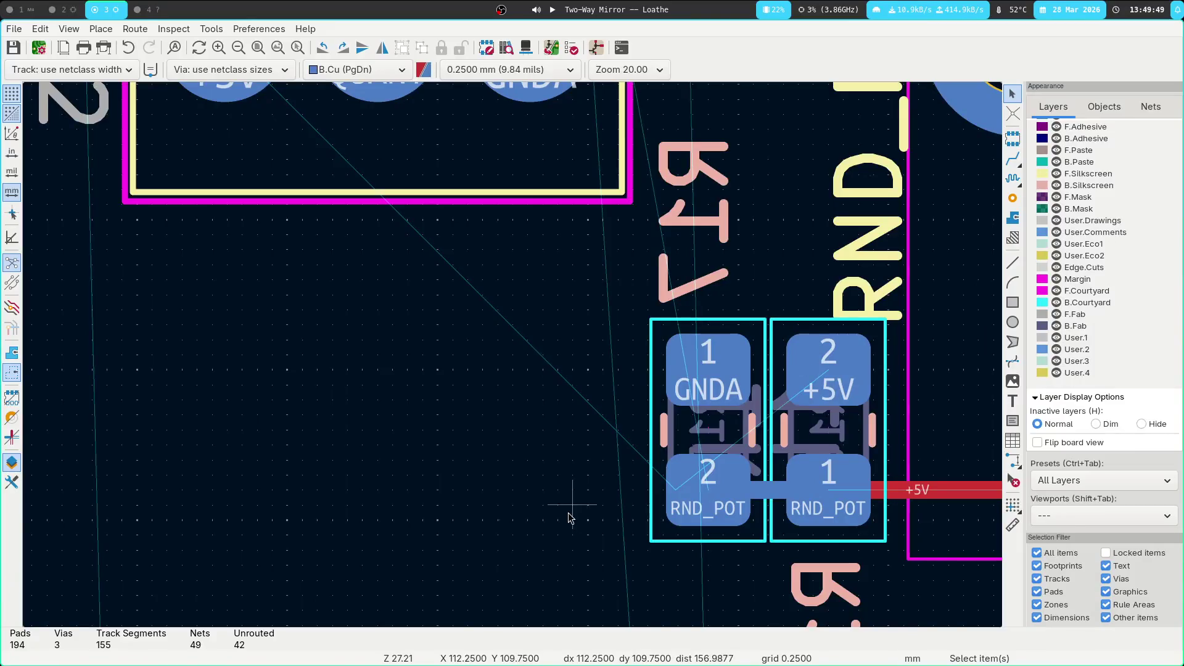
click(818, 383)
key(x)
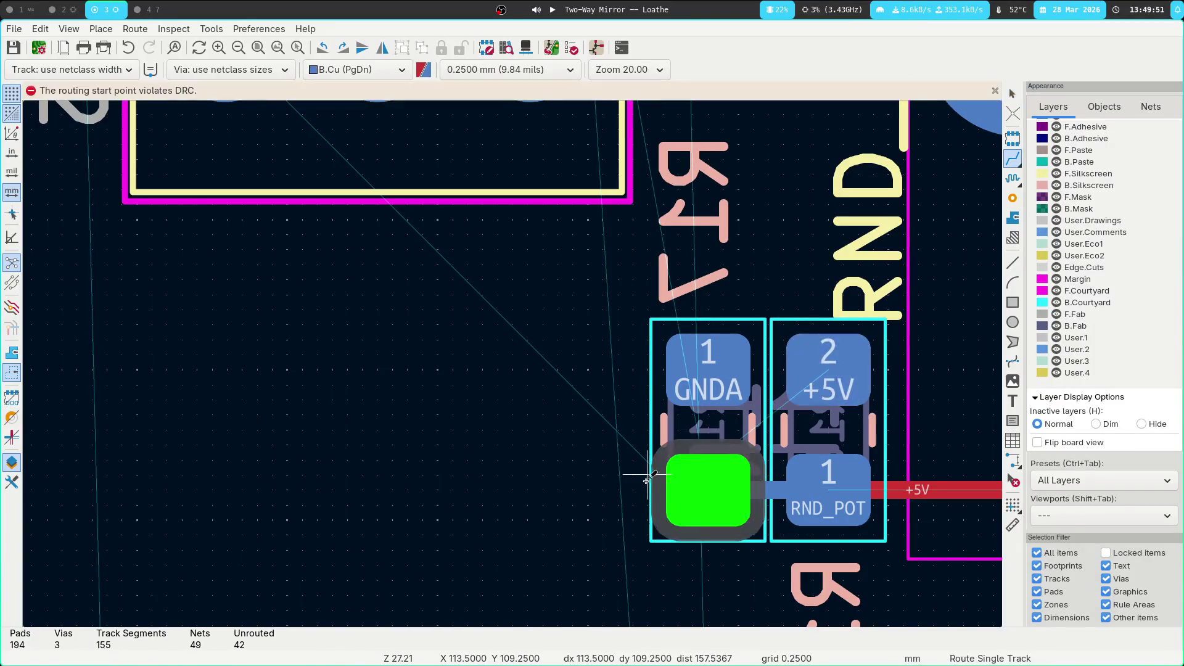
click(672, 485)
click(671, 486)
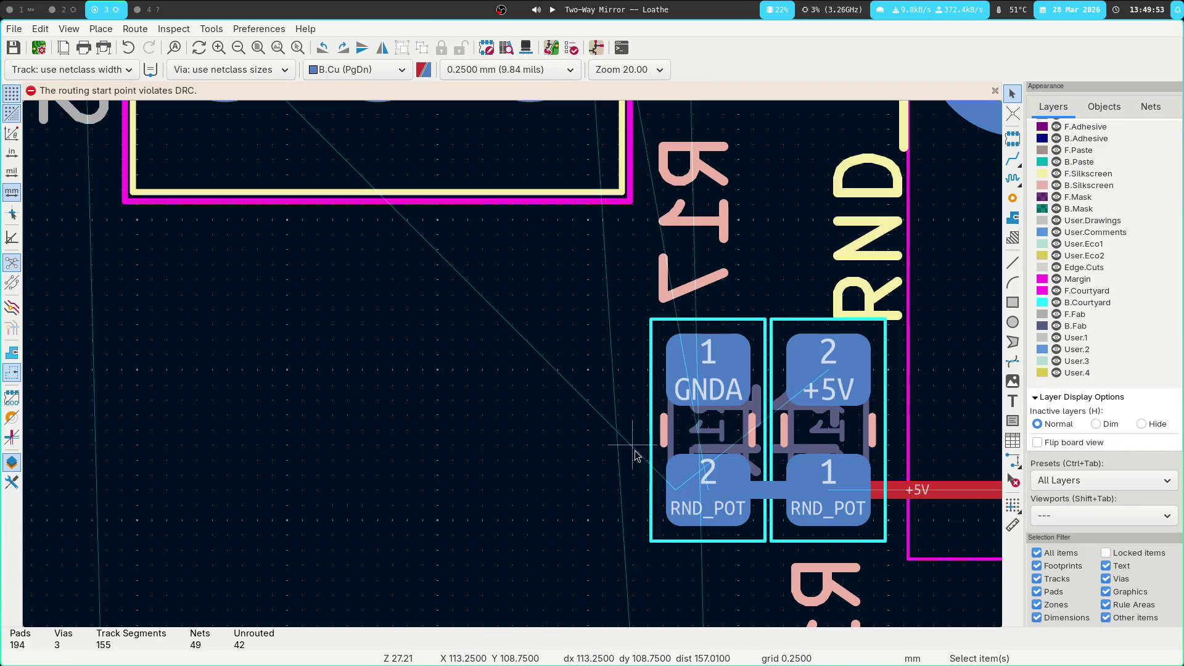
click(674, 487)
scroll(672, 487, down, 2)
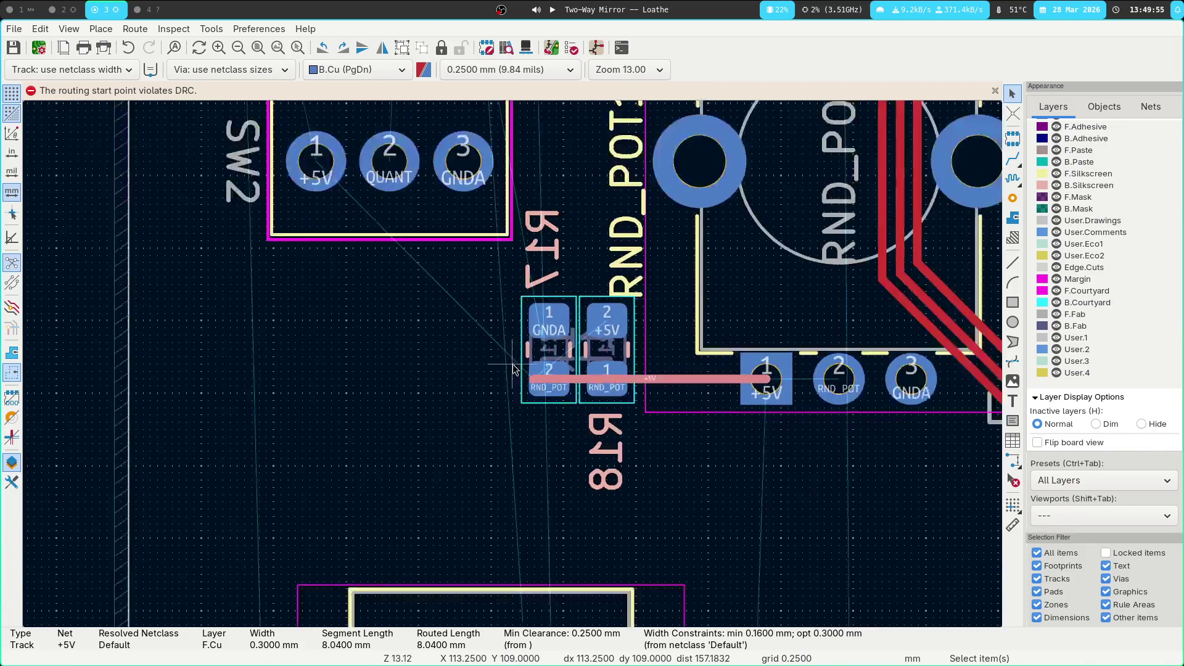
key(Escape)
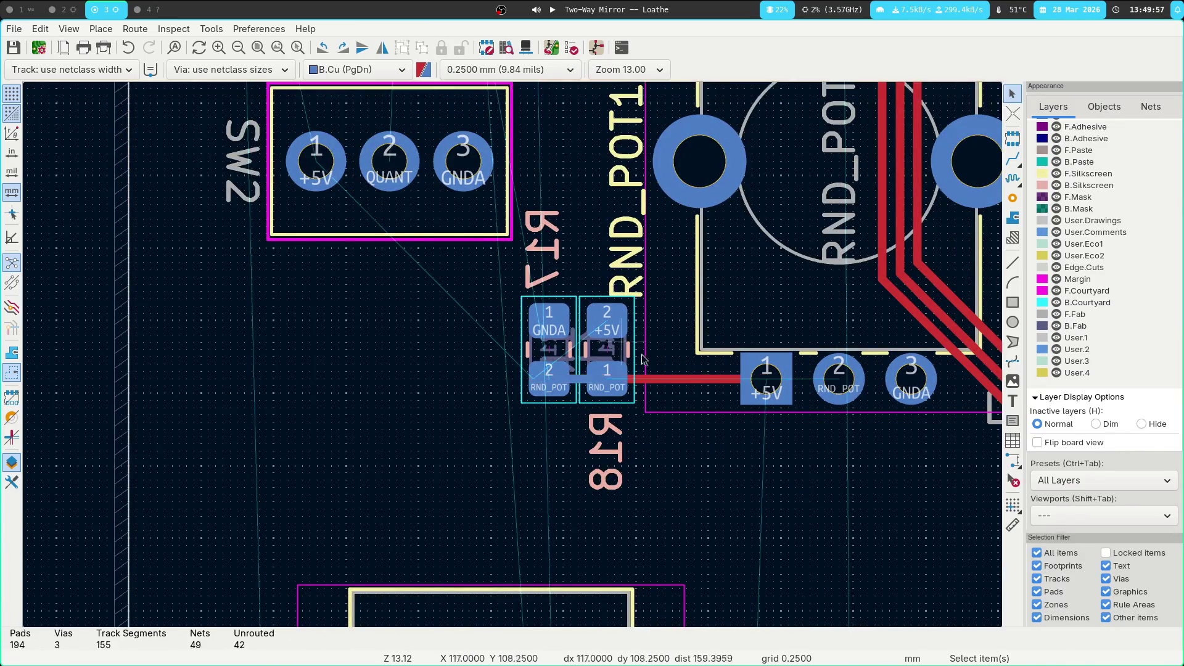
key(x)
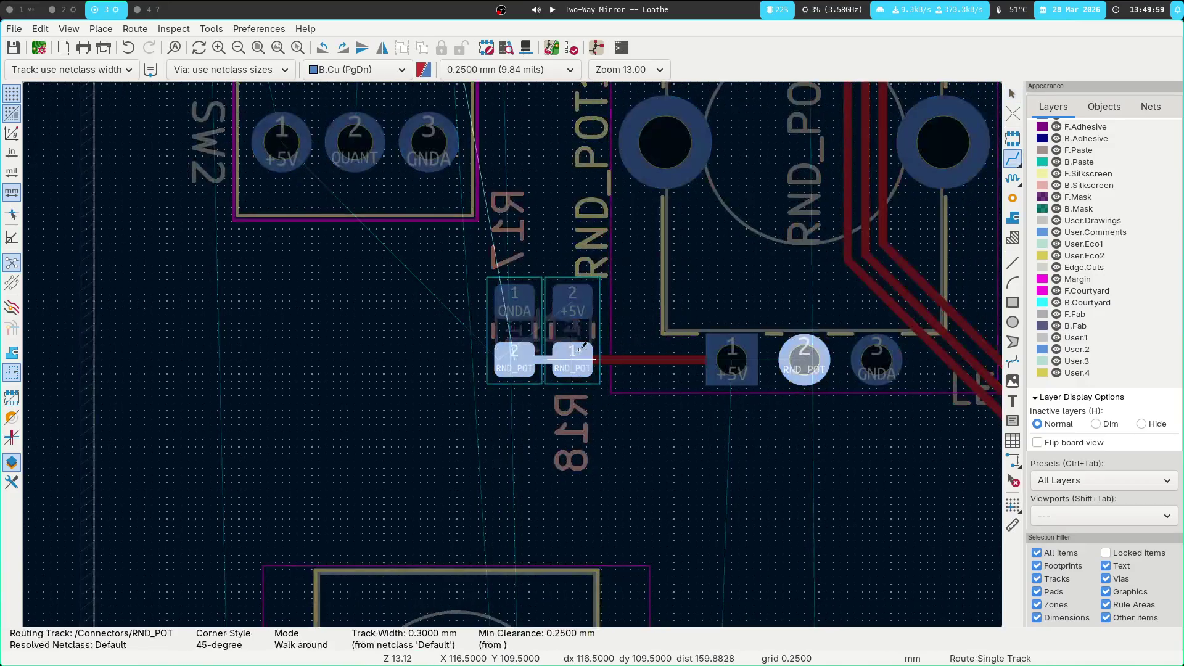
key(Escape)
Rotate the R17/R18 pair and linking track 180° and place it below RND_POT1's pins
mouse_move(664, 251)
middle_down()
mouse_move(560, 409)
mouse_move(561, 256)
middle_up()
mouse_move(367, 277)
mouse_down()
mouse_move(520, 417)
mouse_move(478, 407)
mouse_up()
click(481, 302)
key(Escape)
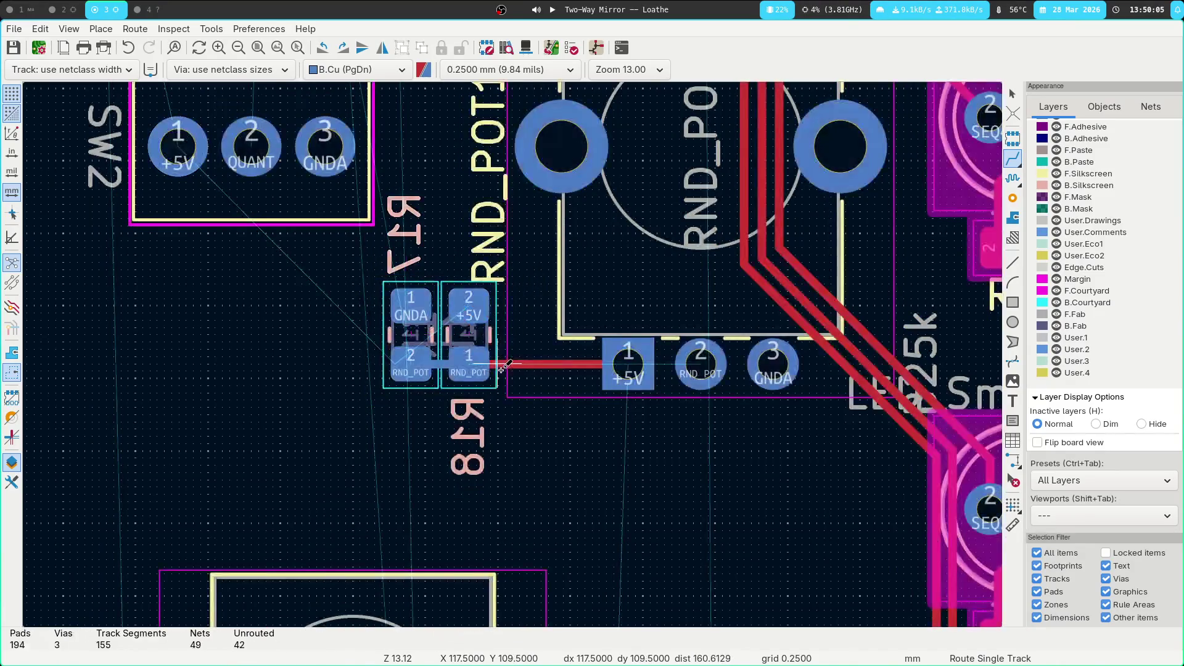
click(492, 325)
key(Escape)
click(488, 333)
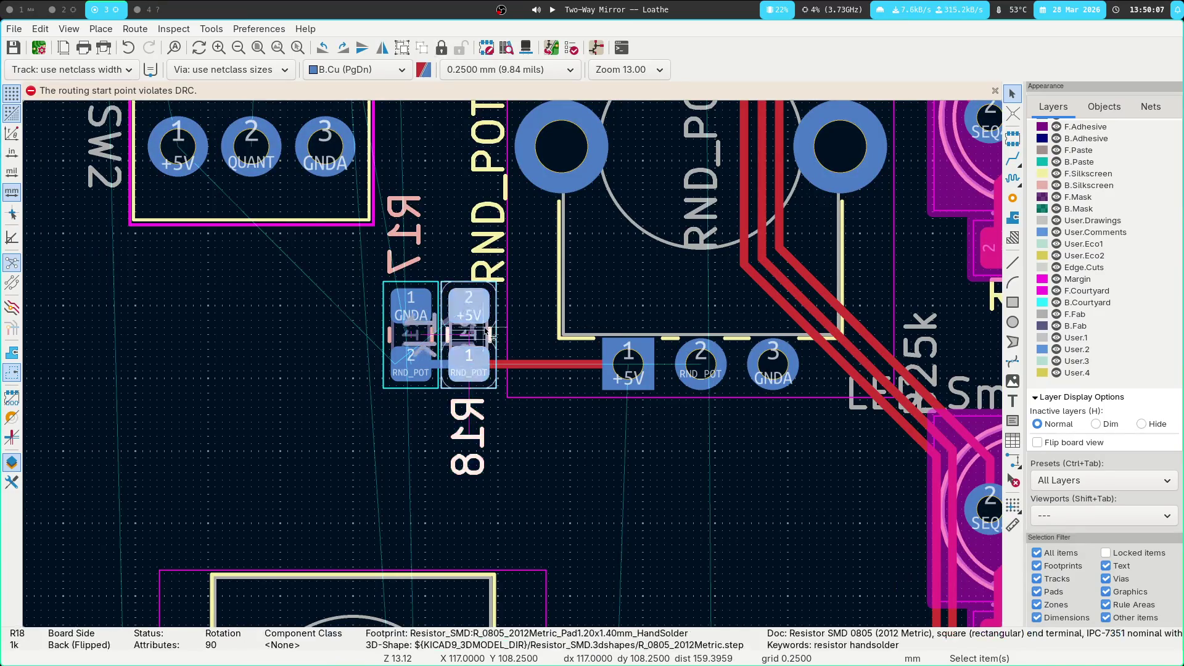
key(u)
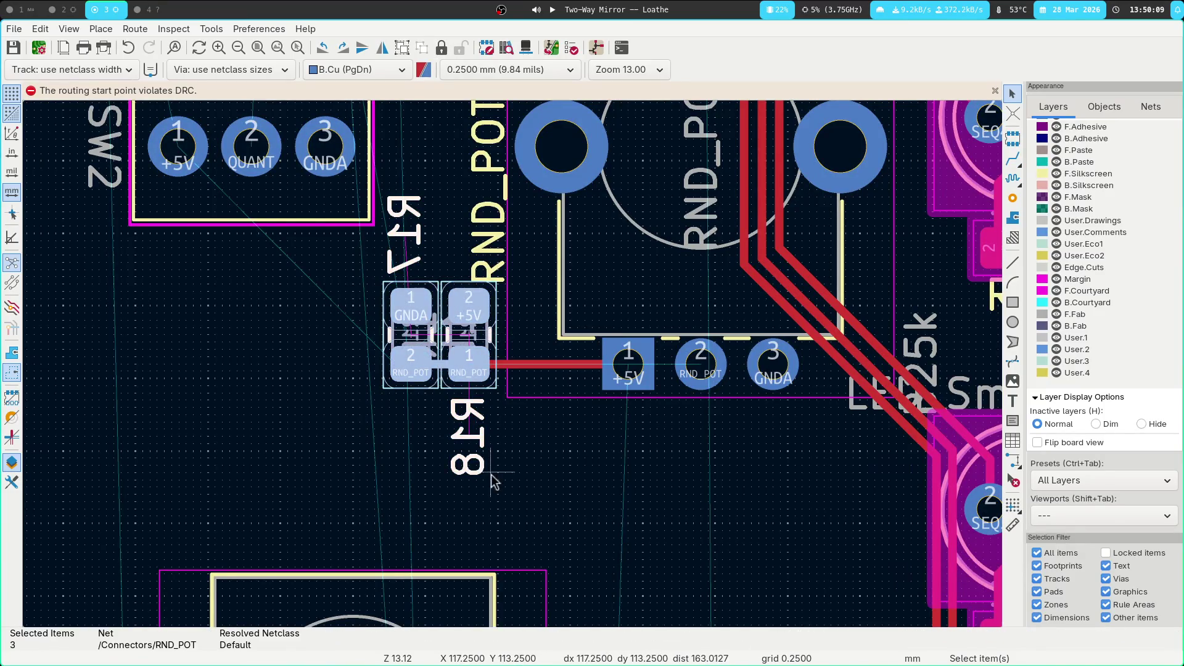
key(m)
key(r)
key(r)
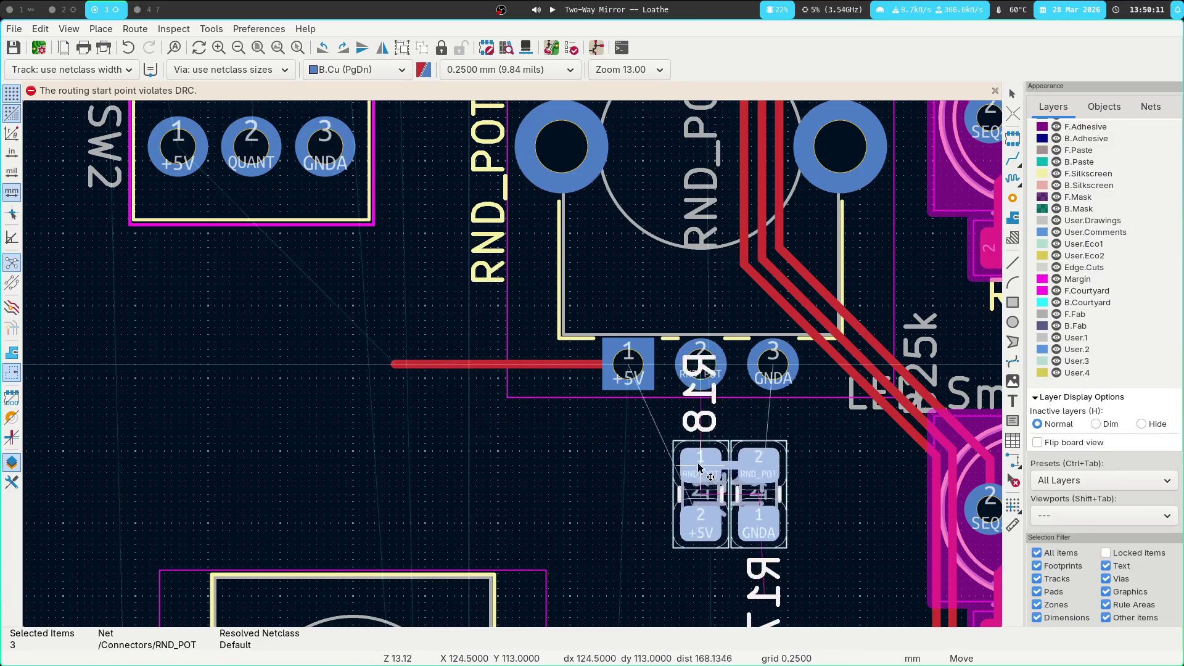
click(668, 432)
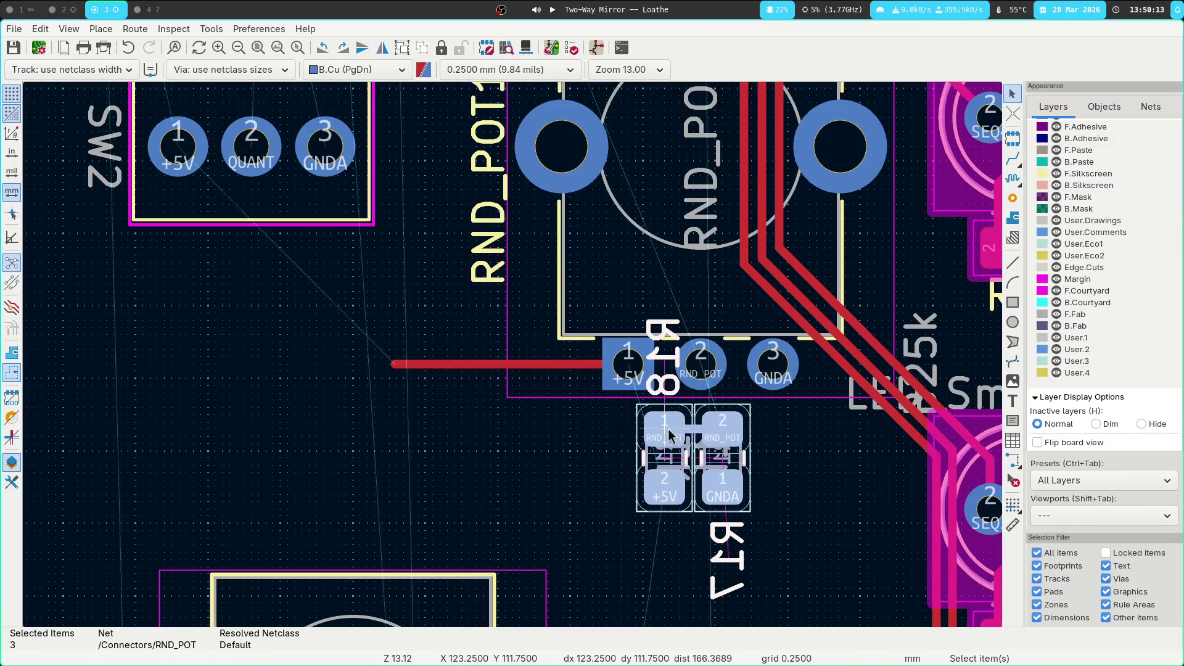
Route R17 GNDA to pot pin 3, R18 to pin 2, and +5V from pin 1
key(x)
click(772, 365)
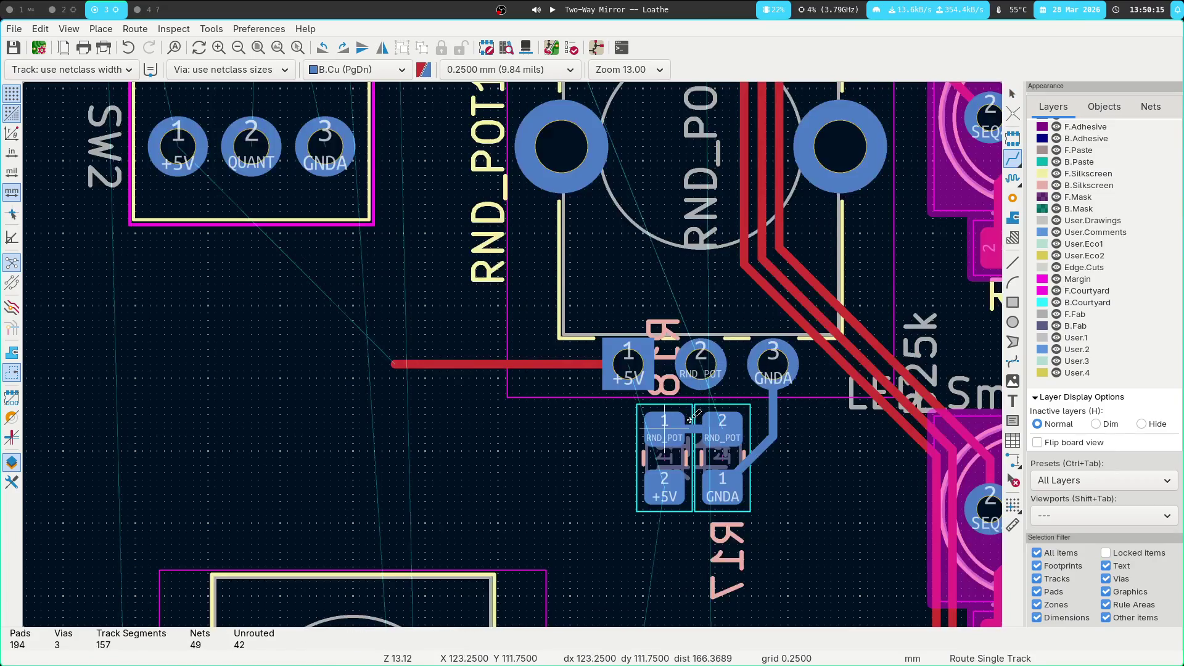
click(664, 426)
click(704, 361)
click(628, 364)
click(665, 478)
key(Escape)
scroll(518, 277, down, 5)
click(542, 316)
click(568, 327)
shift+scroll(584, 324, down, 3)
scroll(584, 325, down, 2)
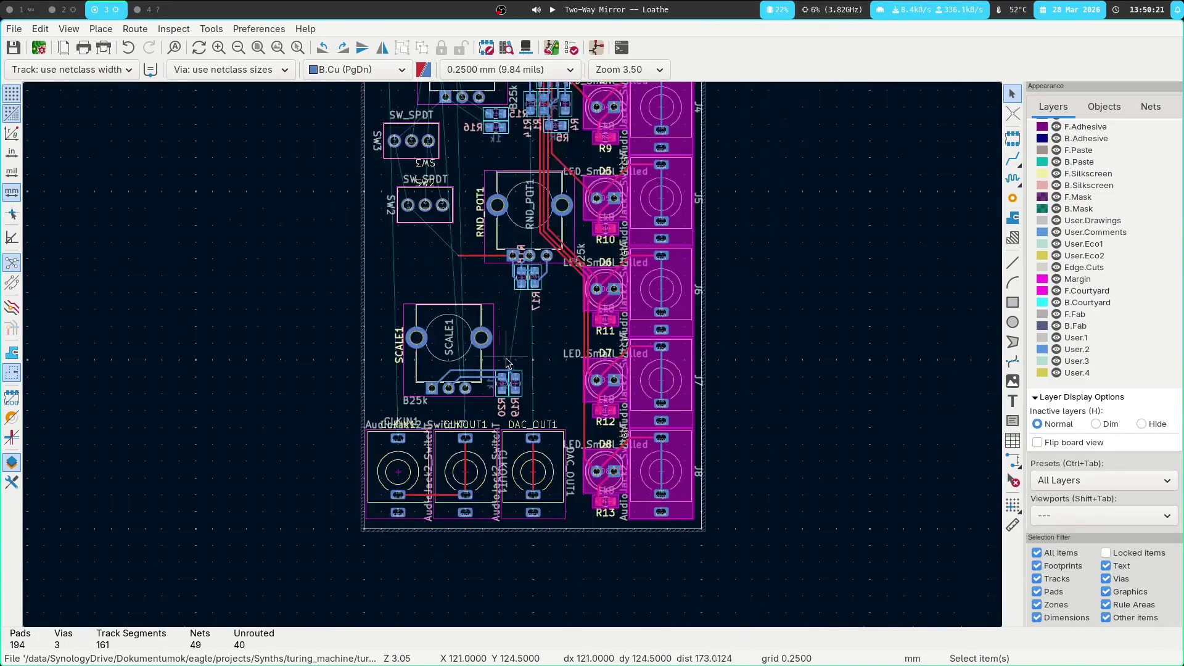
Move SCALE1 together with R19 and R20 off the board's left edge
scroll(466, 336, up, 2)
click(514, 356)
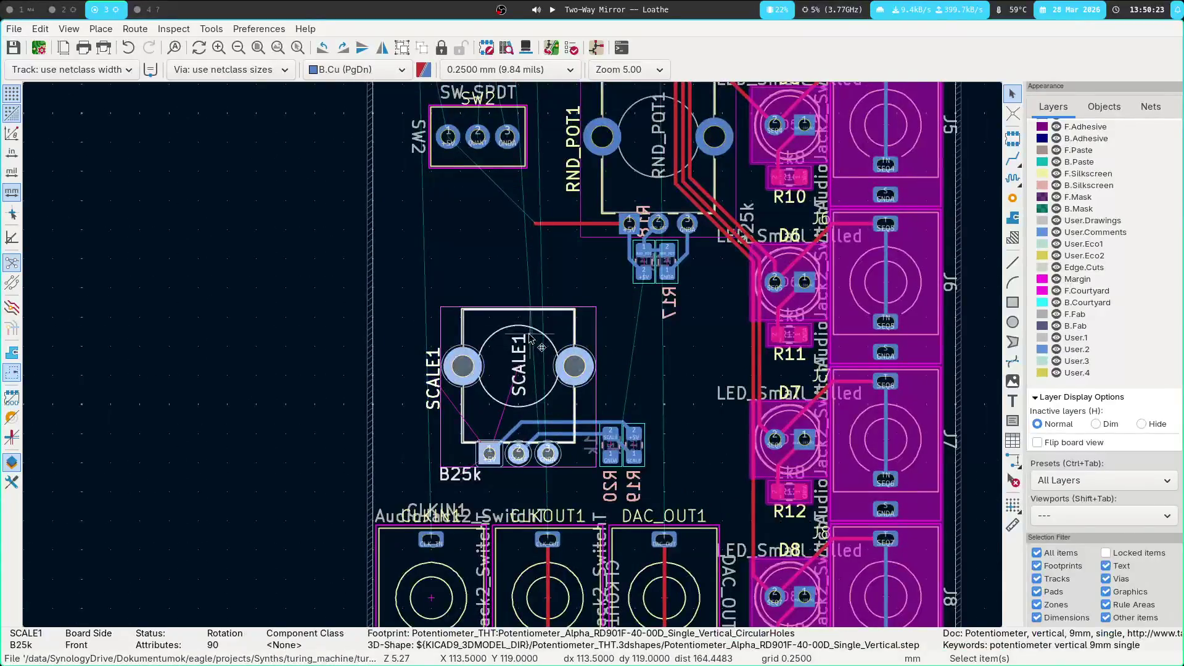
scroll(515, 359, down, 1)
key(m)
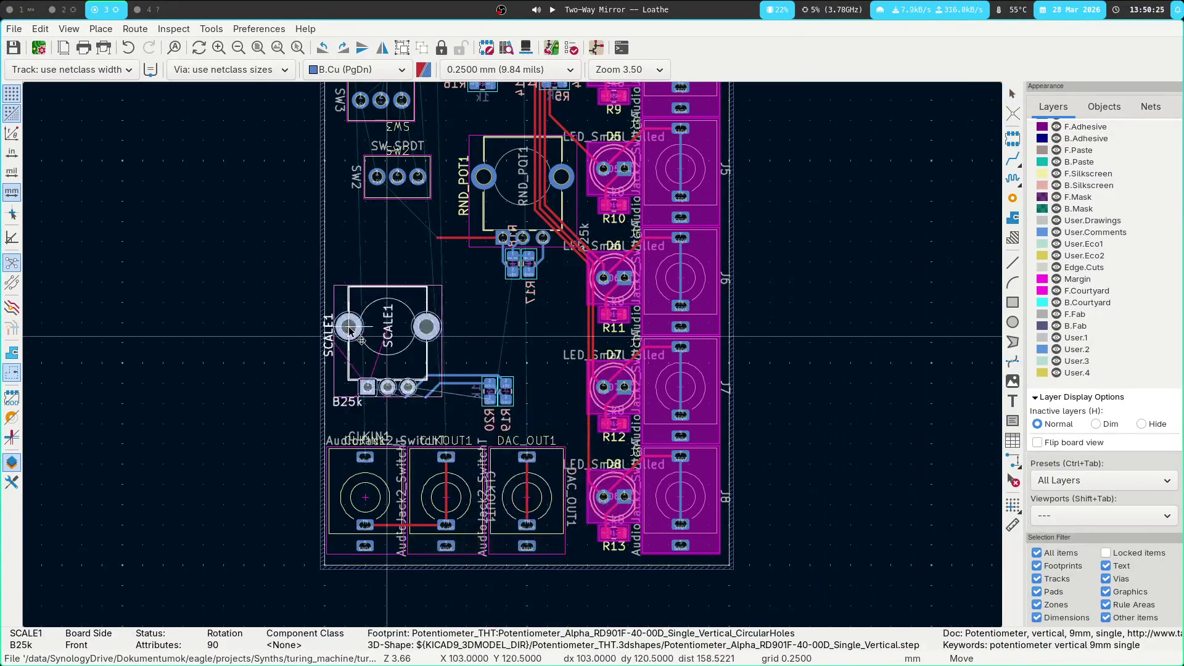
click(467, 365)
key(ctrl+z)
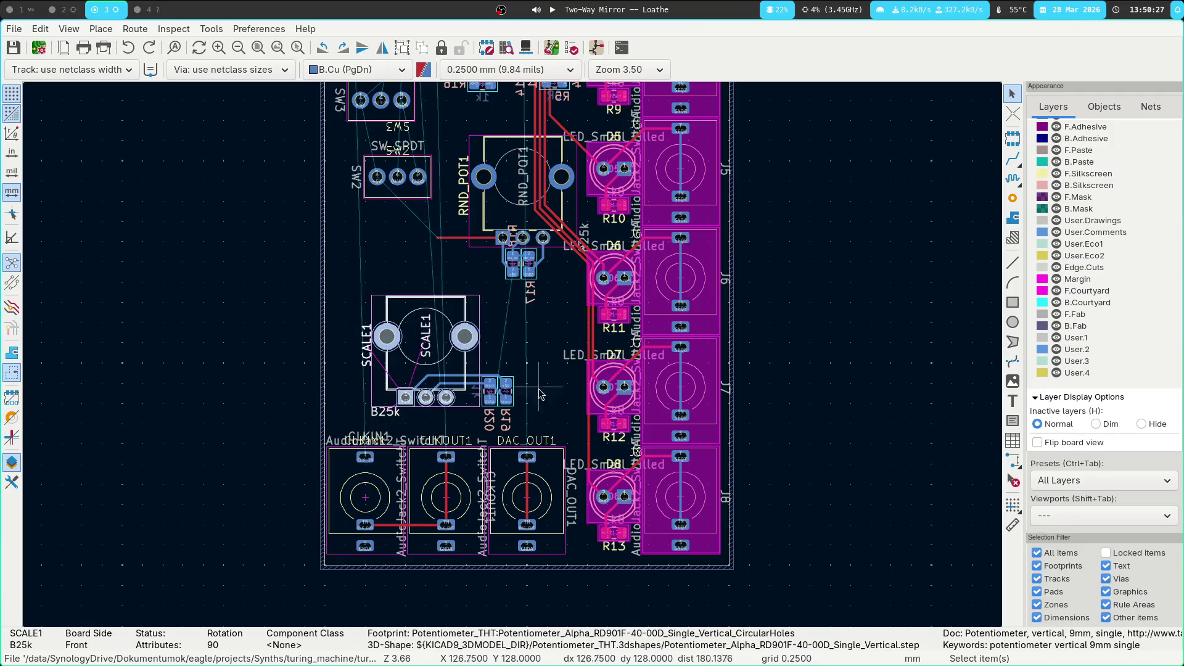
key(m)
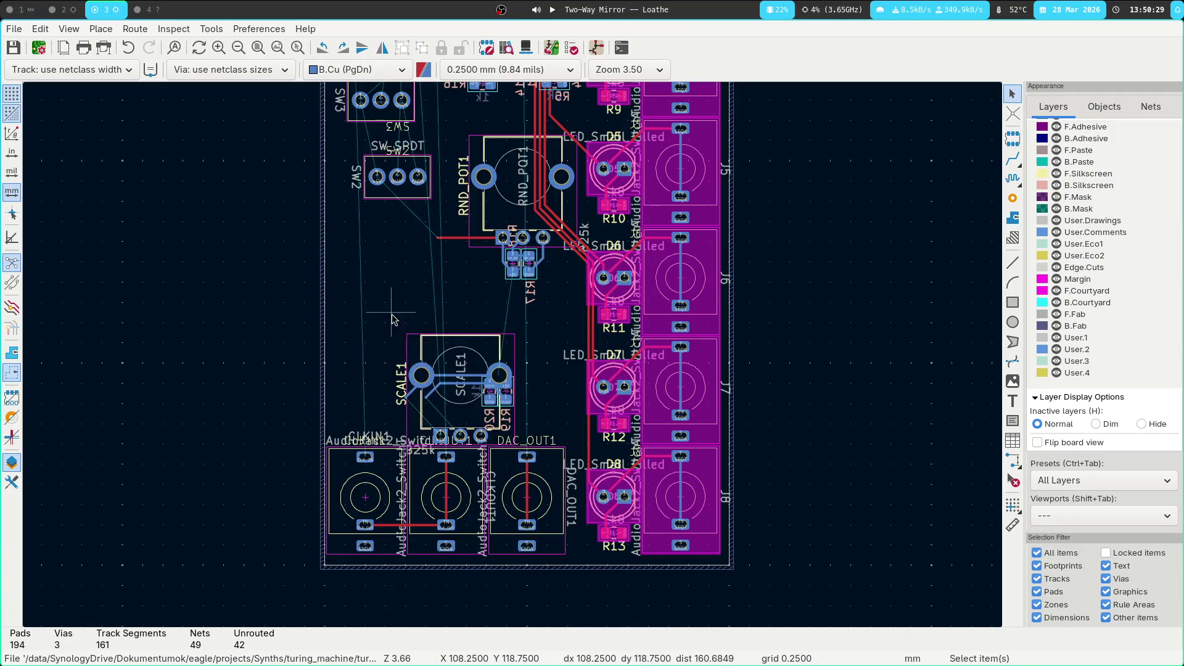
key(ctrl+z)
mouse_move(544, 424)
mouse_down()
mouse_move(362, 296)
mouse_move(124, 296)
mouse_move(120, 284)
mouse_up()
key(Escape)
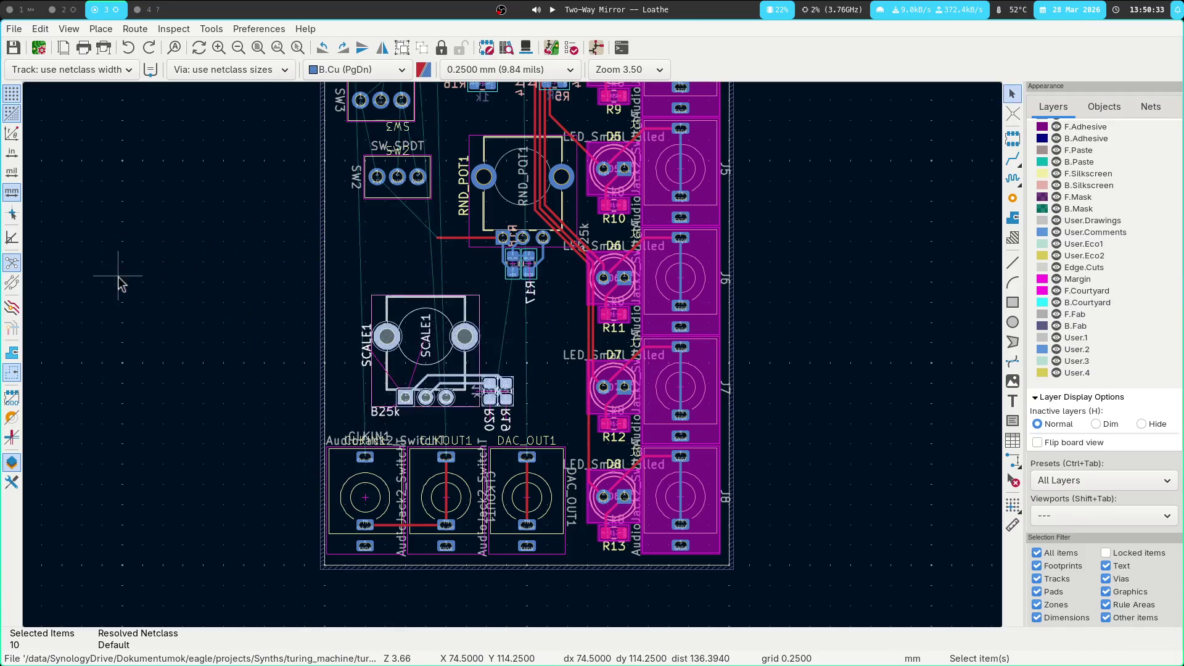
drag(532, 423, 356, 290)
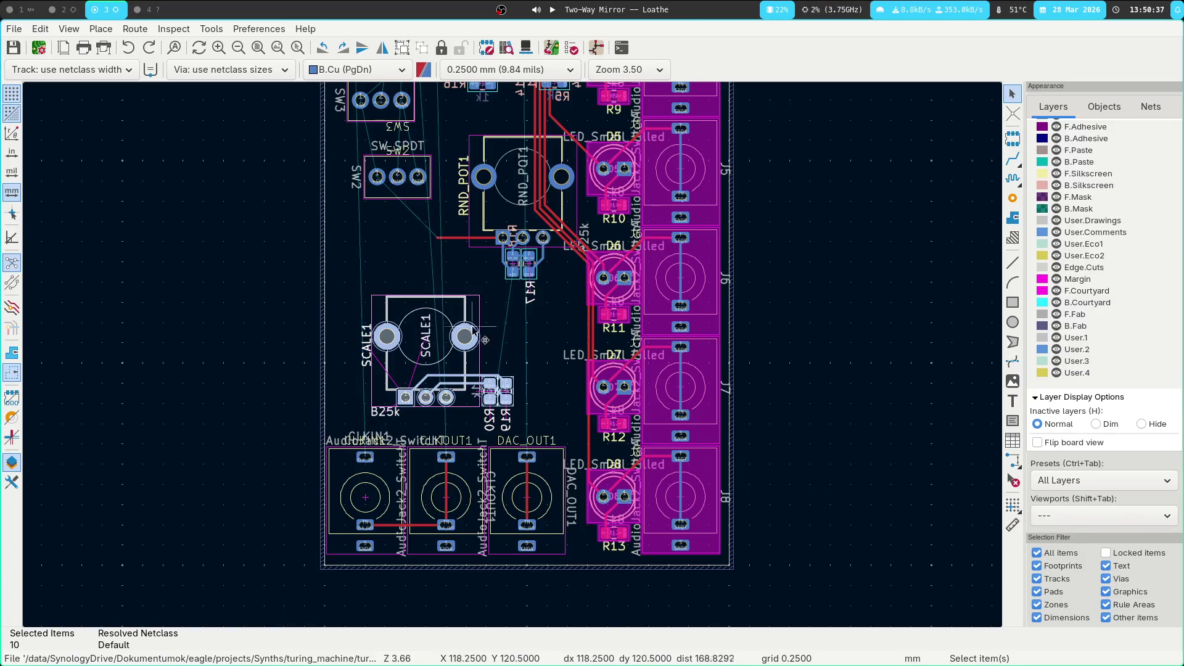
drag(387, 319, 89, 294)
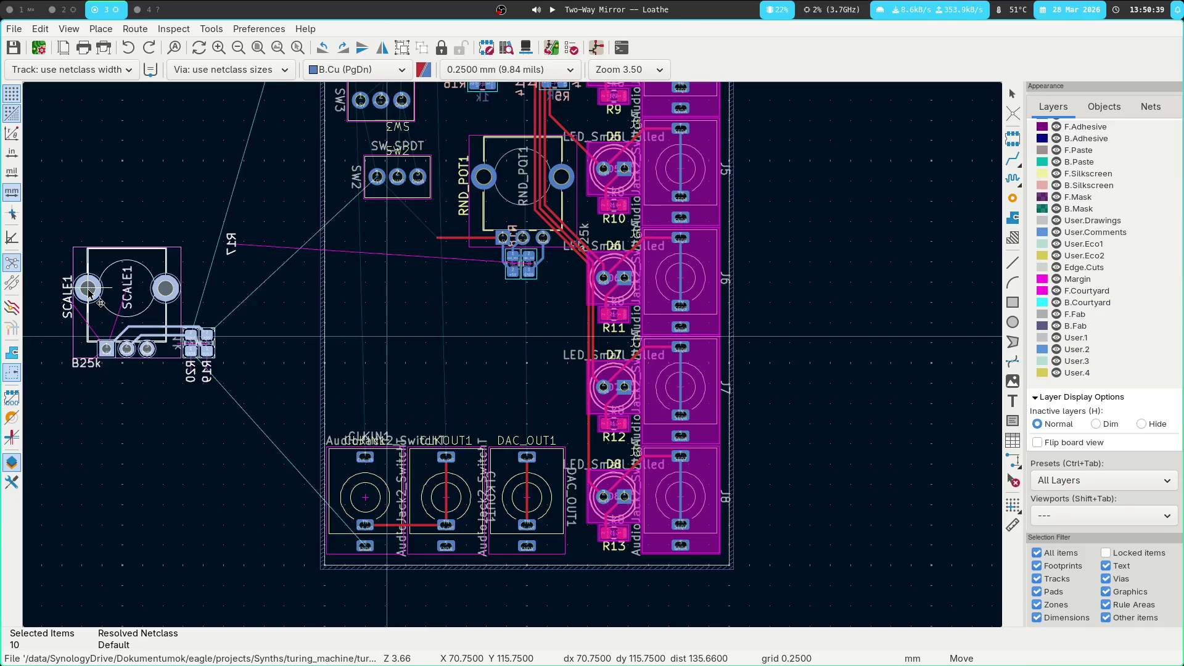
Put the R17 reference label back beside R18 and check the result
mouse_move(231, 244)
mouse_down()
mouse_move(332, 279)
mouse_move(548, 305)
mouse_up()
click(514, 259)
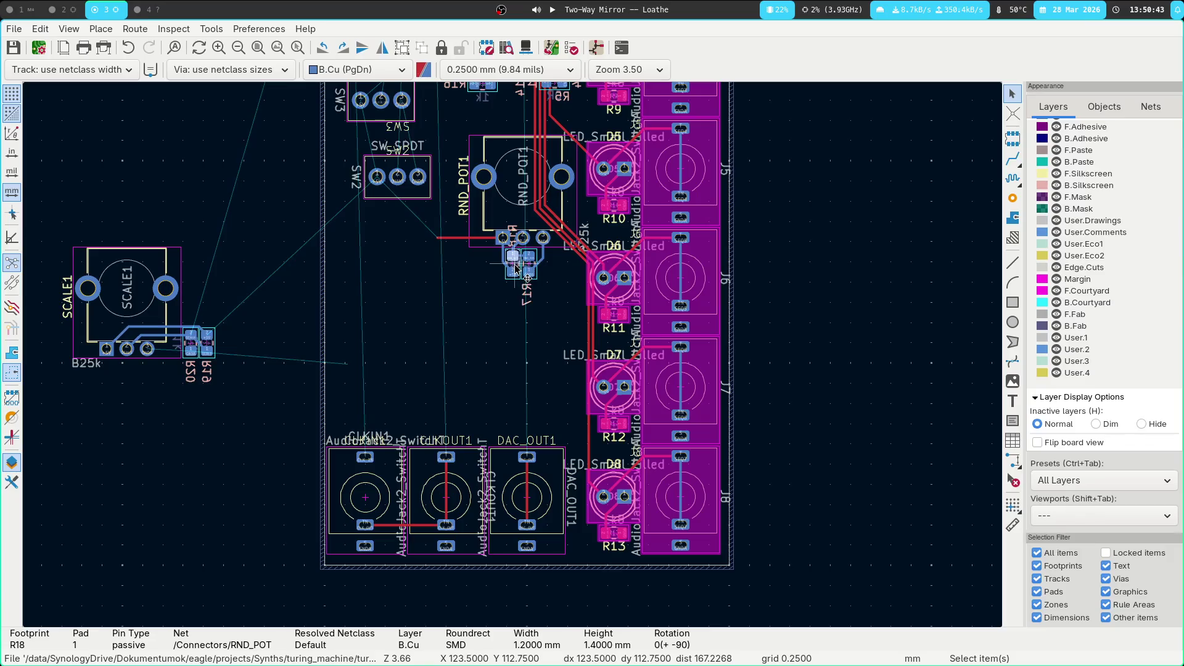
click(515, 266)
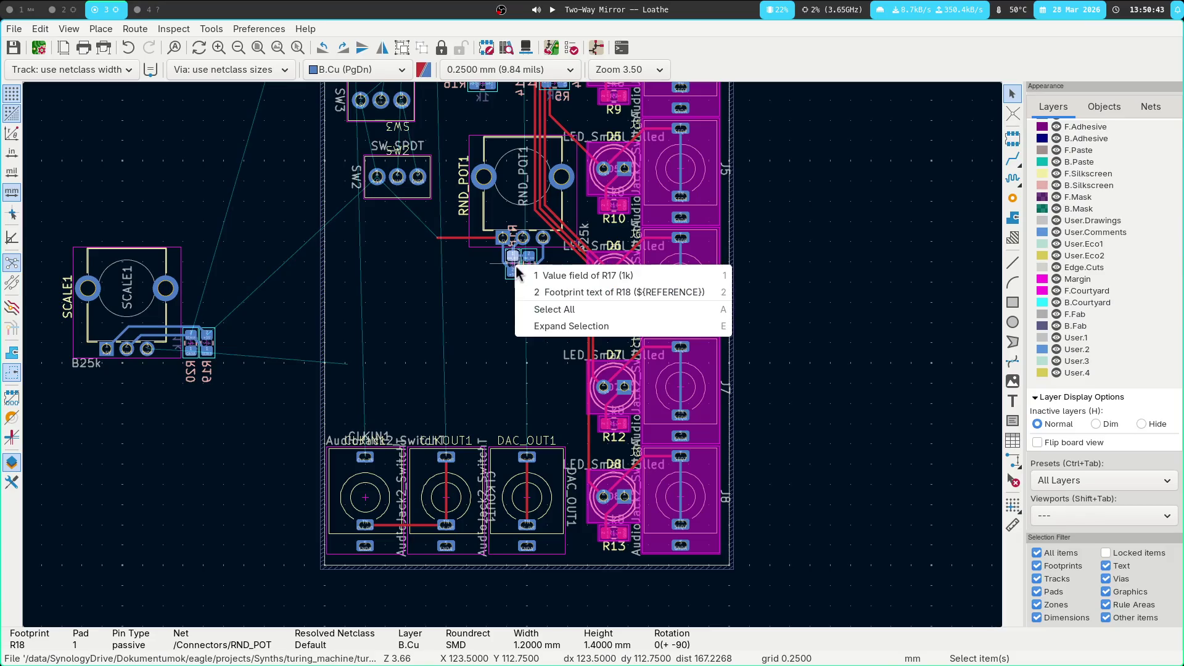
click(539, 295)
scroll(511, 271, up, 6)
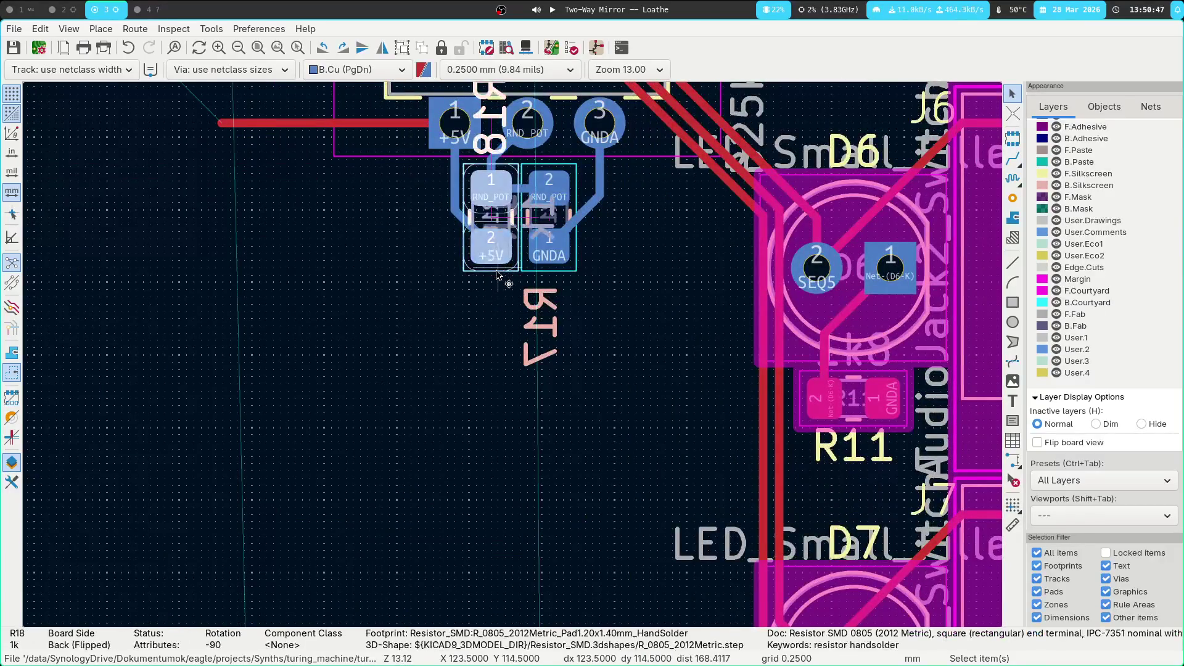
scroll(464, 336, down, 6)
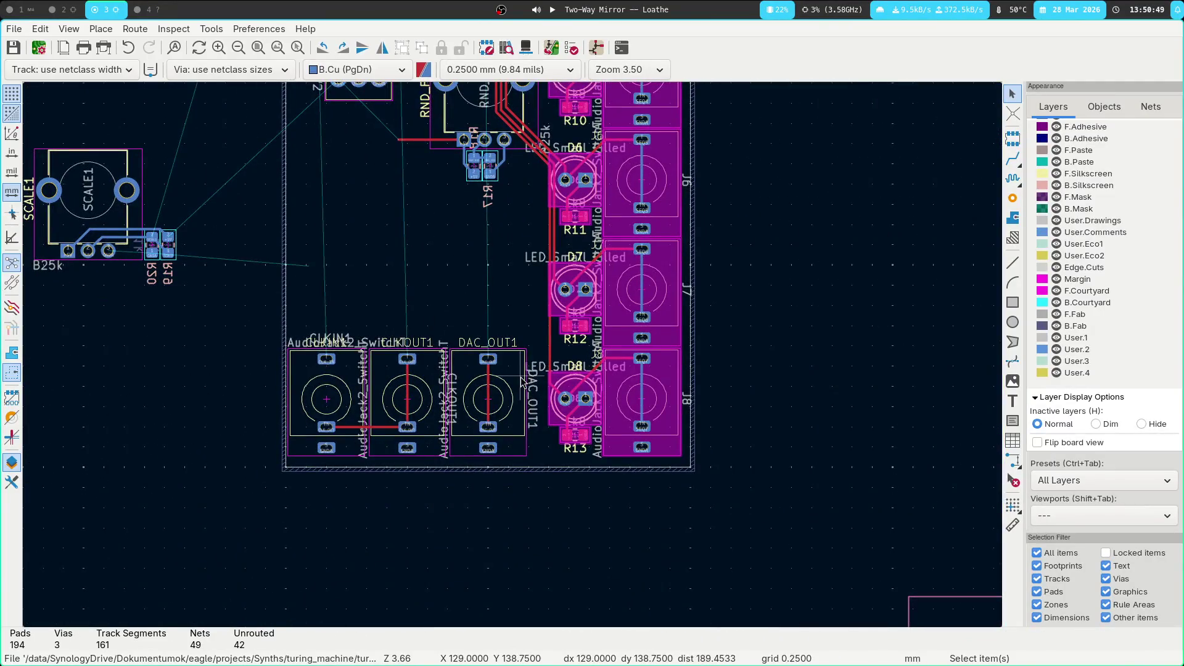
click(140, 8)
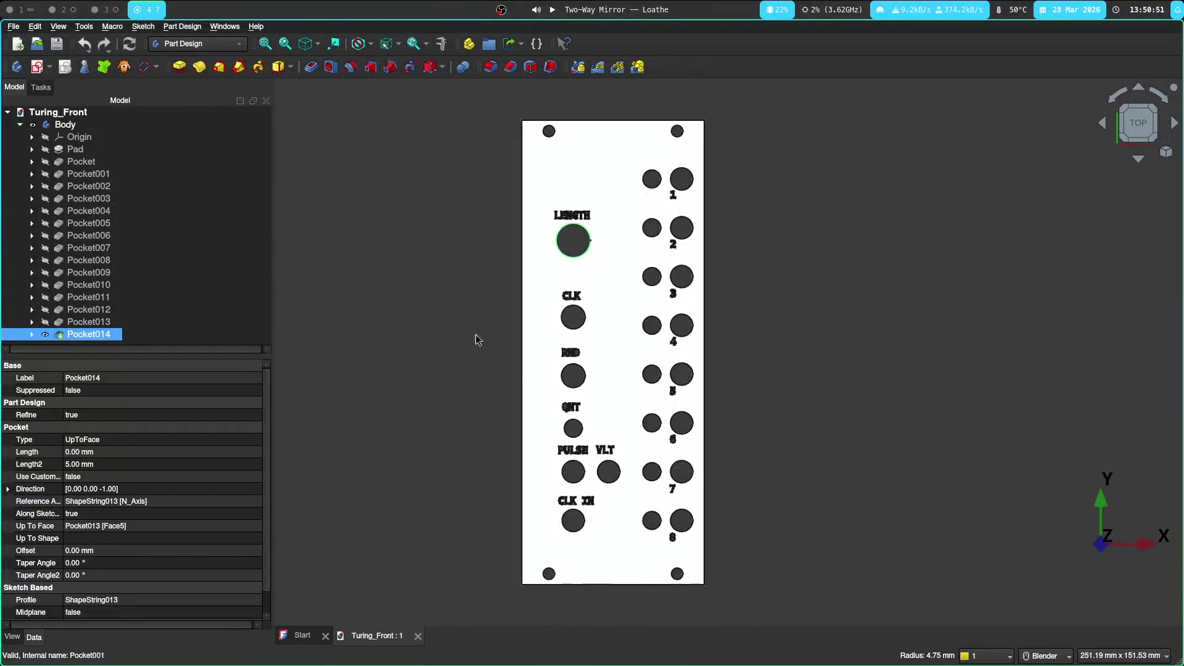
From the top view, pick the VLT jack hole and jack 7 hole with Measure
mouse_move(709, 436)
middle_down()
mouse_move(399, 307)
mouse_move(438, 330)
mouse_move(981, 168)
middle_up()
key(2)
shift+middle_drag(662, 494, 501, 333)
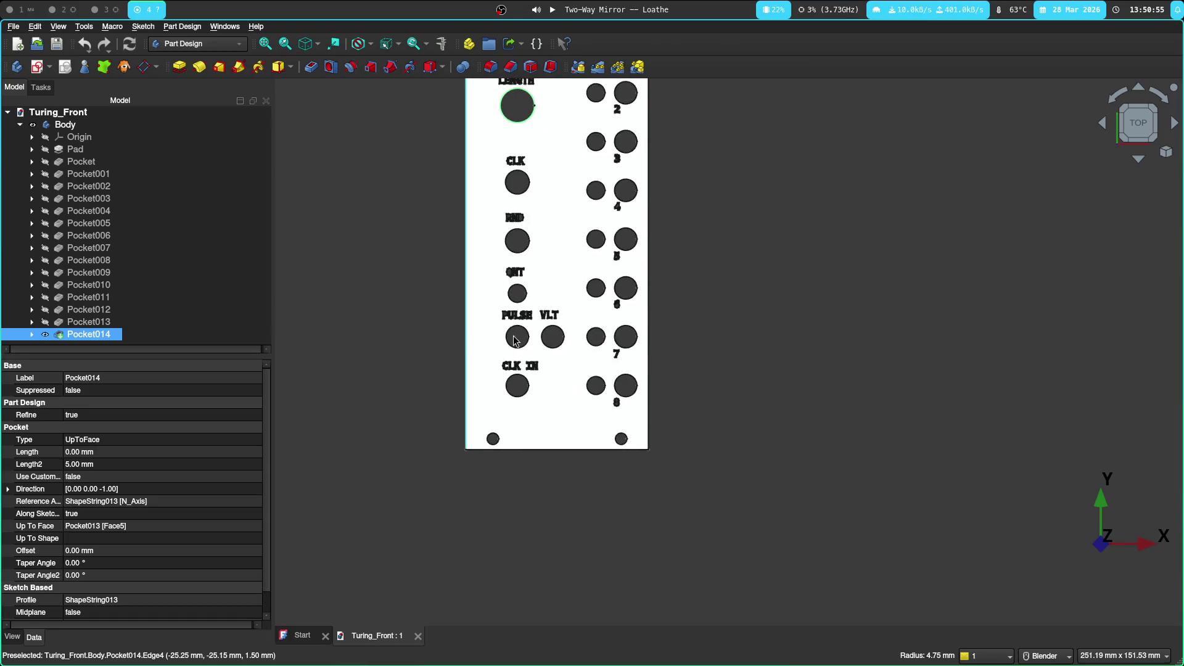
scroll(501, 333, up, 5)
scroll(491, 333, down, 2)
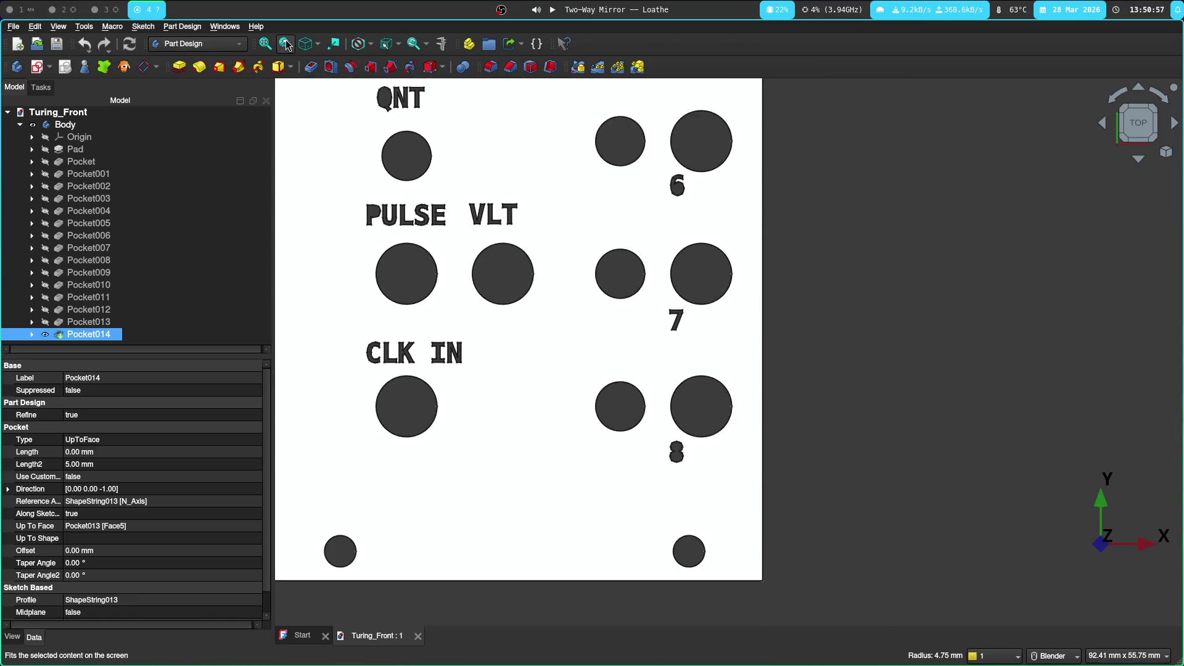
click(442, 44)
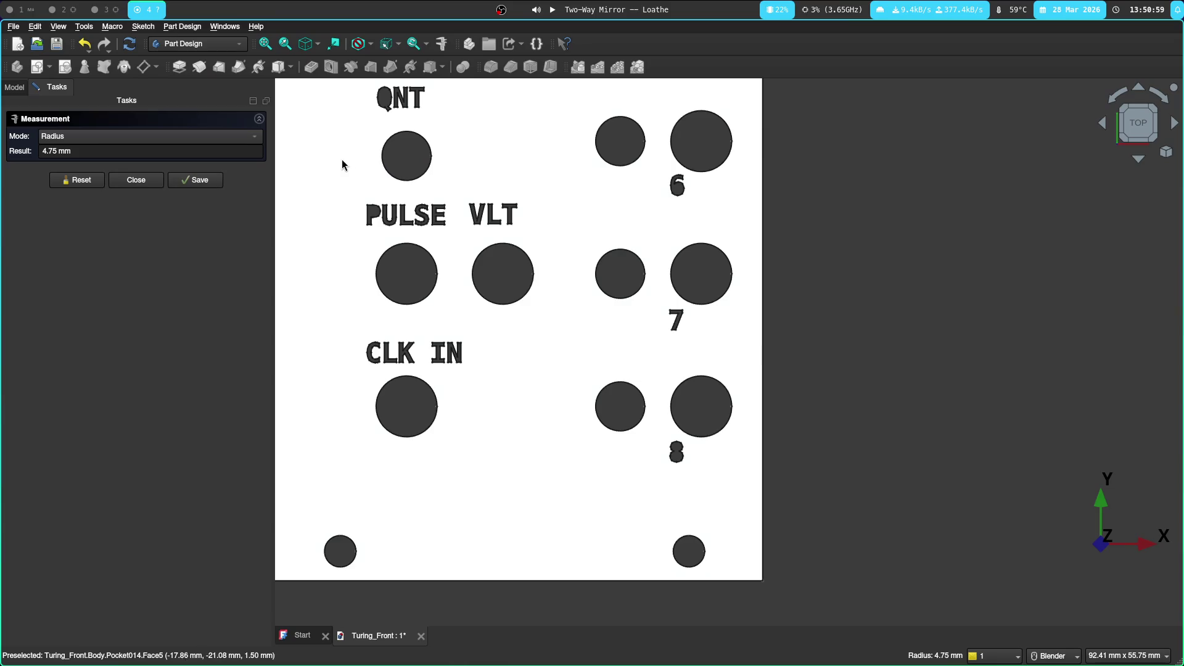
click(511, 254)
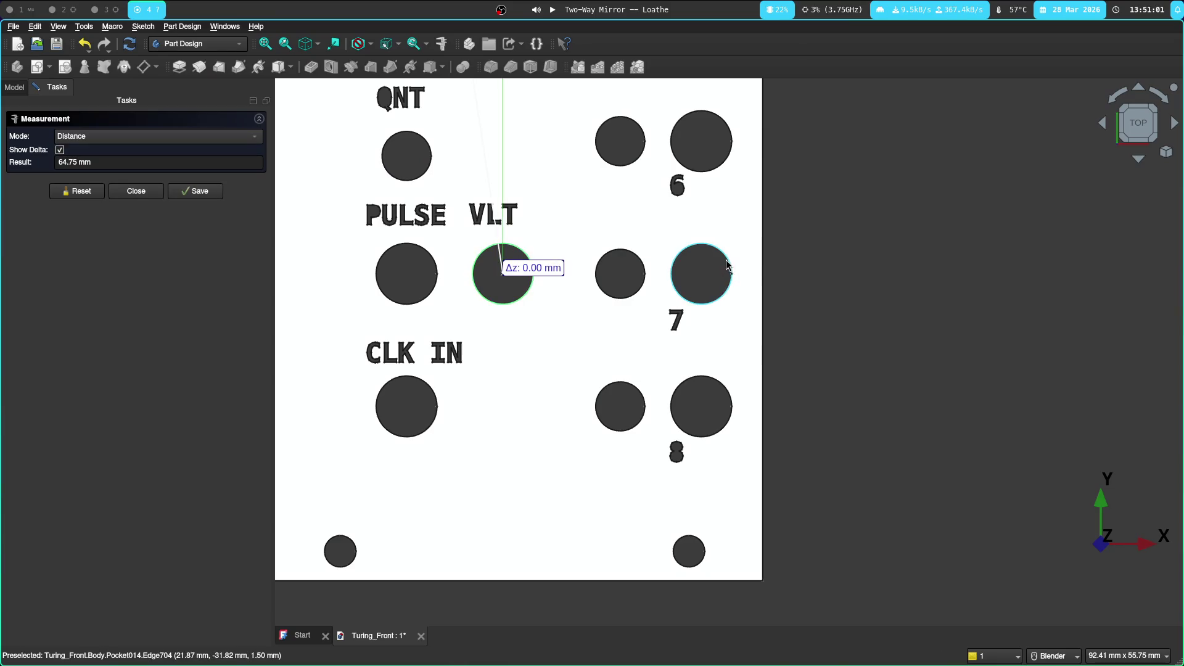
click(726, 266)
Switch Measure to Distance mode, reset, and re-pick both holes to read 20.20 mm
click(154, 136)
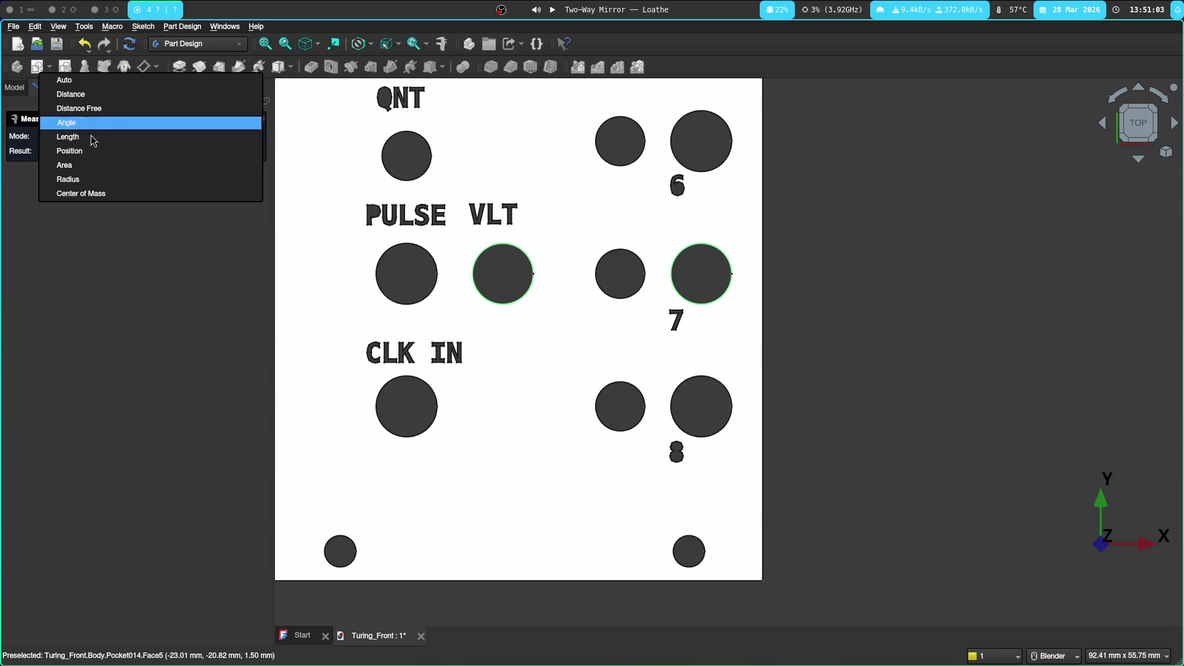
click(105, 93)
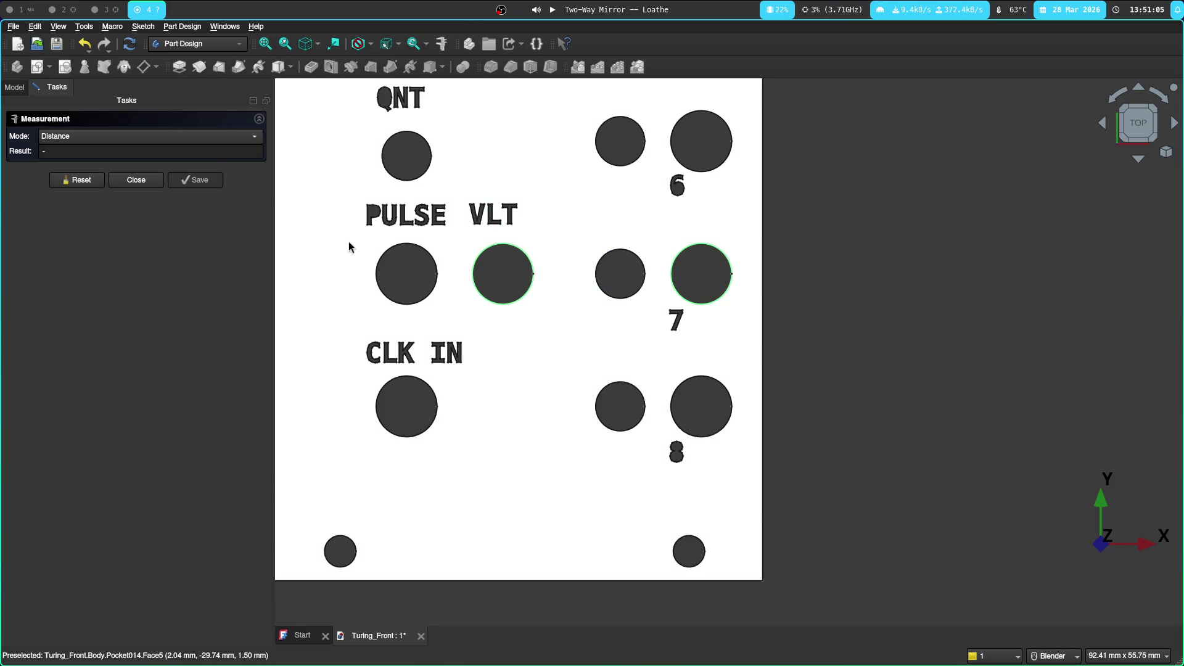
click(96, 185)
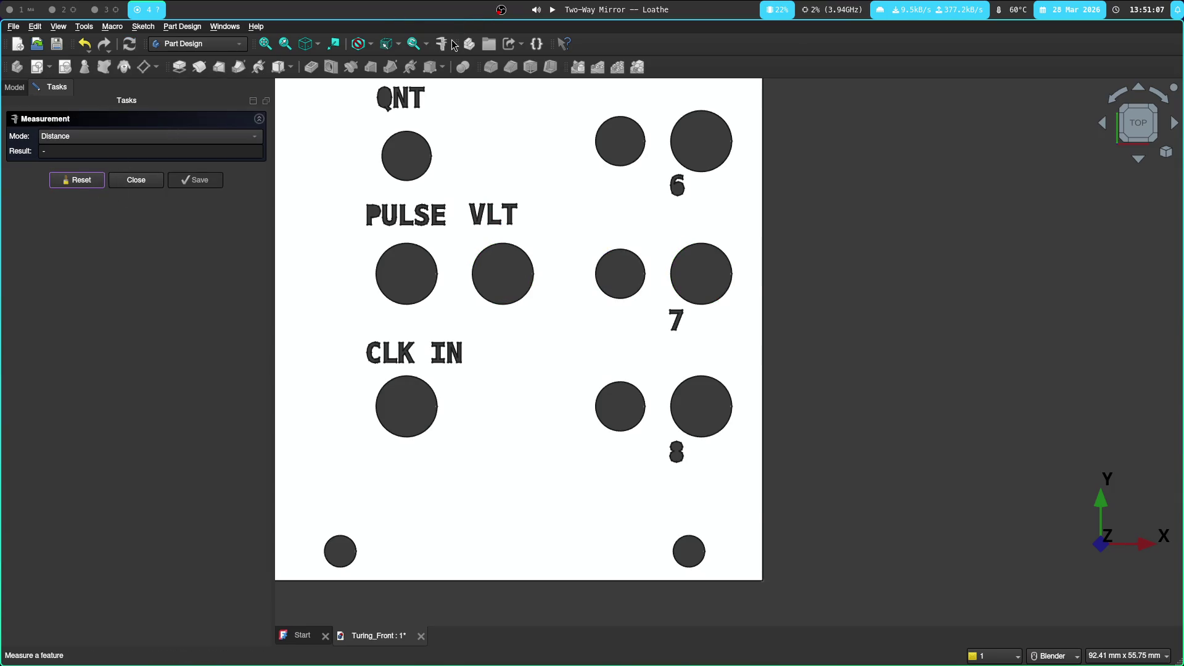
click(522, 255)
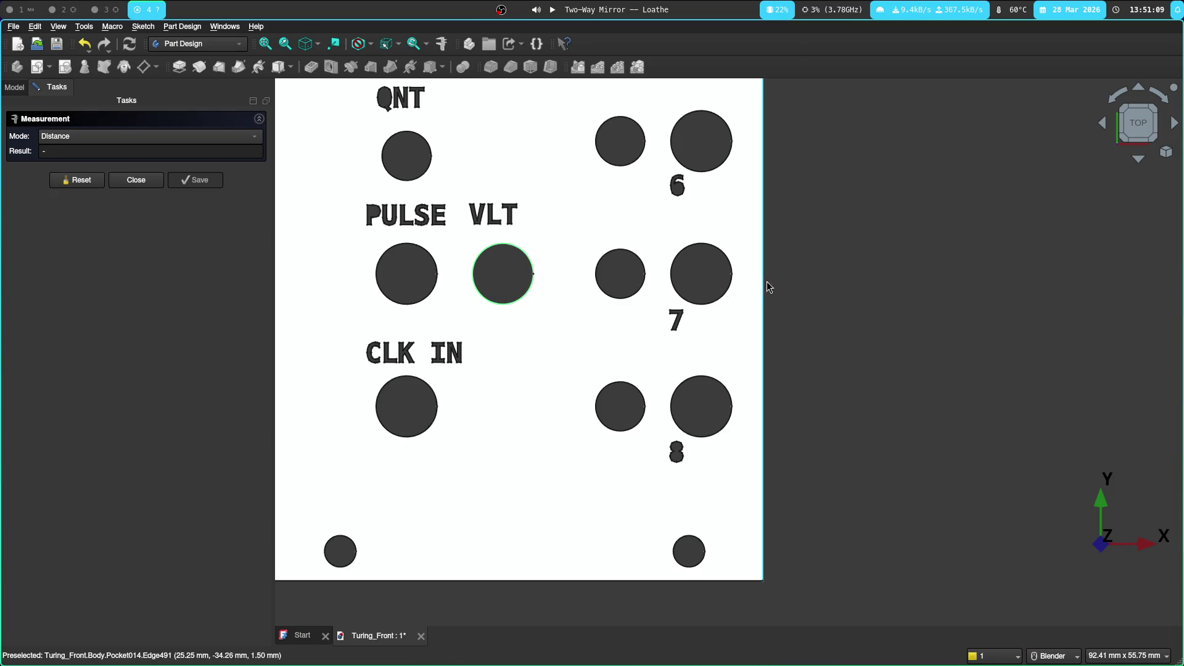
click(728, 265)
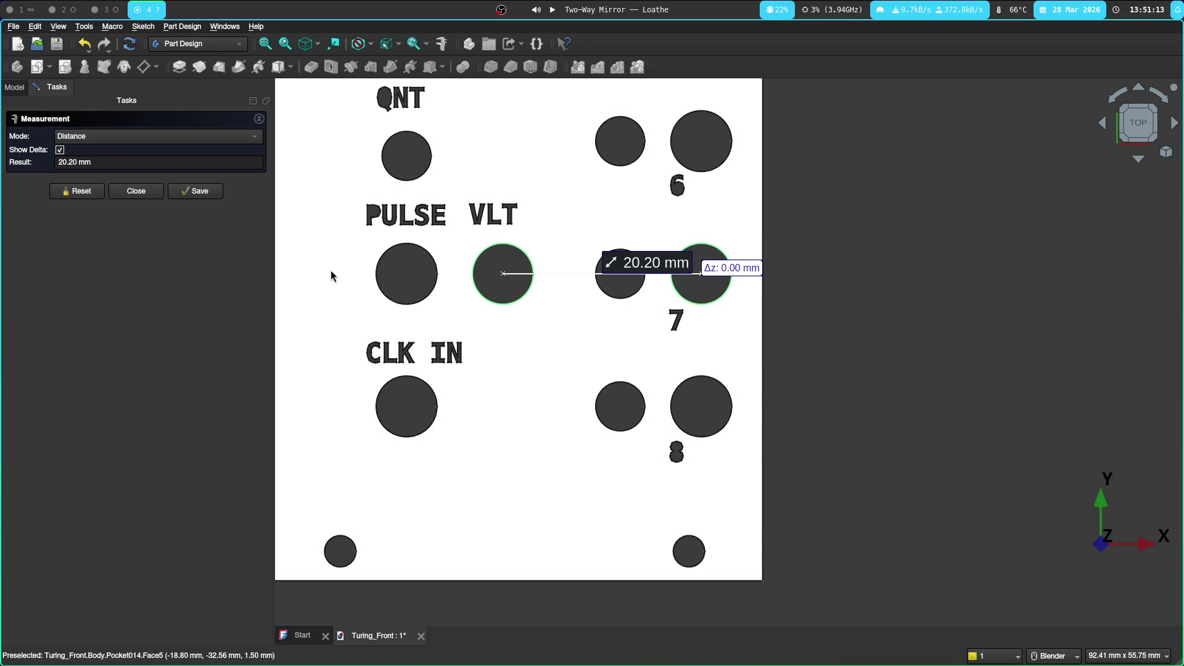
key(super+2)
key(super+3)
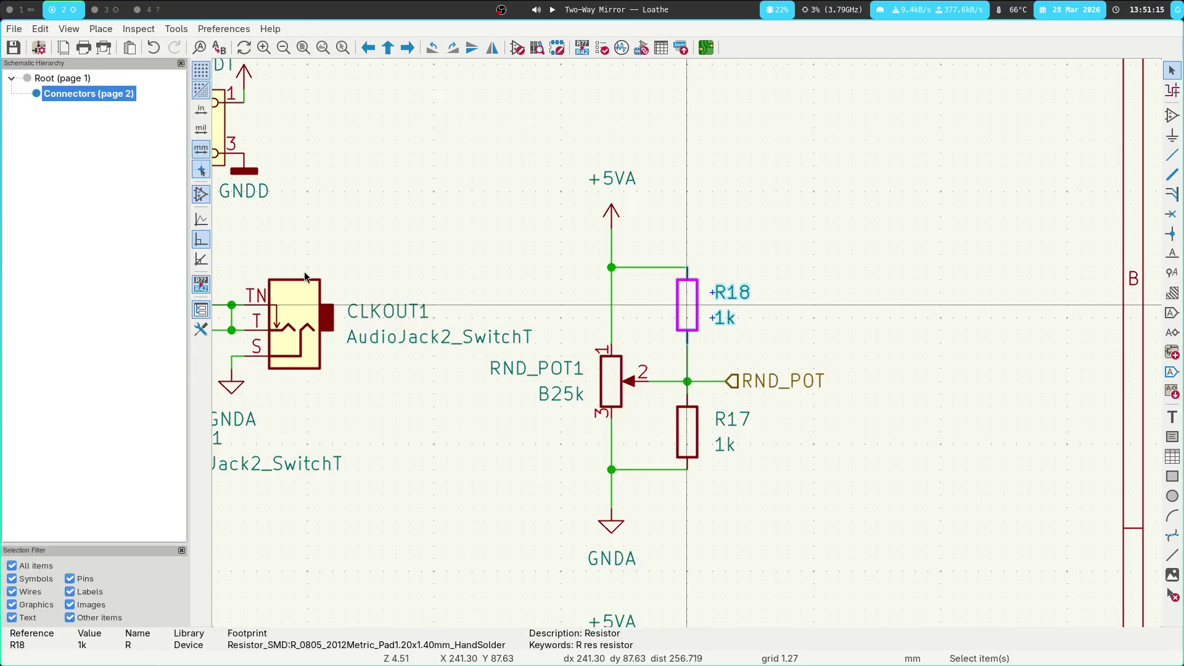
Move the DAC_OUT1 jack up above CLKOUT1, just left of jack J7
key(alt+Tab)
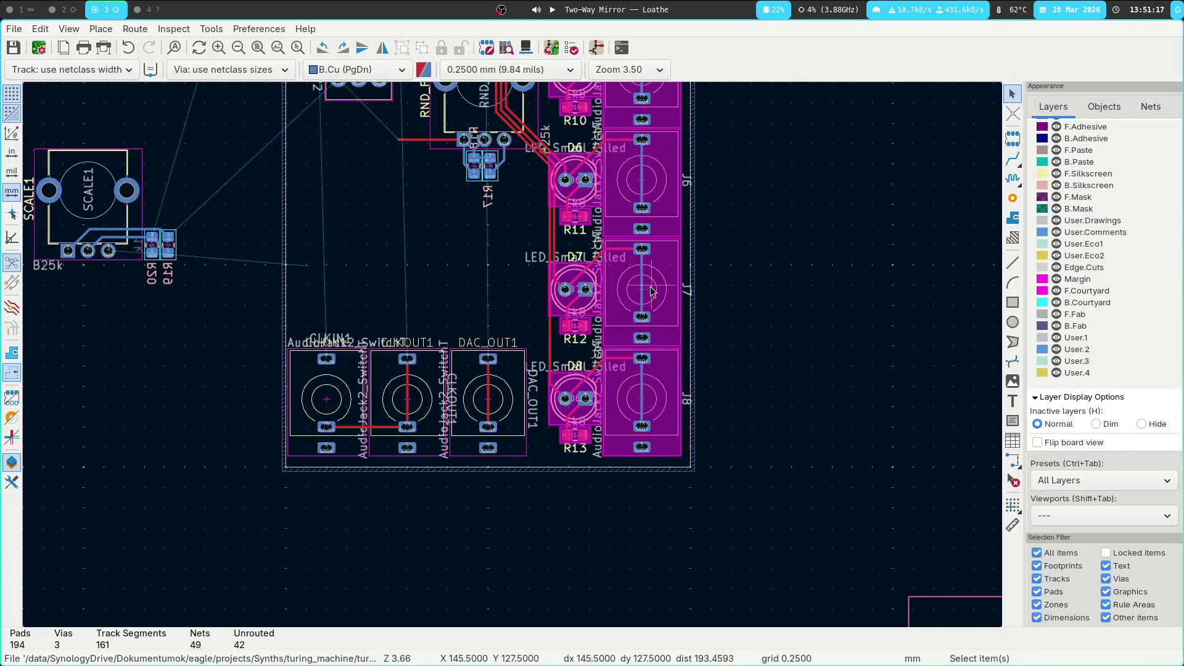
scroll(699, 288, up, 5)
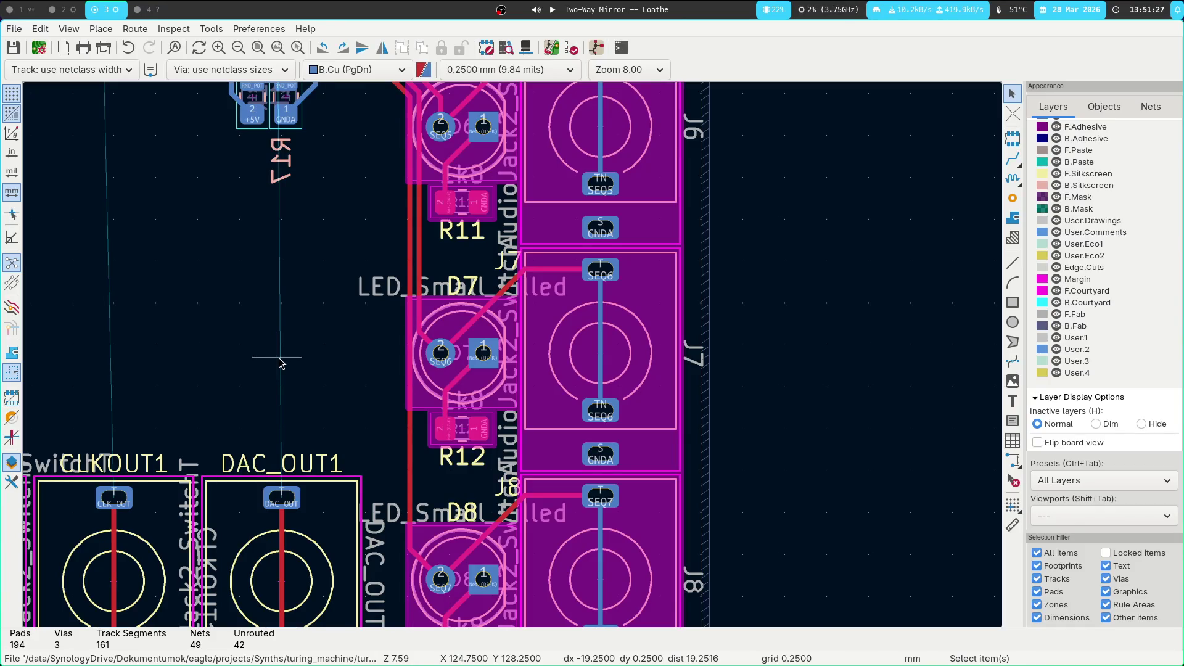
scroll(281, 363, down, 3)
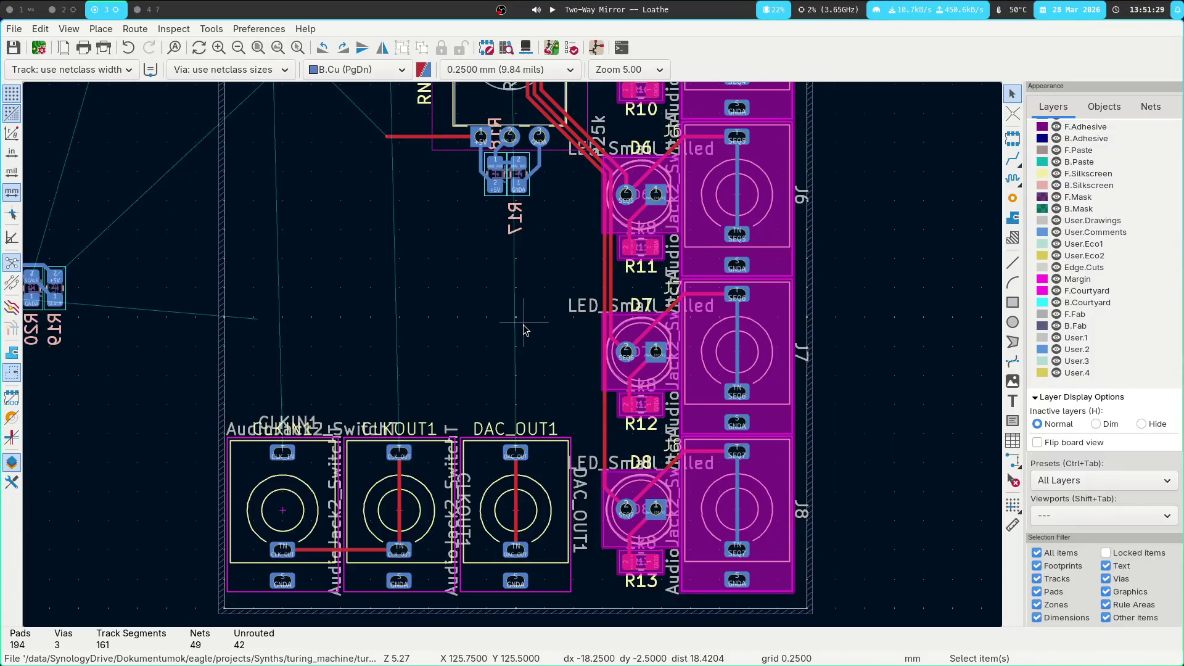
key(super+4)
key(super+3)
drag(465, 373, 574, 609)
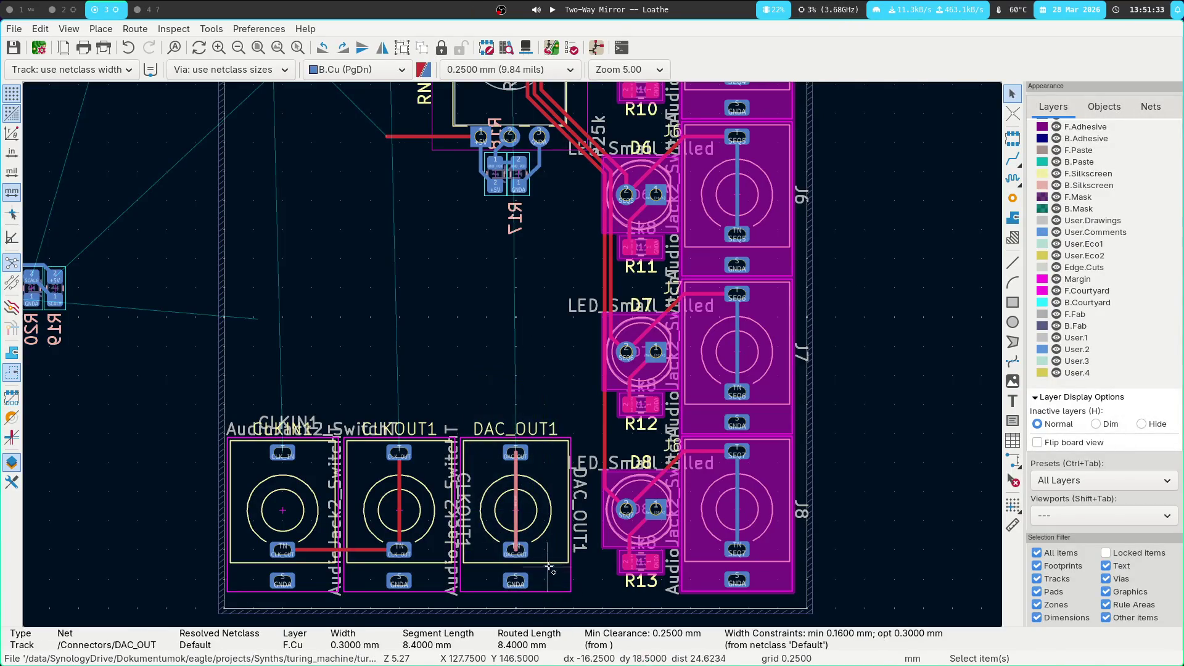
key(m)
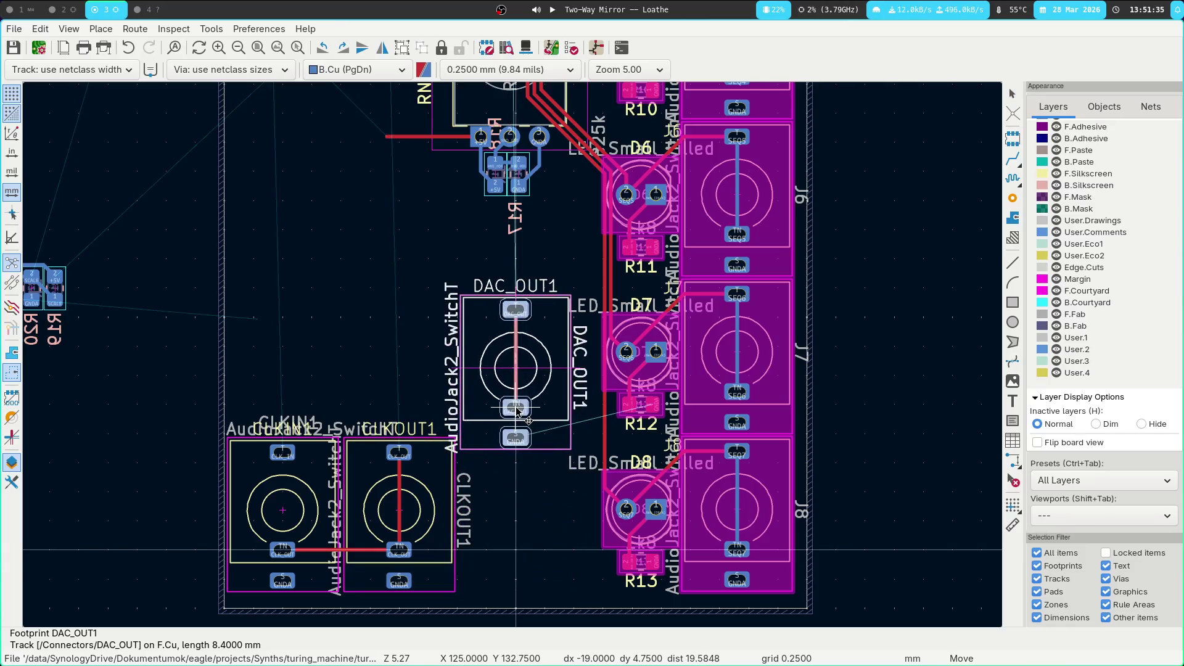
click(517, 414)
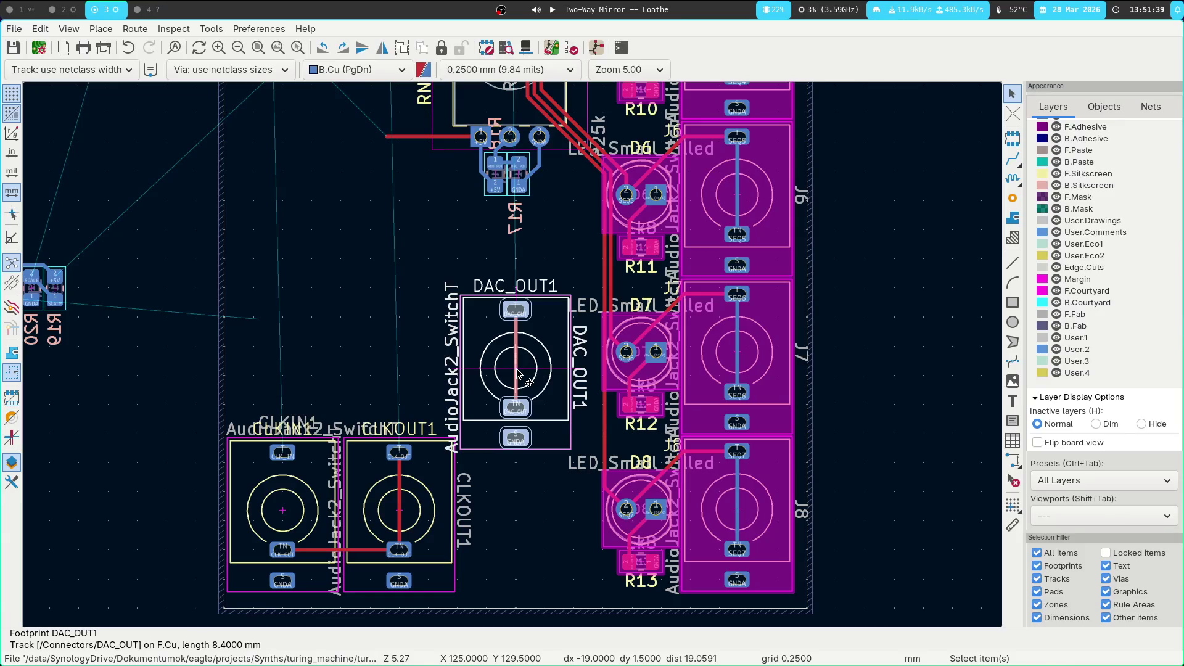
key(m)
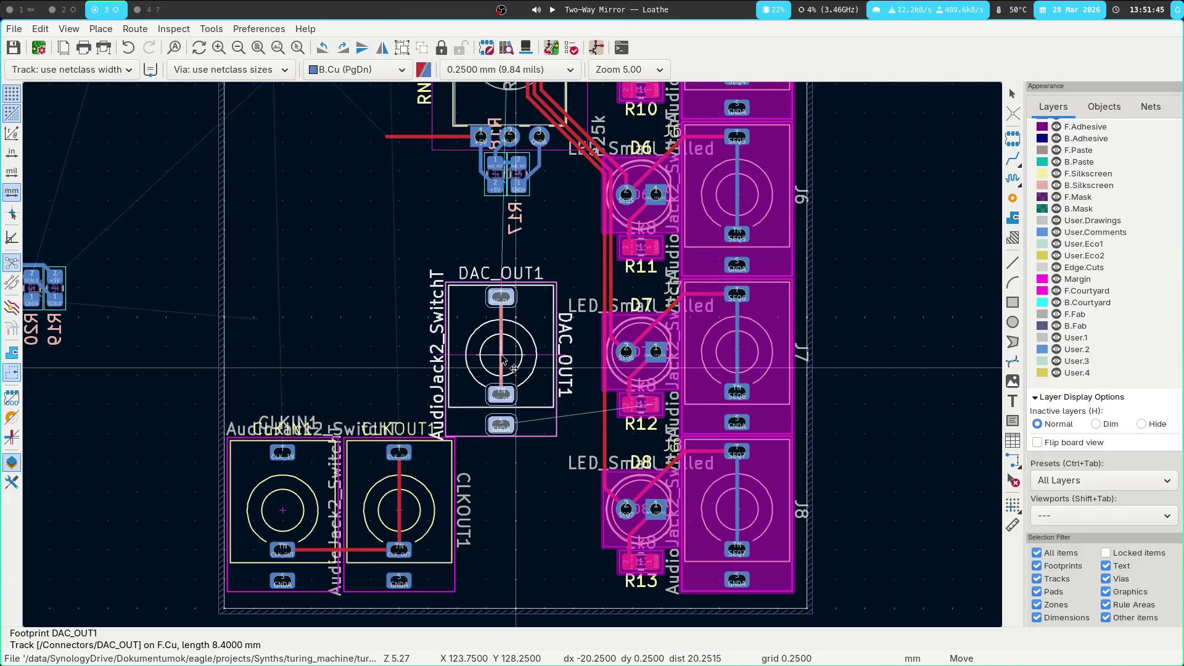
click(503, 361)
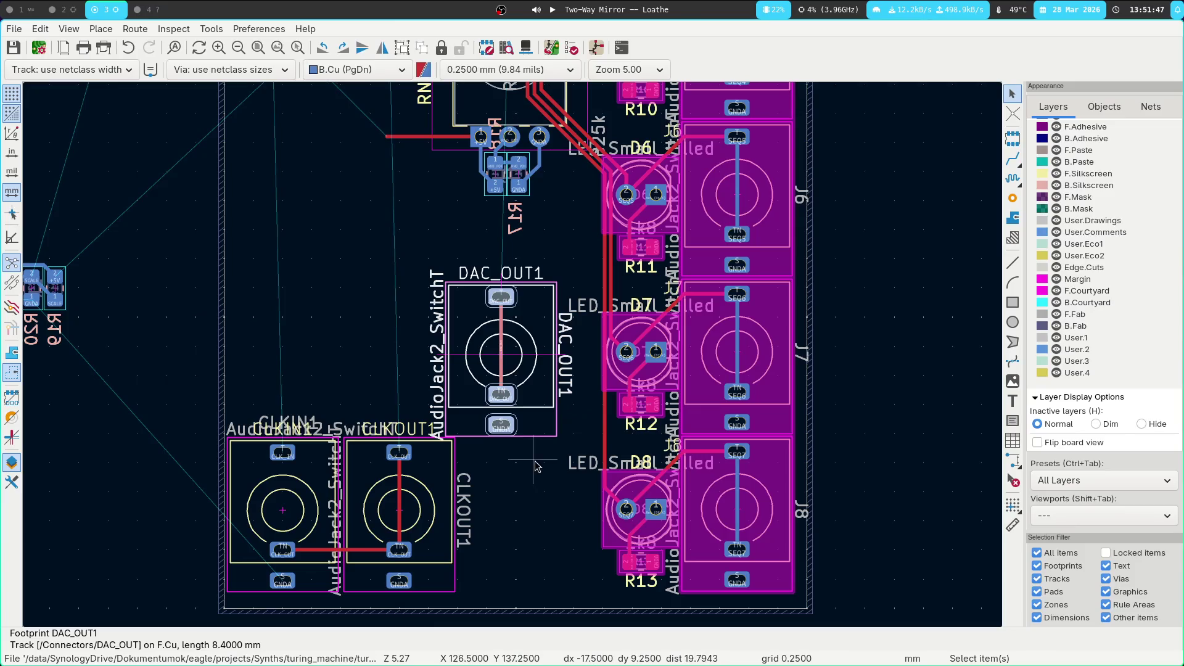
Recheck the 20.20 mm spacing, then delete the CLKIN1–CLKOUT1 track
click(148, 9)
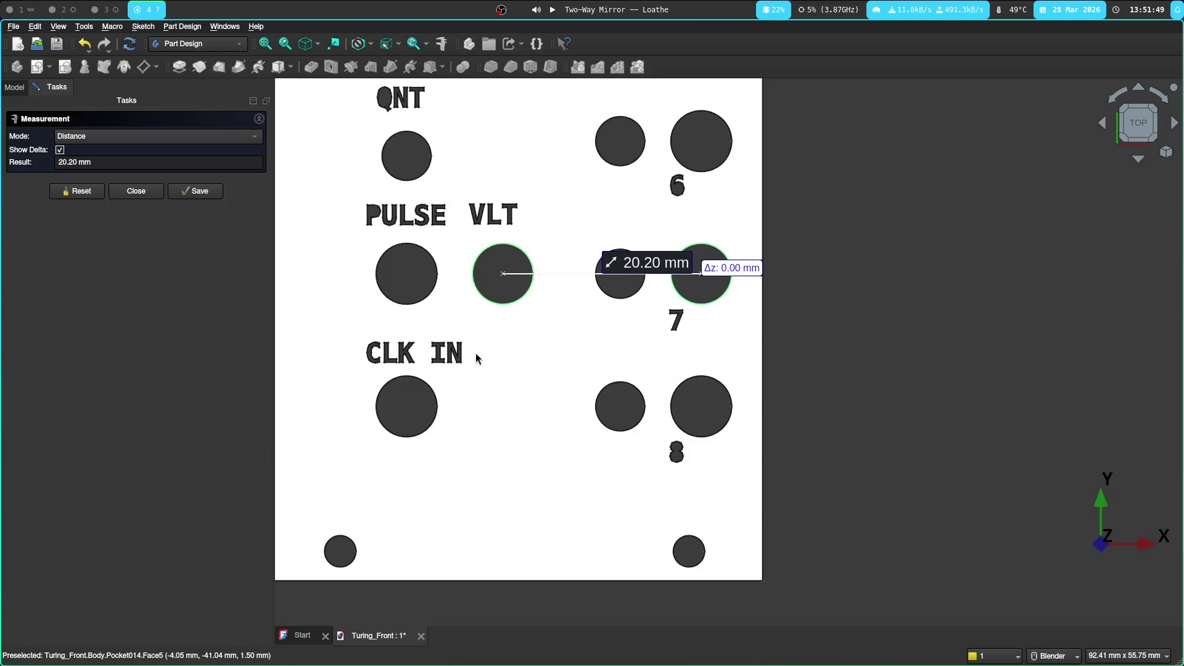
click(106, 9)
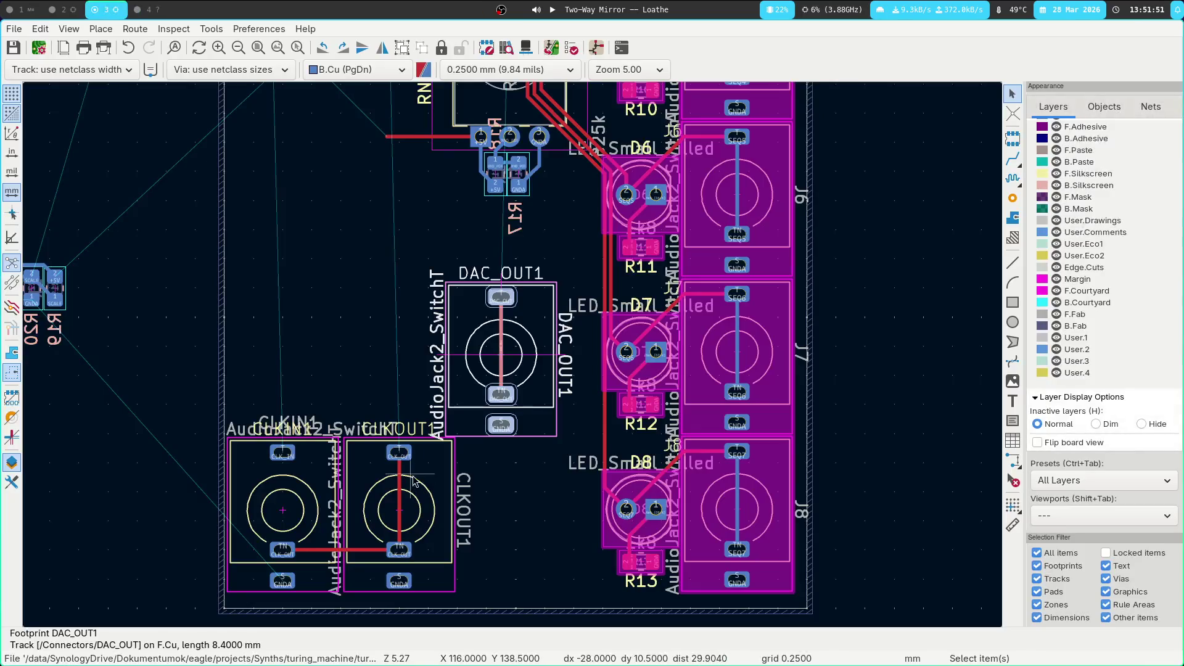
click(361, 550)
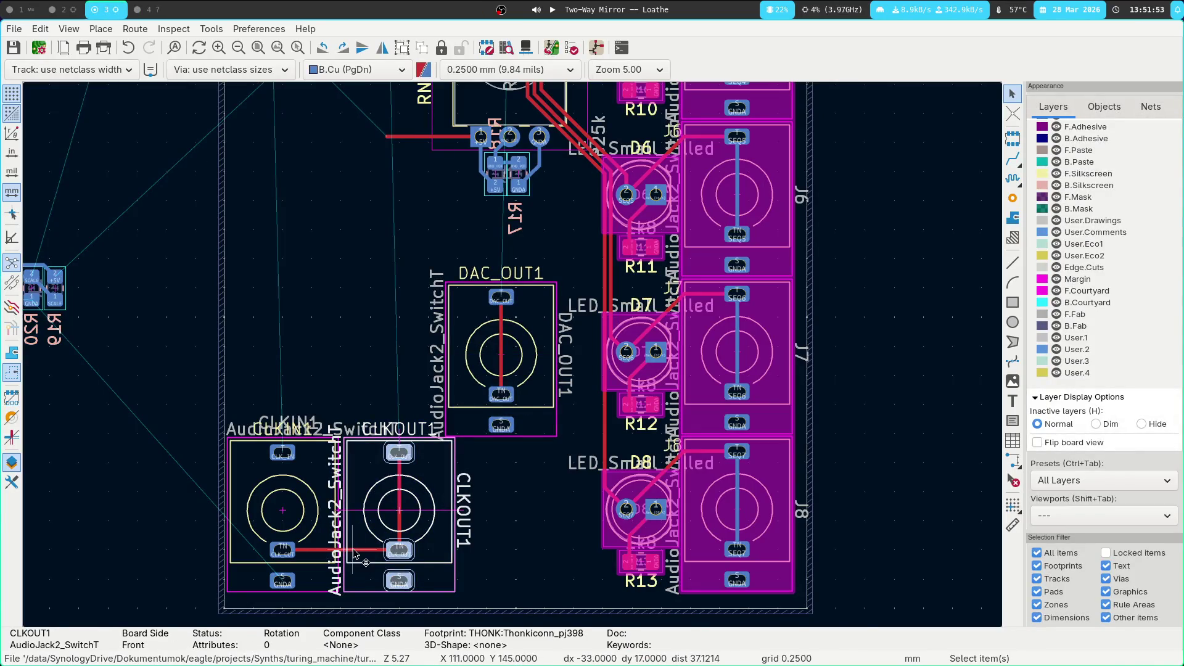
click(361, 551)
key(Delete)
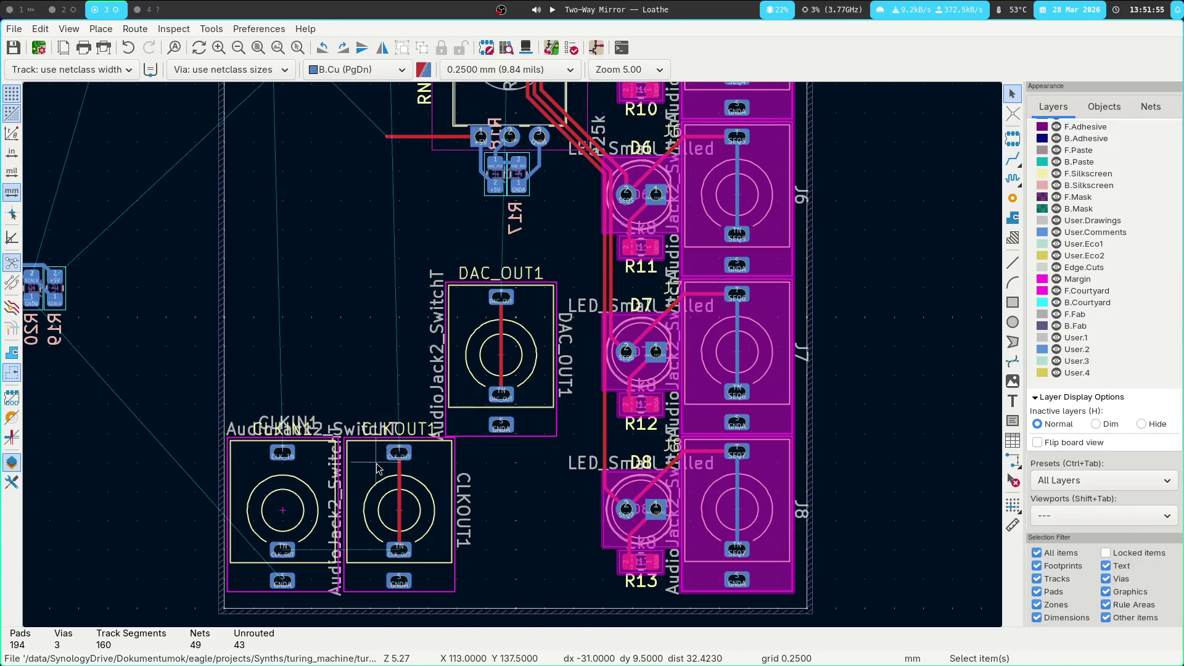